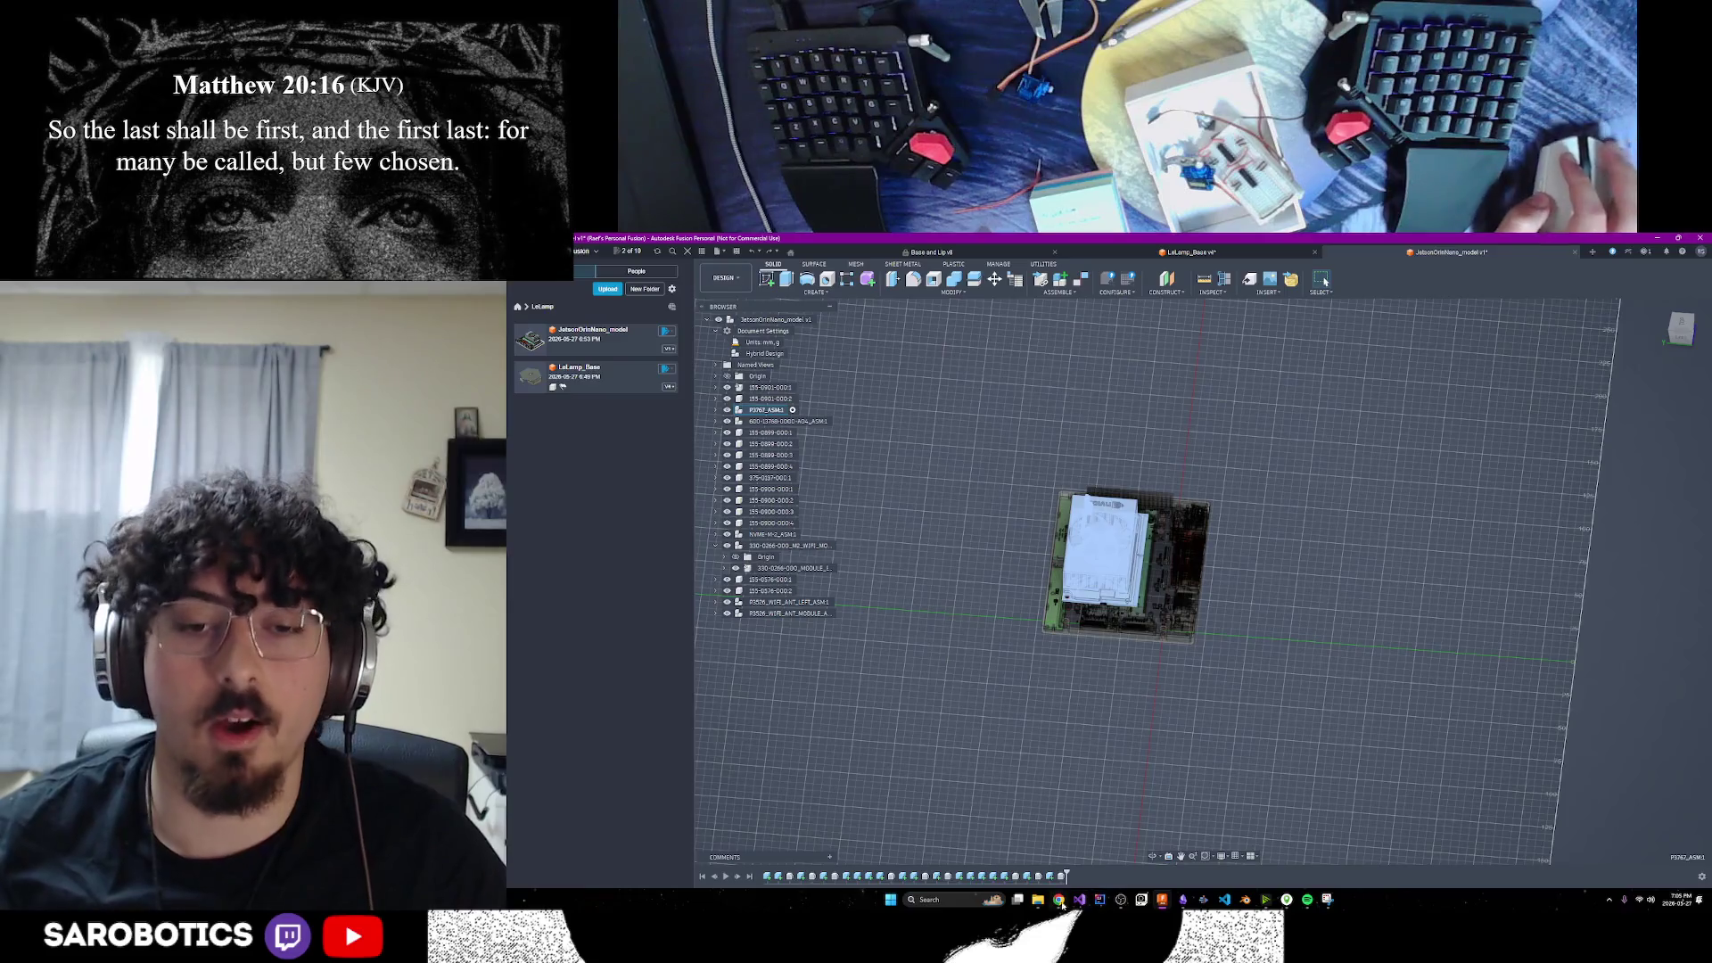
Make the top-level JetsonOrinNano_model component active again and start a Derive from it
left_click(1159, 847)
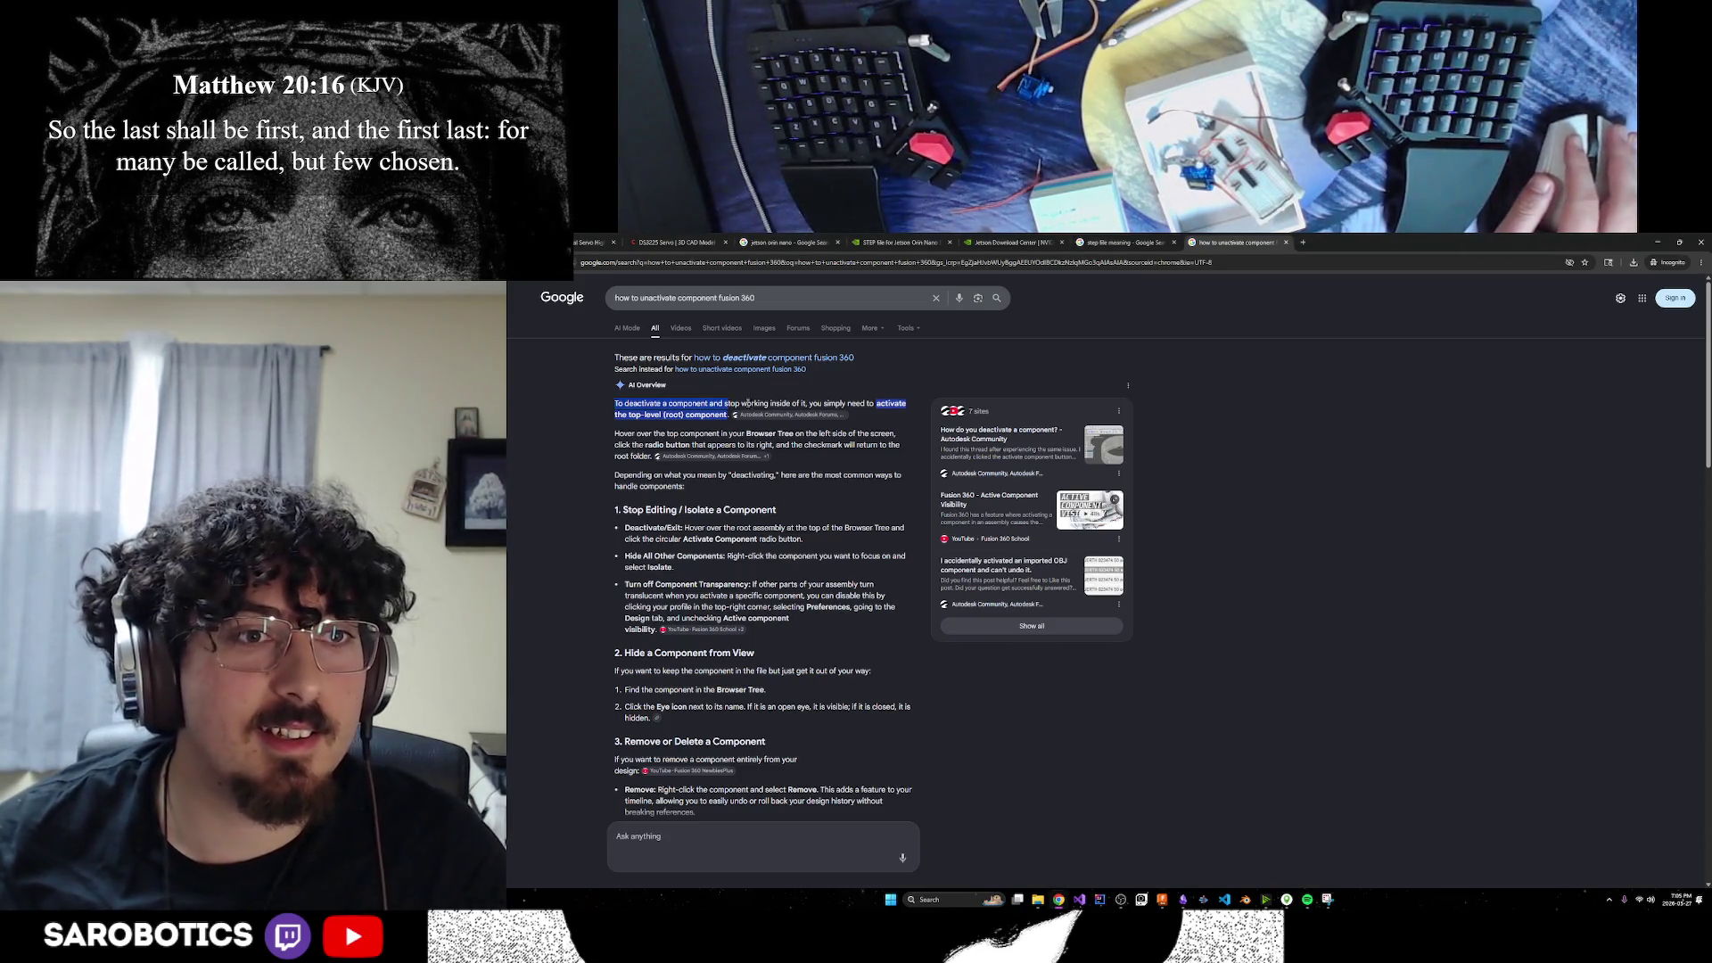
left_click(1162, 900)
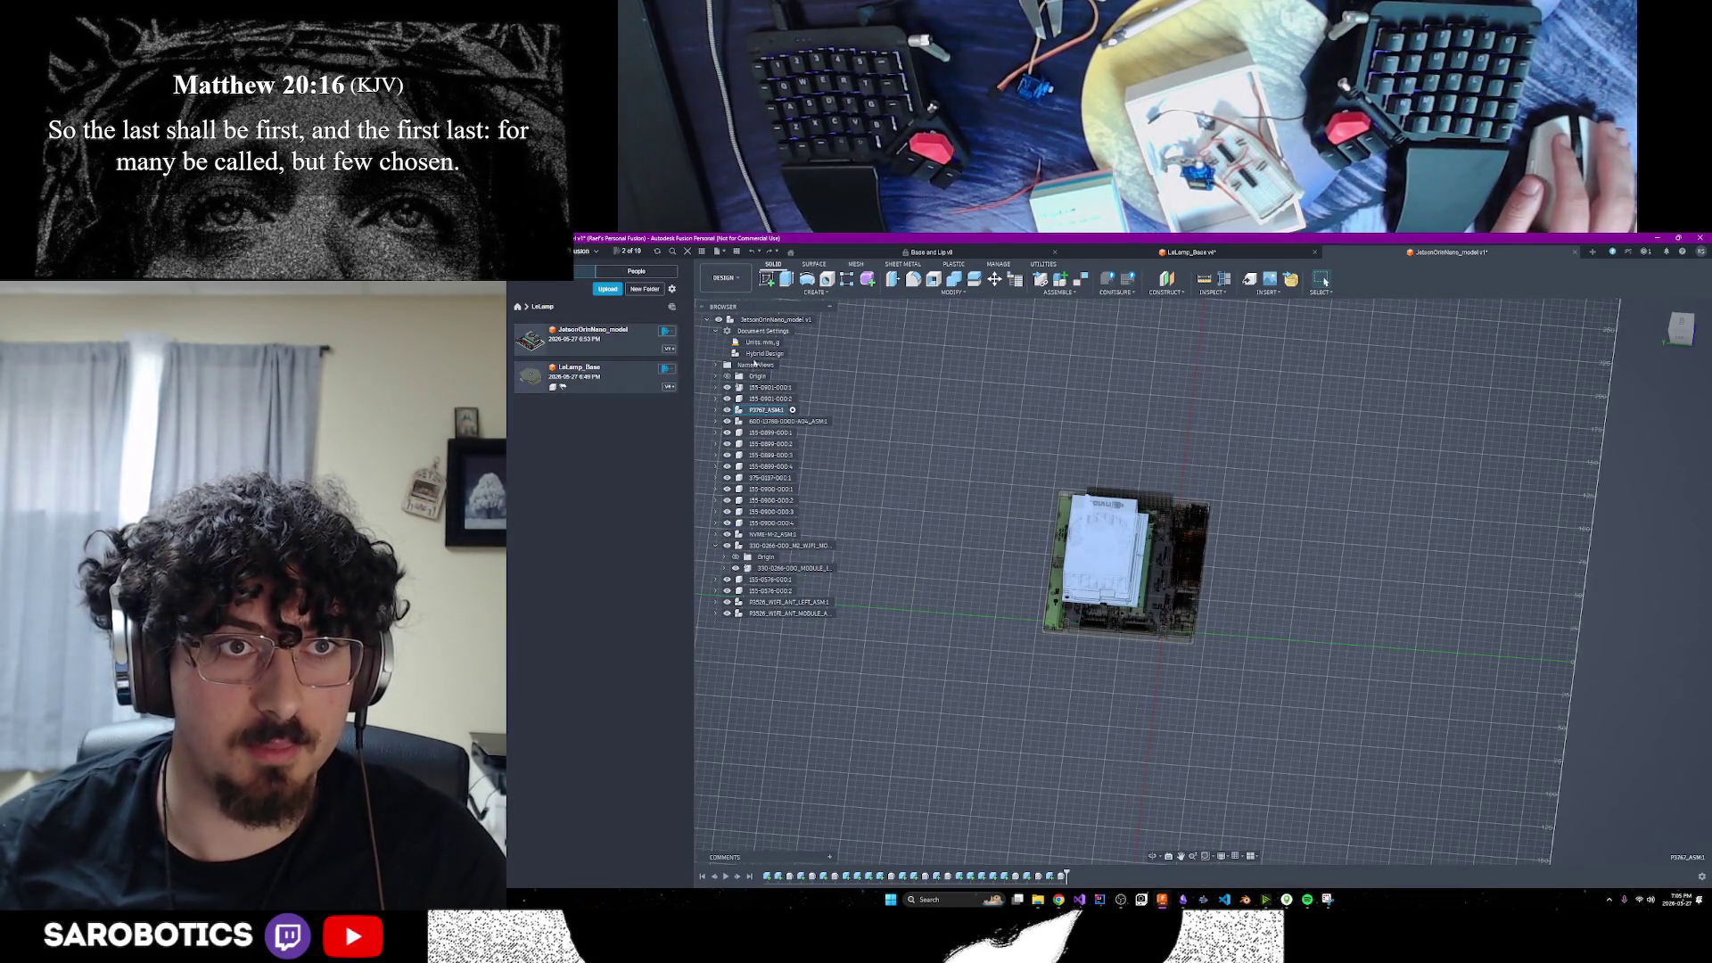
left_click(822, 321)
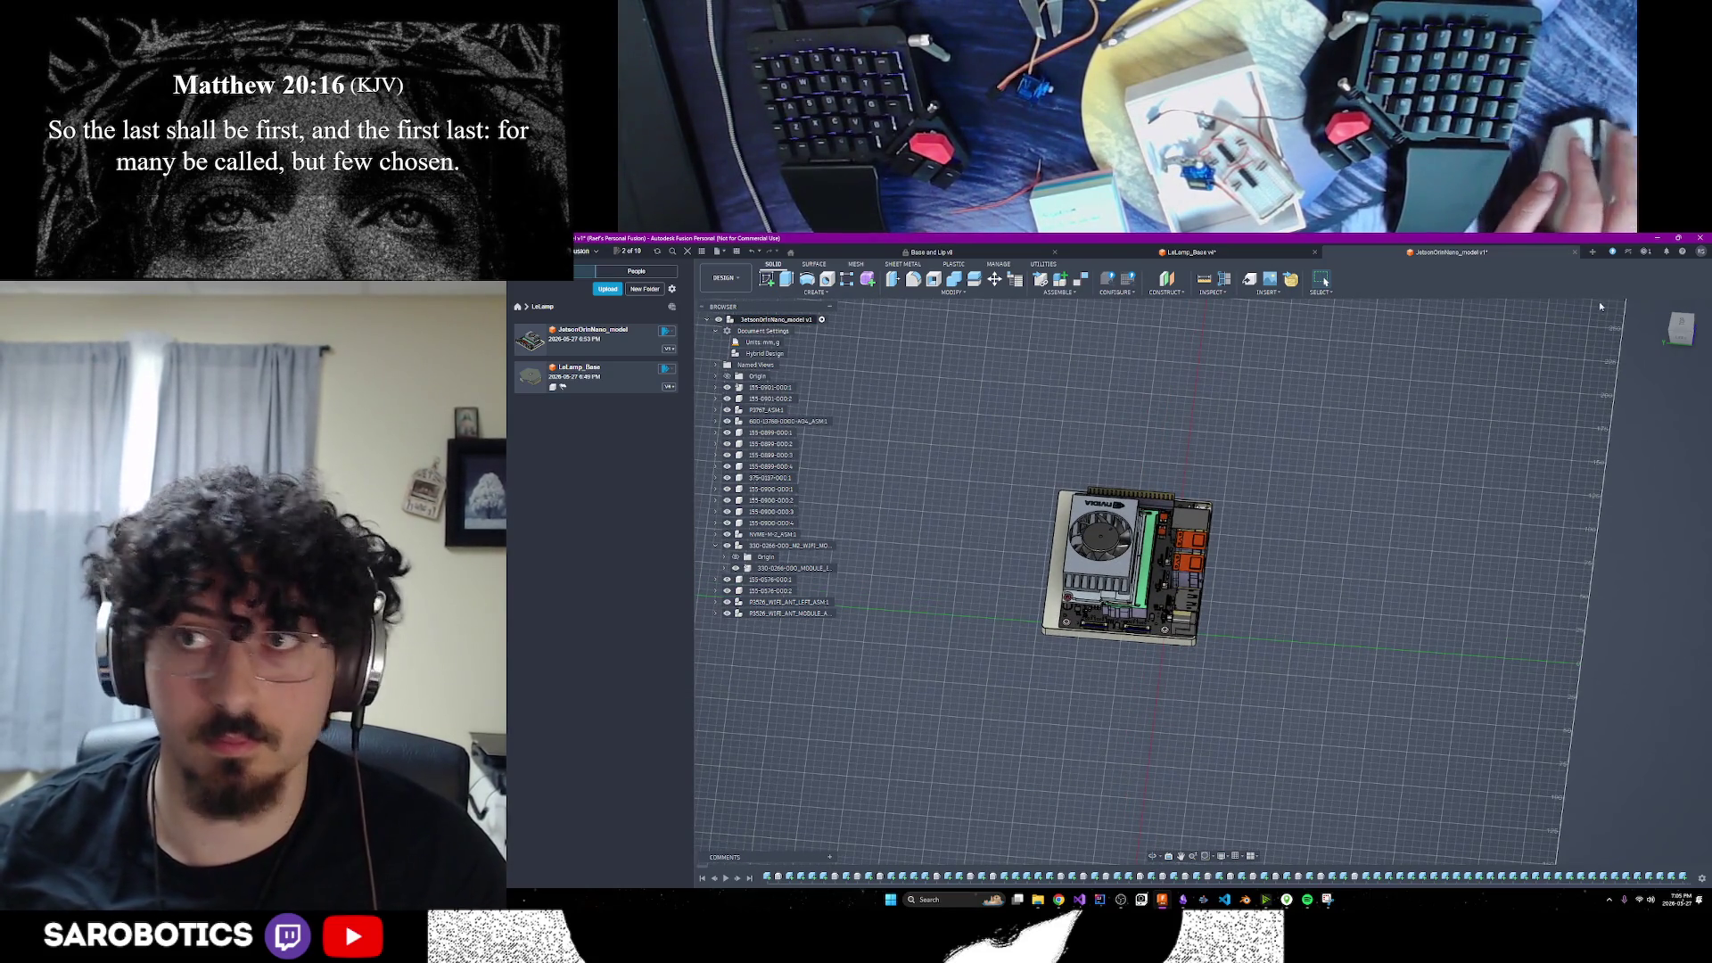
left_click(784, 323)
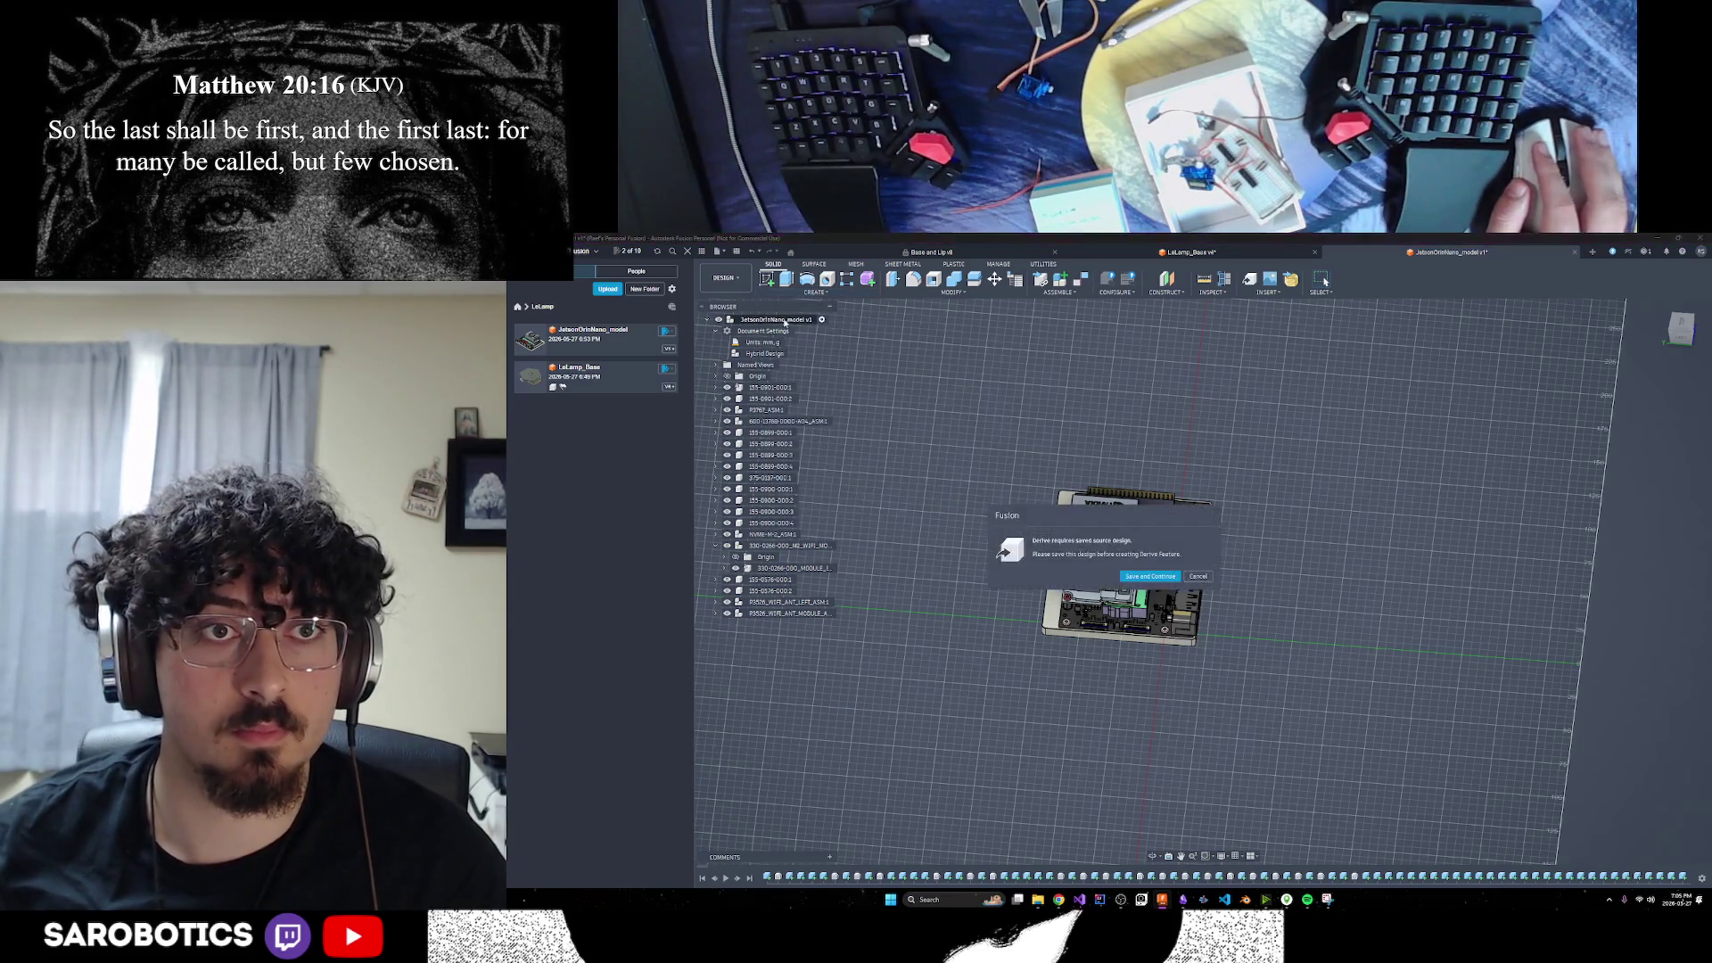
Save the Jetson design as a new version, then pick P3767_ASM:1 to derive into a new hybrid design
left_click(1149, 576)
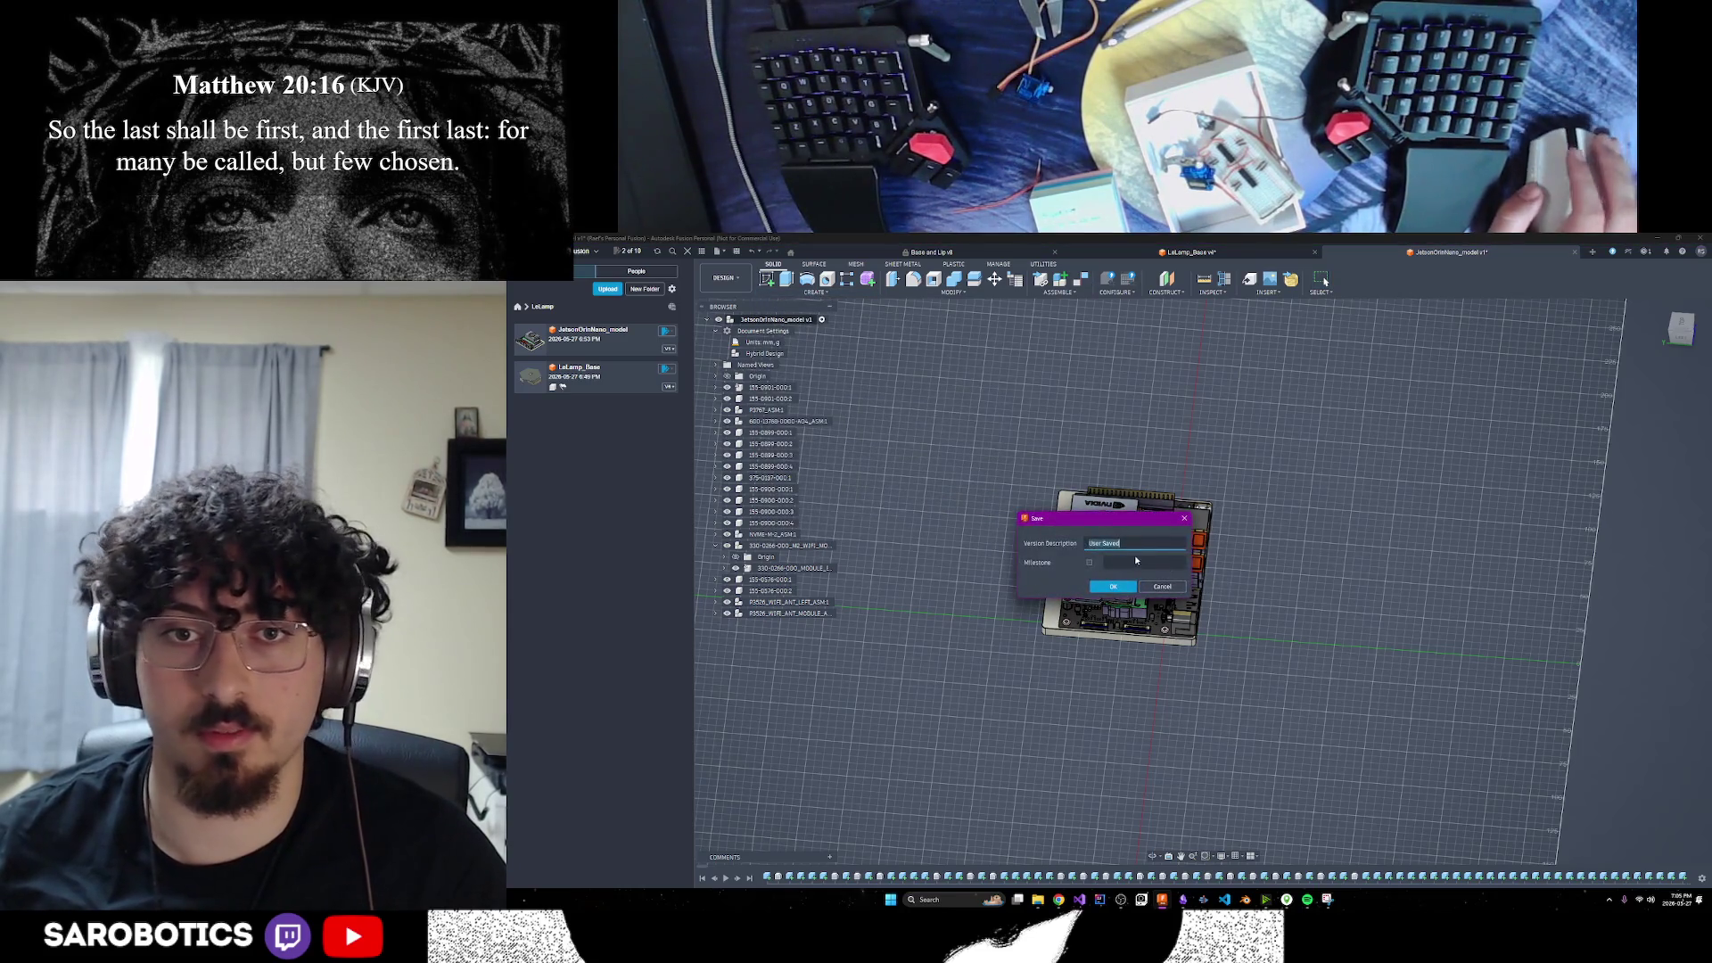
left_click(1114, 586)
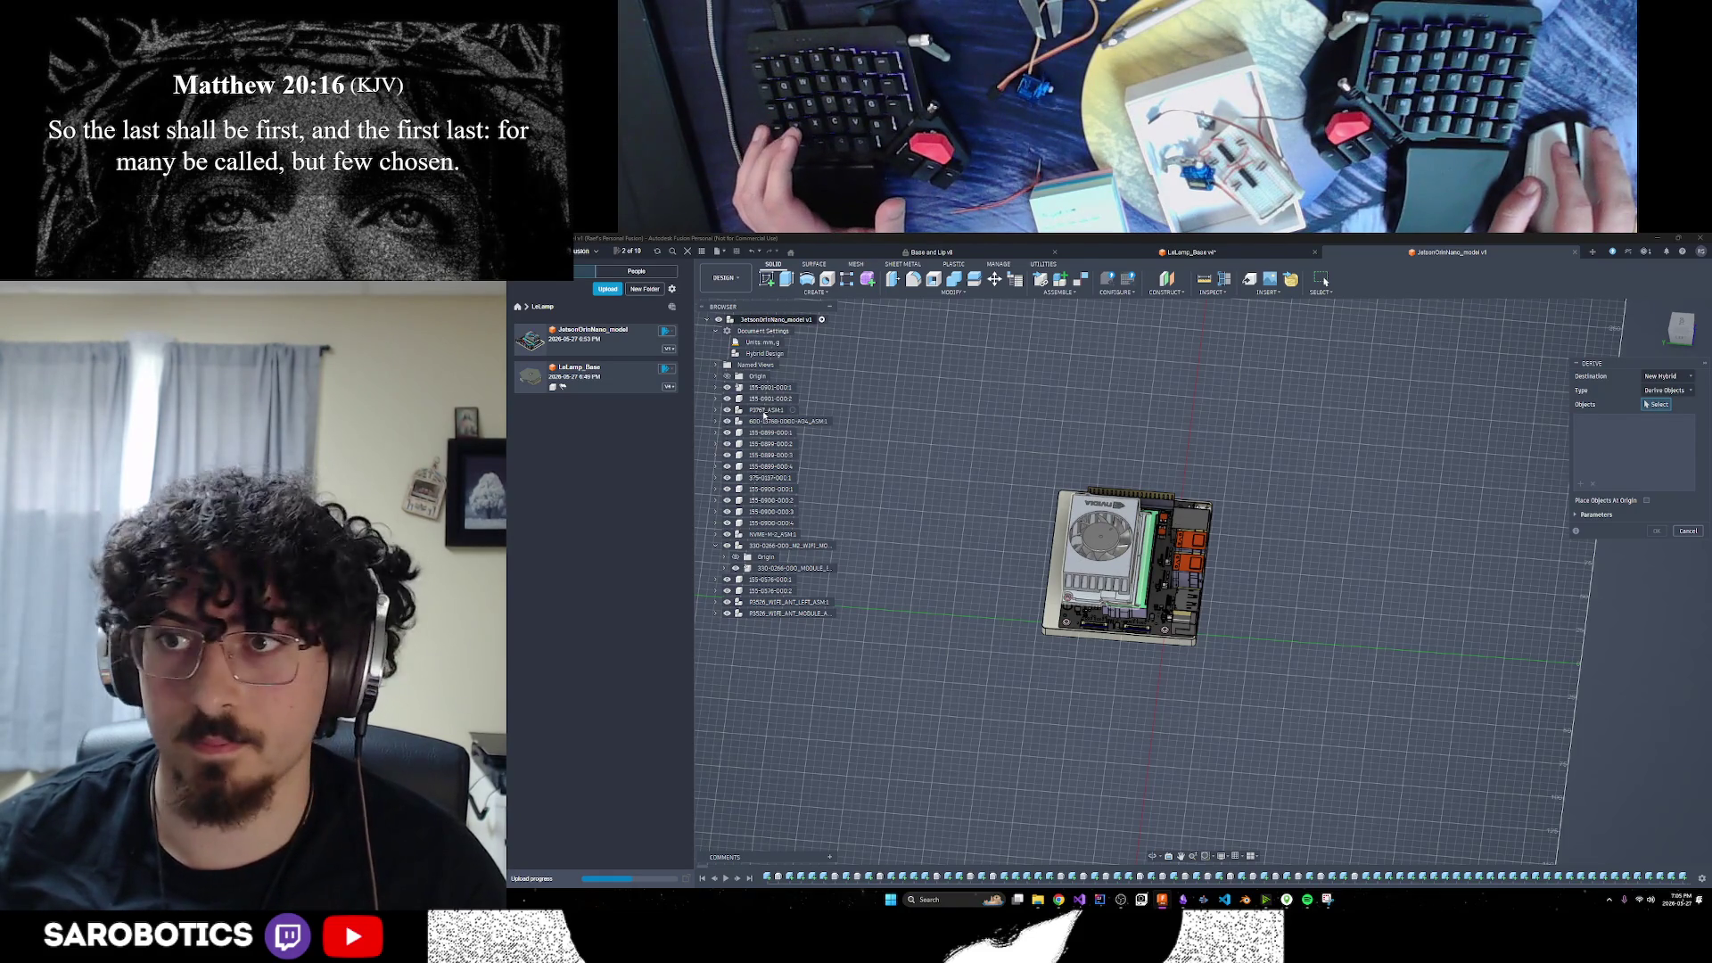
left_click(766, 410)
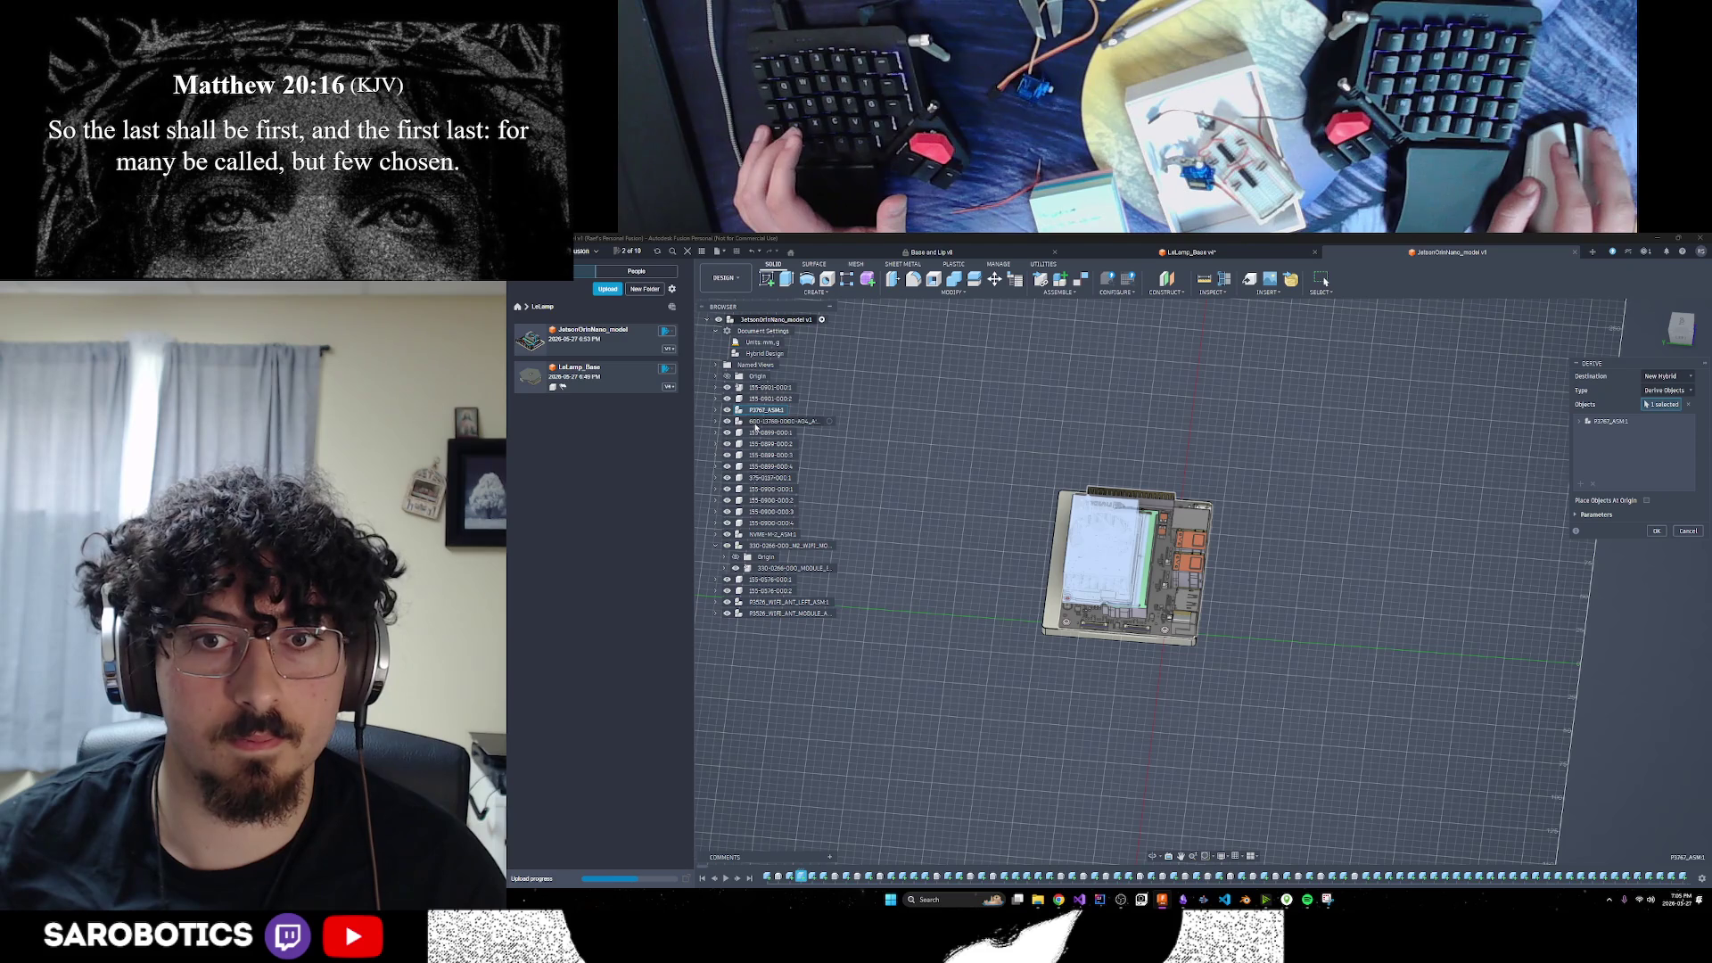
left_click(757, 426)
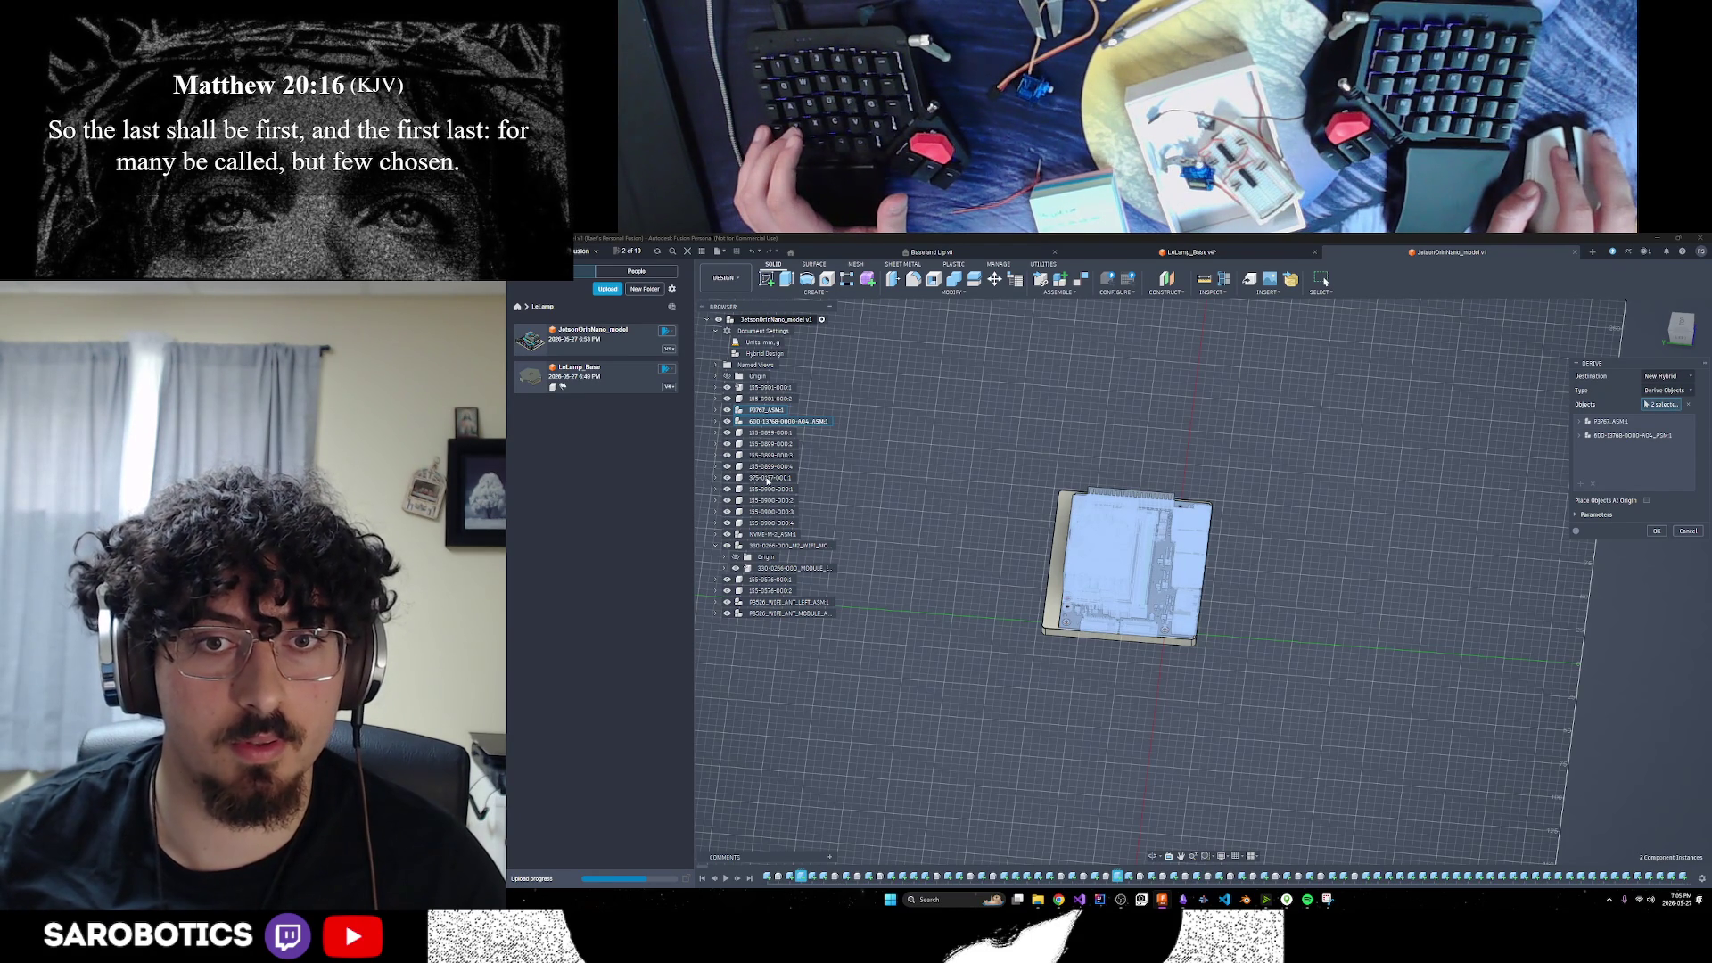
left_click(768, 479)
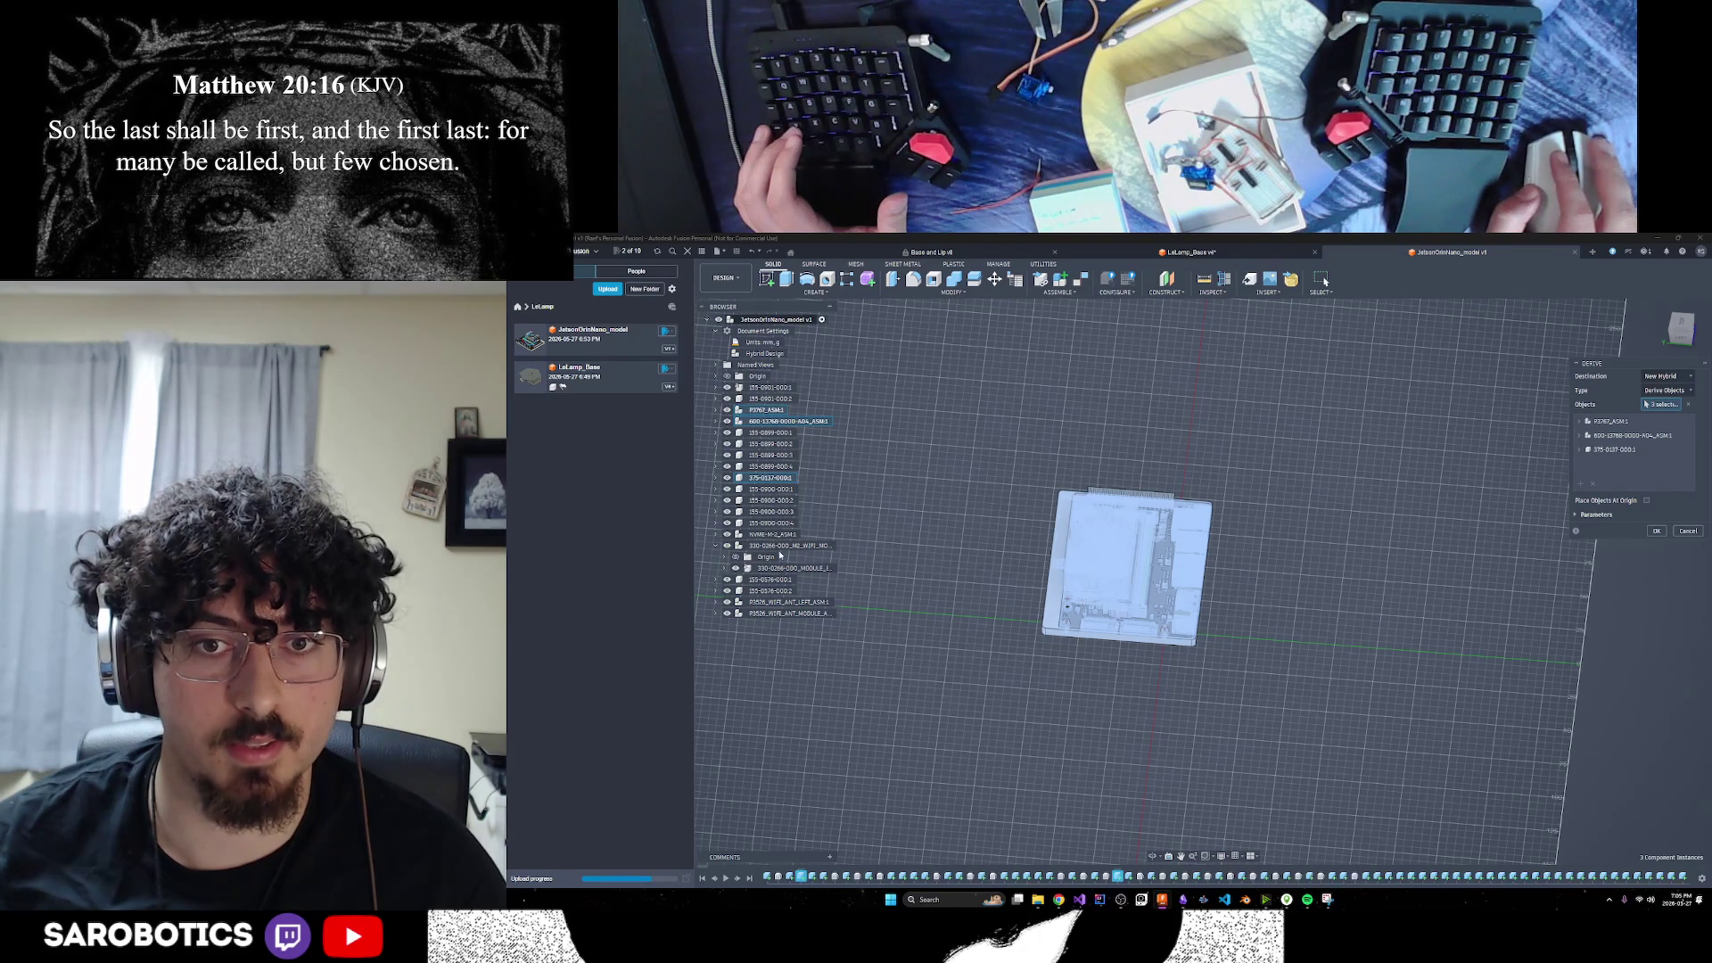
mouse_move(1194, 846)
middle_mouse_down("shift")
mouse_move(1199, 758)
mouse_move(1199, 820)
middle_mouse_up("shift")
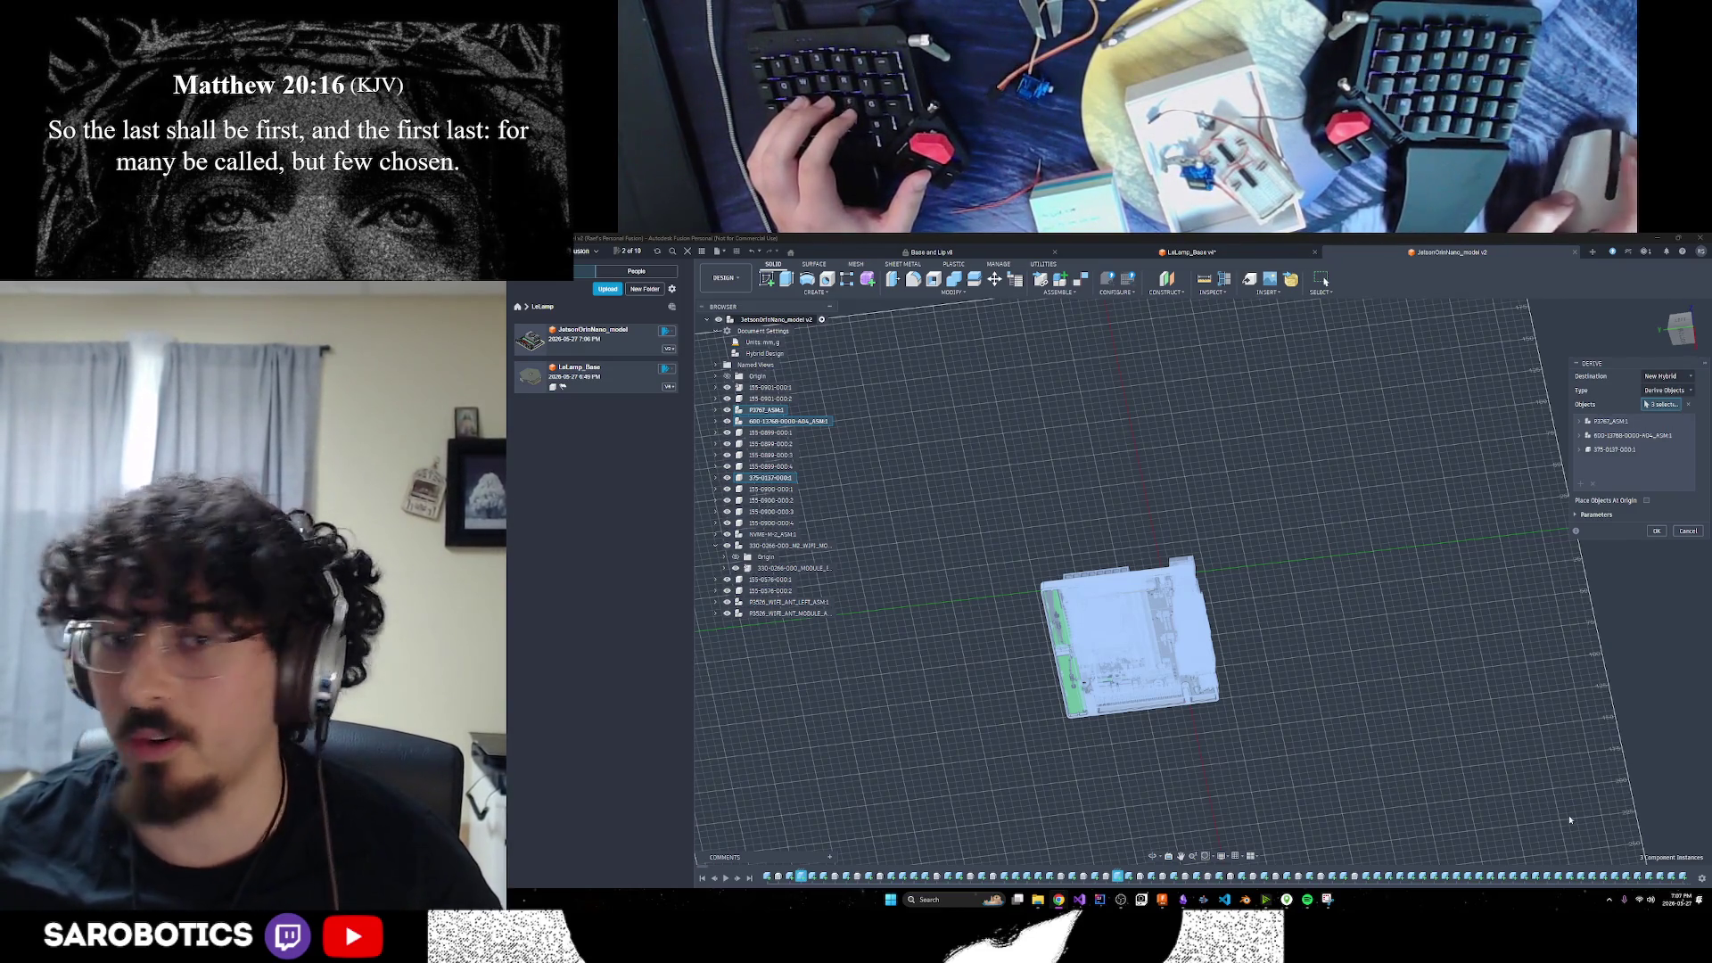
Check the board from tilted and low side angles, then confirm deriving the three components
left_click(1153, 857)
mouse_move(1133, 660)
left_mouse_down()
mouse_move(1159, 705)
mouse_move(1124, 718)
mouse_move(1132, 740)
left_mouse_up()
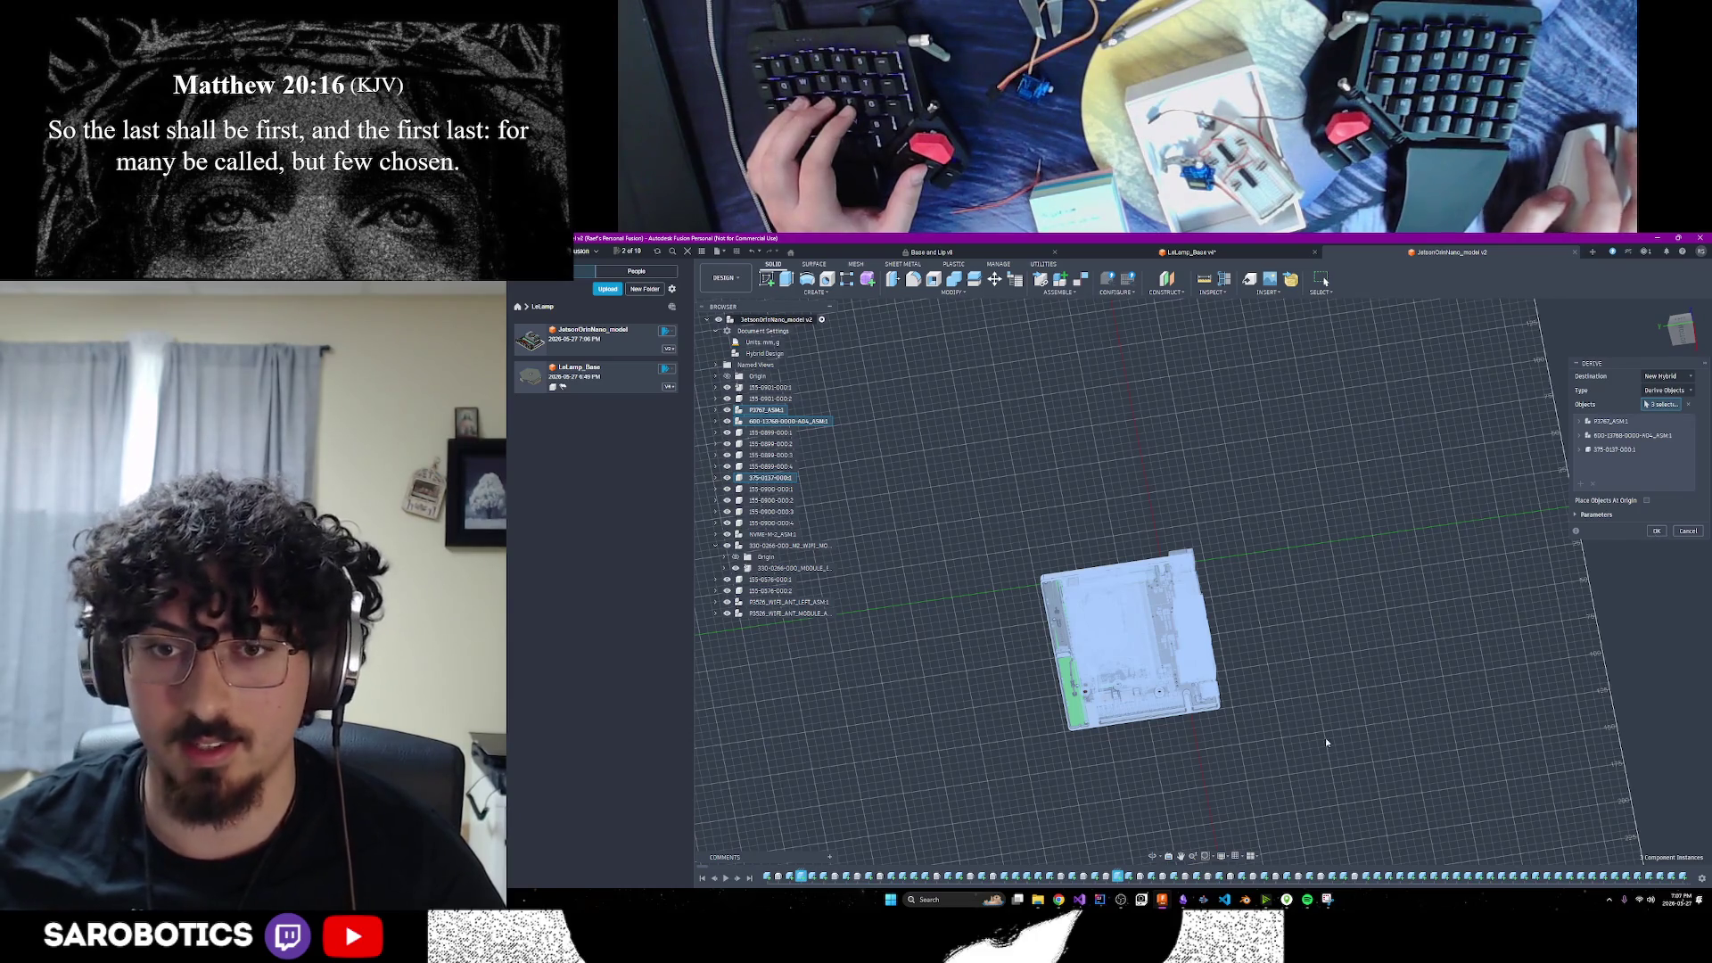
left_click(1154, 854)
mouse_move(1174, 784)
left_mouse_down()
mouse_move(1170, 678)
mouse_move(1173, 709)
left_mouse_up()
key("Escape")
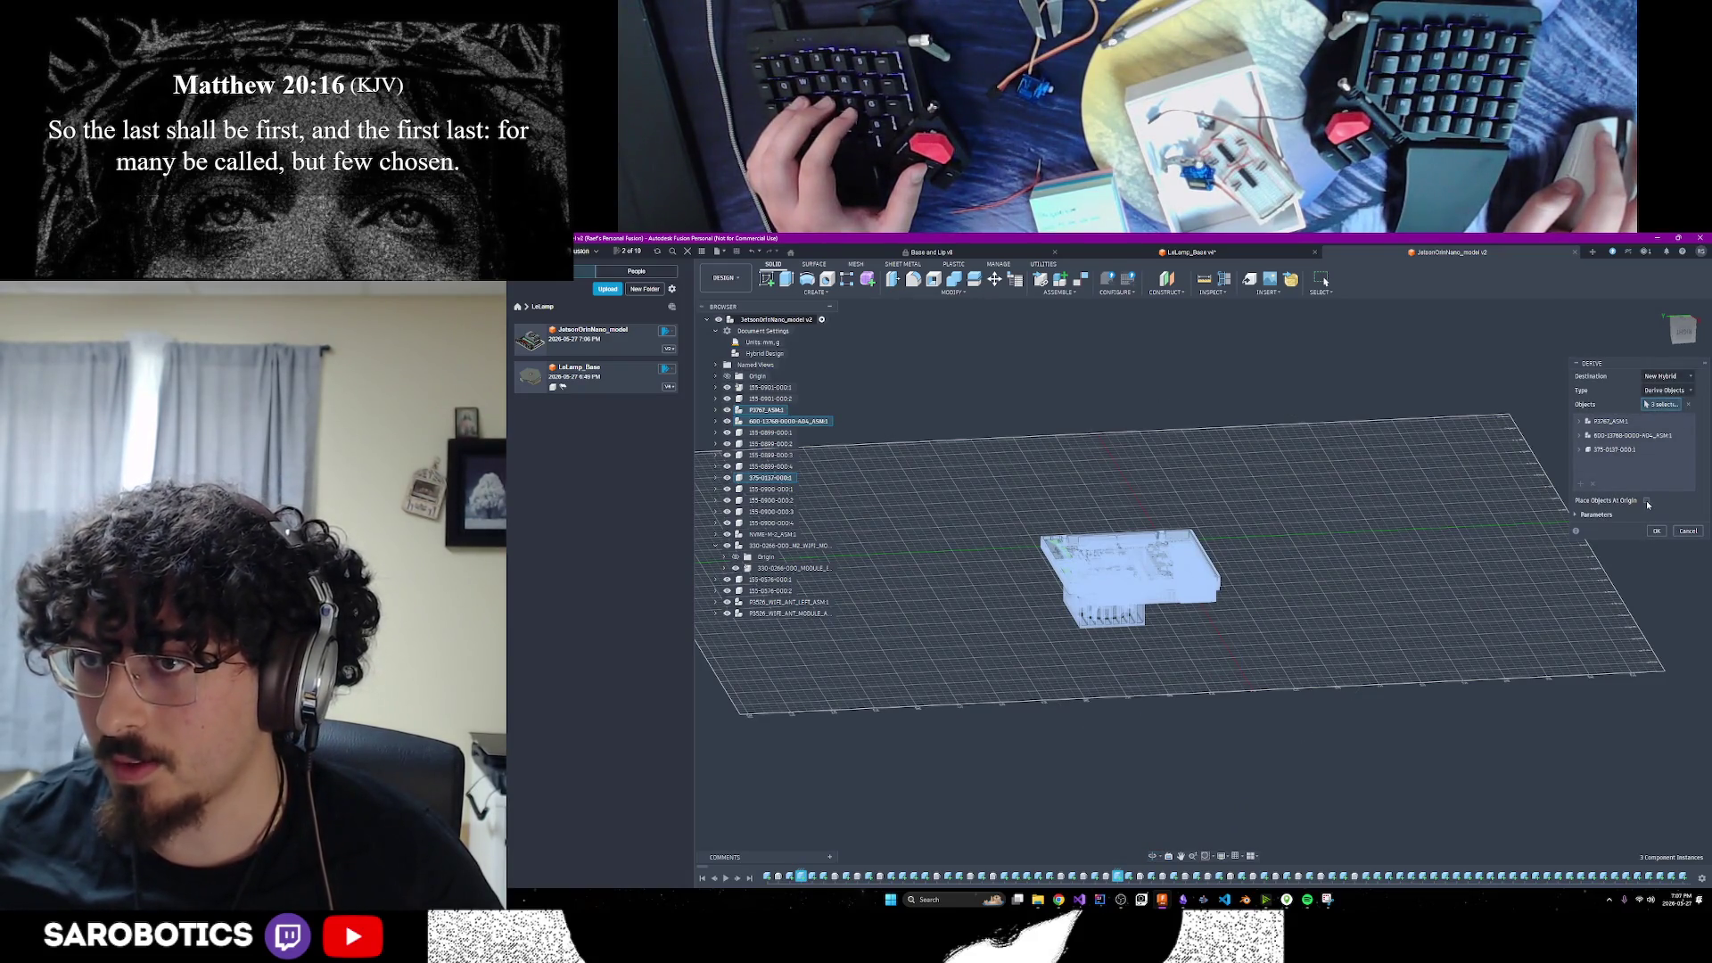
left_click(1656, 531)
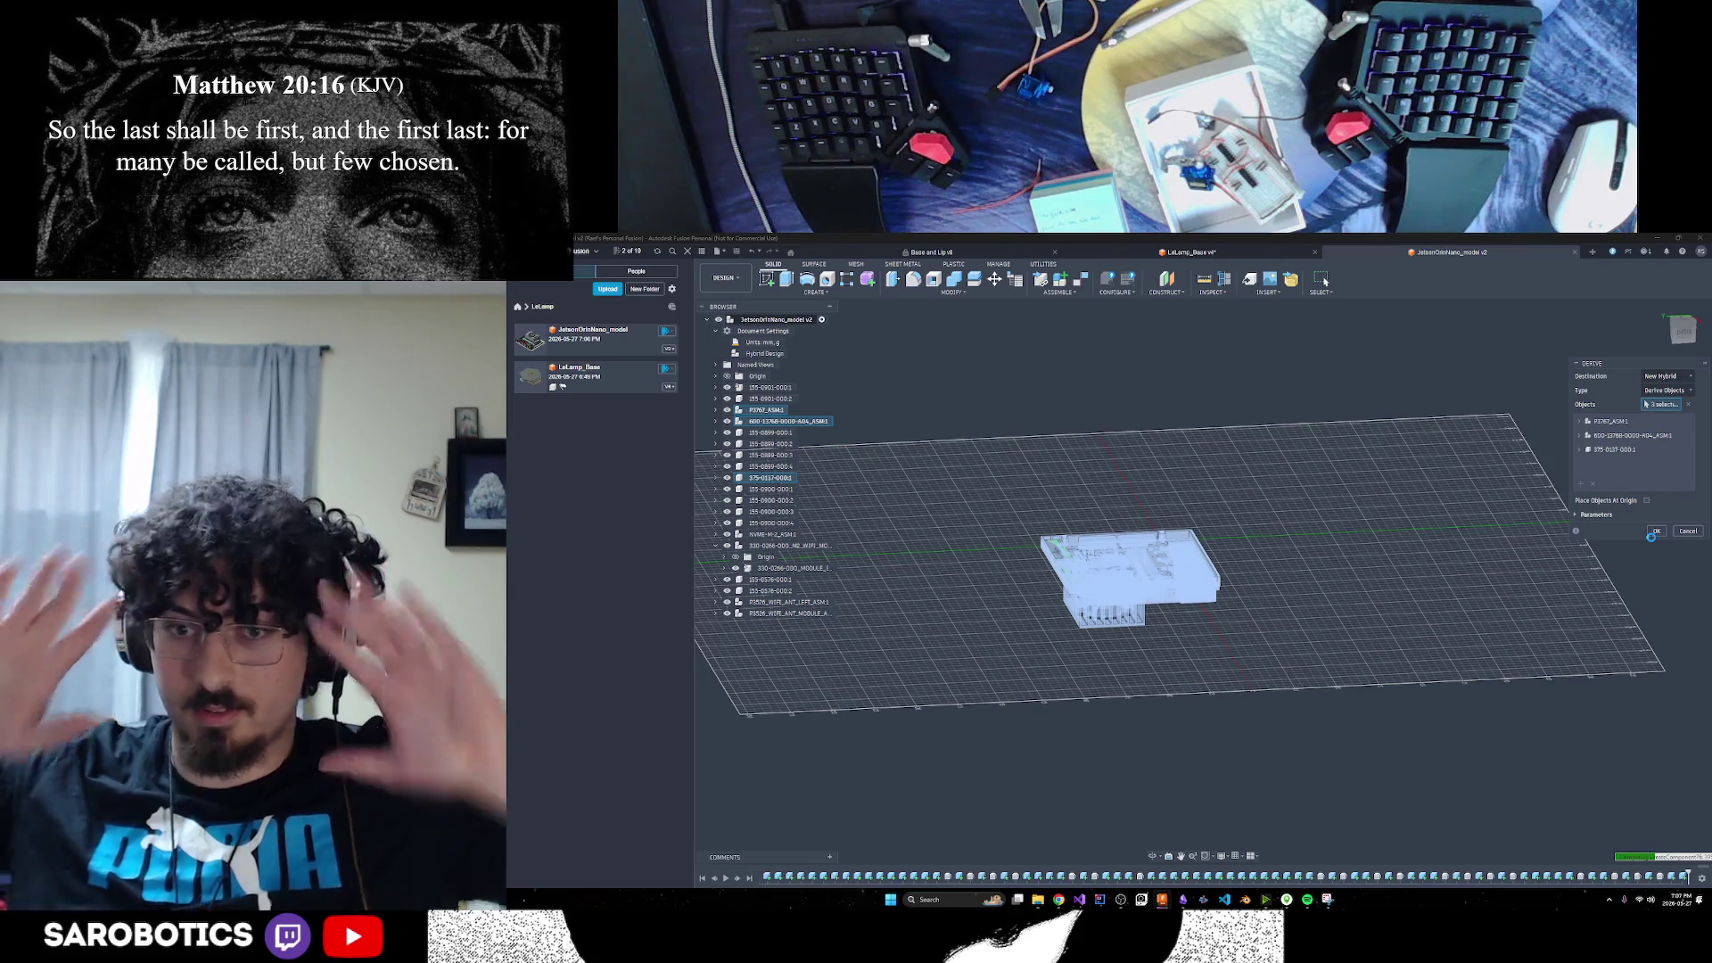
Read ChatGPT's derive-and-insert workflow, highlighting step 5 about saving the derived result
mouse_move(1059, 900)
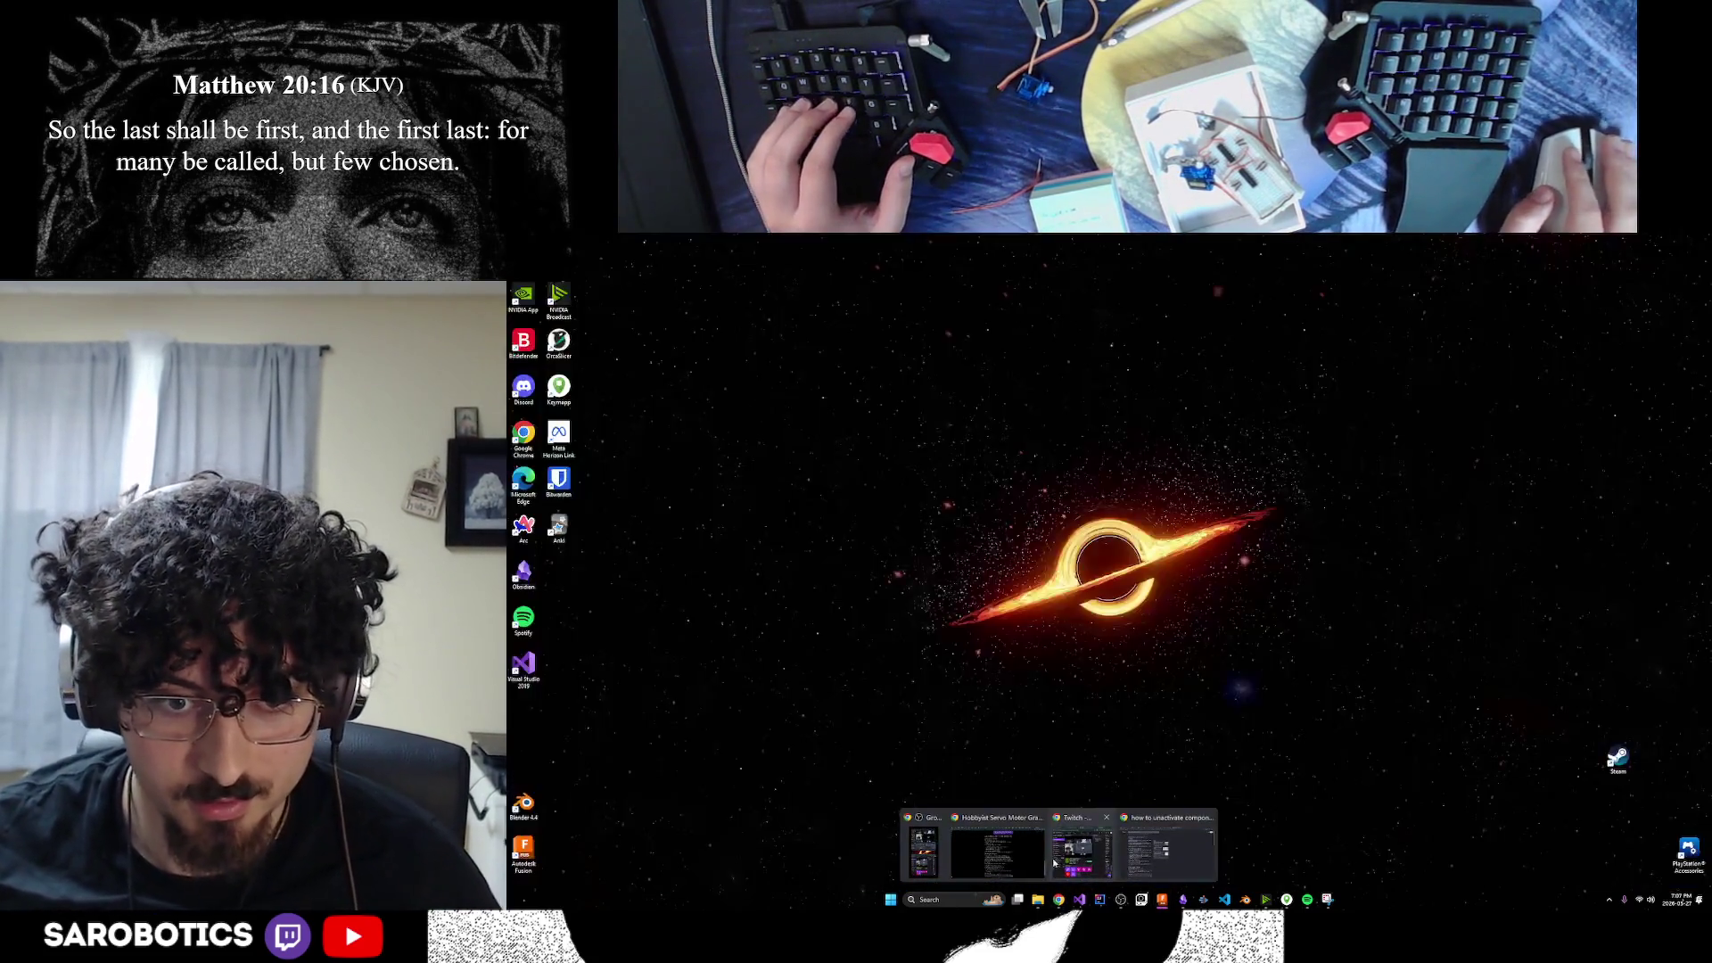
left_click(1039, 858)
left_click(1346, 241)
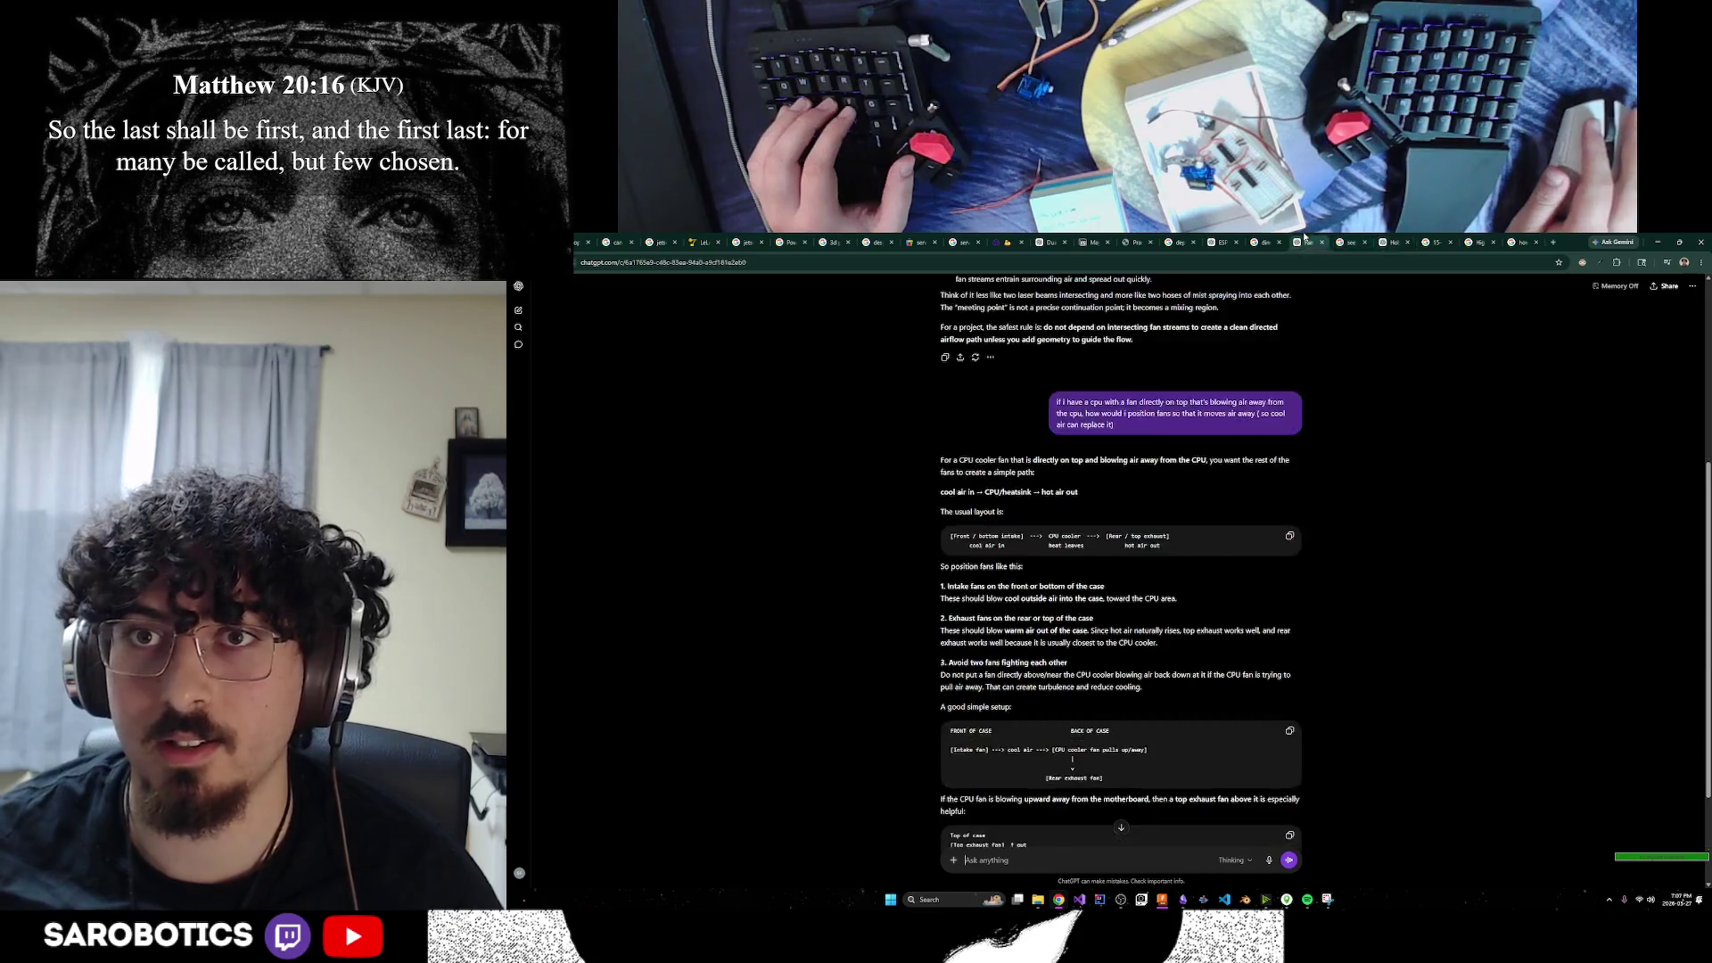
left_click(1394, 241)
scroll(1296, 383, "up", 1)
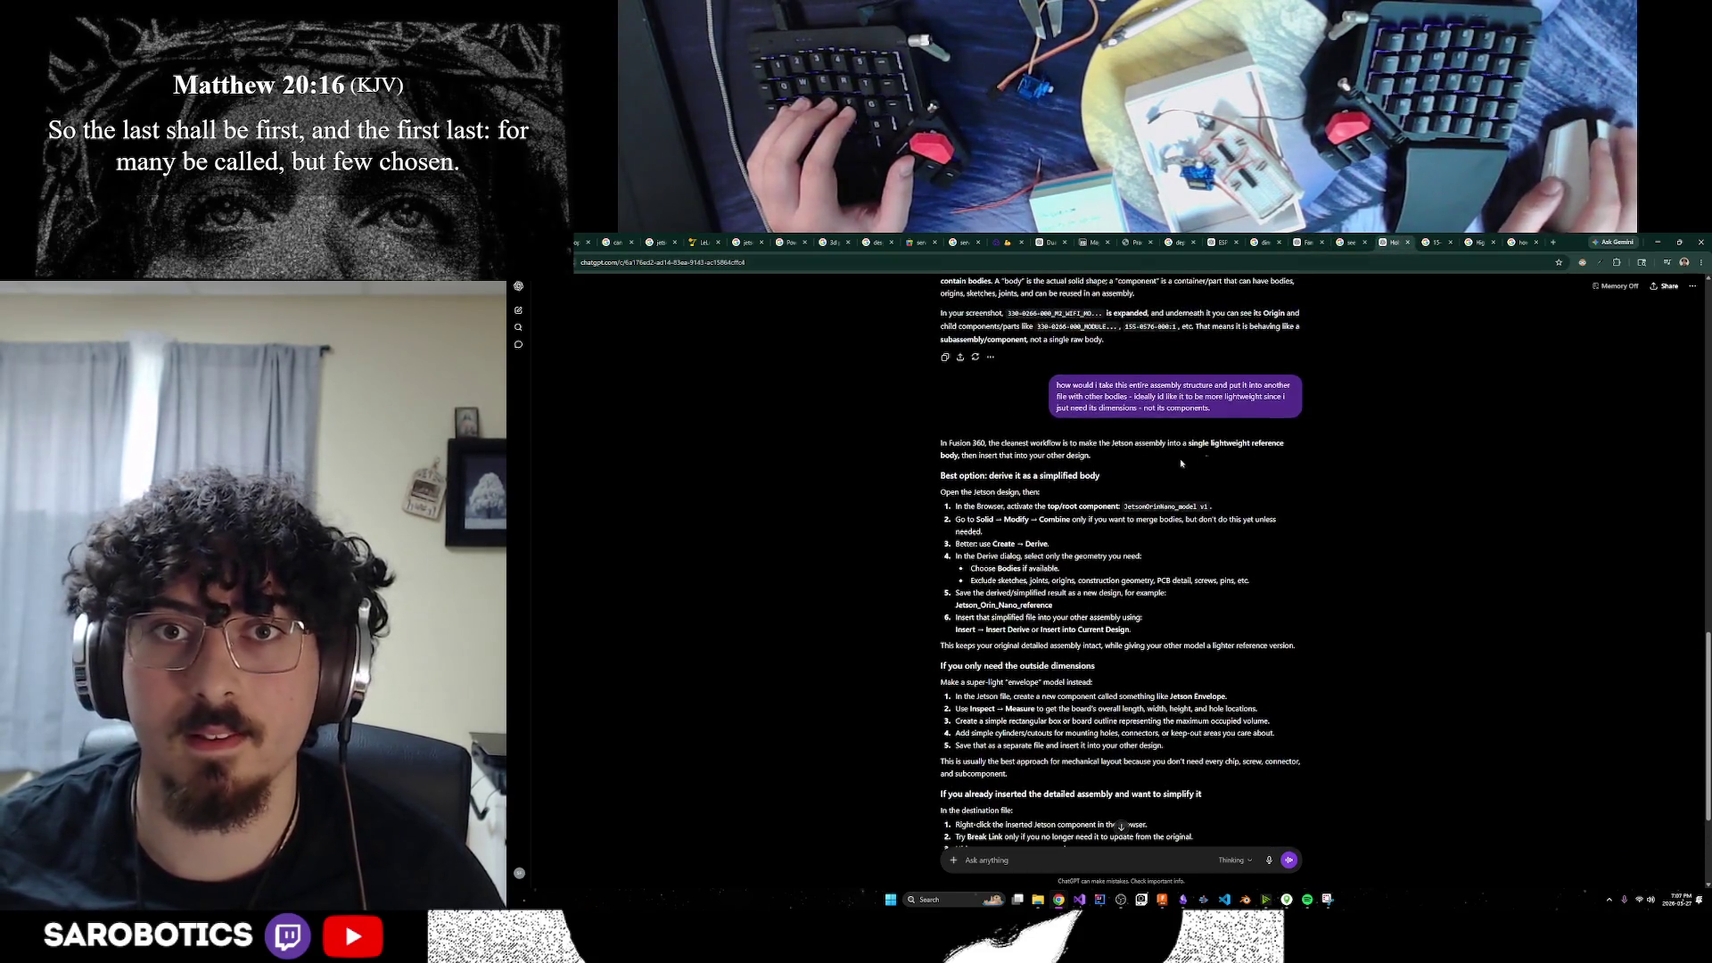
scroll(1159, 428, "down", 1)
left_click_drag(968, 498, 1074, 497)
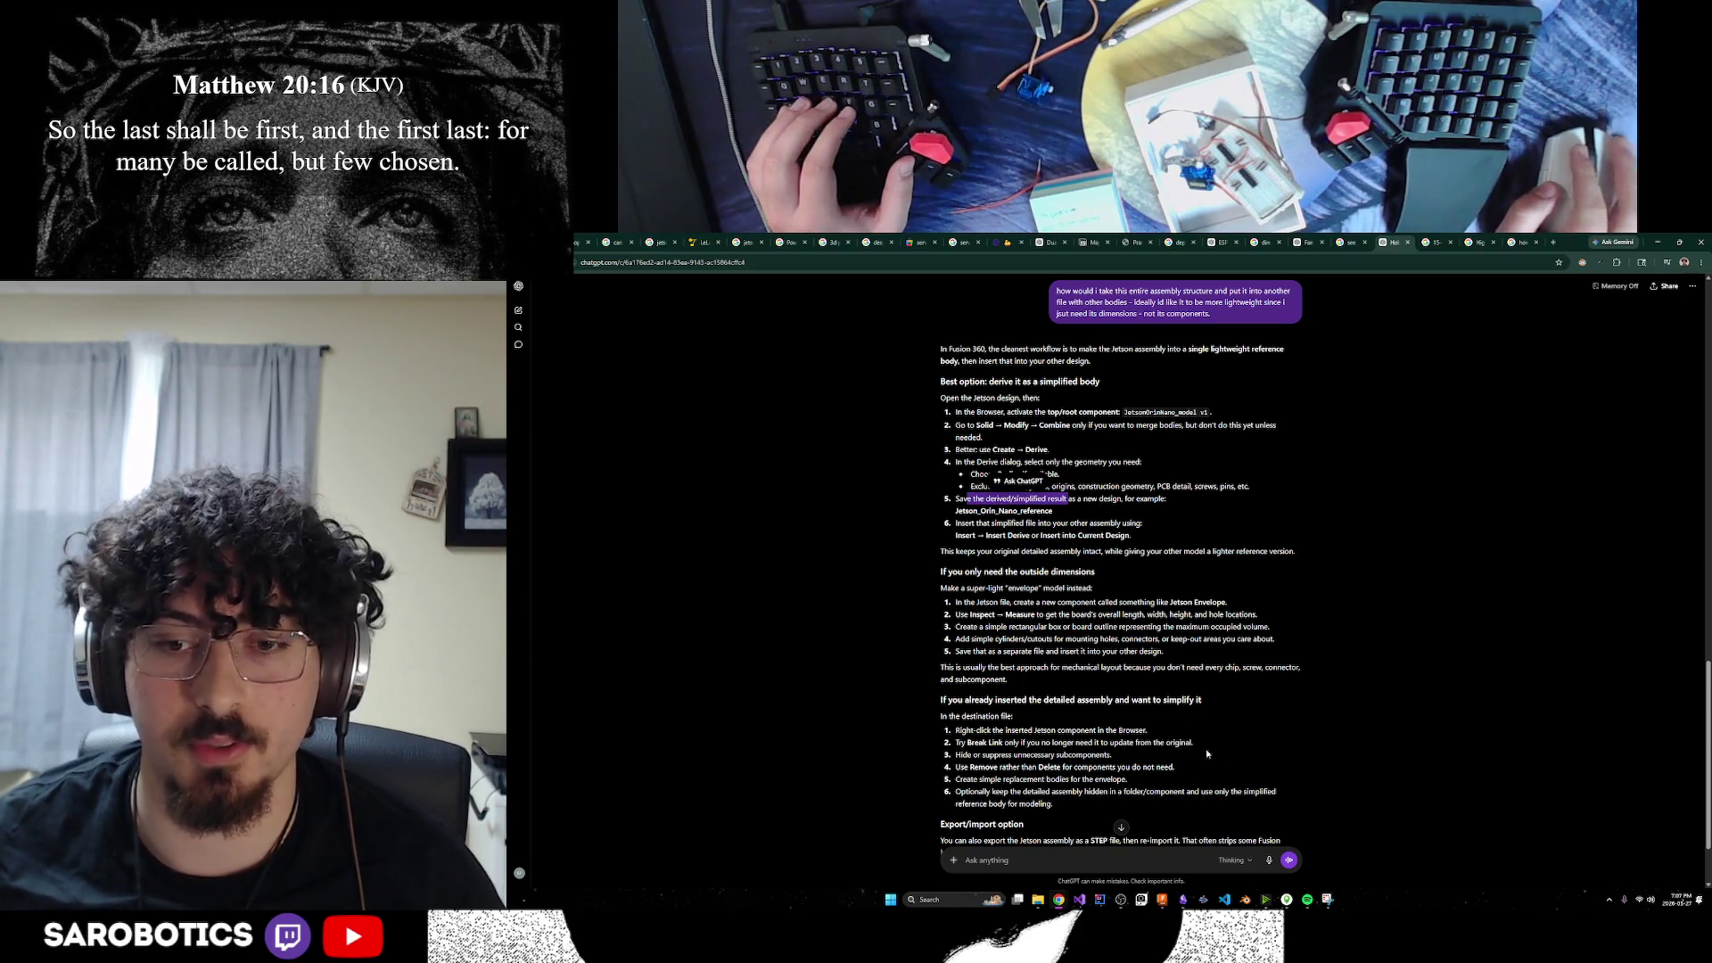
Return to the new unsaved Fusion design holding the derived Jetson board
left_click(1162, 899)
scroll(1320, 624, "down", 2)
scroll(1319, 624, "up", 1)
scroll(1320, 625, "down", 1)
scroll(992, 633, "down", 1)
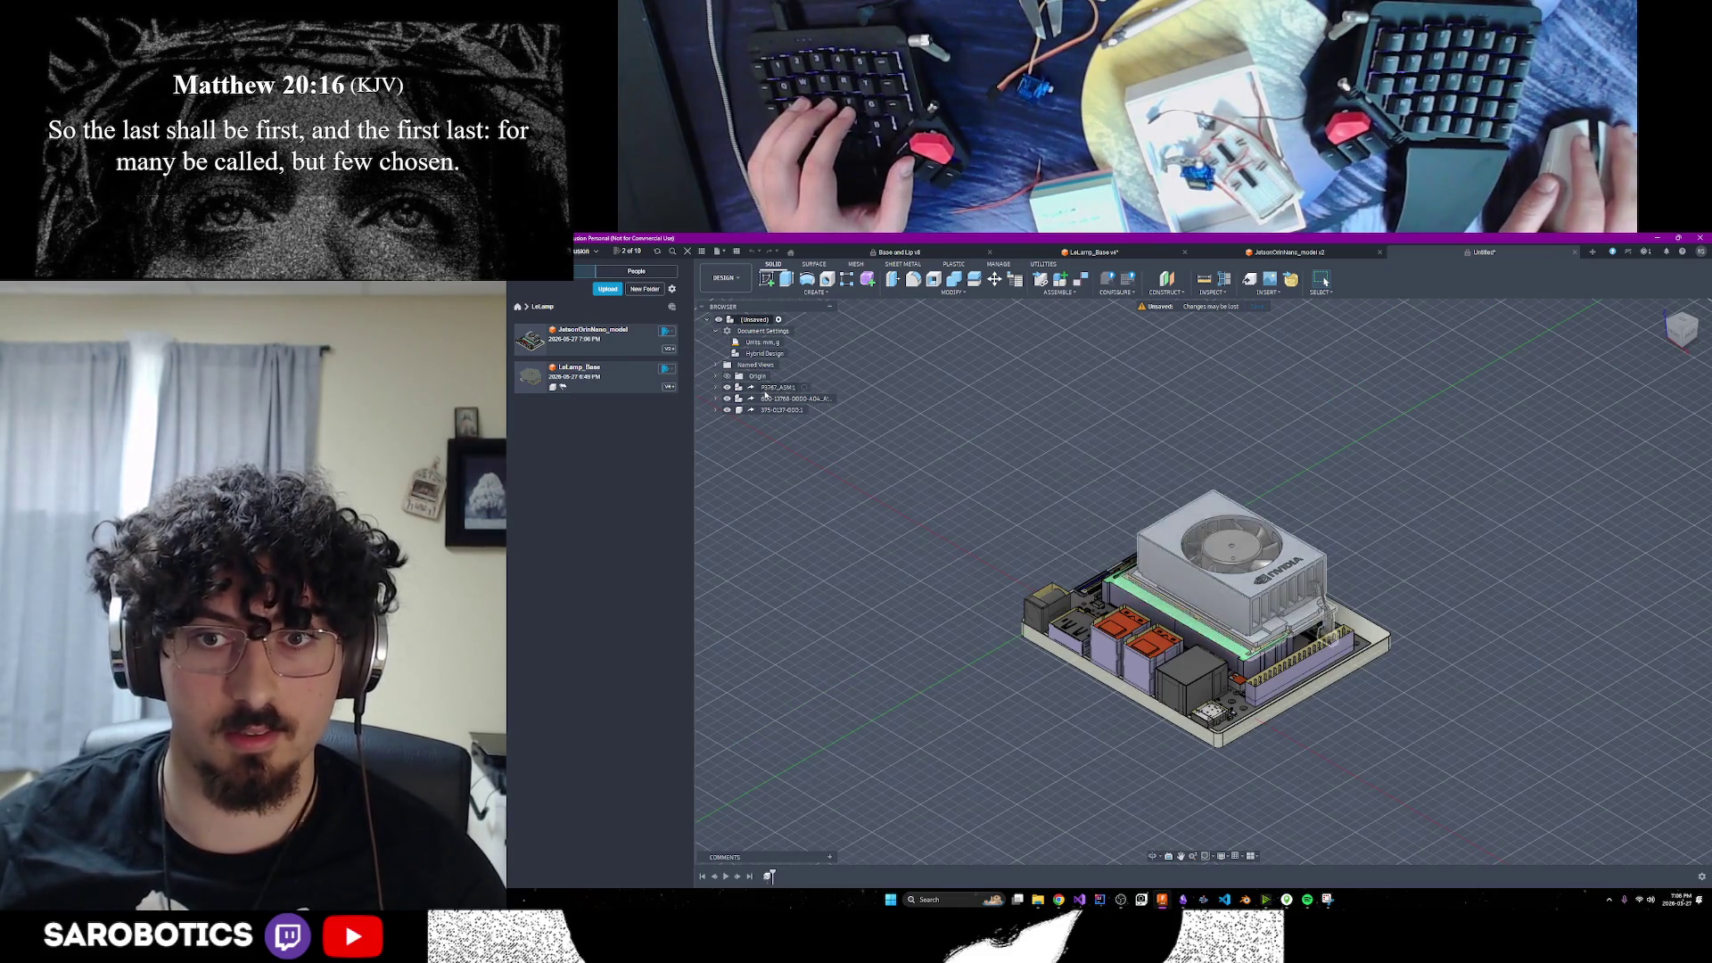
middle_click_drag(1205, 782, 1184, 743, "shift")
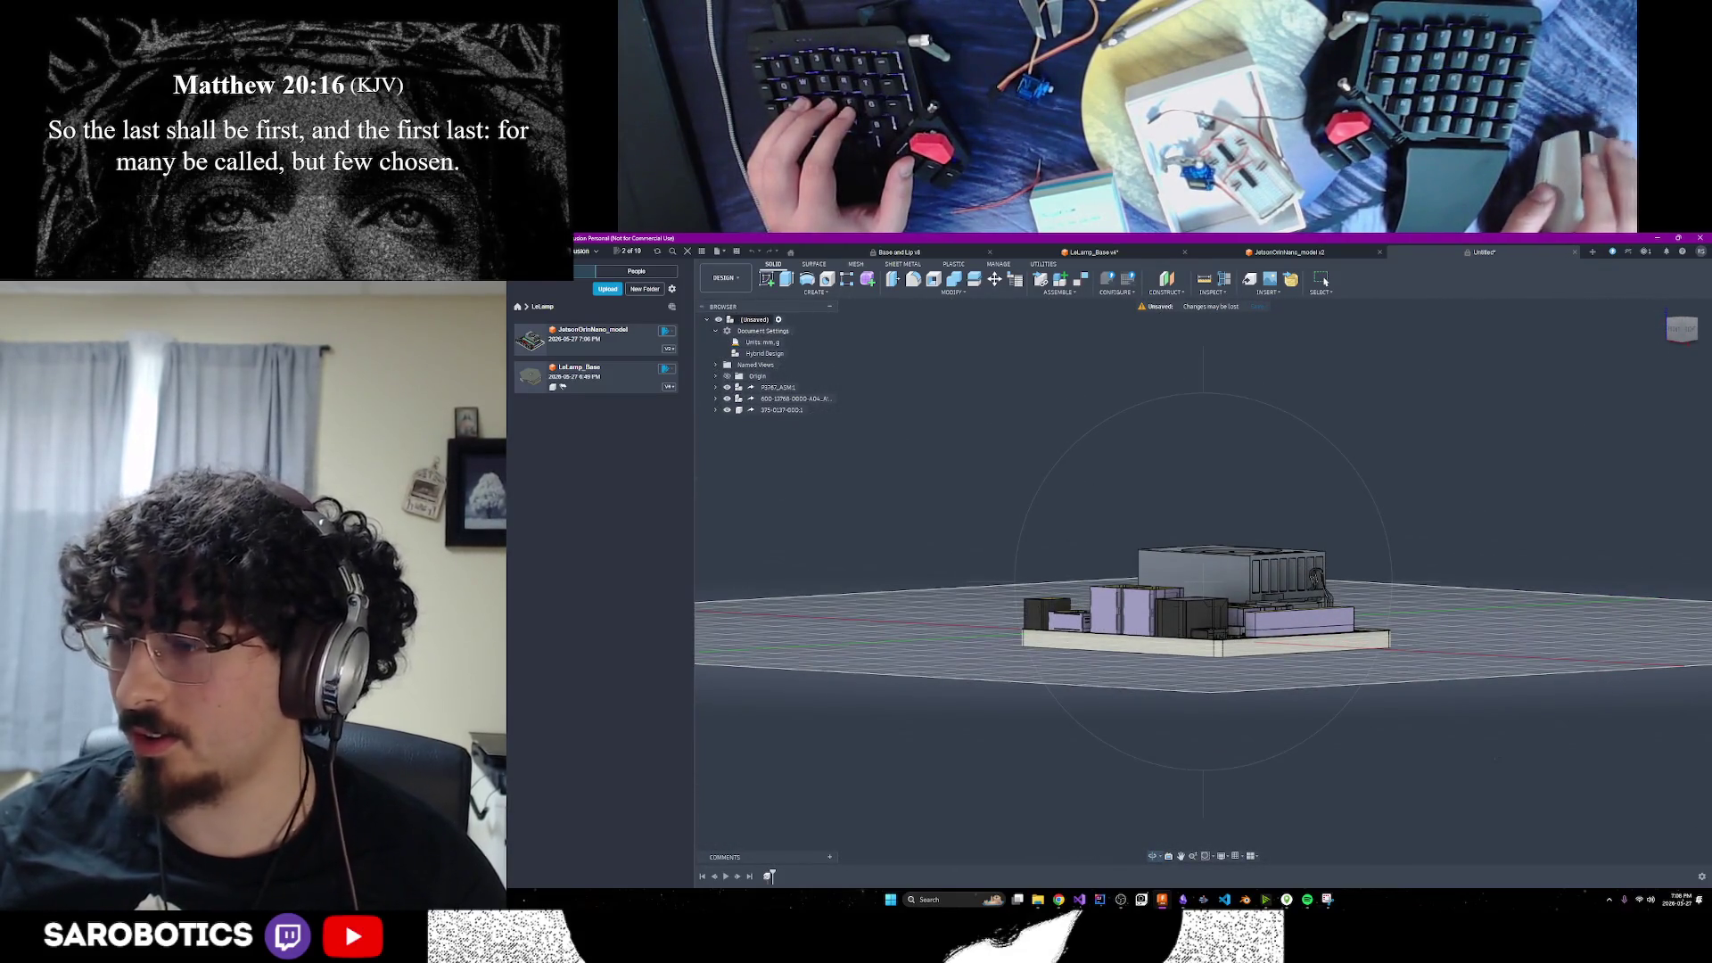
key("F6")
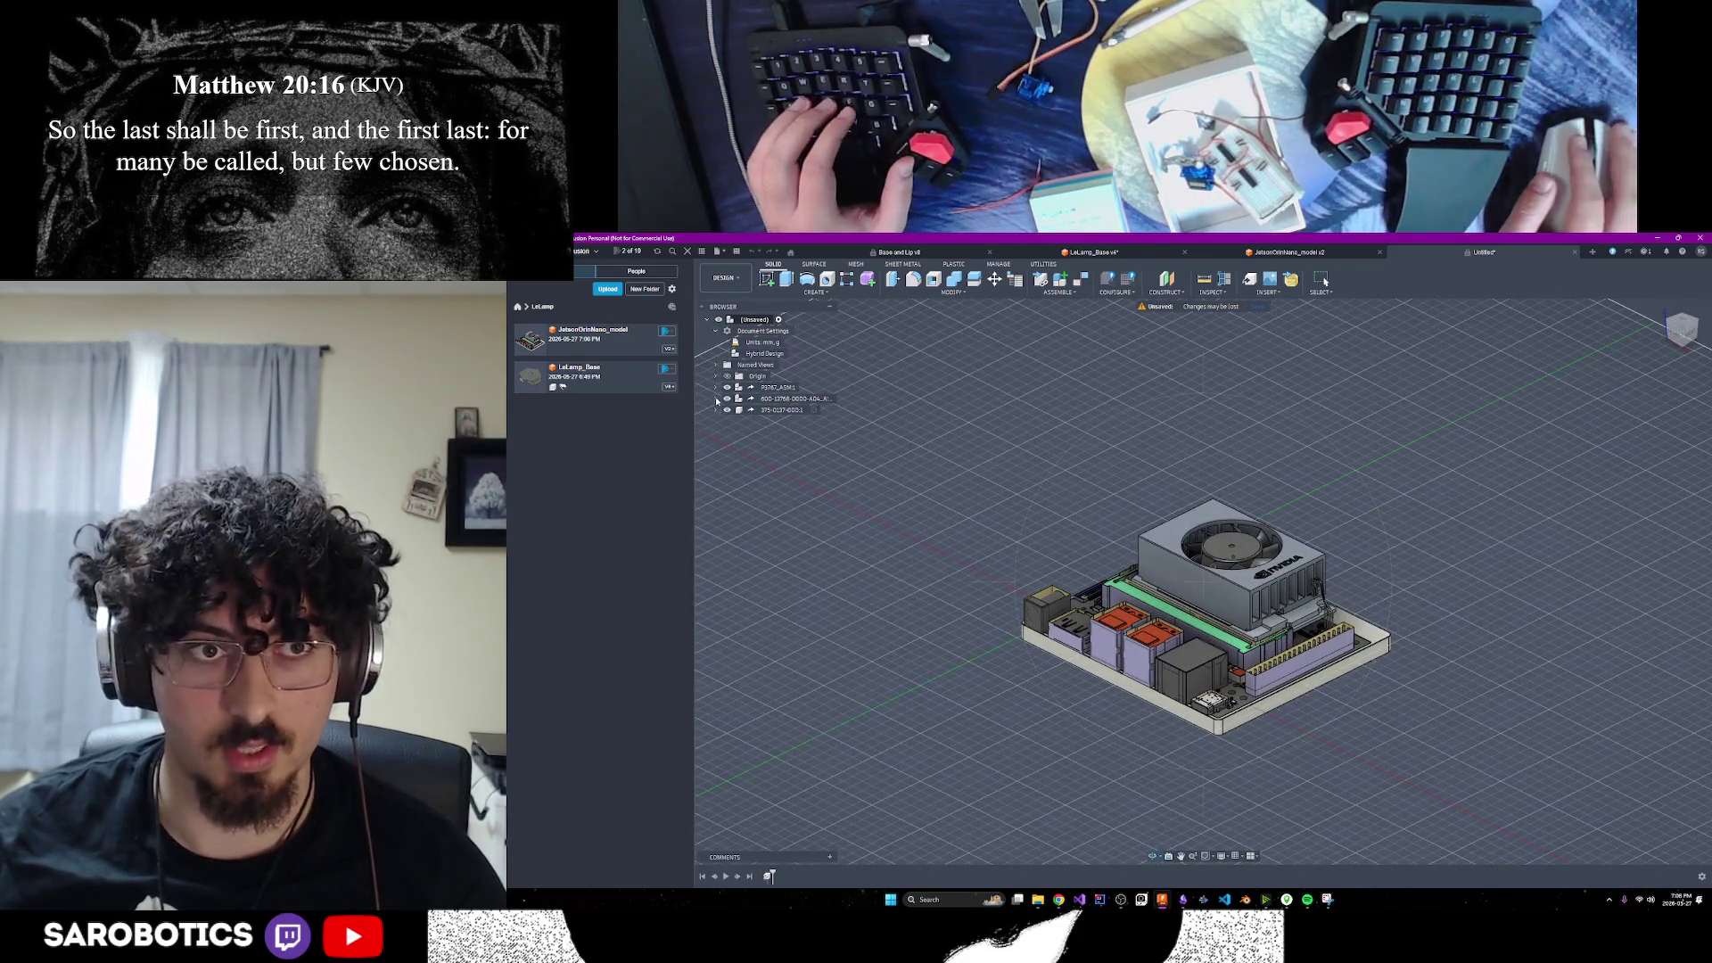
left_click(715, 399)
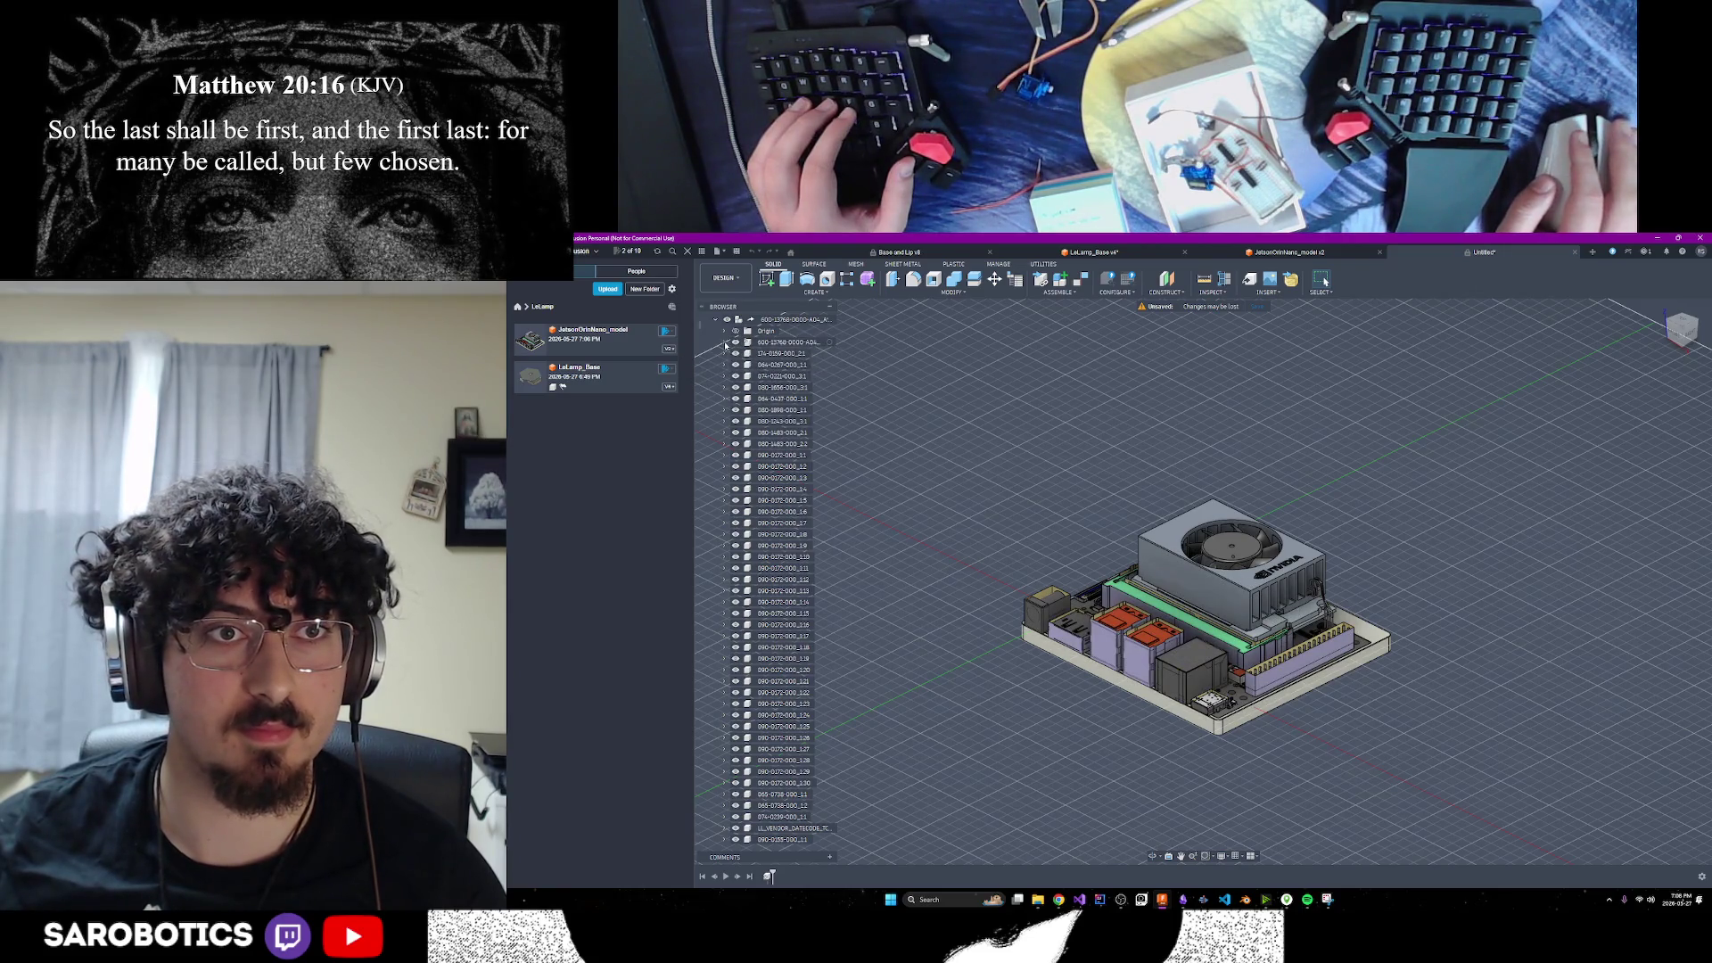
scroll(758, 446, "down", 10)
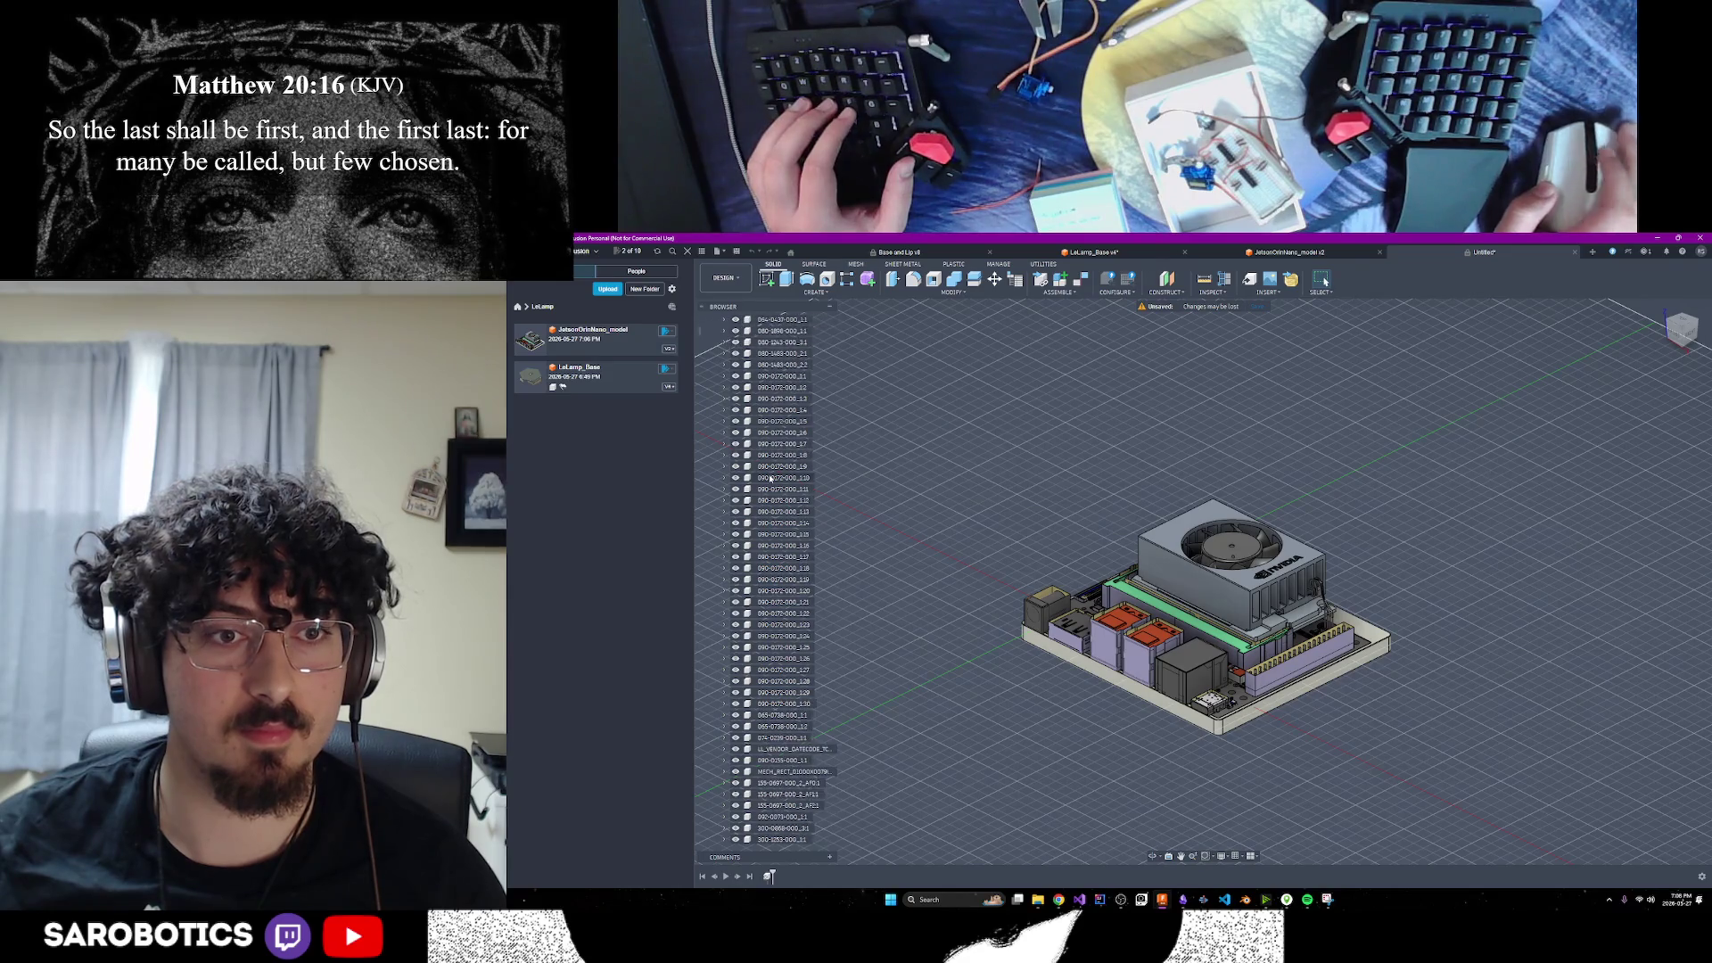
scroll(998, 515, "down", 5)
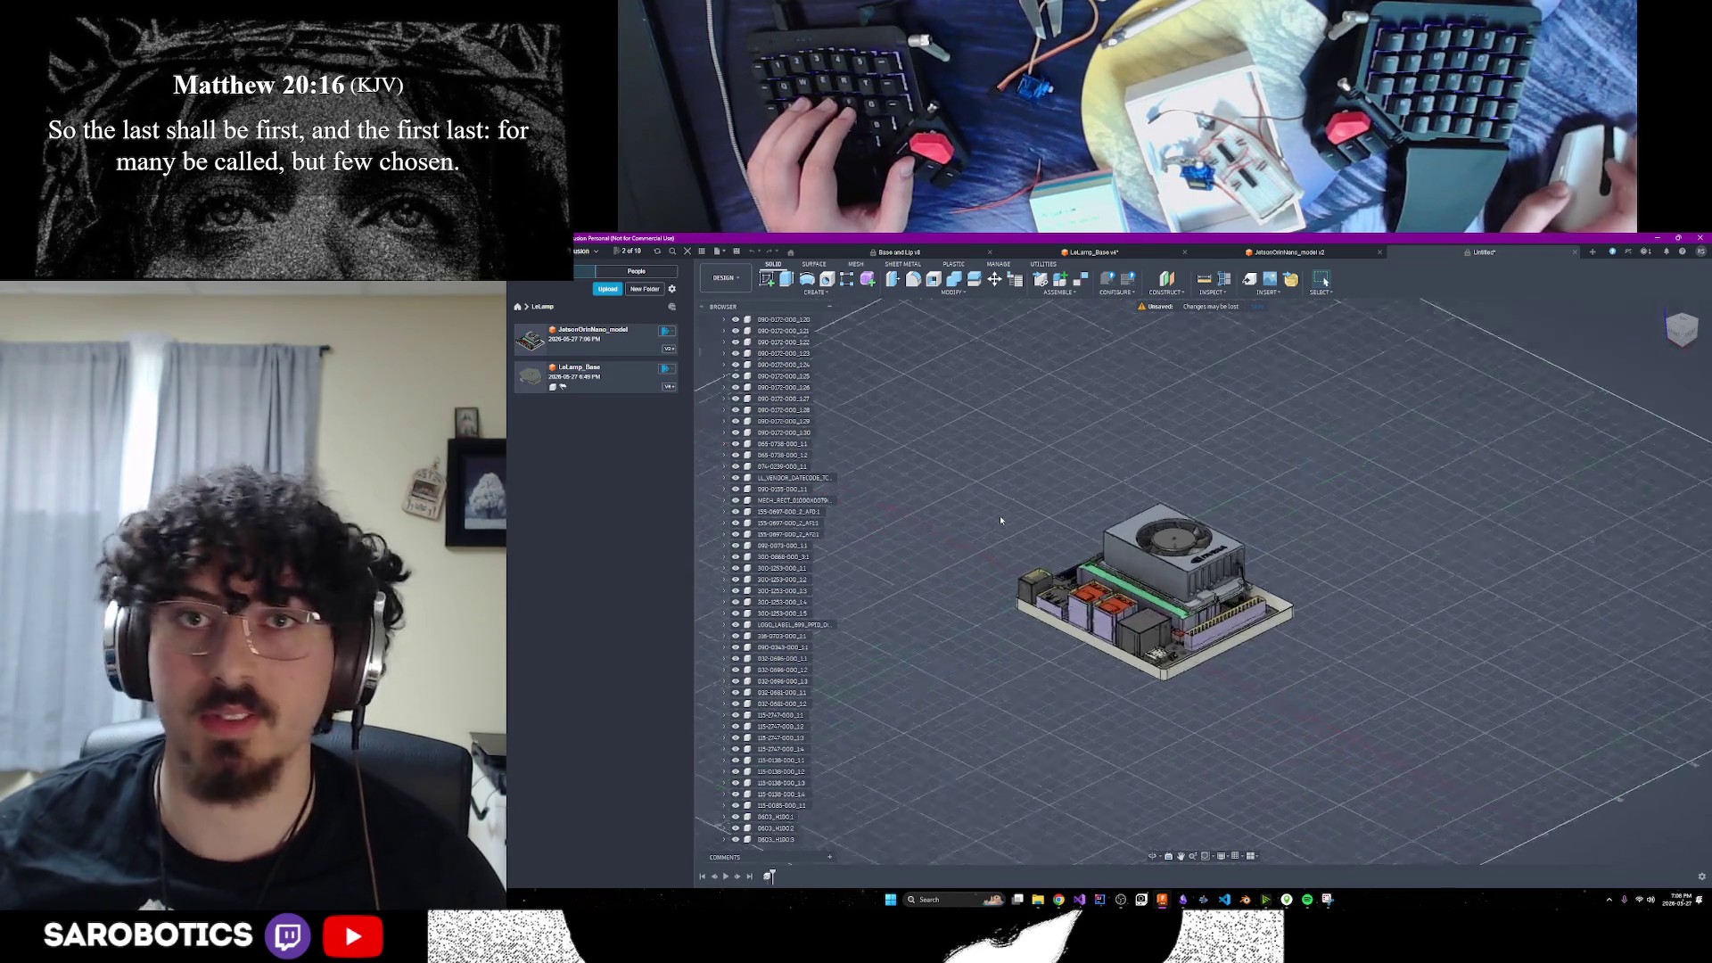
scroll(794, 609, "down", 5)
scroll(793, 609, "down", 5)
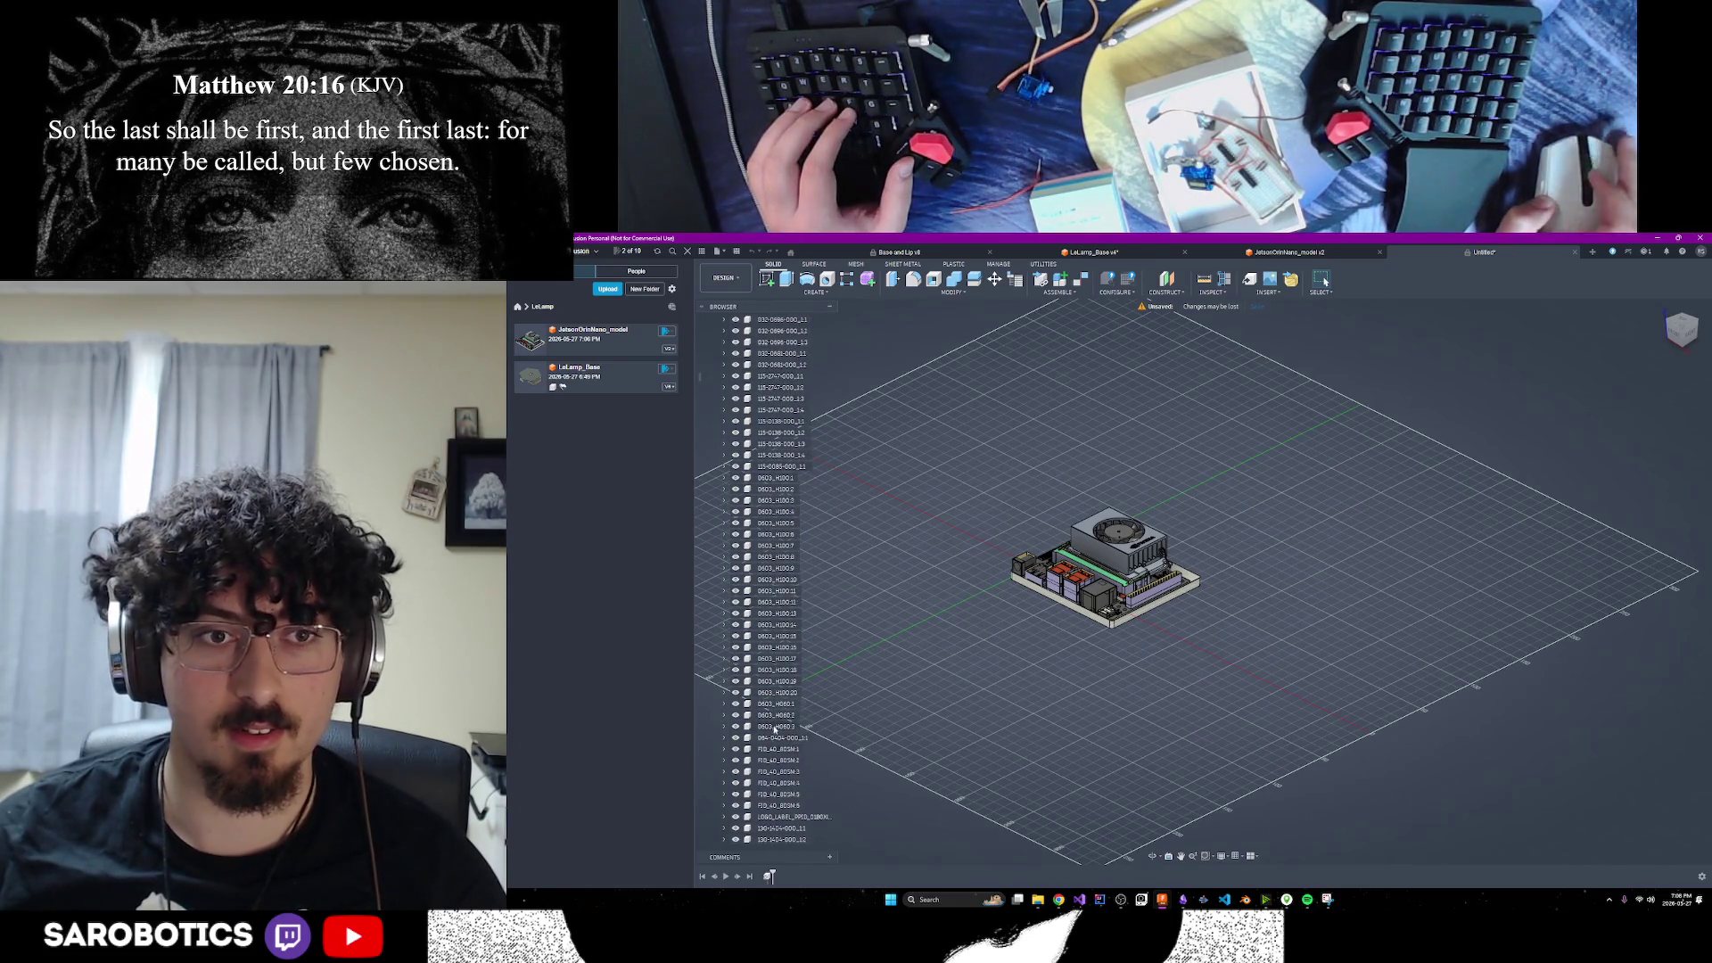
scroll(774, 728, "up", 20)
scroll(777, 715, "up", 3)
left_click(717, 398)
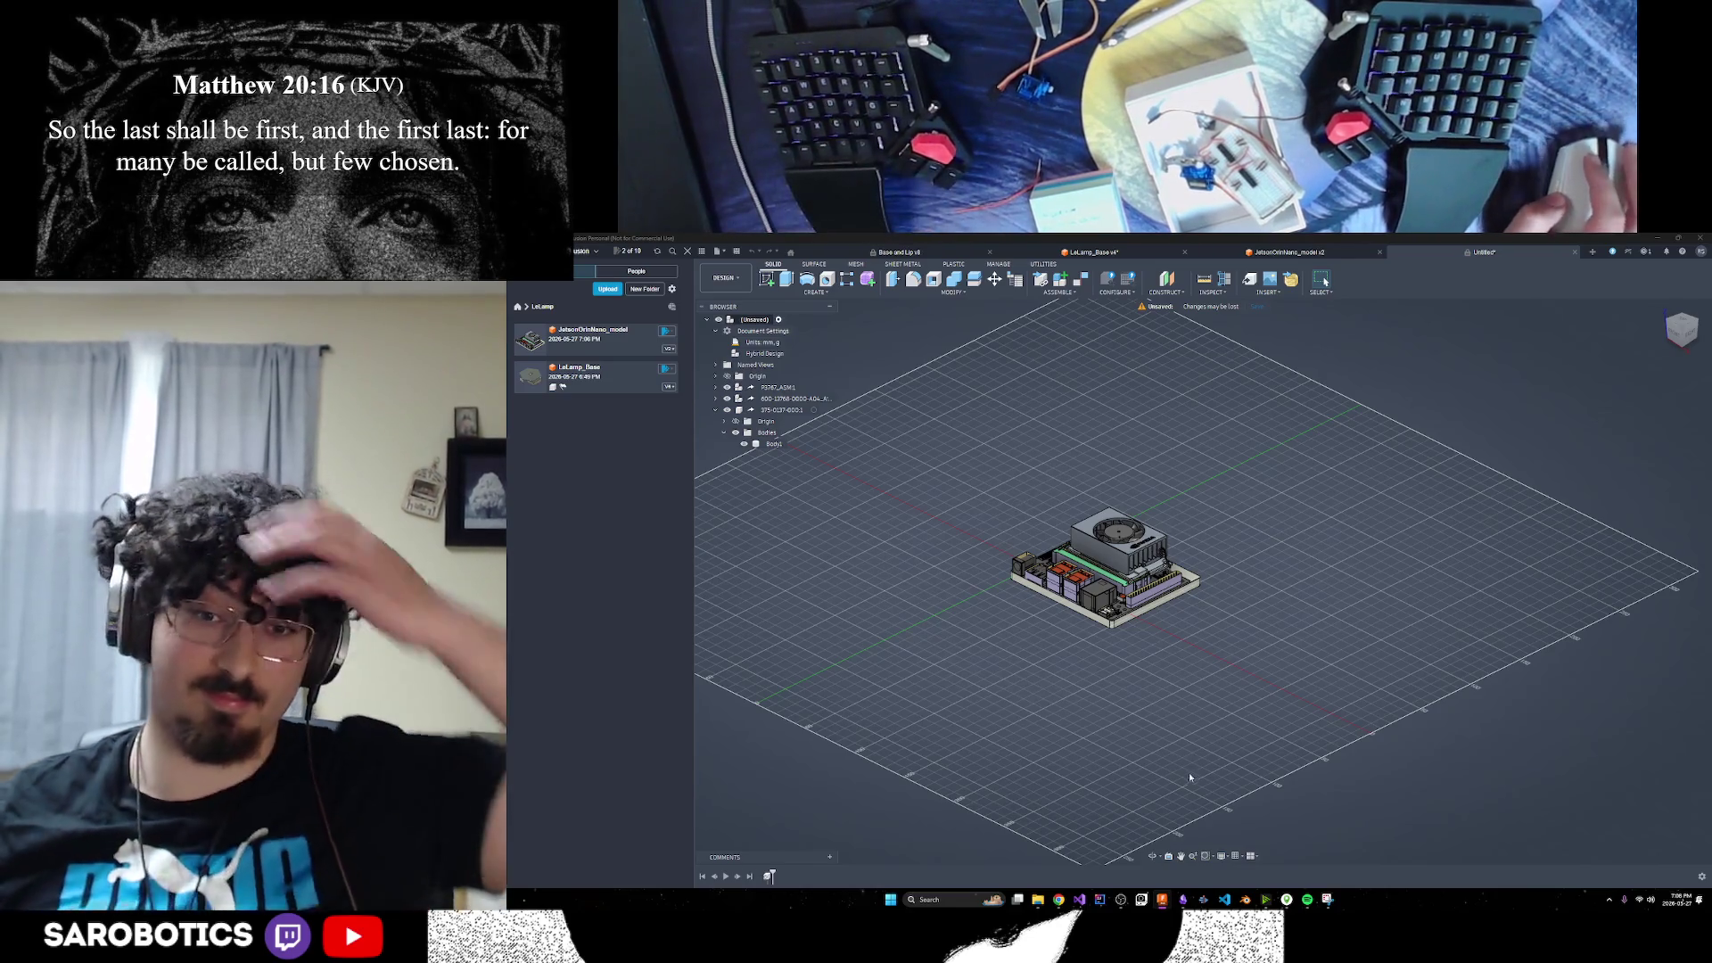
scroll(1162, 705, "up", 5)
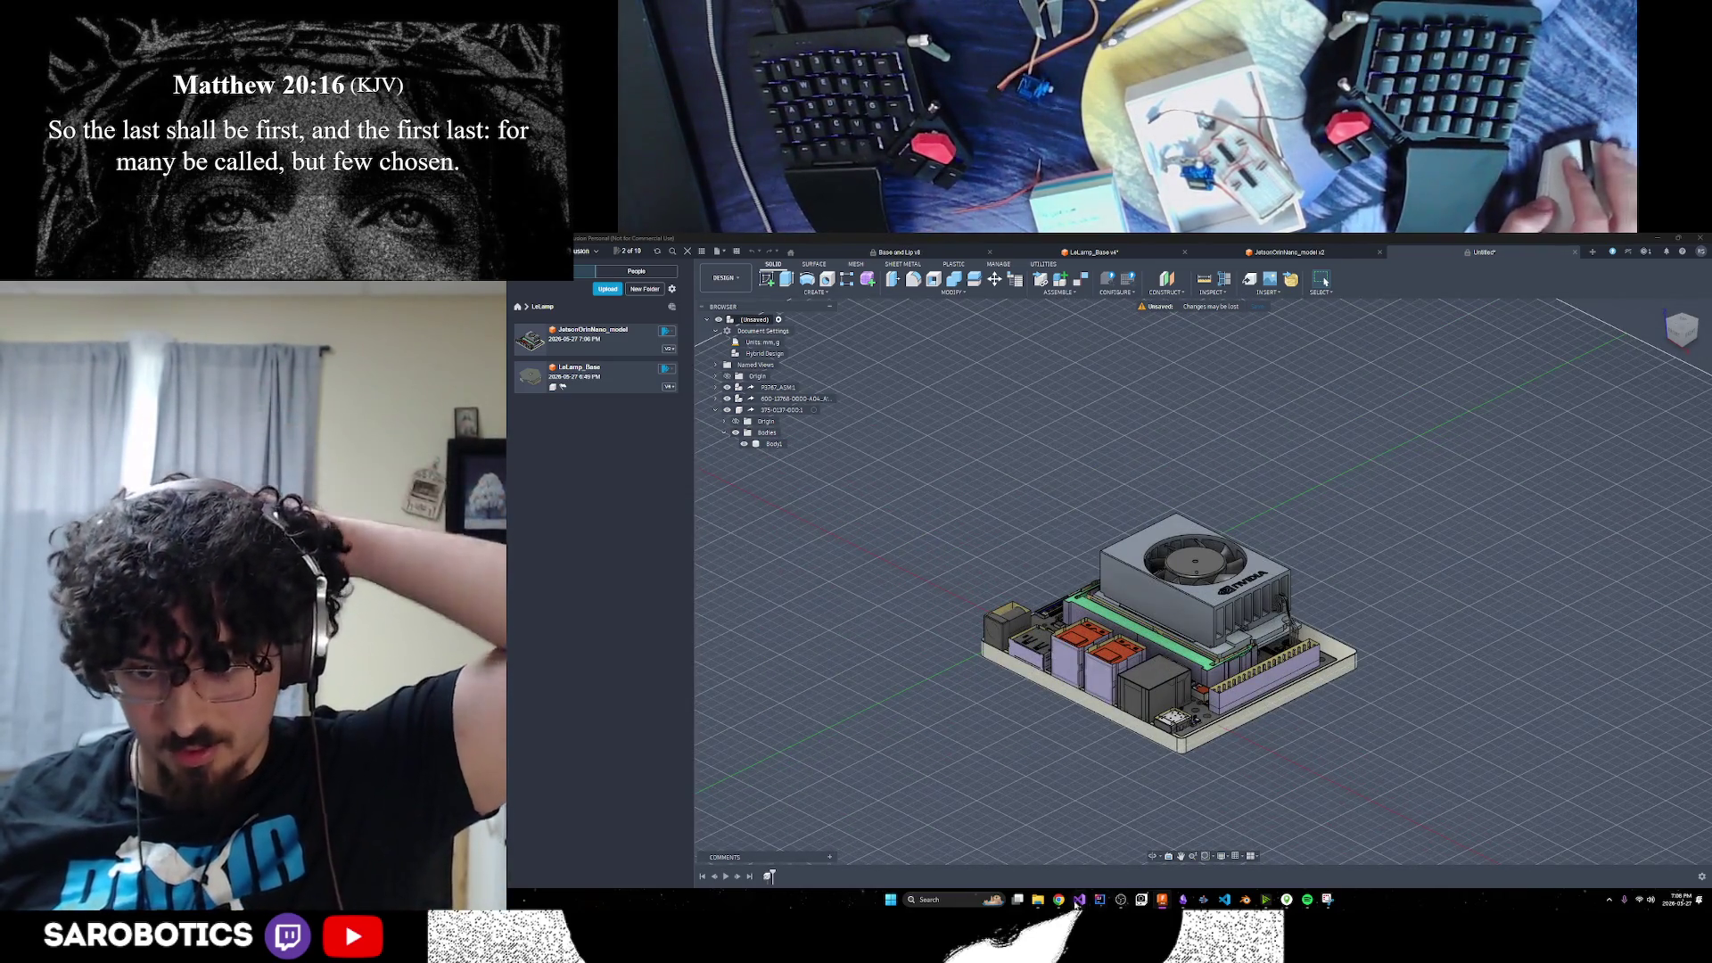
Bring the ChatGPT conversation back to the front
mouse_move(1058, 900)
mouse_move(1149, 850)
left_click(997, 852)
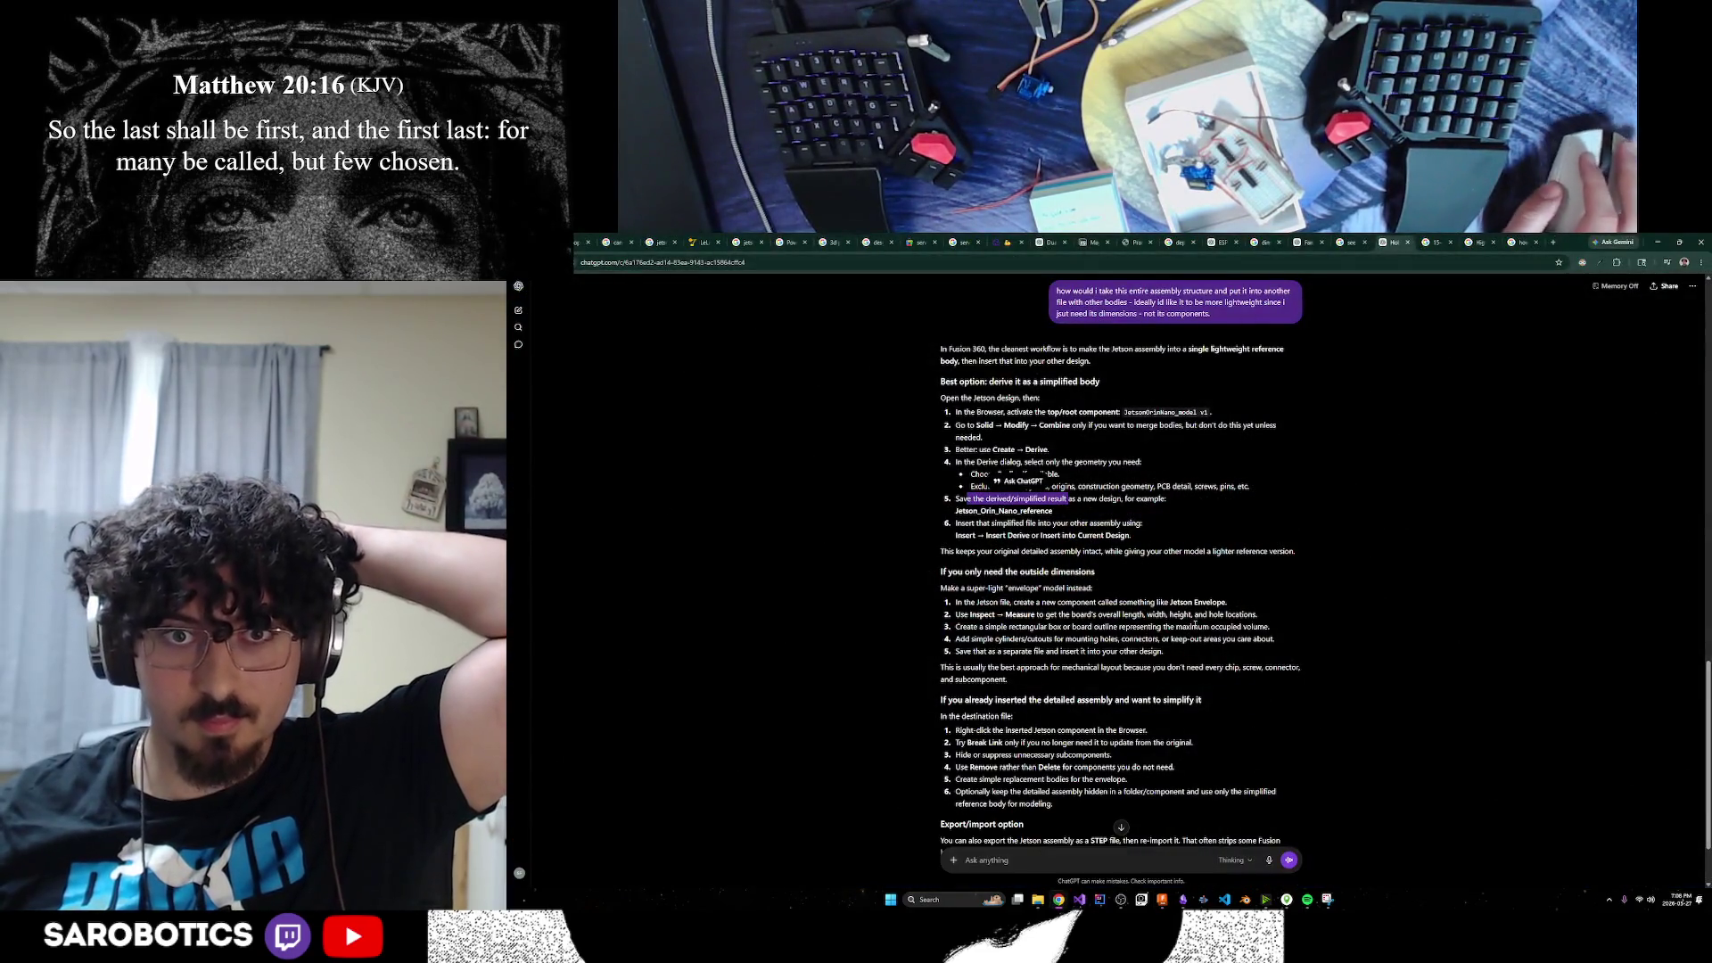
Reread ChatGPT's insert, measure and exclude-sketches advice, then return to the Fusion design
left_click_drag(972, 522, 1115, 533)
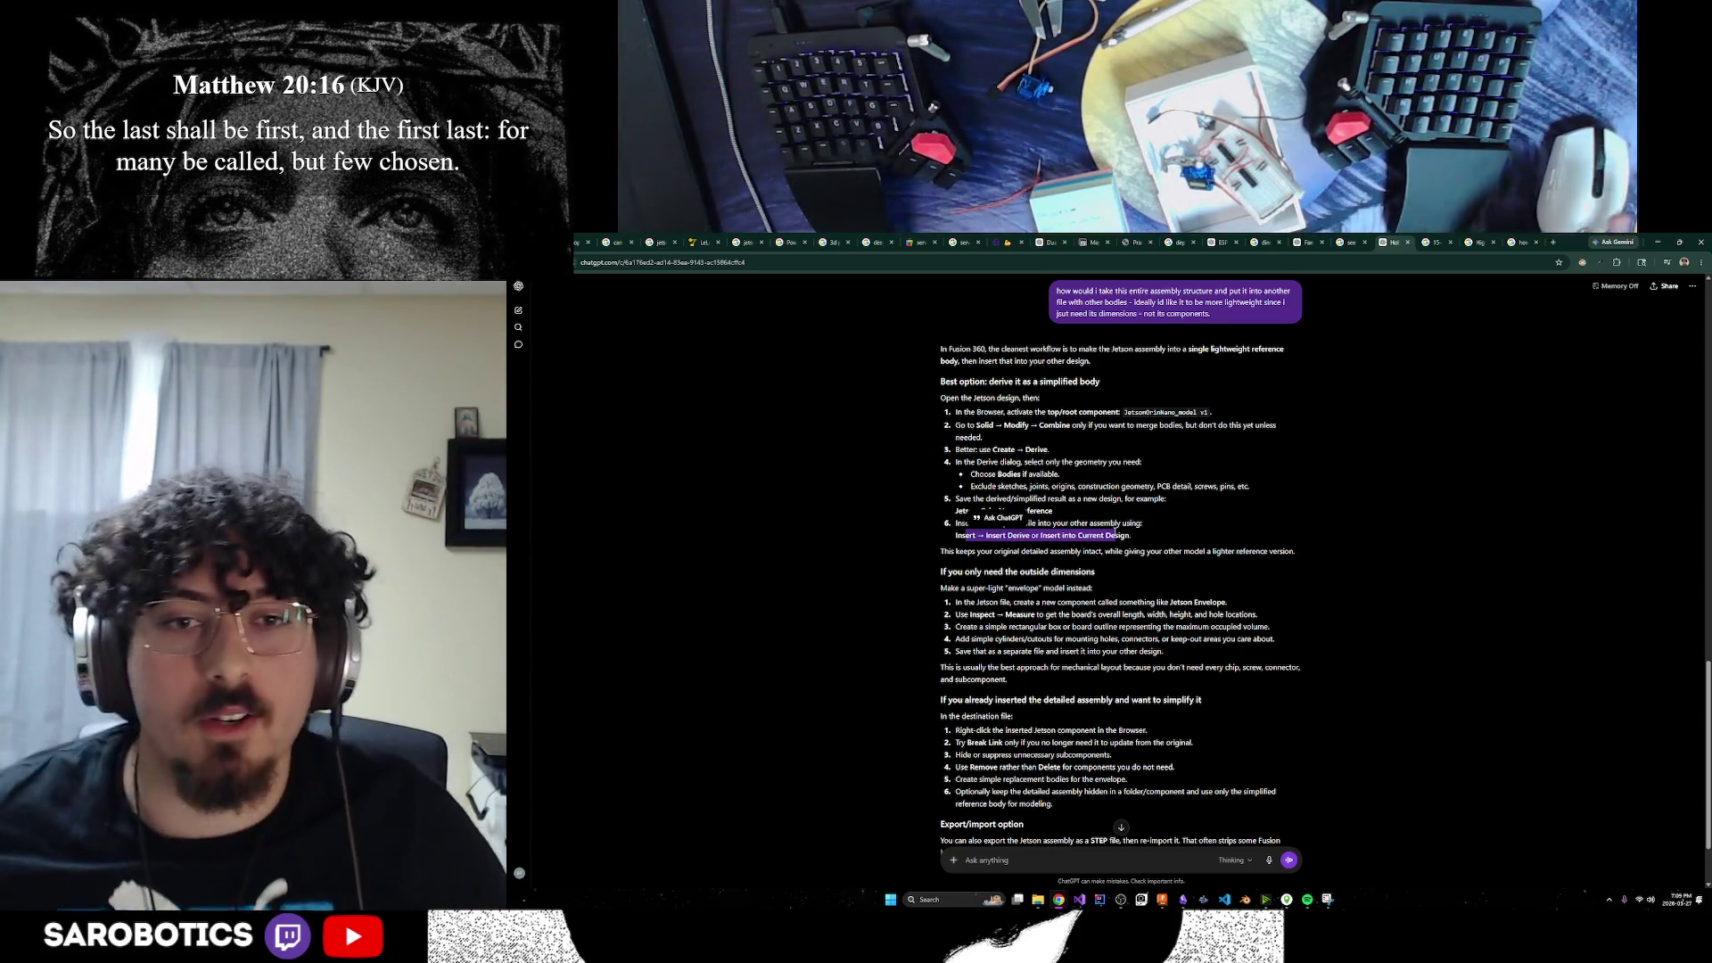
scroll(992, 537, "down", 1)
left_click(994, 527)
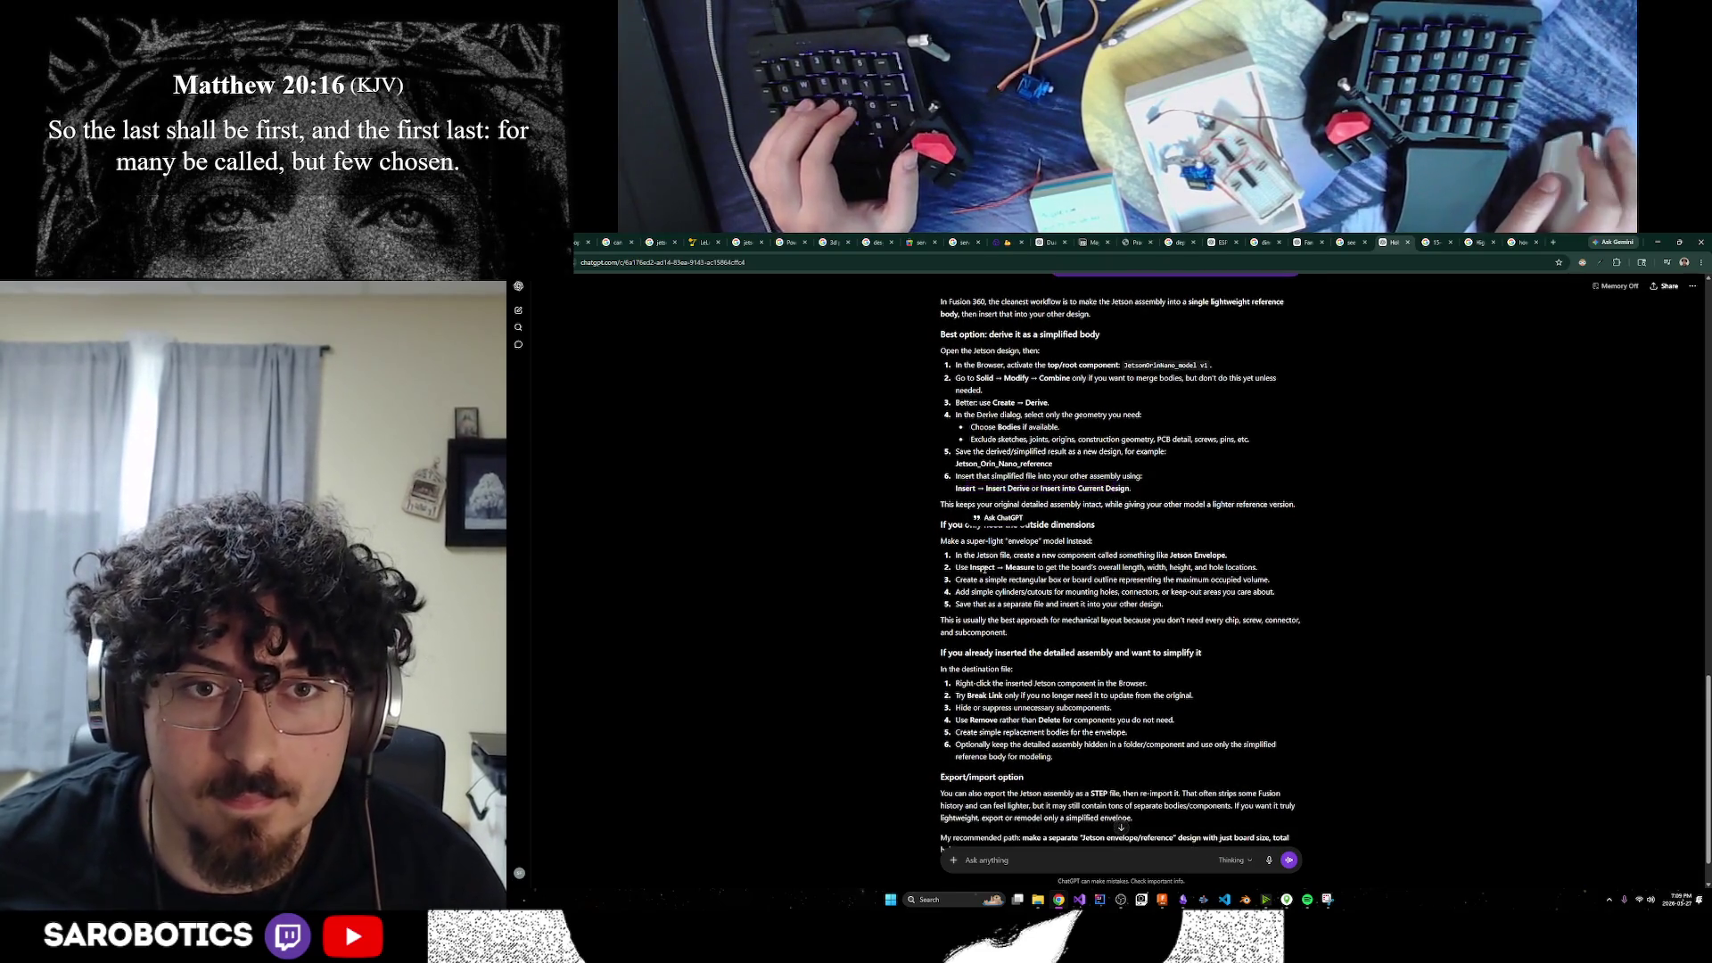
left_click_drag(981, 571, 1078, 569)
left_click(1137, 582)
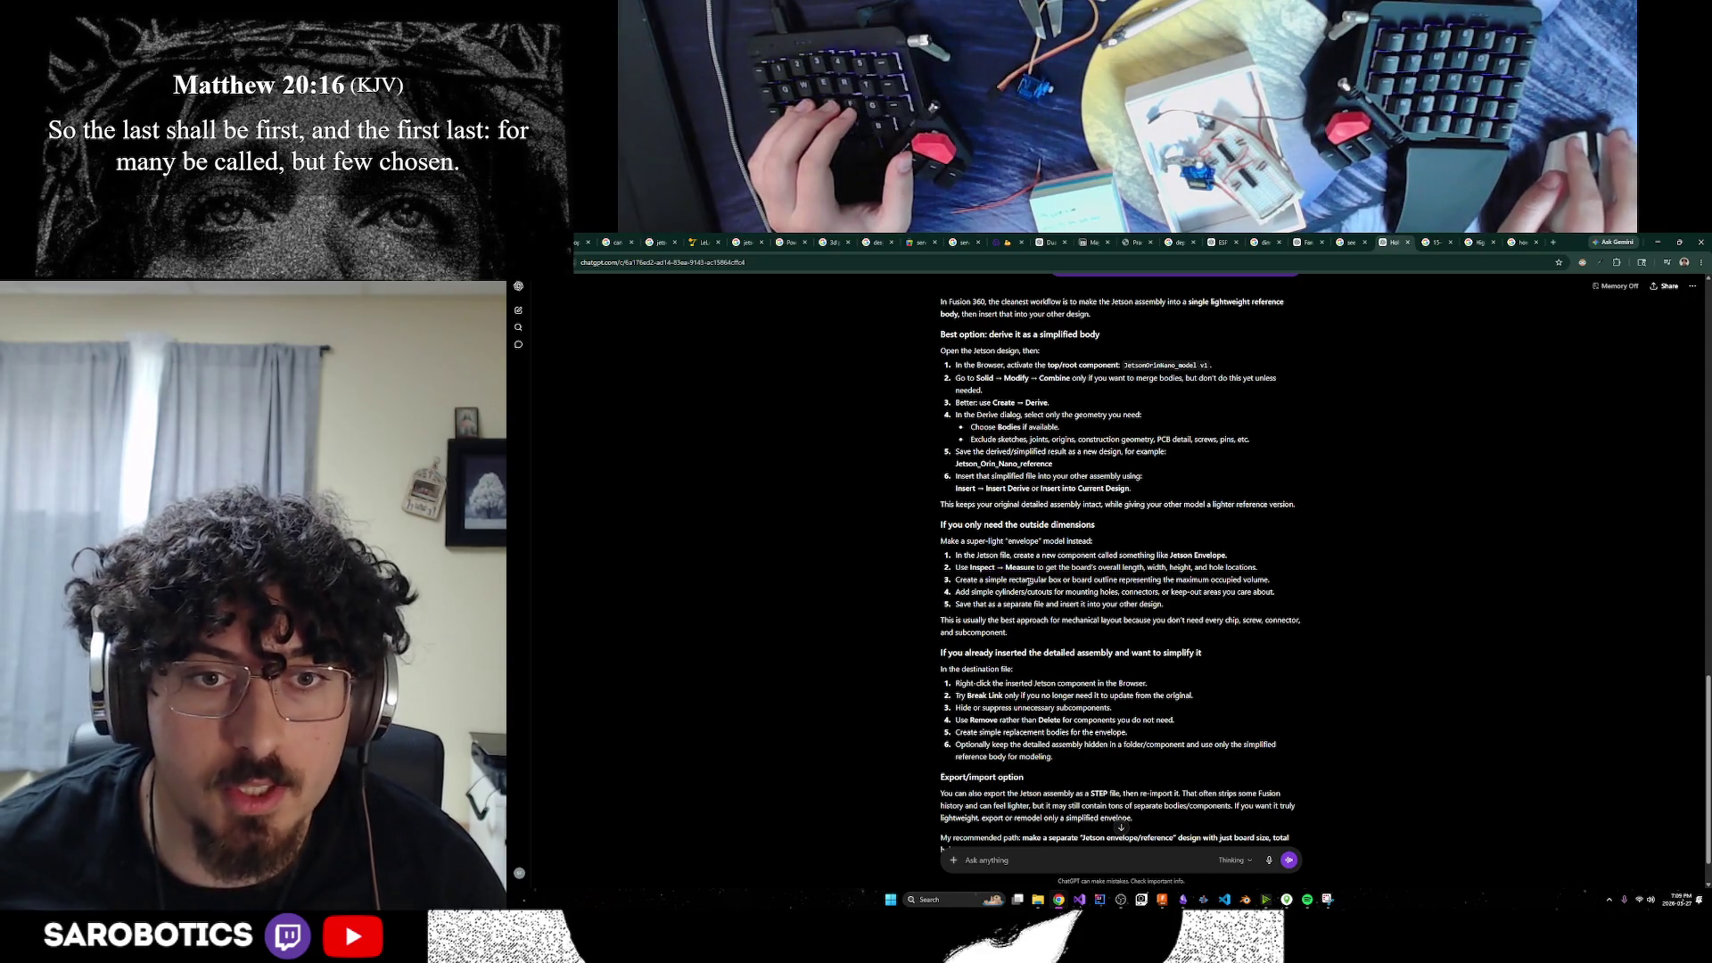
scroll(1145, 646, "up", 1)
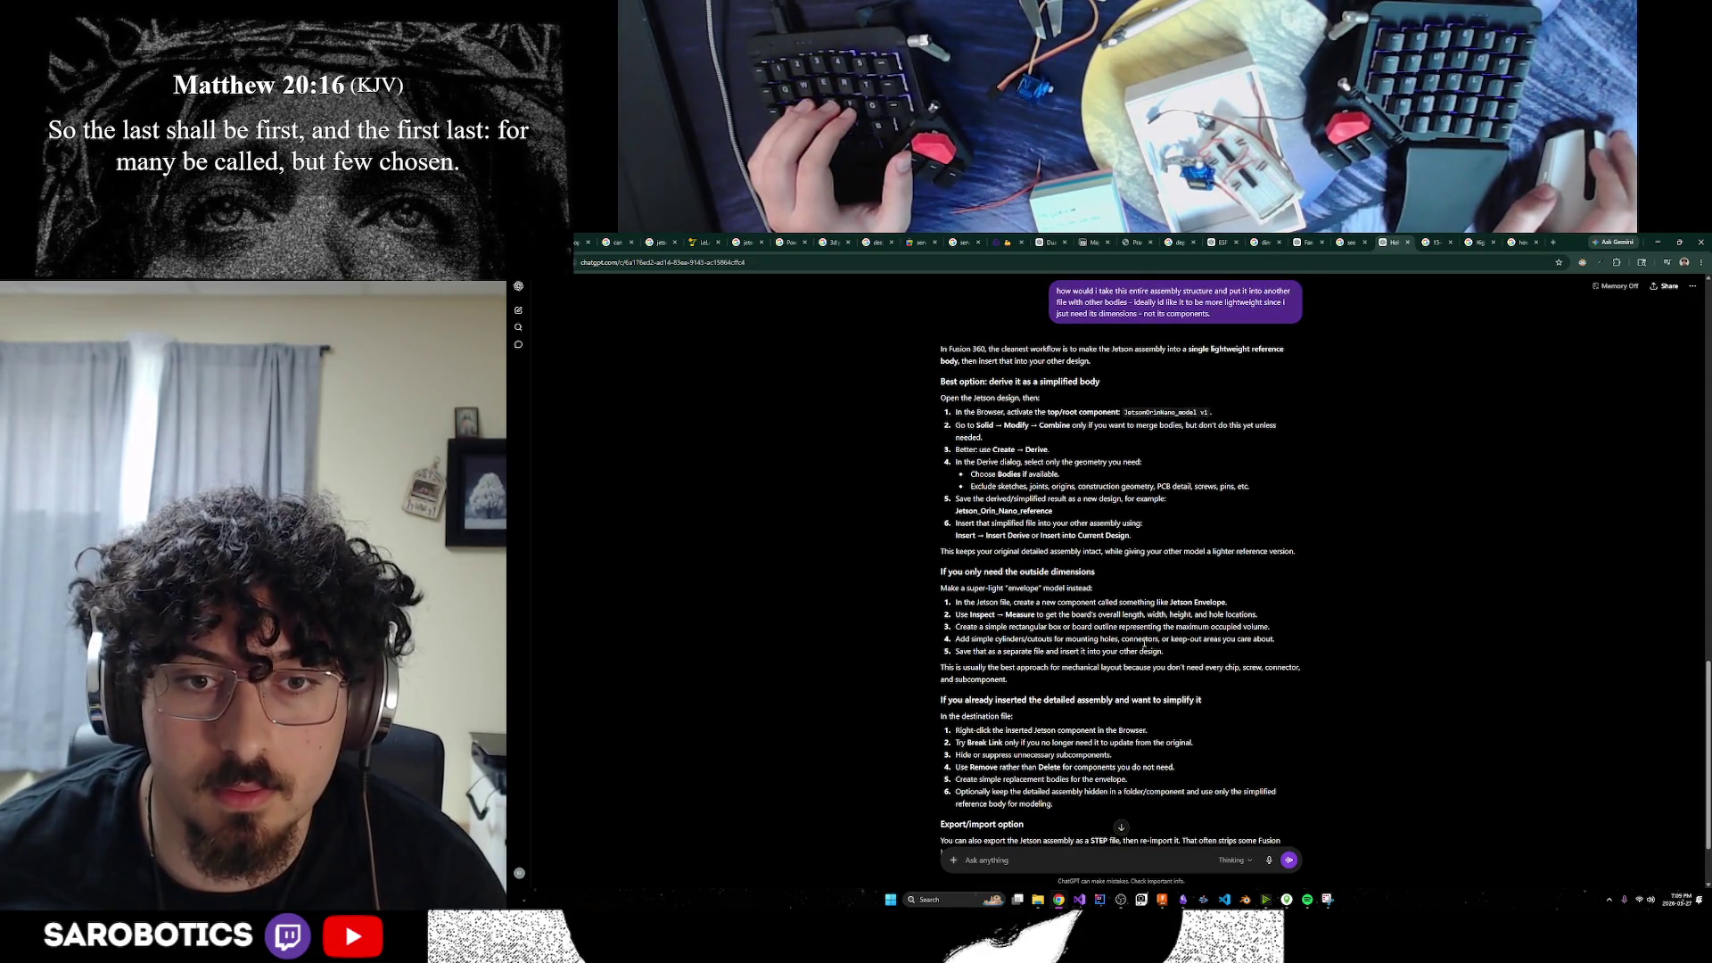
scroll(1144, 643, "up", 2)
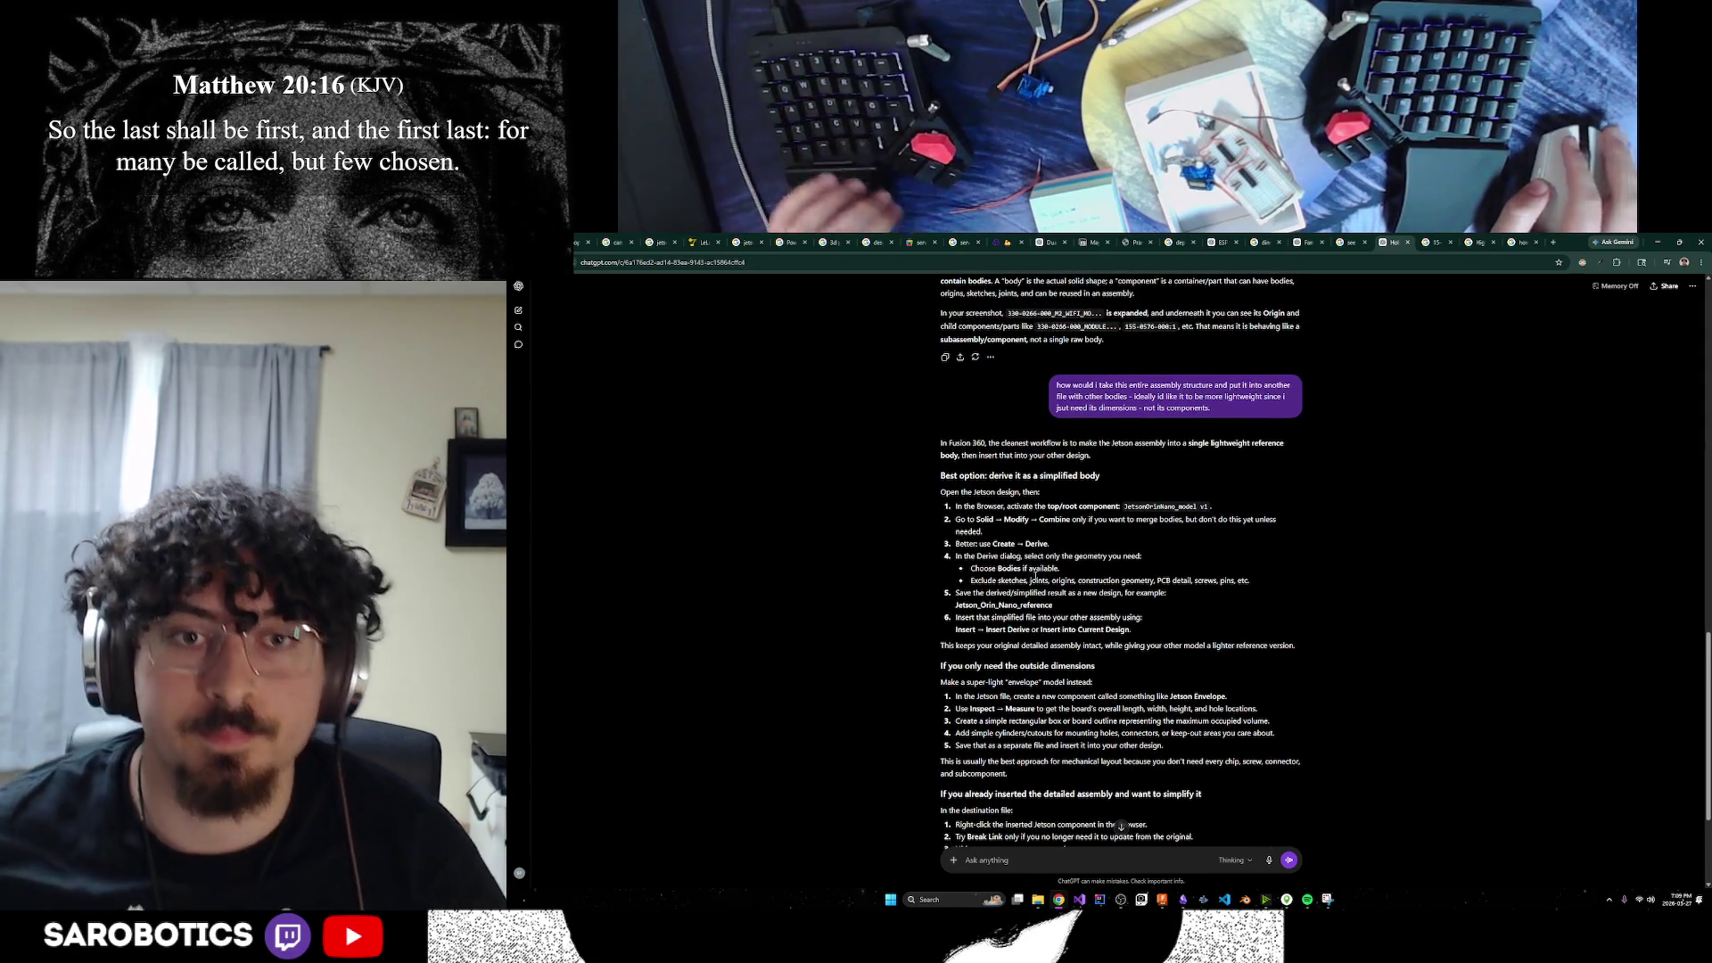
mouse_move(998, 580)
left_mouse_down()
mouse_move(1112, 593)
mouse_move(1116, 618)
left_mouse_up()
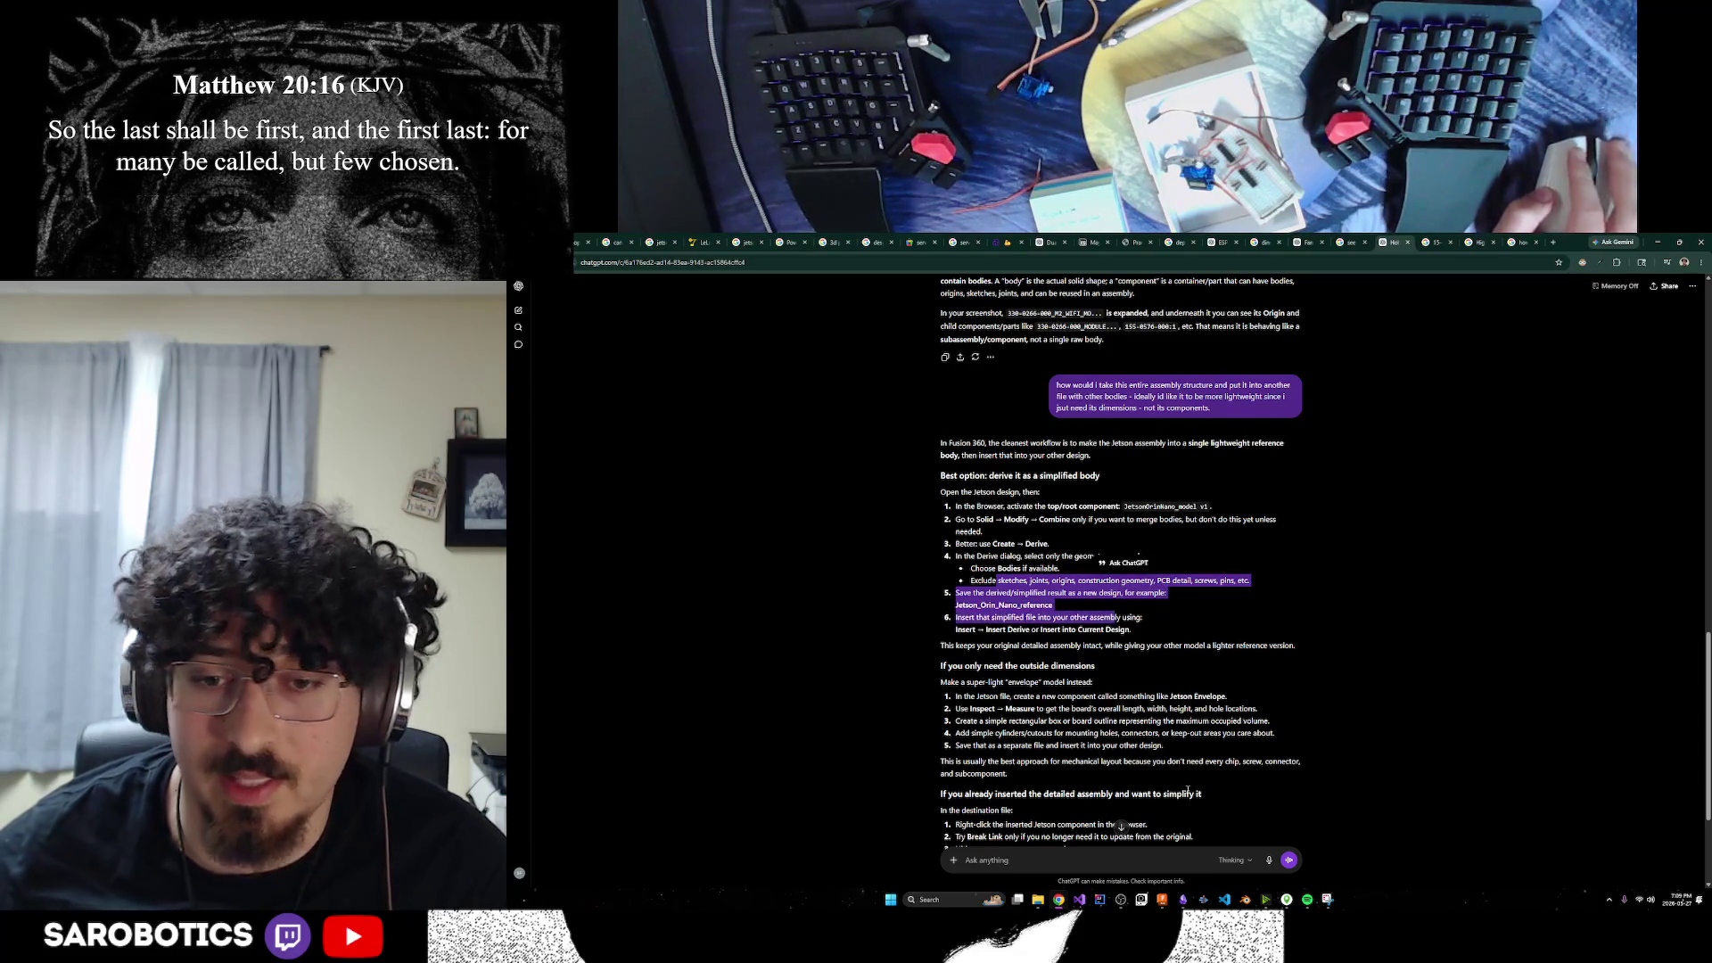
key("alt+Tab")
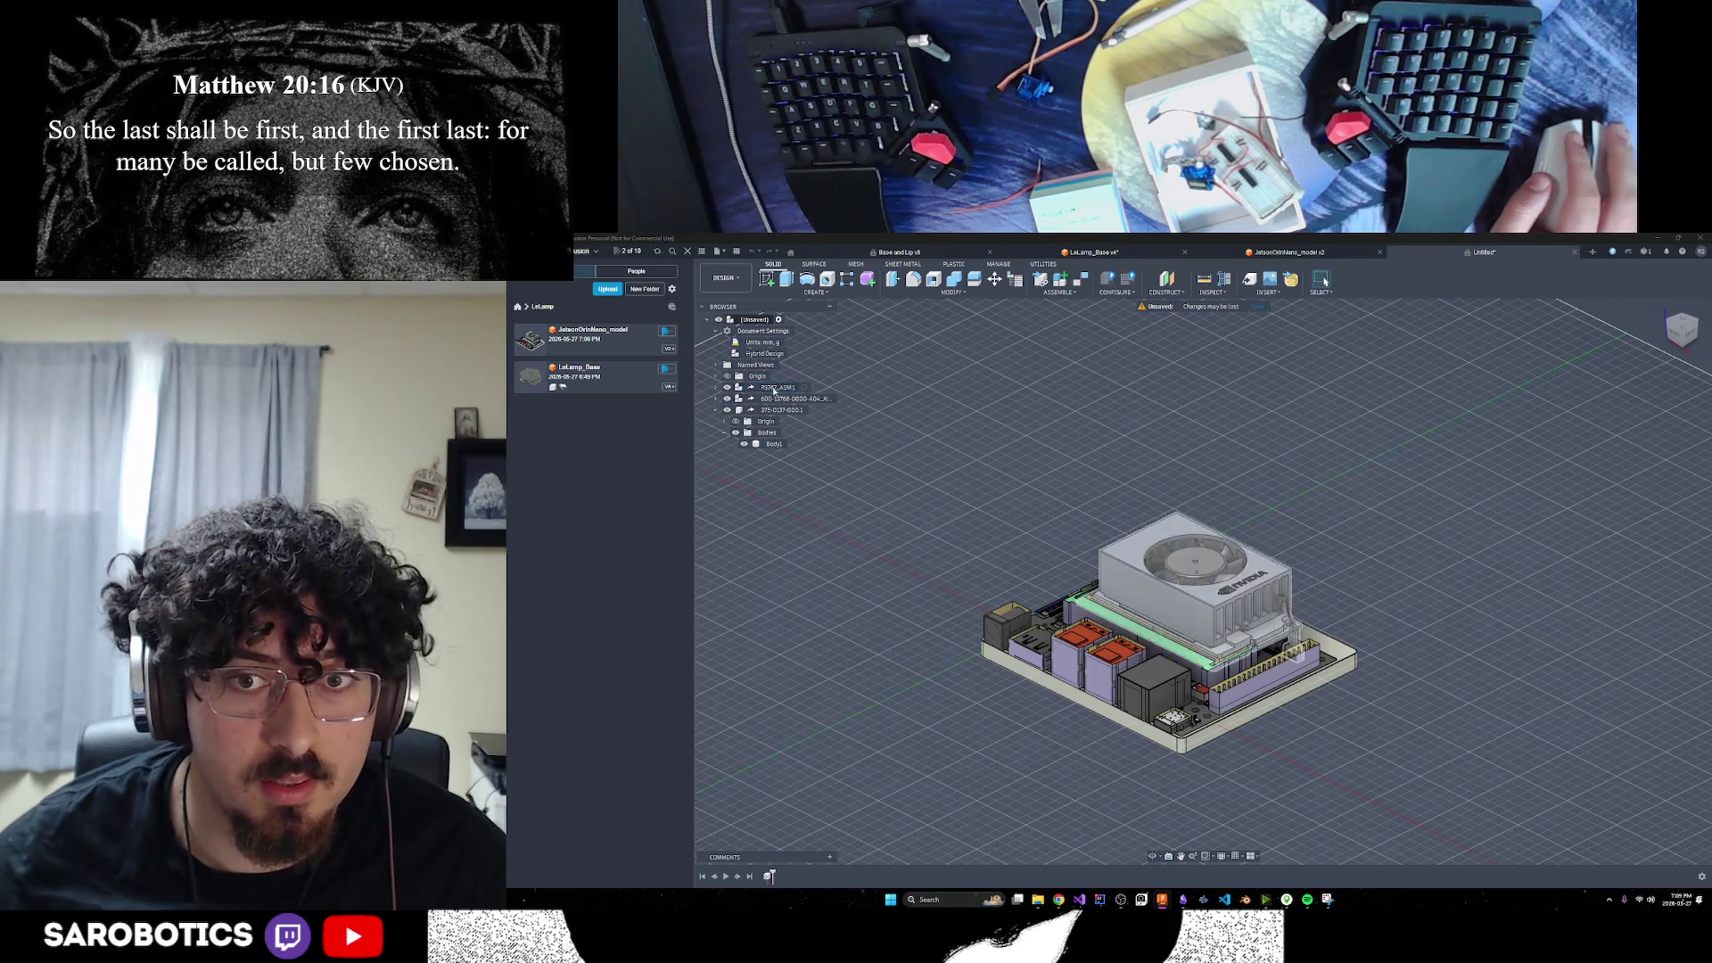
Expand P3767_ASM:1 to list its child components, glance at ChatGPT, then open the Modify menu
left_click(717, 389)
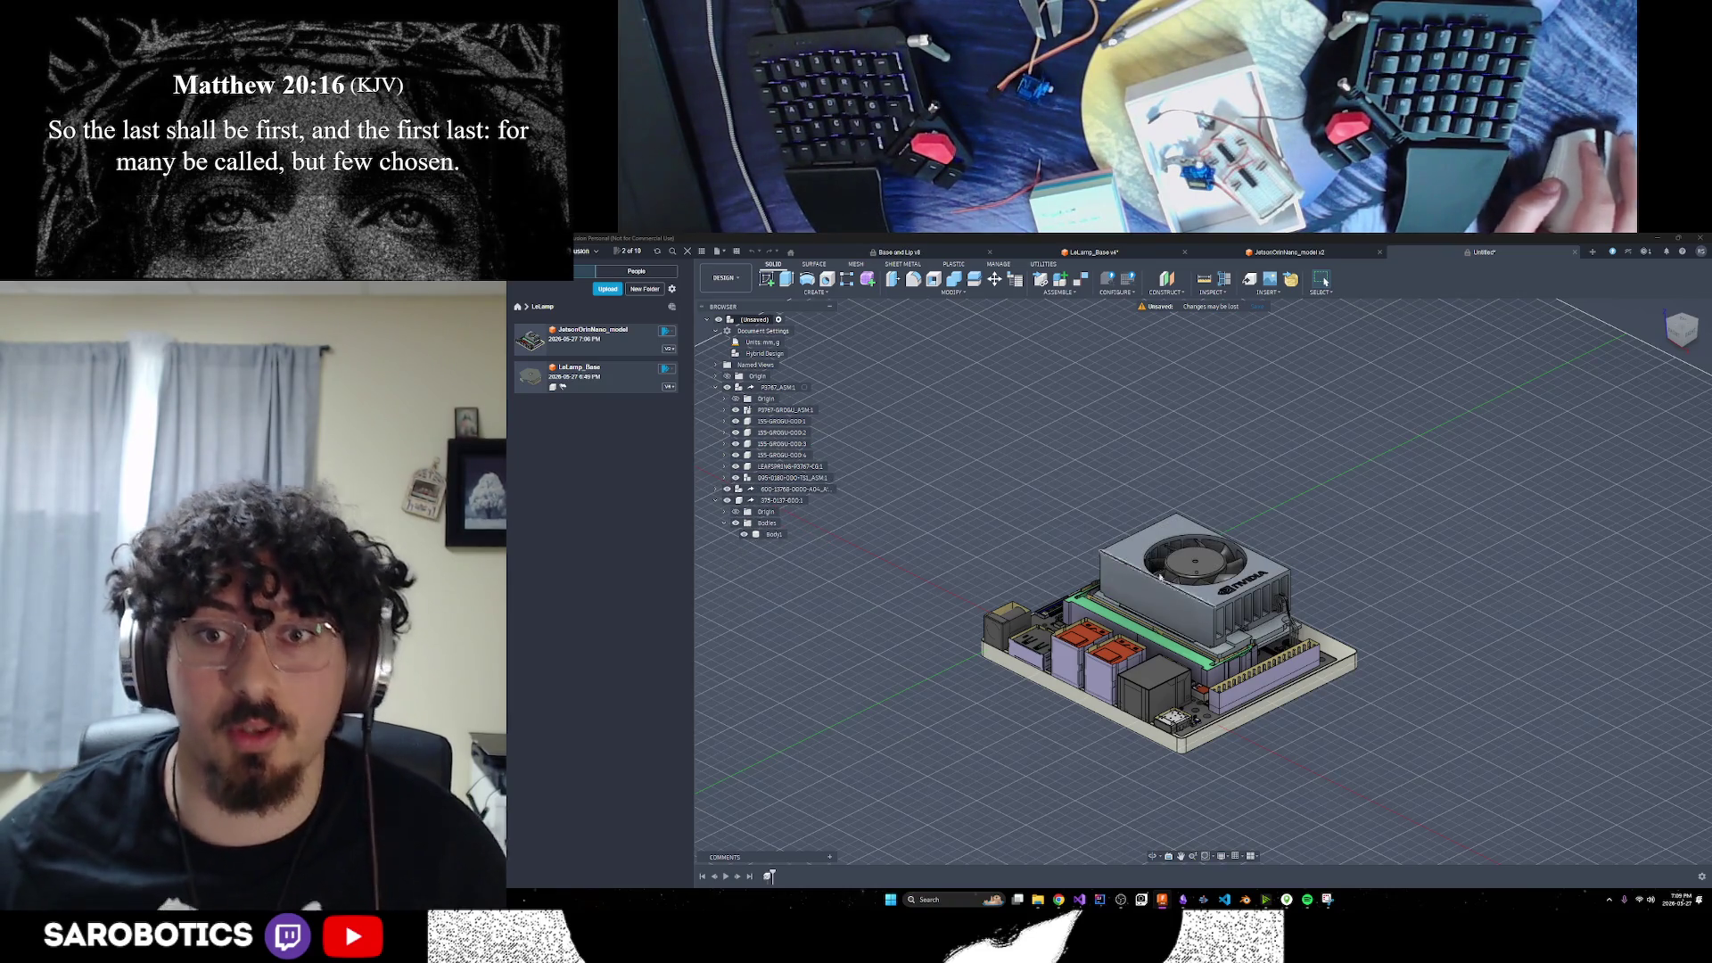
mouse_move(1059, 899)
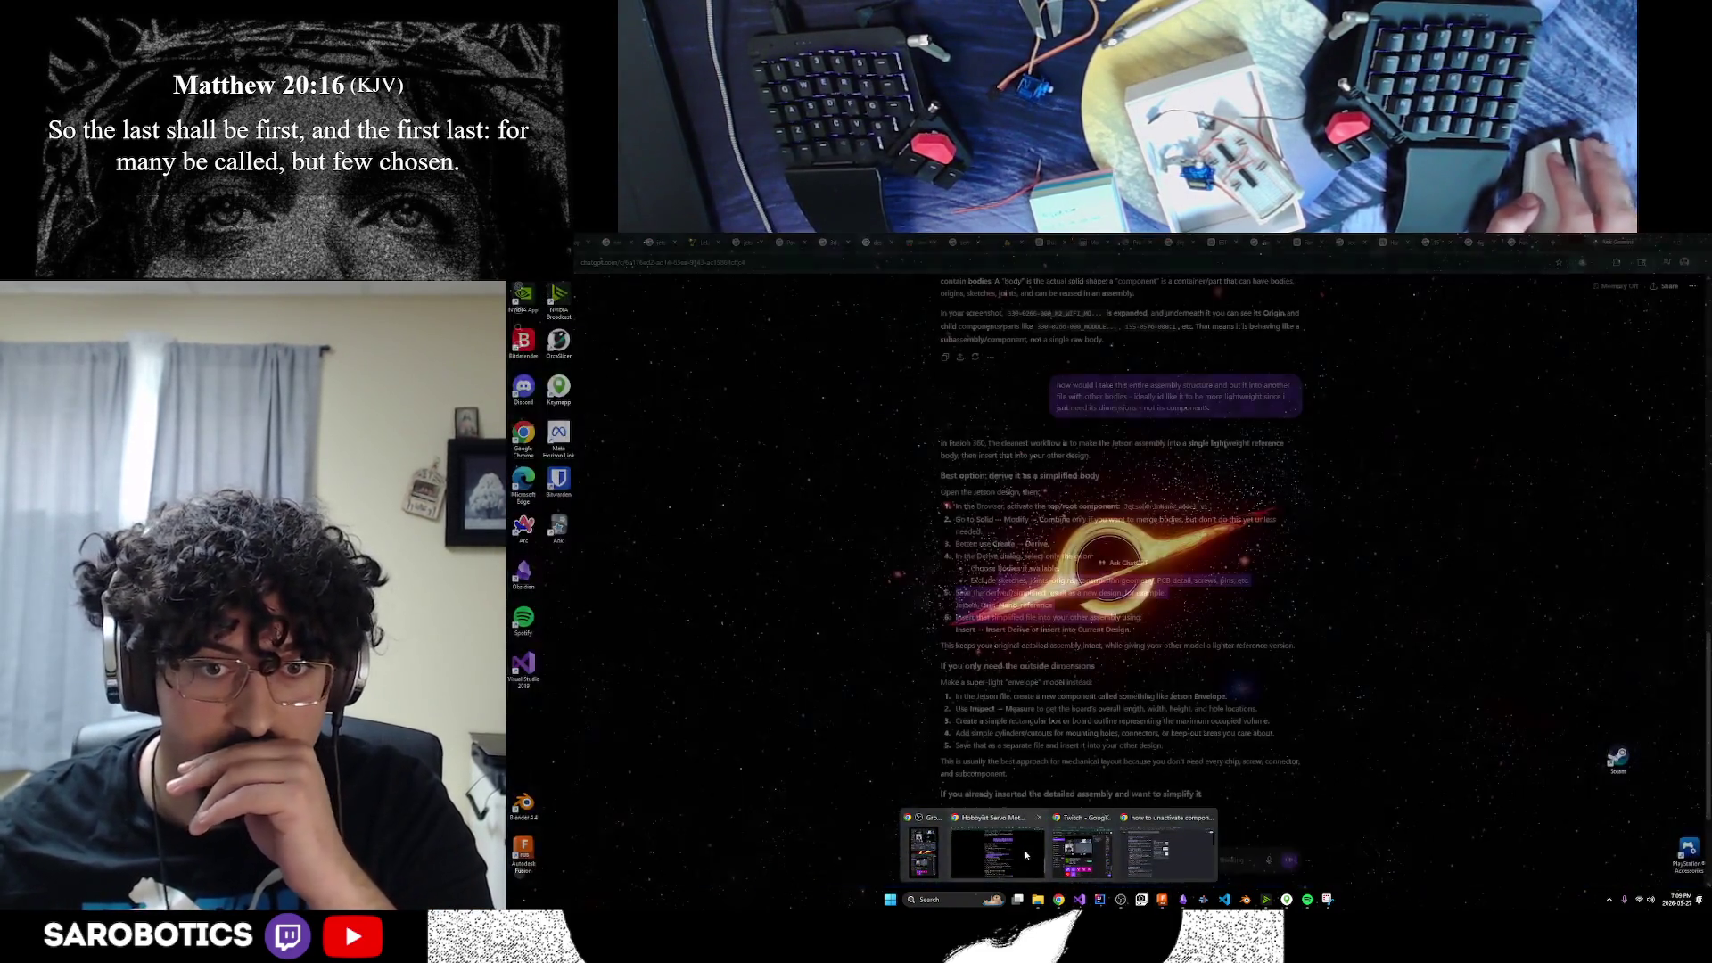
left_click(1159, 847)
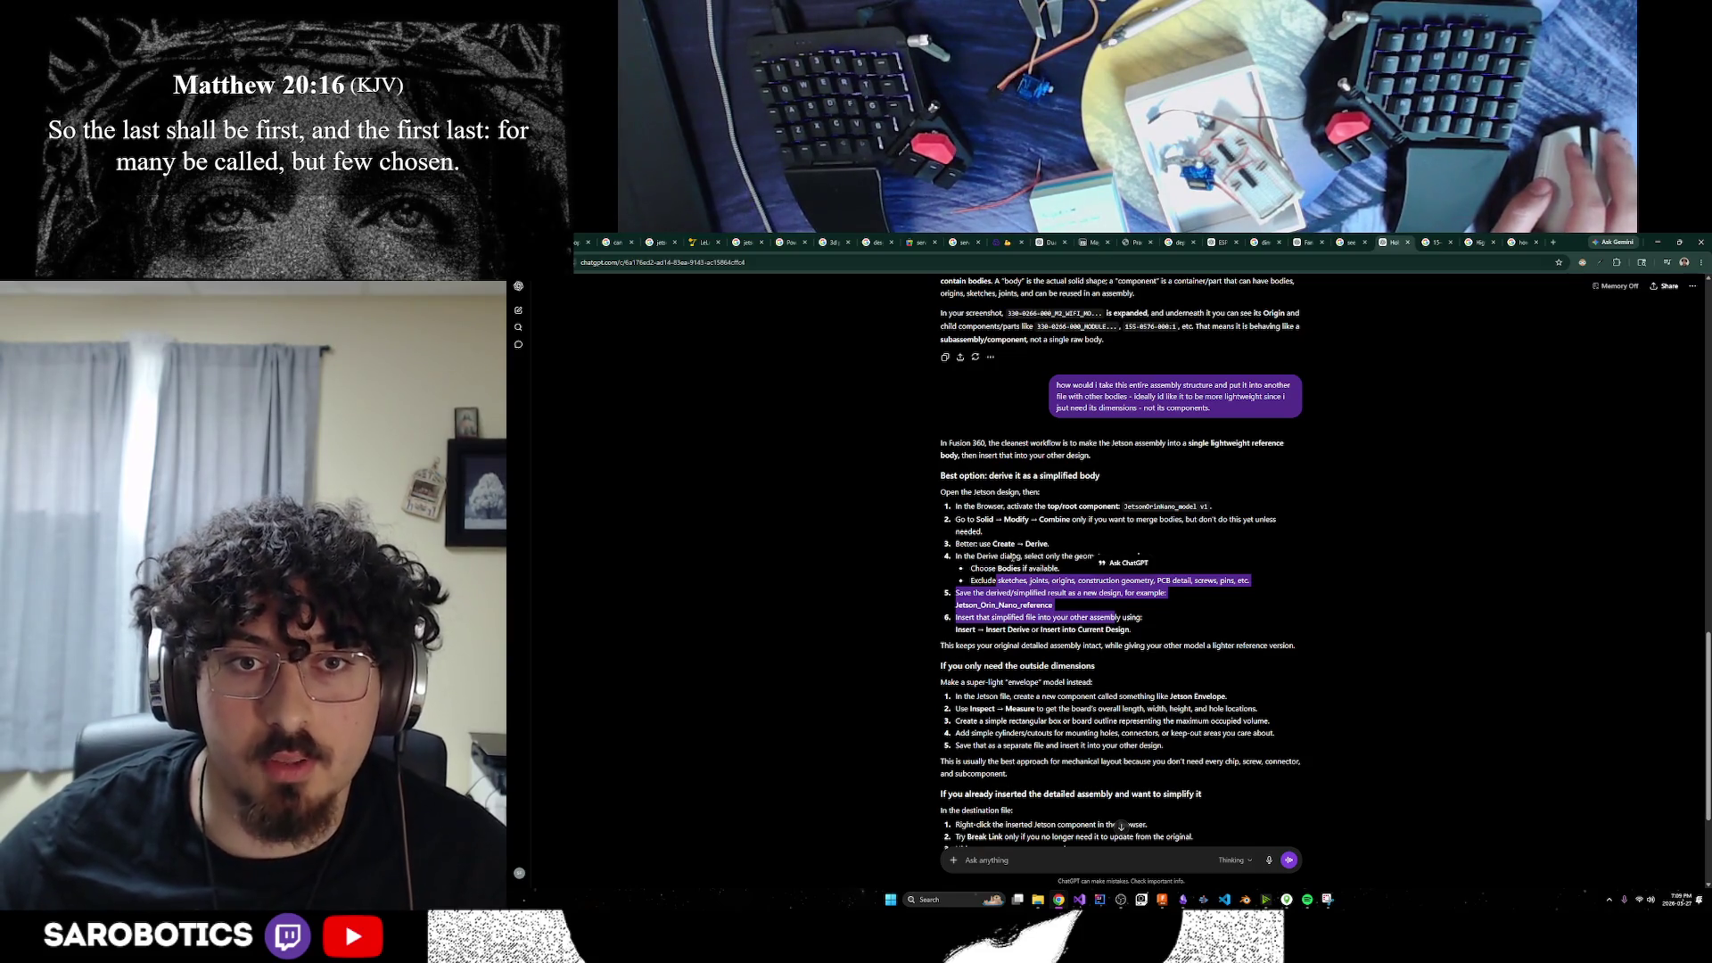
left_click(1163, 901)
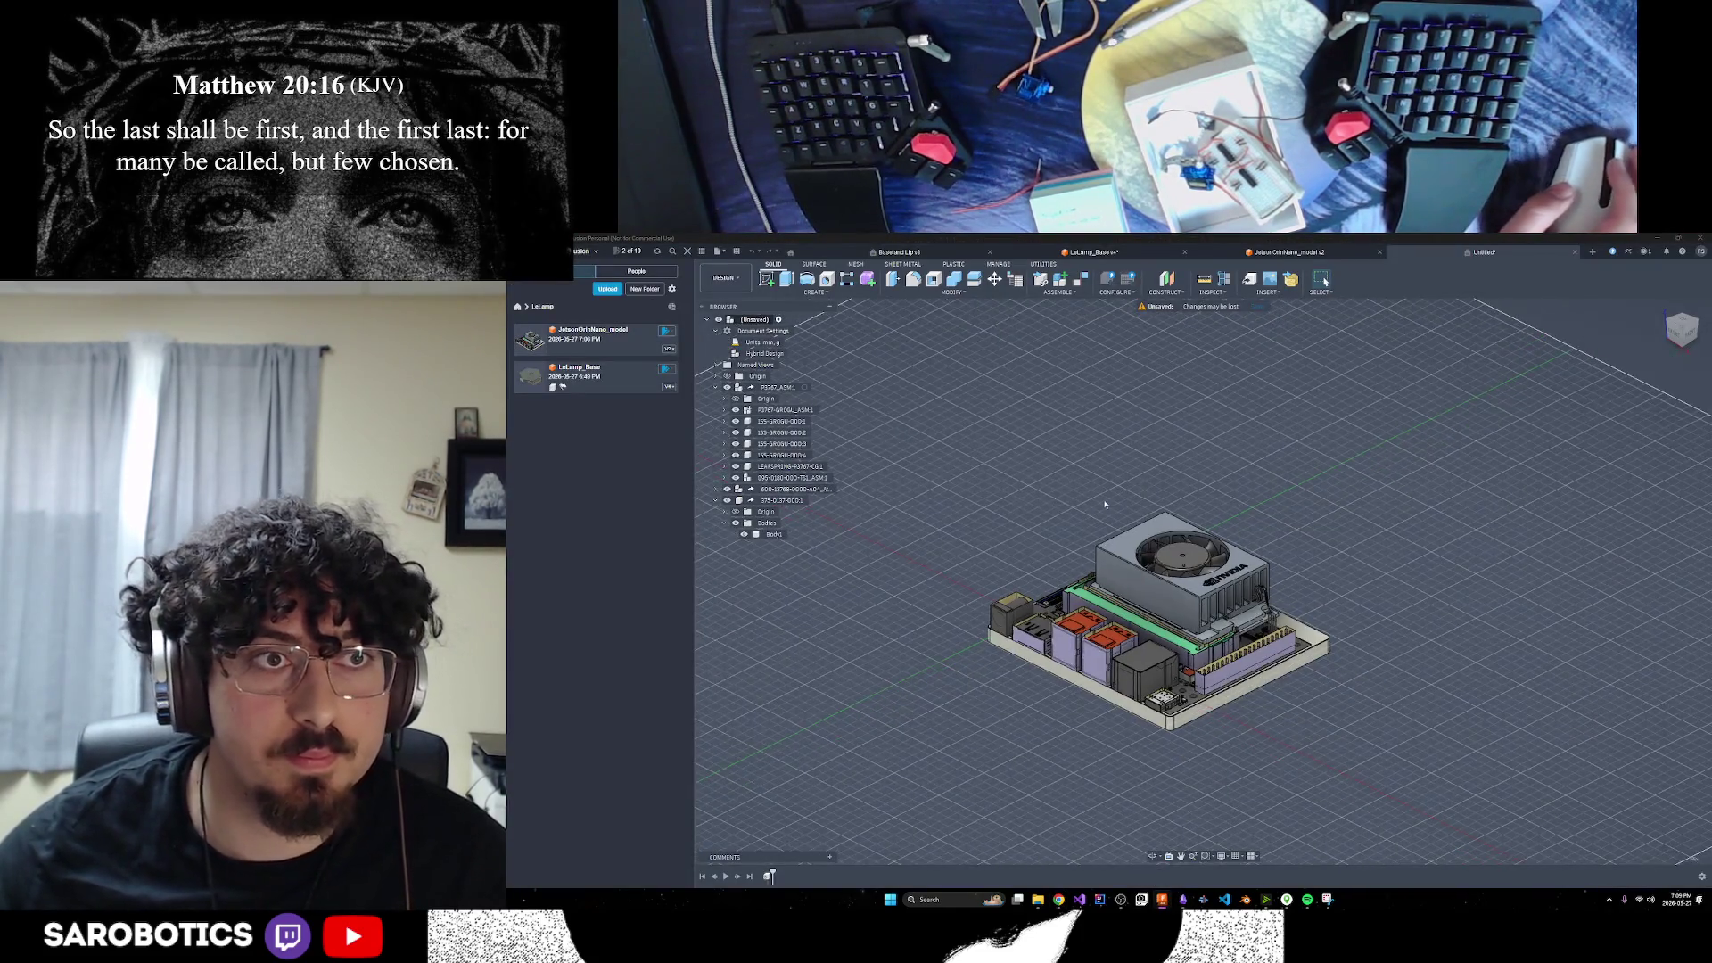
scroll(1122, 496, "up", 3)
scroll(1122, 495, "down", 2)
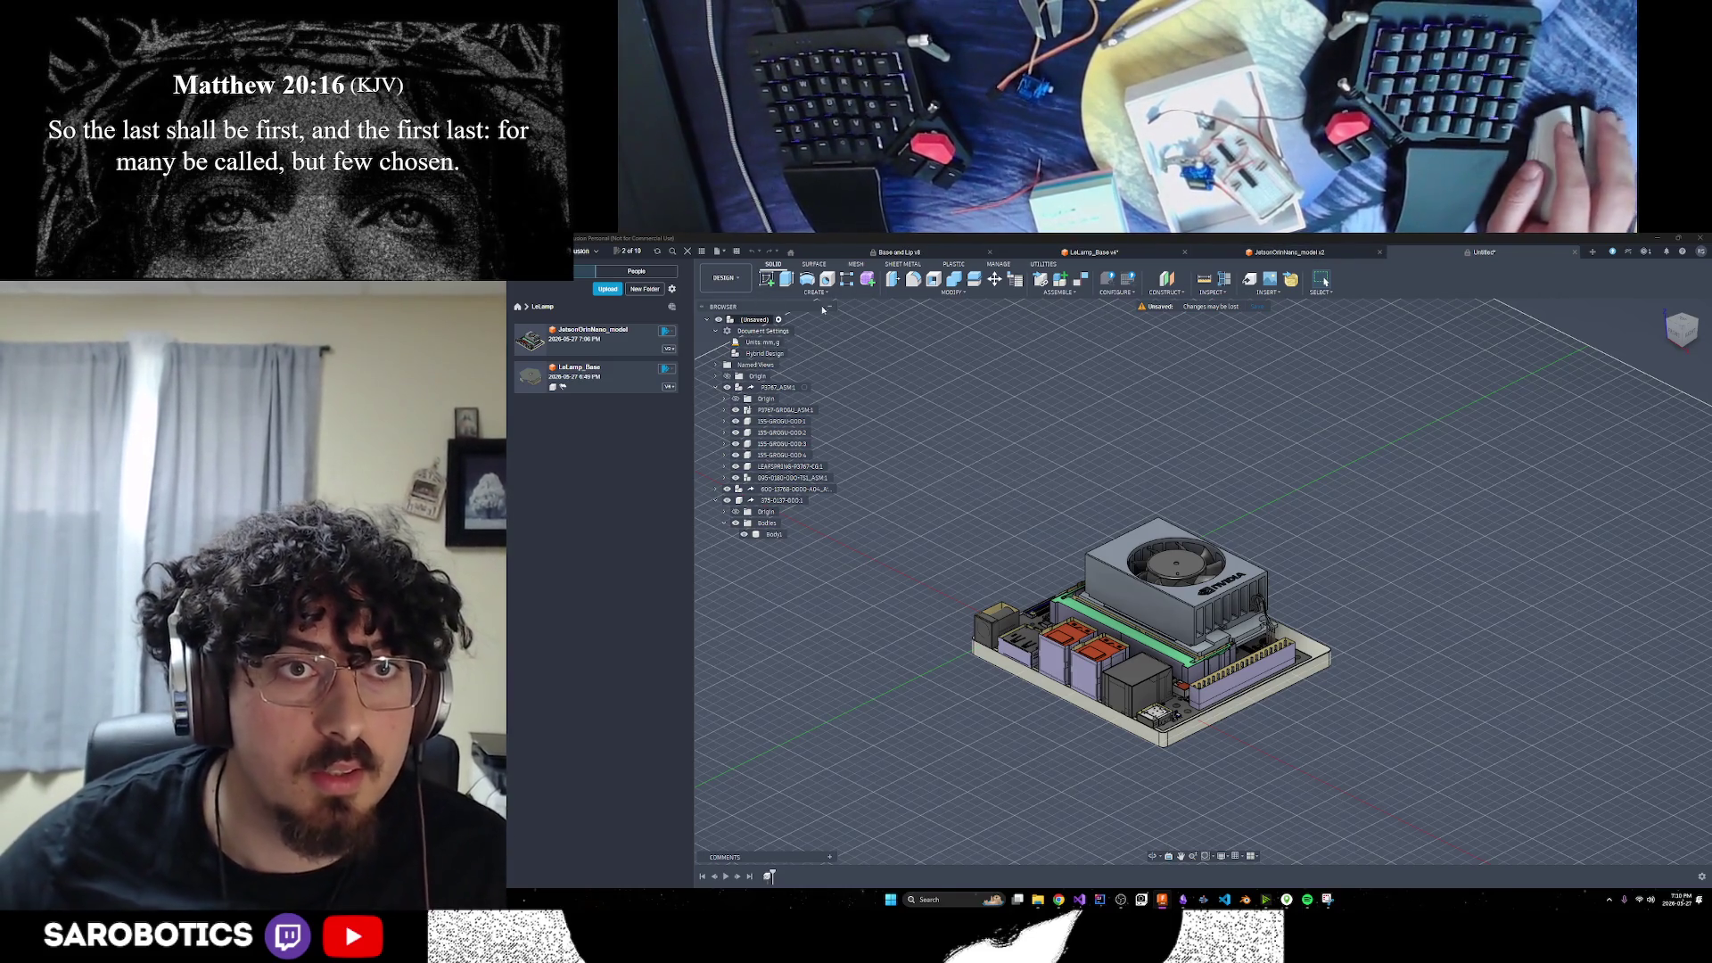
left_click(779, 265)
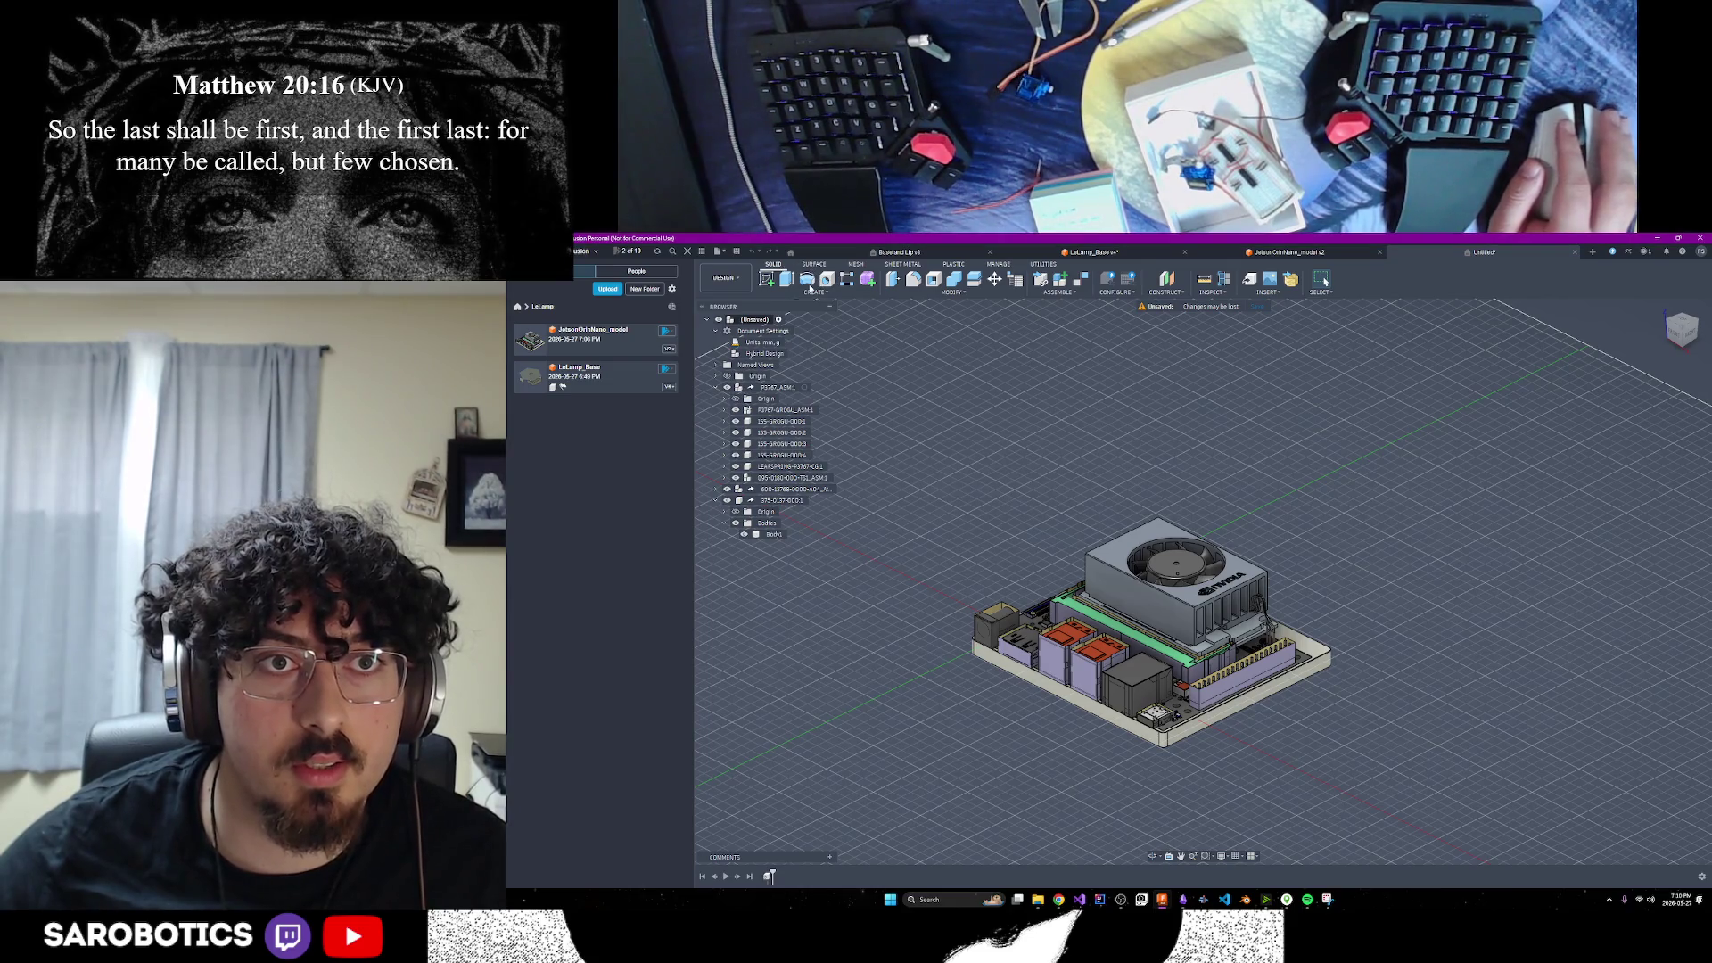
left_click(947, 293)
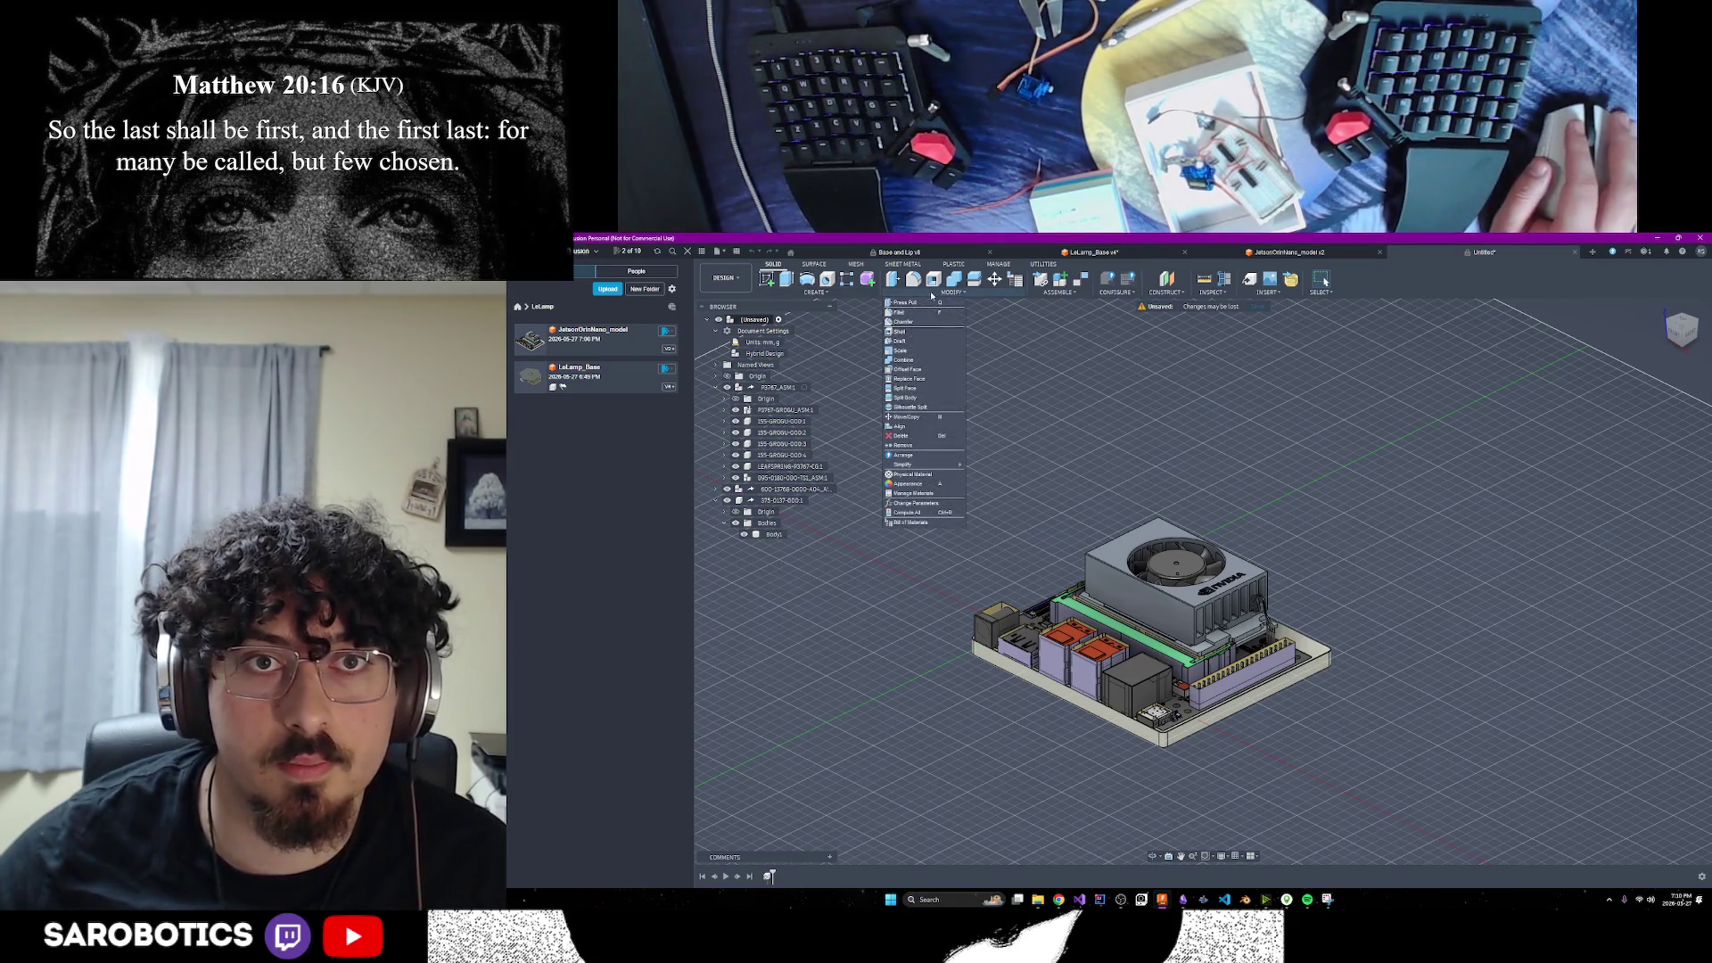
left_click(904, 361)
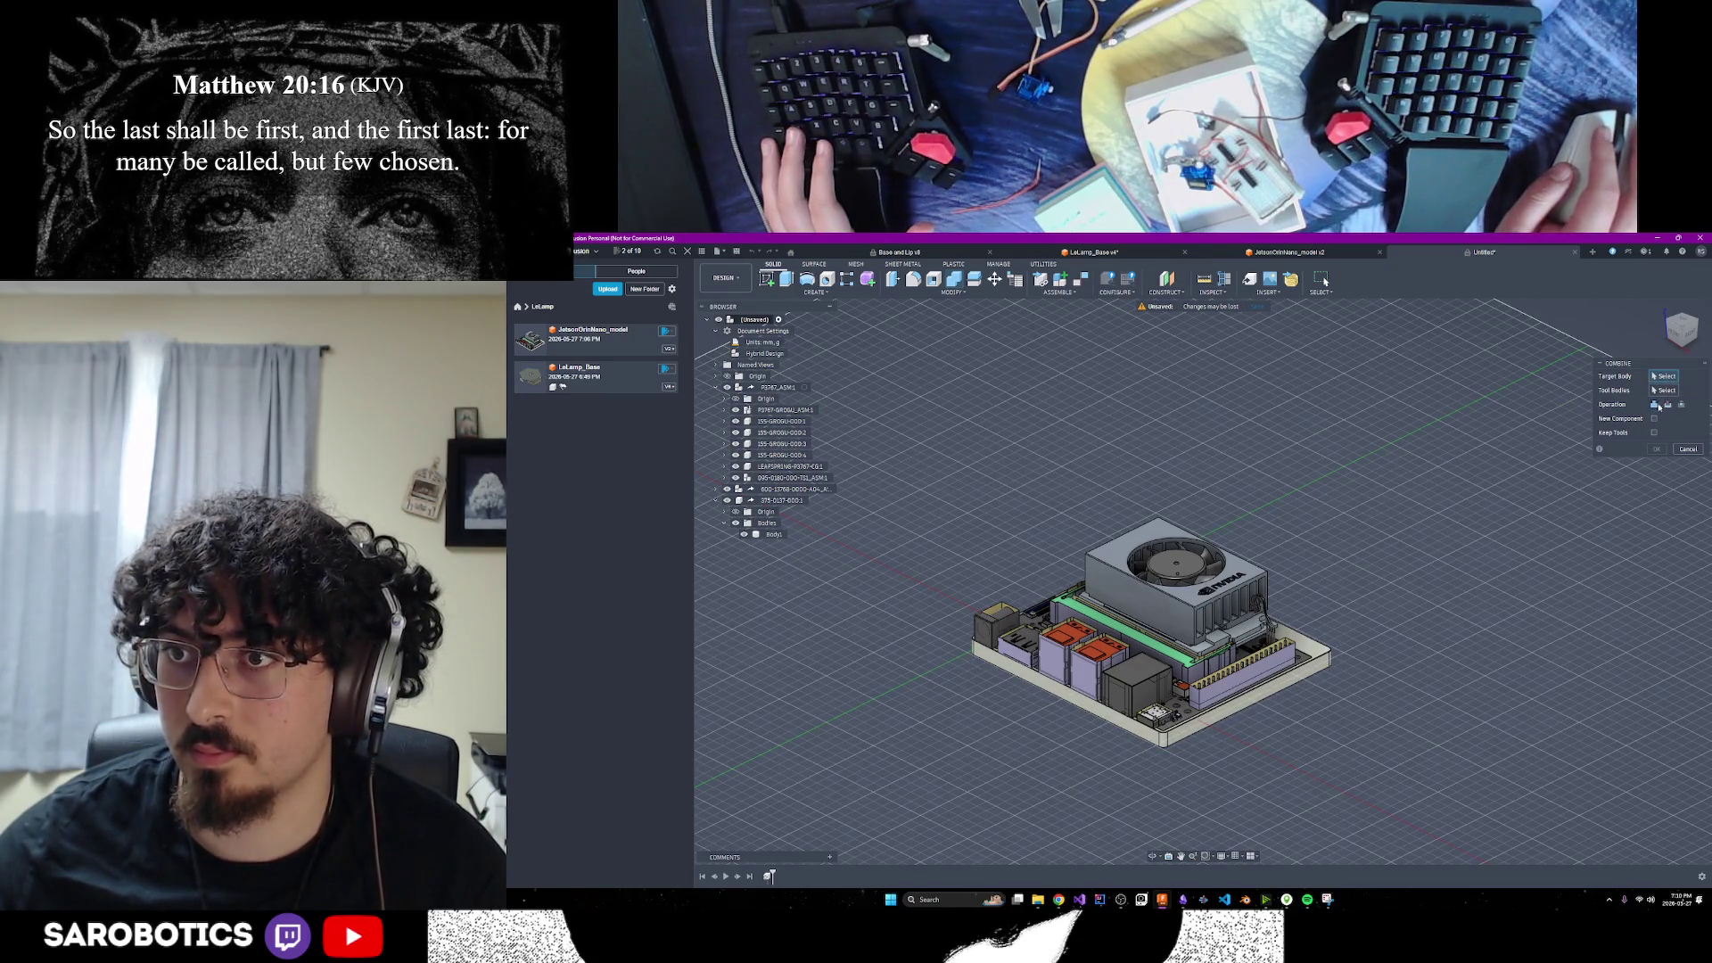
left_click(1142, 635)
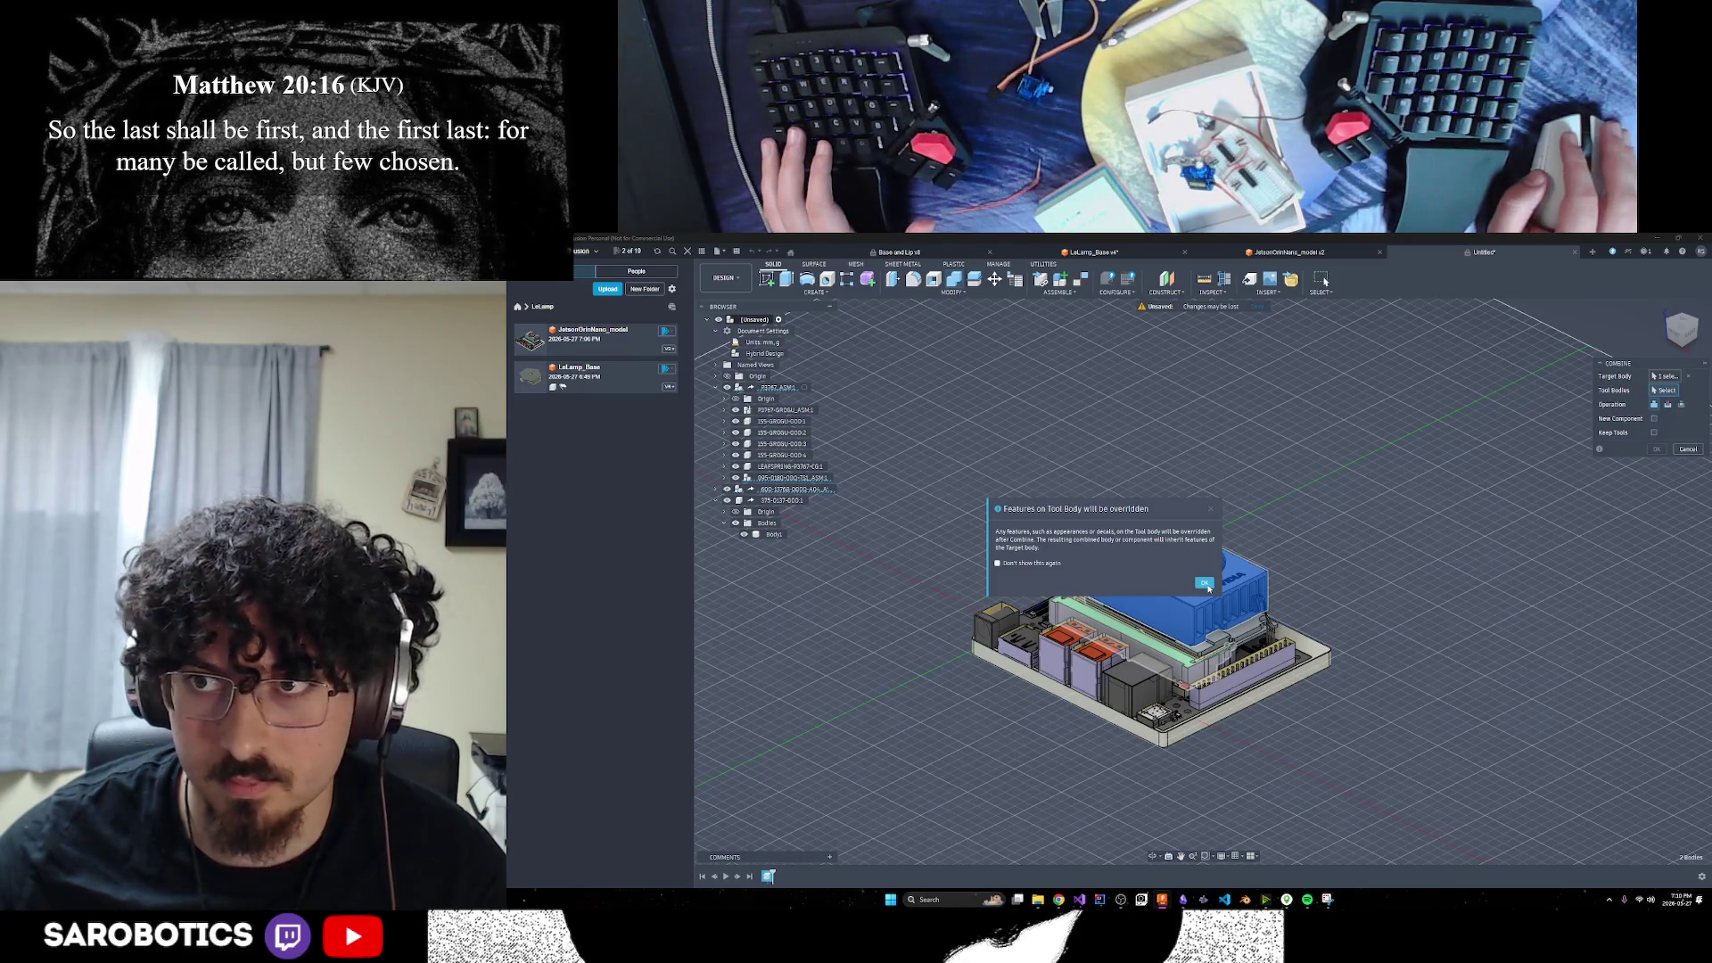
left_click(1204, 582)
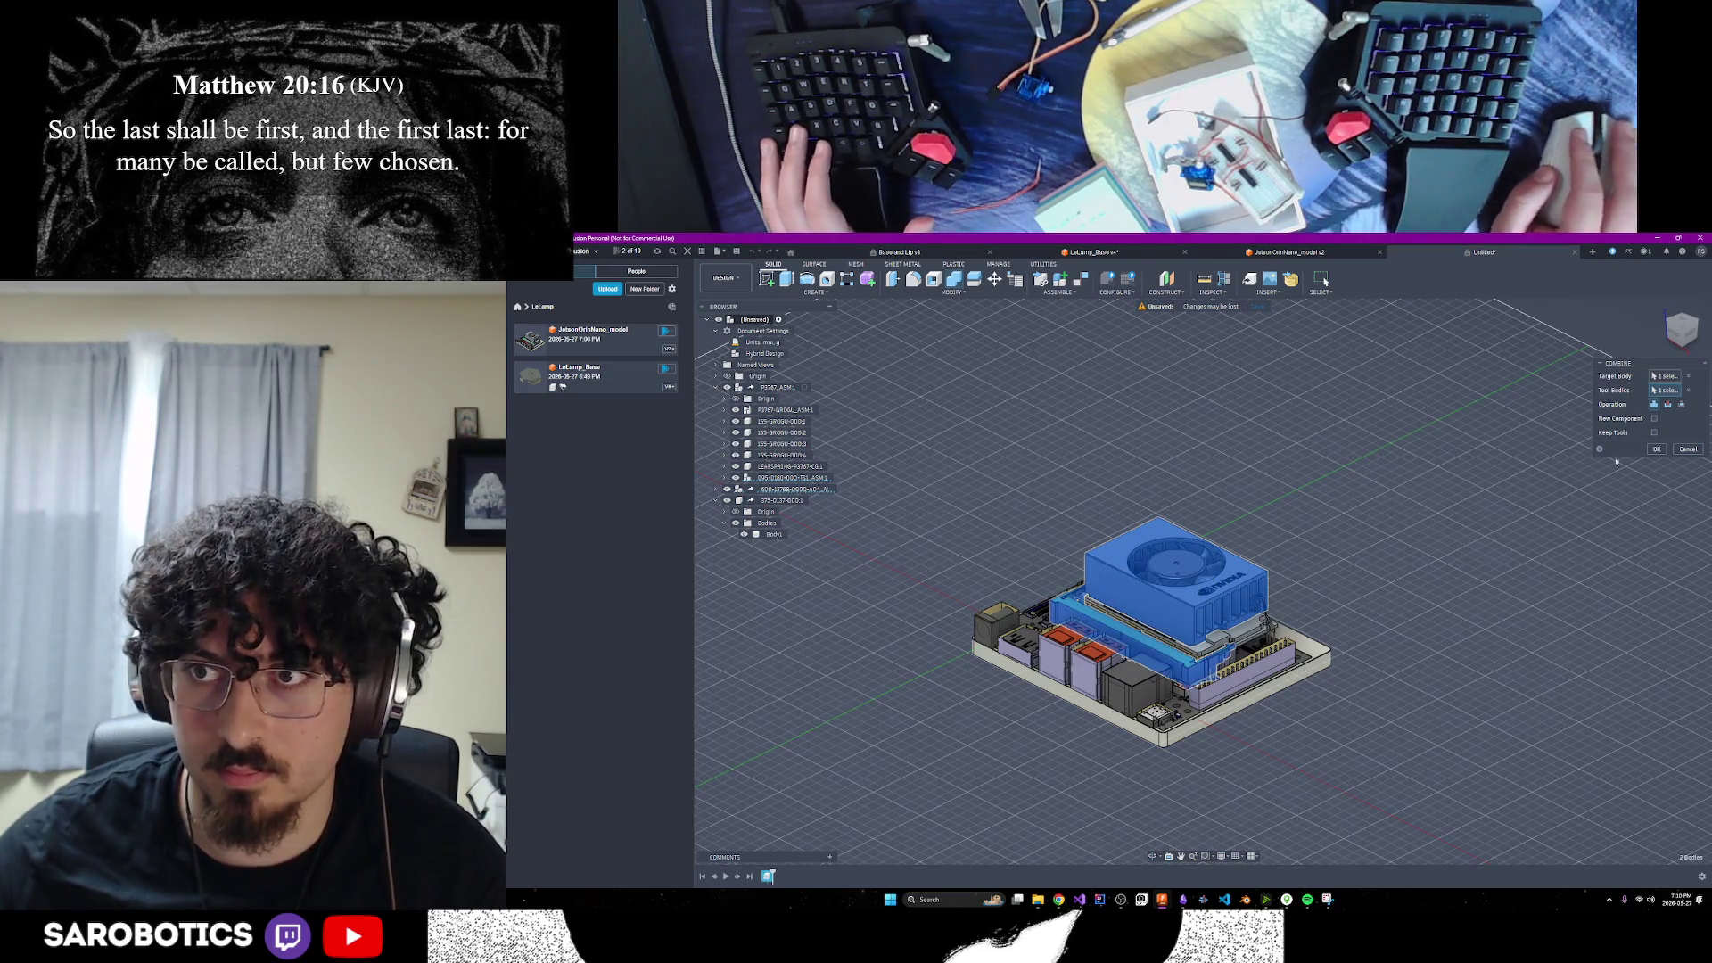
left_click(1688, 391)
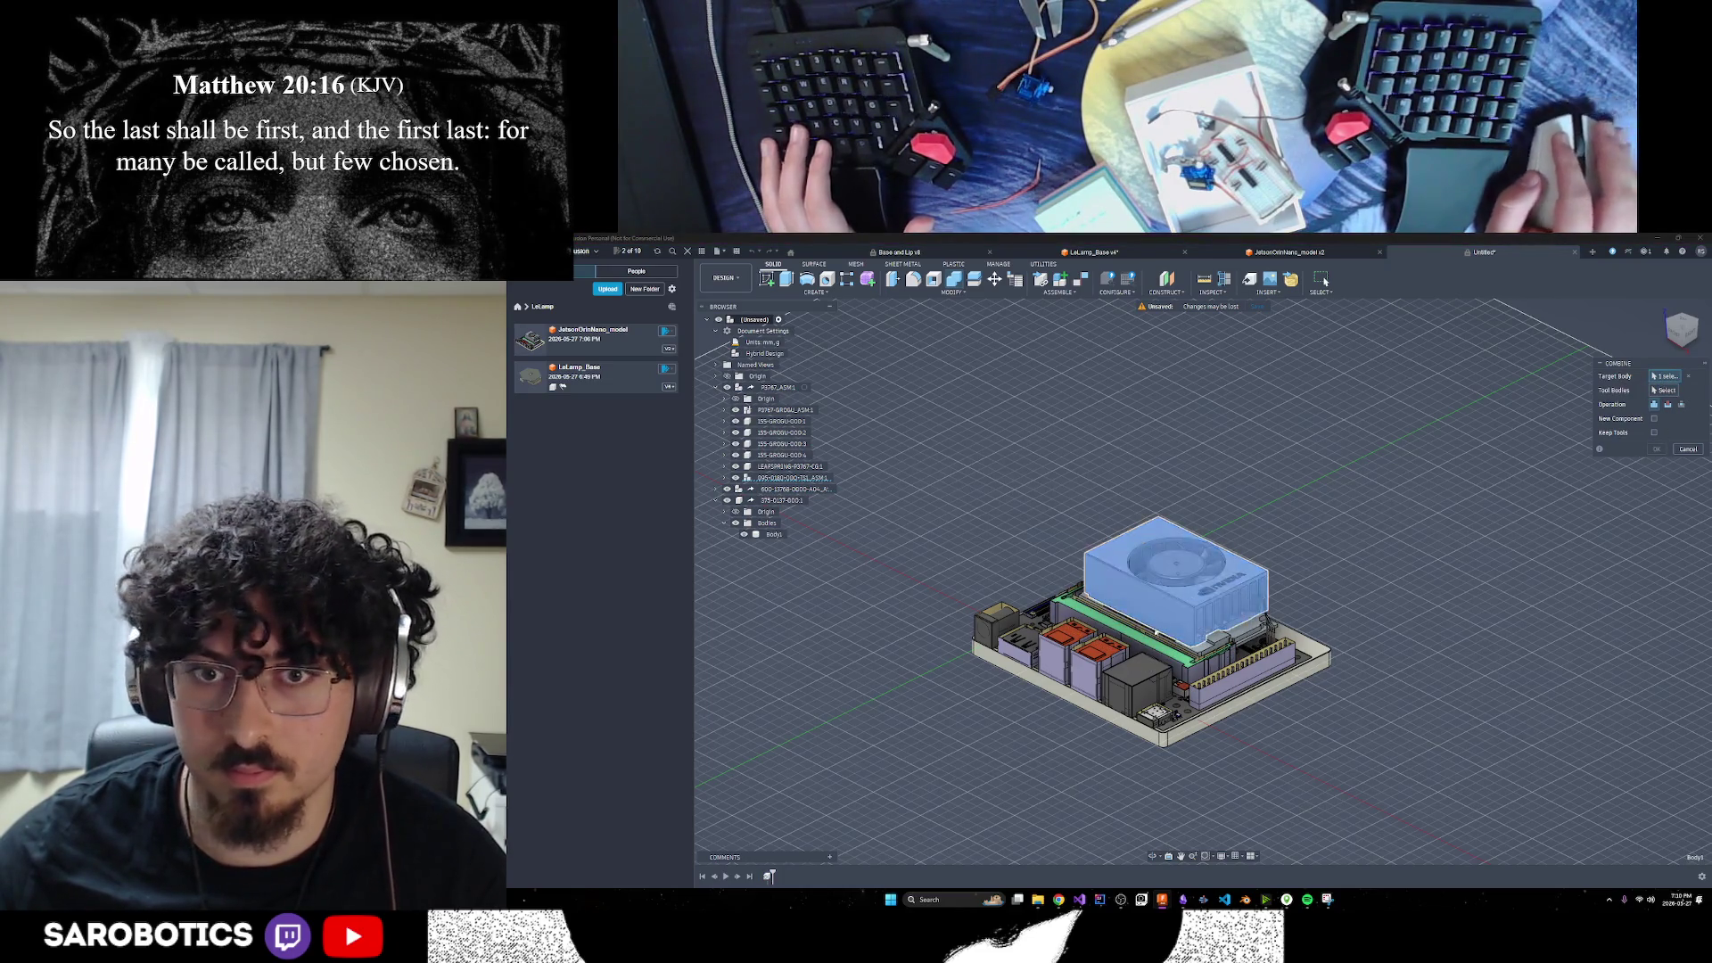
left_click(1696, 451)
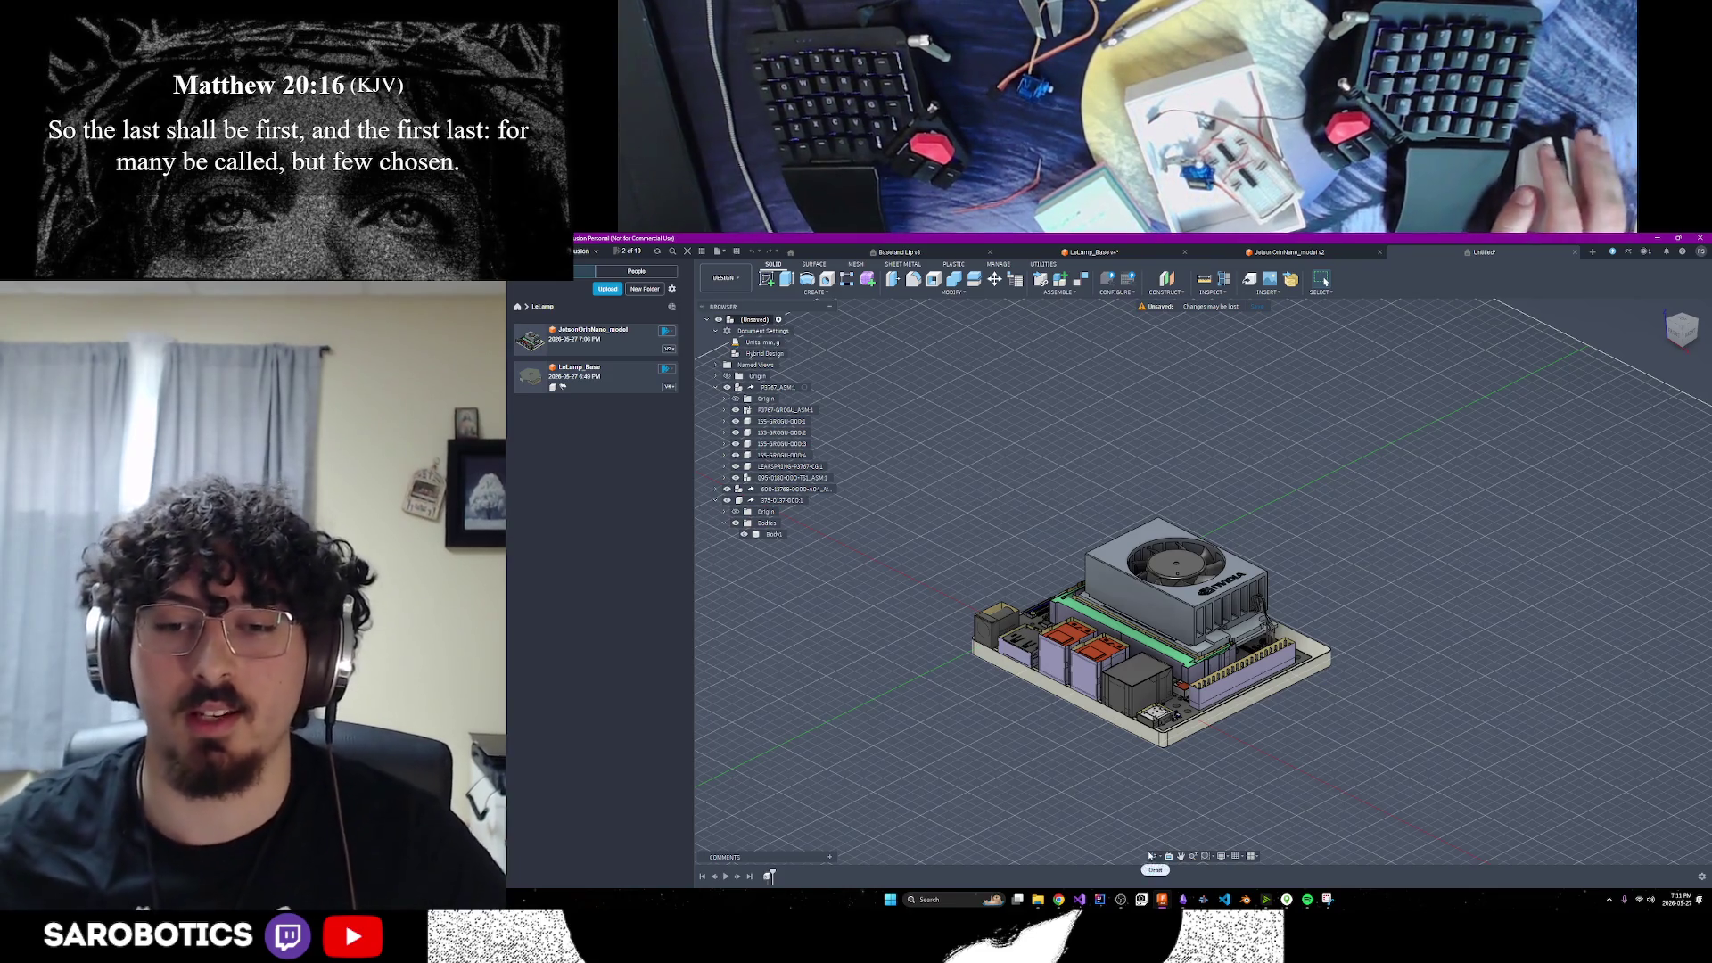
mouse_move(1195, 789)
middle_mouse_down("shift")
mouse_move(1248, 677)
mouse_move(1204, 767)
mouse_move(1240, 704)
middle_mouse_up("shift")
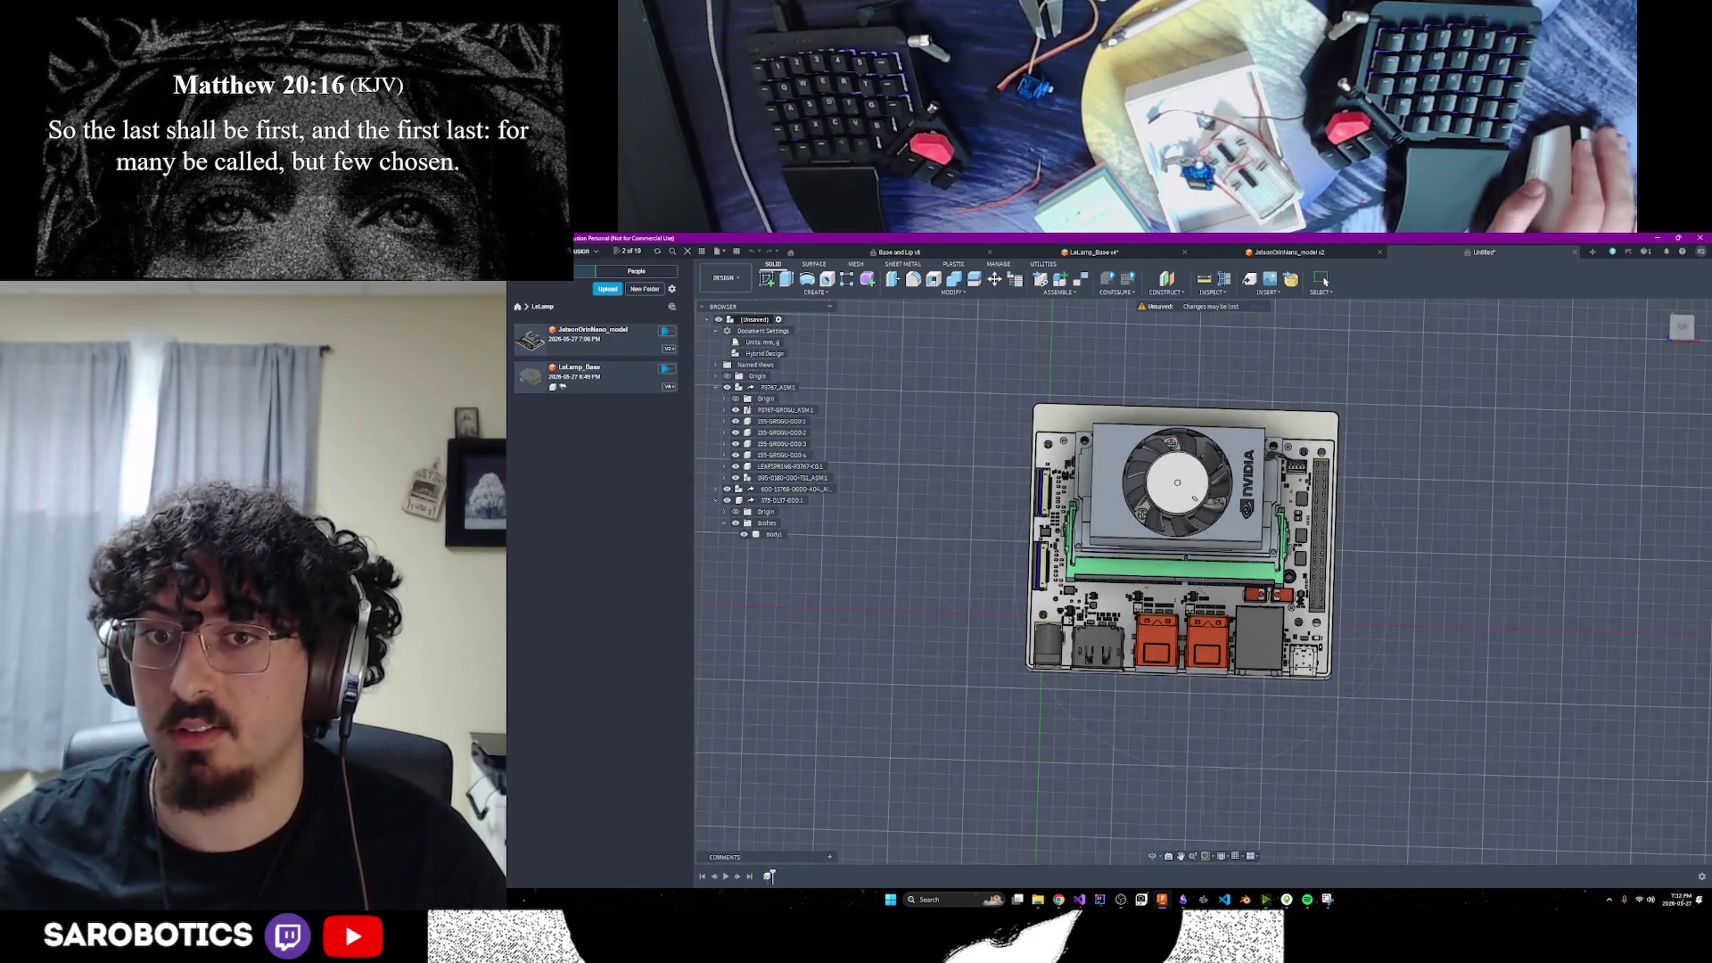
Orbit to a top-down view of the Jetson board, then bring up the browser windows
mouse_move(1239, 570)
middle_mouse_down("shift")
mouse_move(1244, 479)
mouse_move(1248, 571)
mouse_move(1266, 499)
mouse_move(1293, 557)
middle_mouse_up("shift")
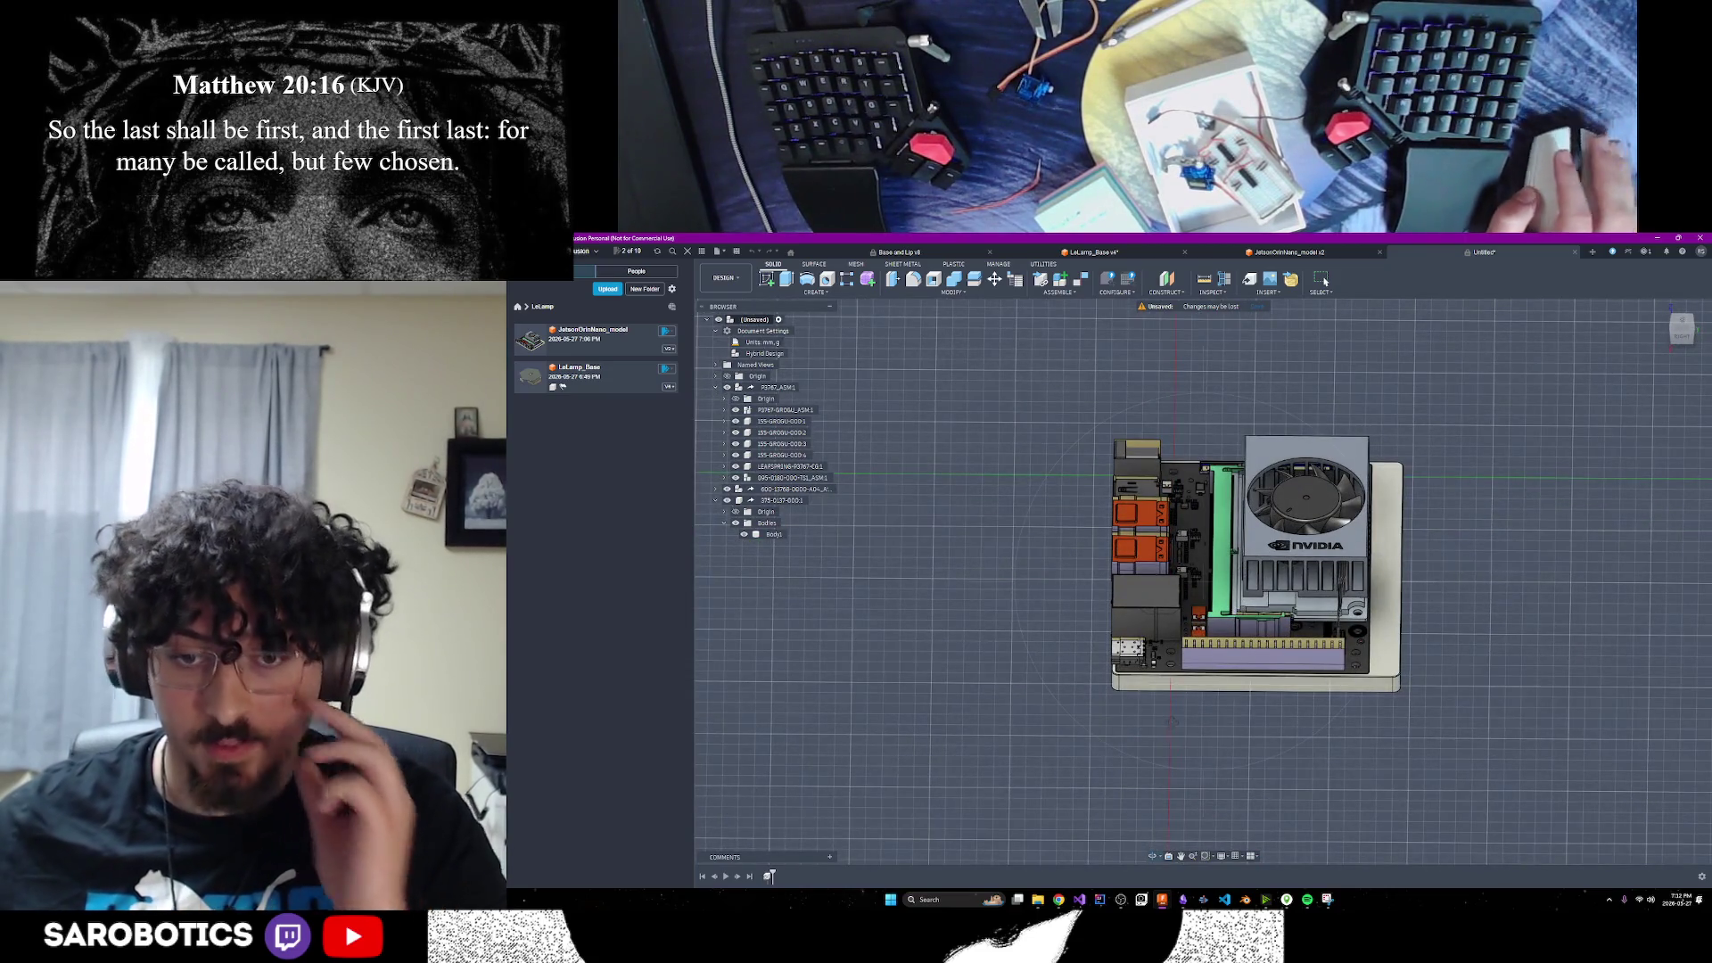
left_click(1059, 898)
Reread ChatGPT's steps on choosing derive geometry and saving the simplified result, then open Create menu
left_click(1193, 853)
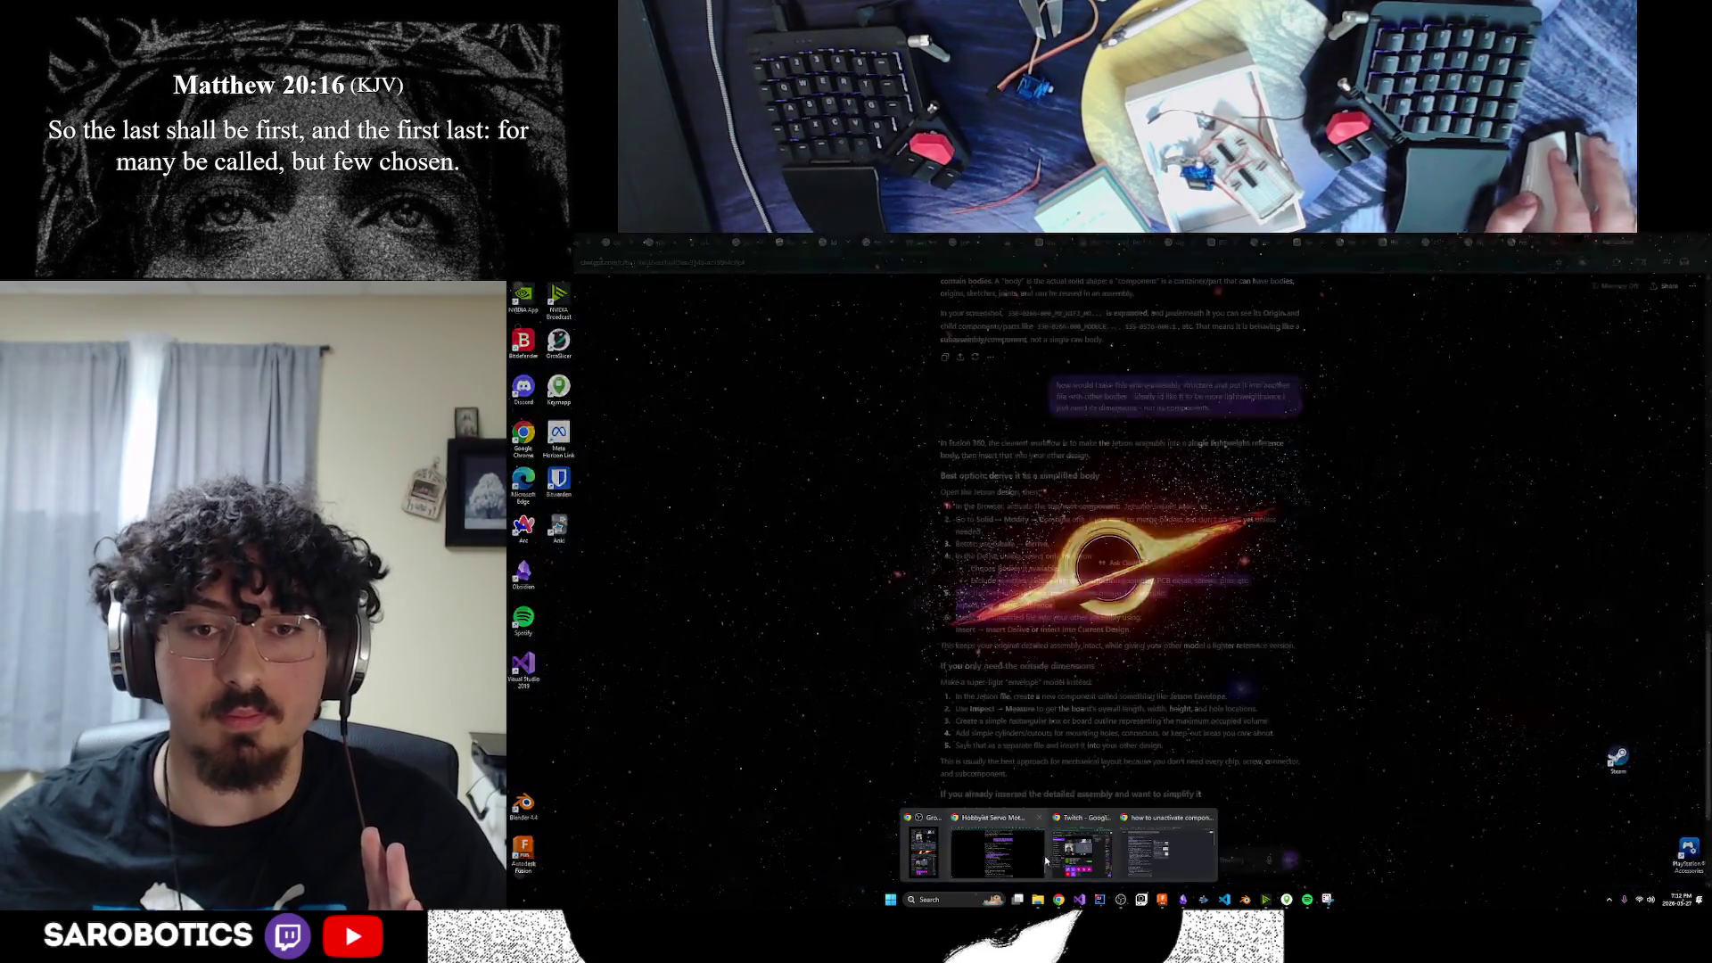
left_click(997, 853)
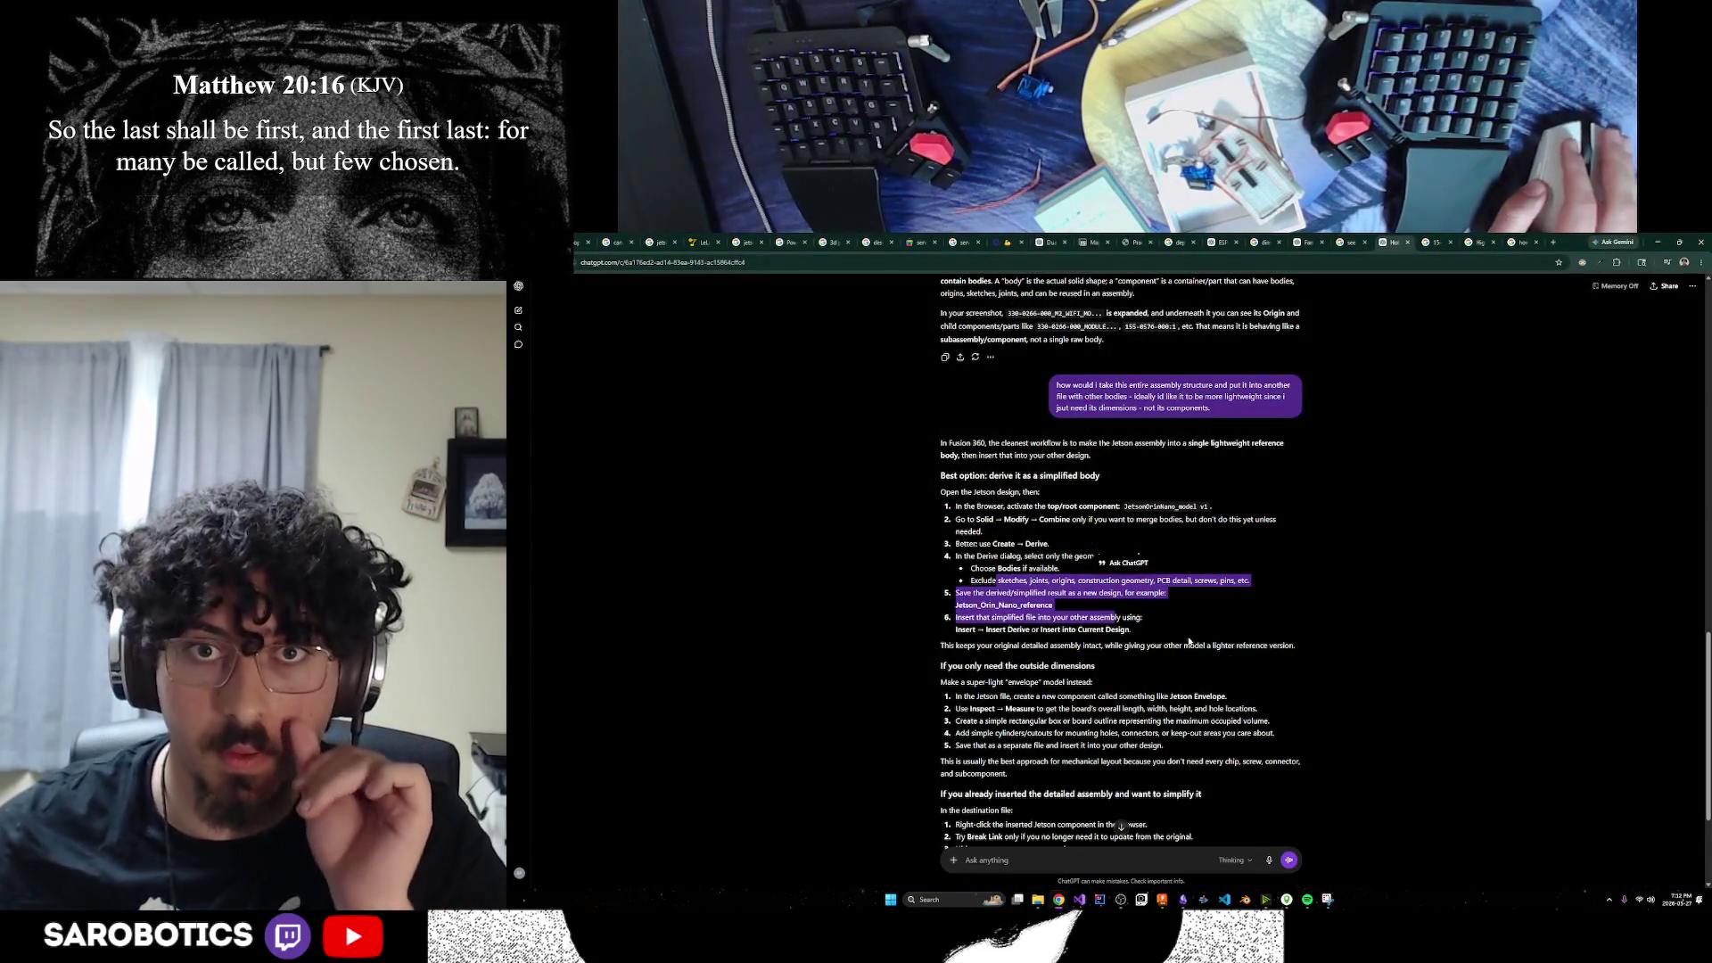
scroll(1189, 640, "down", 1)
left_click_drag(970, 459, 1038, 461)
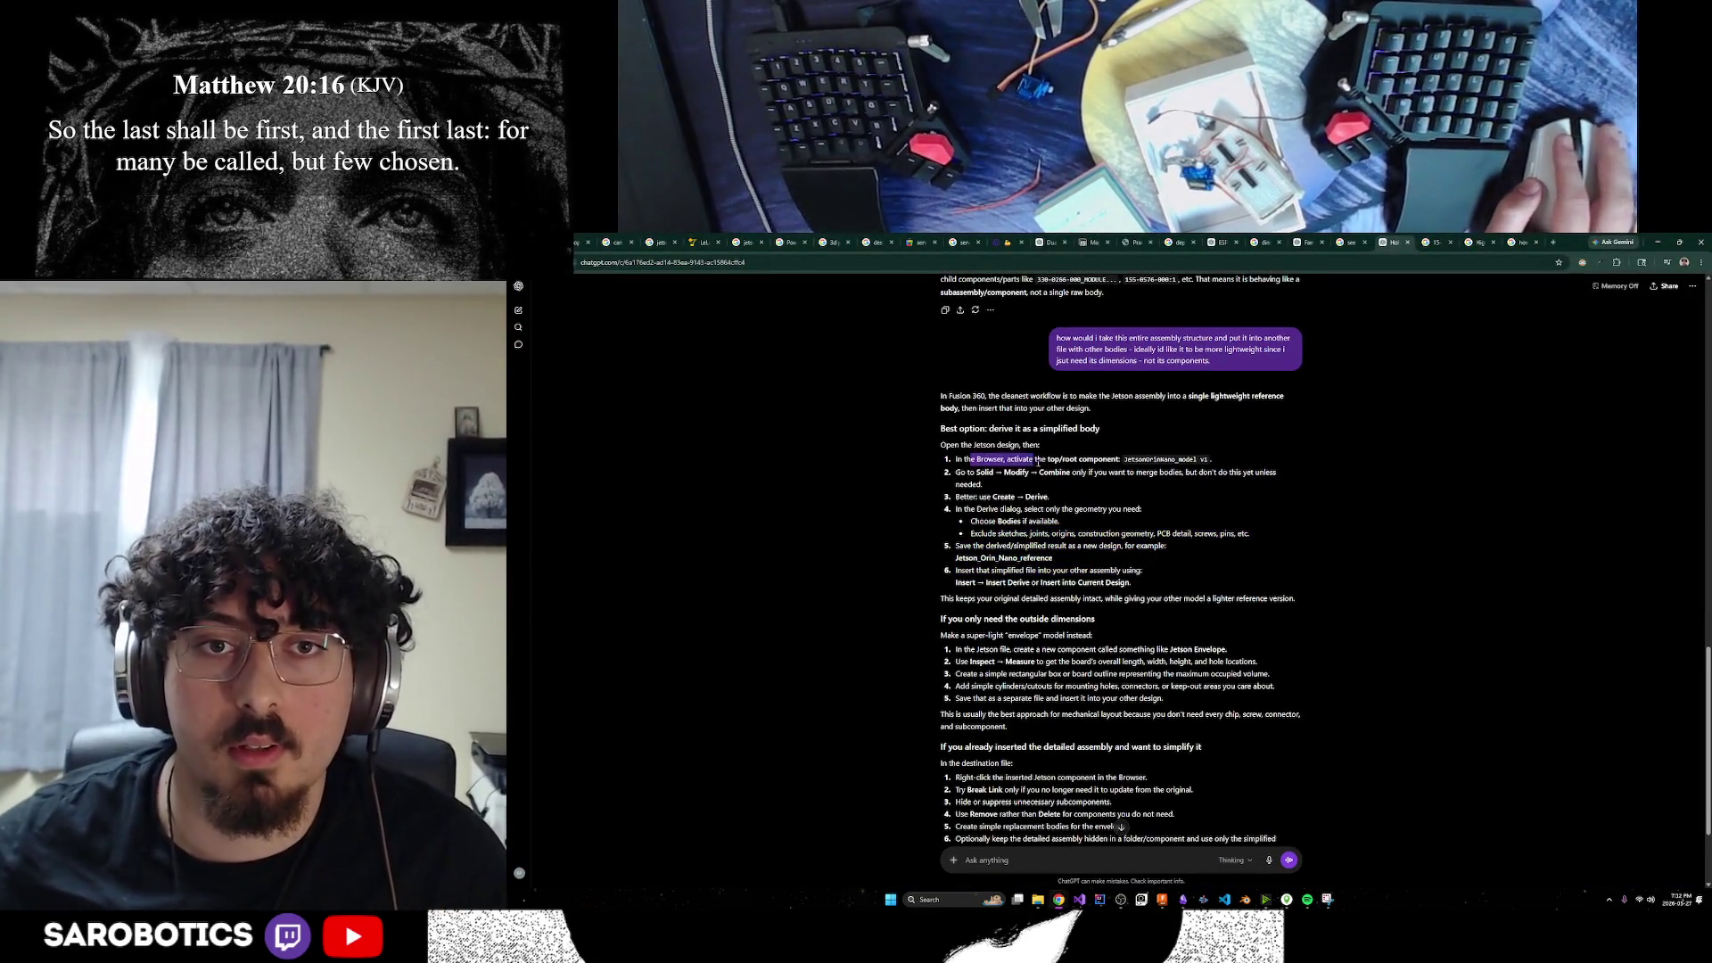
left_click(1247, 532)
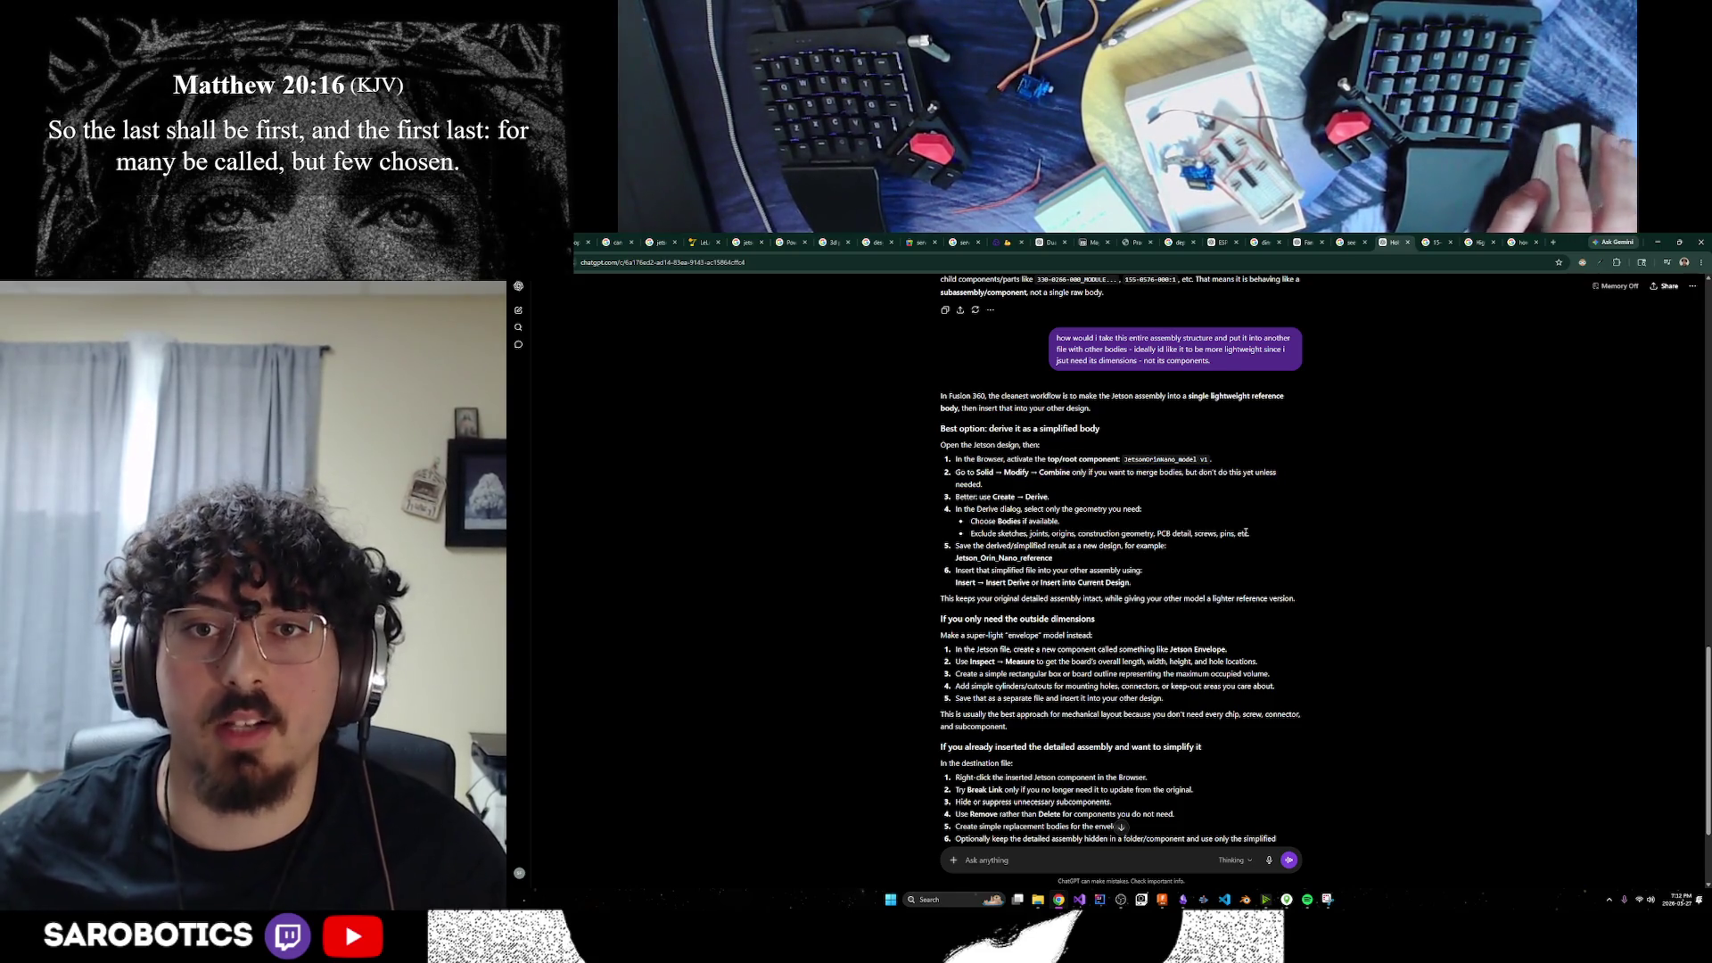
mouse_move(978, 502)
left_mouse_down()
mouse_move(959, 510)
mouse_move(956, 473)
mouse_move(1108, 510)
left_mouse_up()
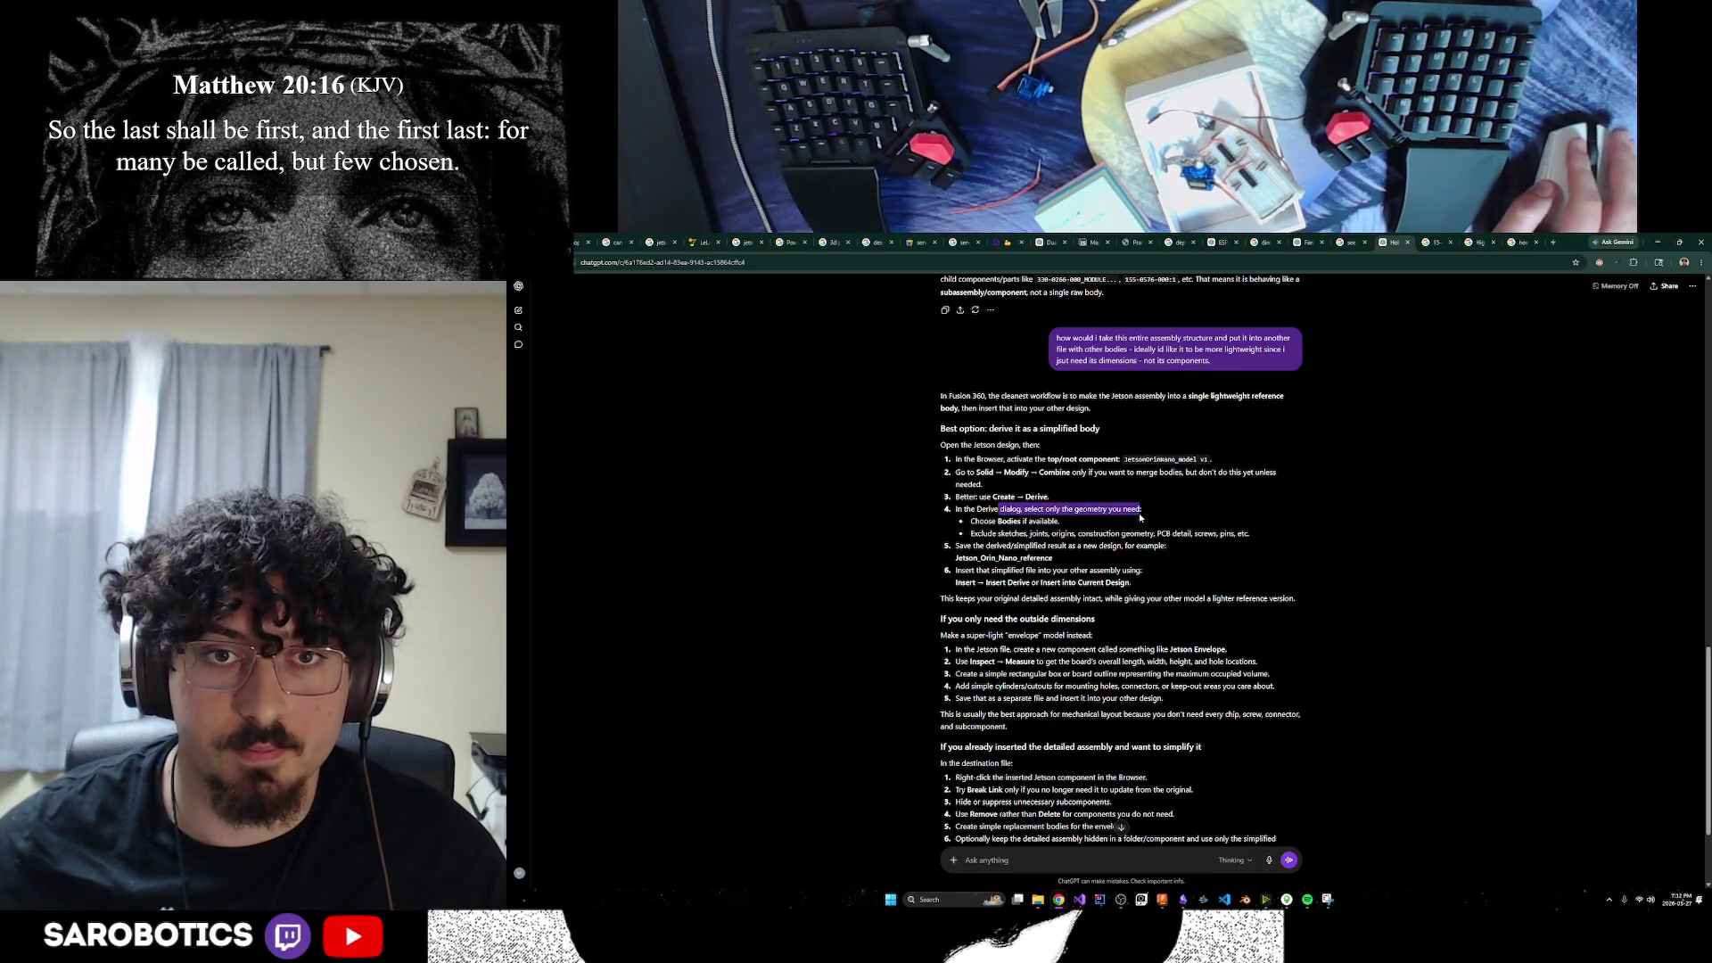
left_click(1036, 521)
left_click_drag(1006, 547, 1093, 547)
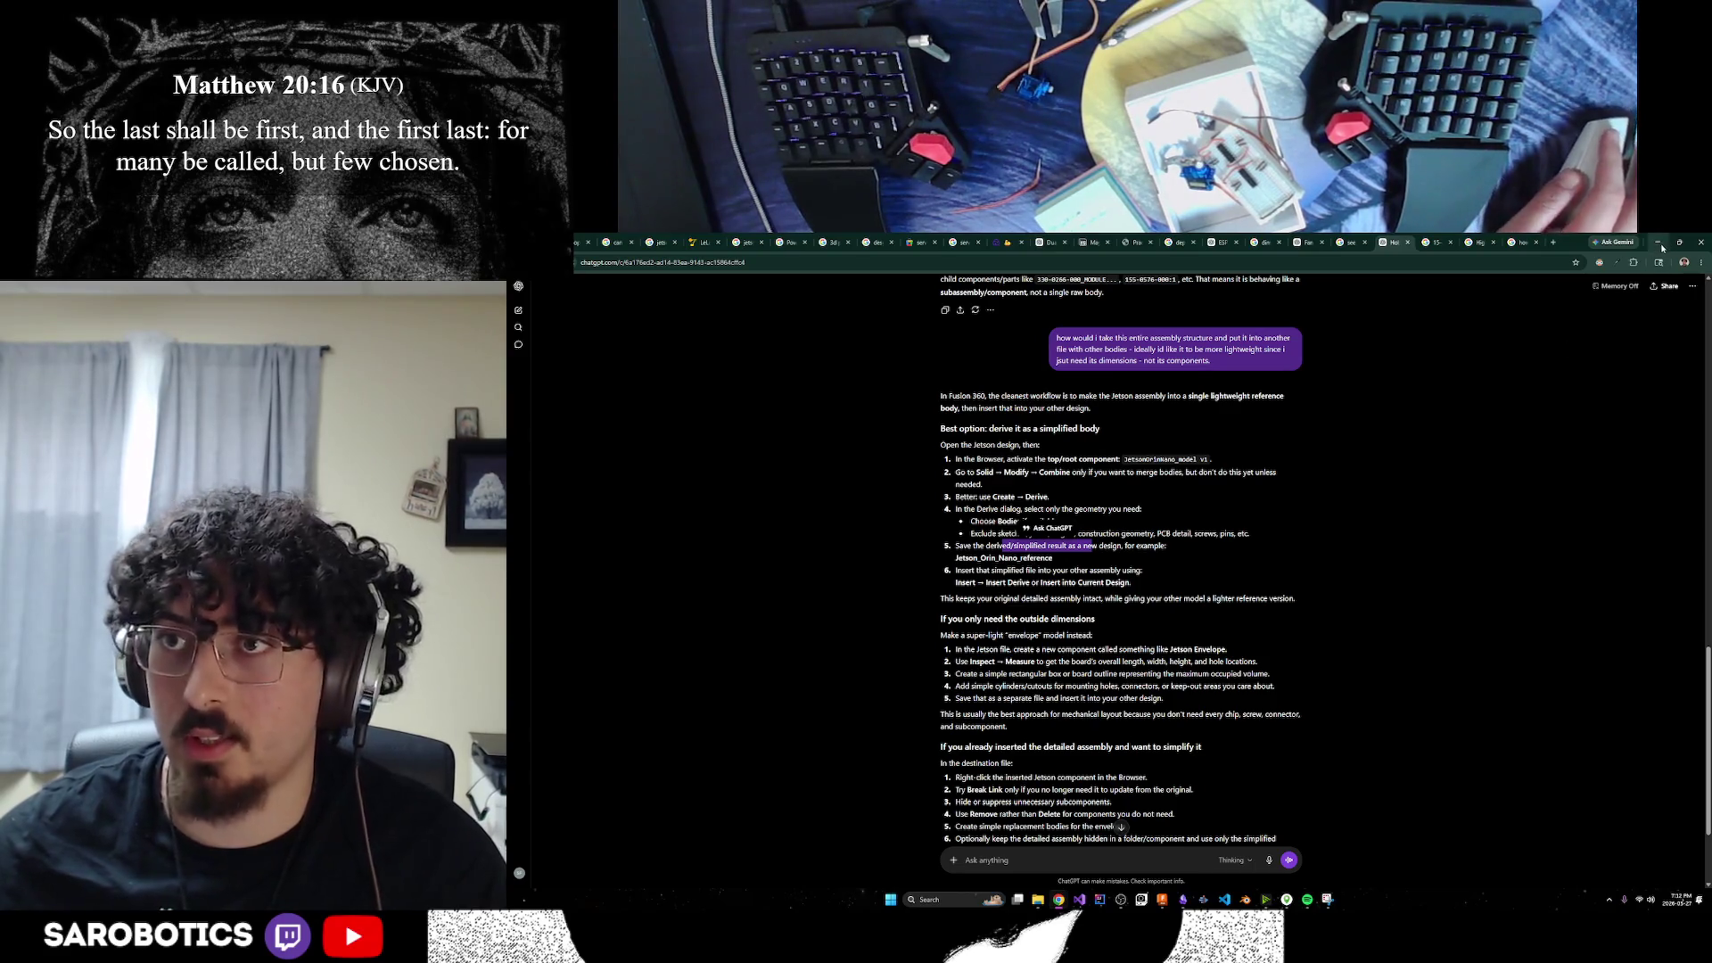
left_click(1658, 243)
left_click(826, 295)
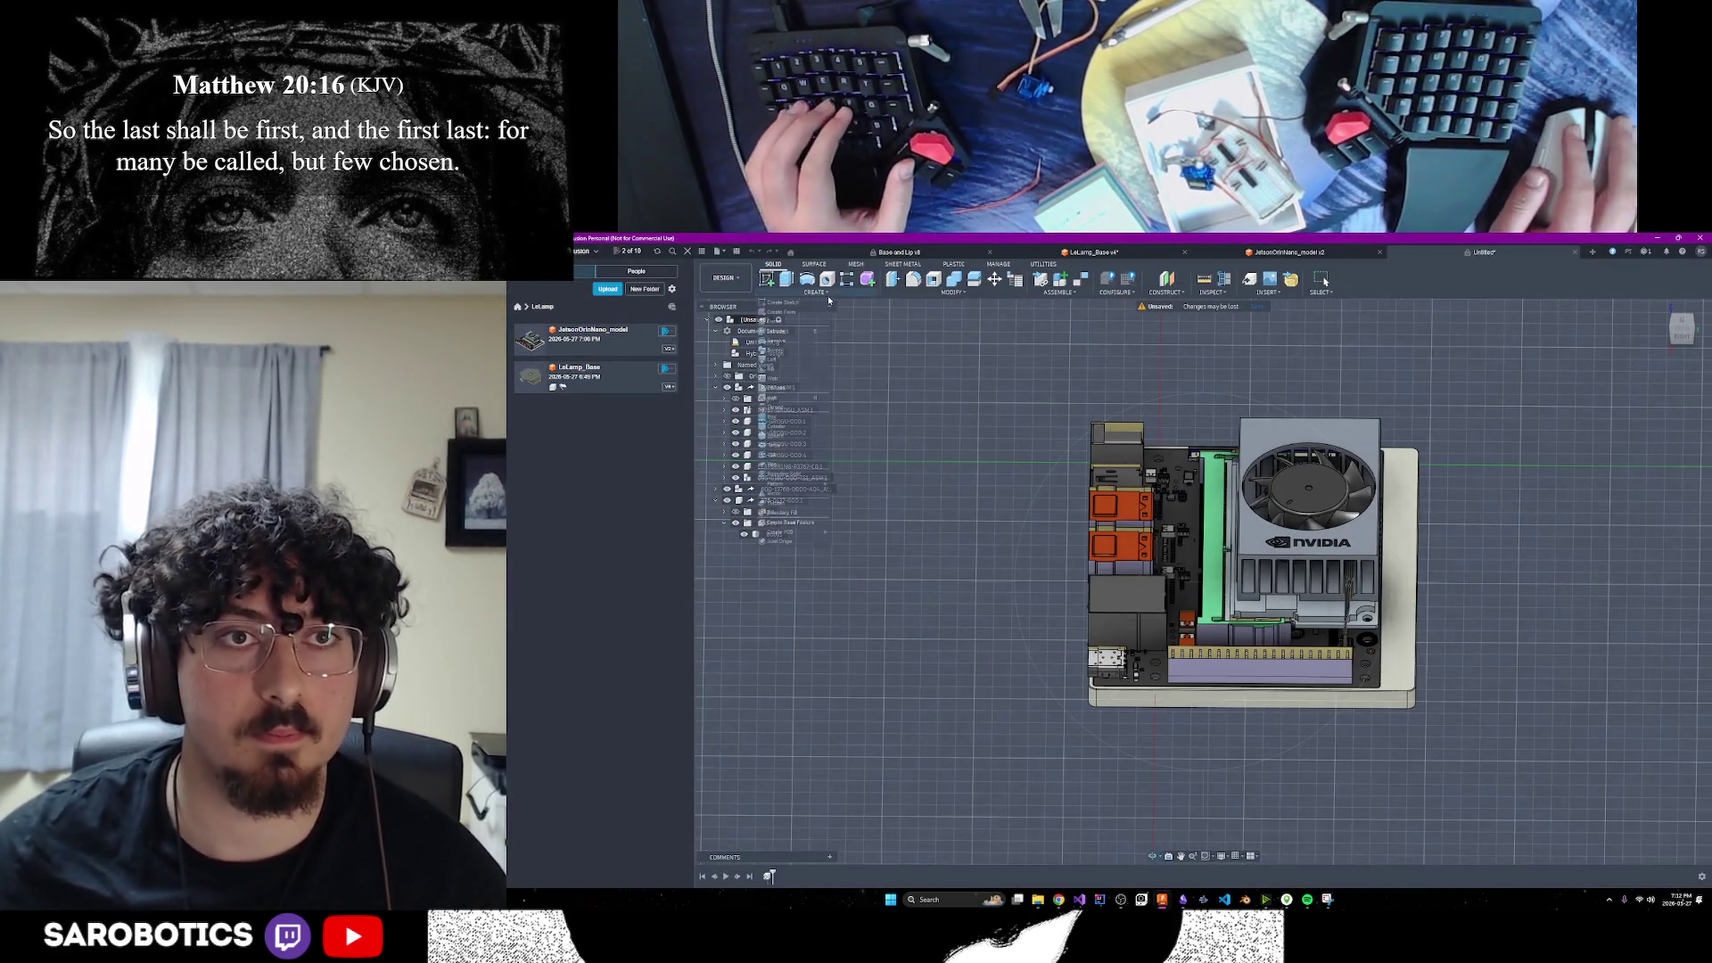
Start a Derive and save the Jetson design under a new 'derived' name in LeLamp
left_click(774, 322)
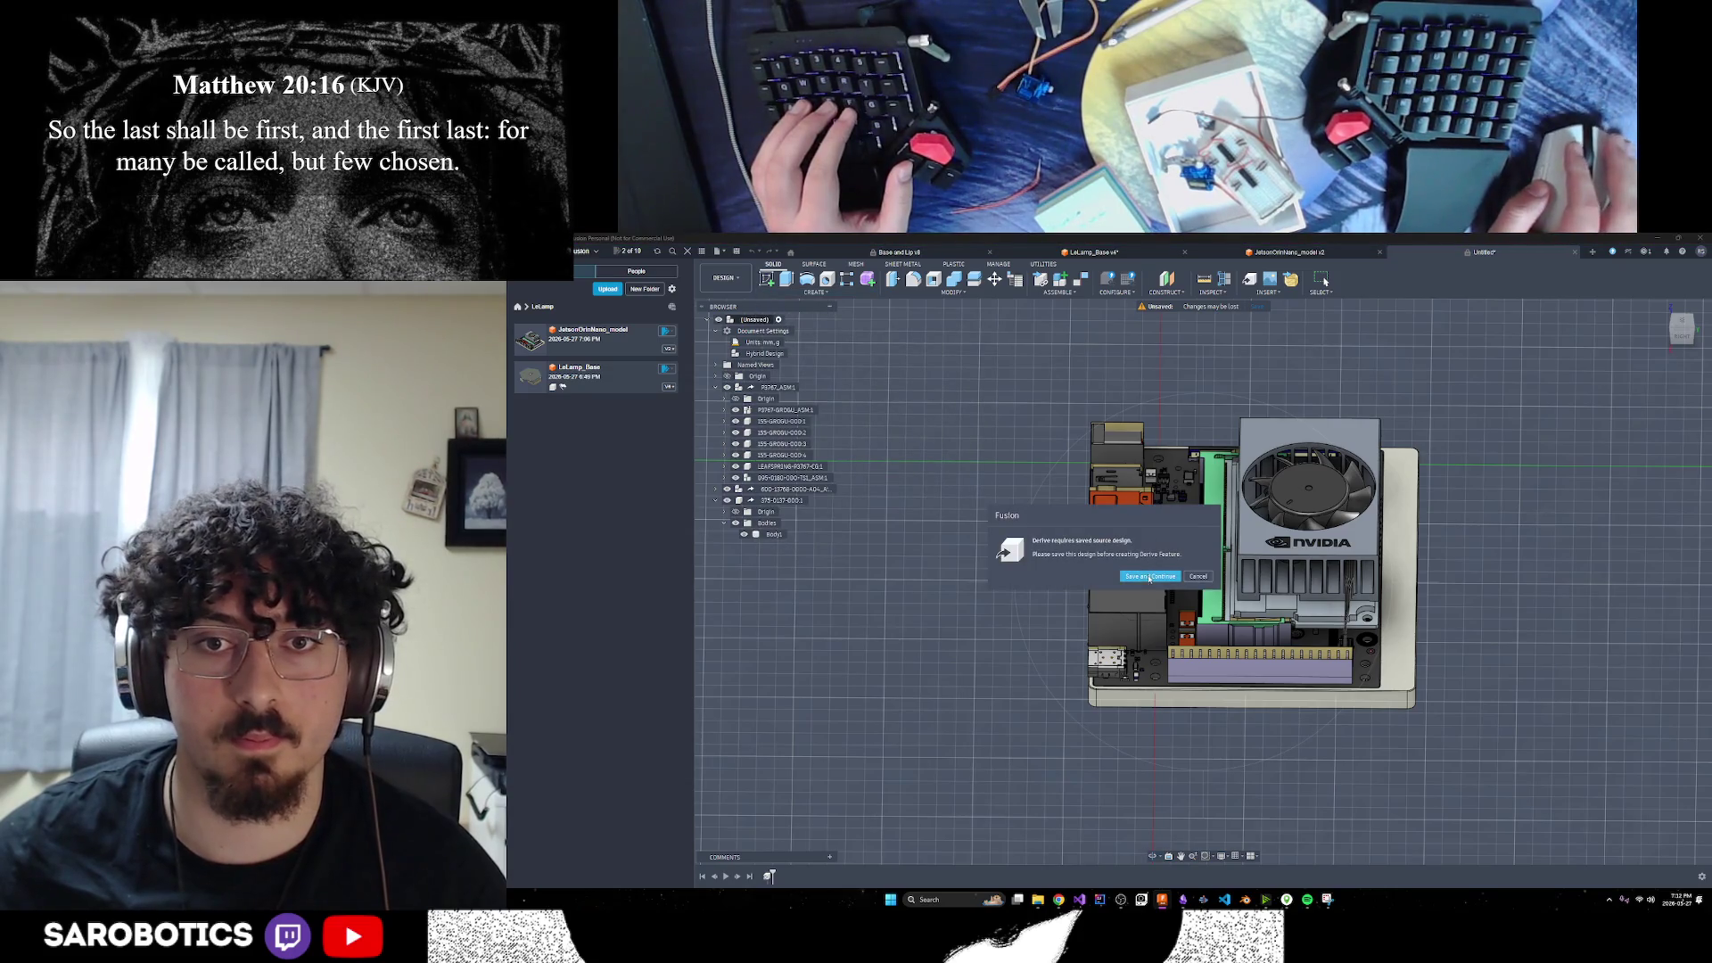
left_click(1149, 578)
type("derived mo")
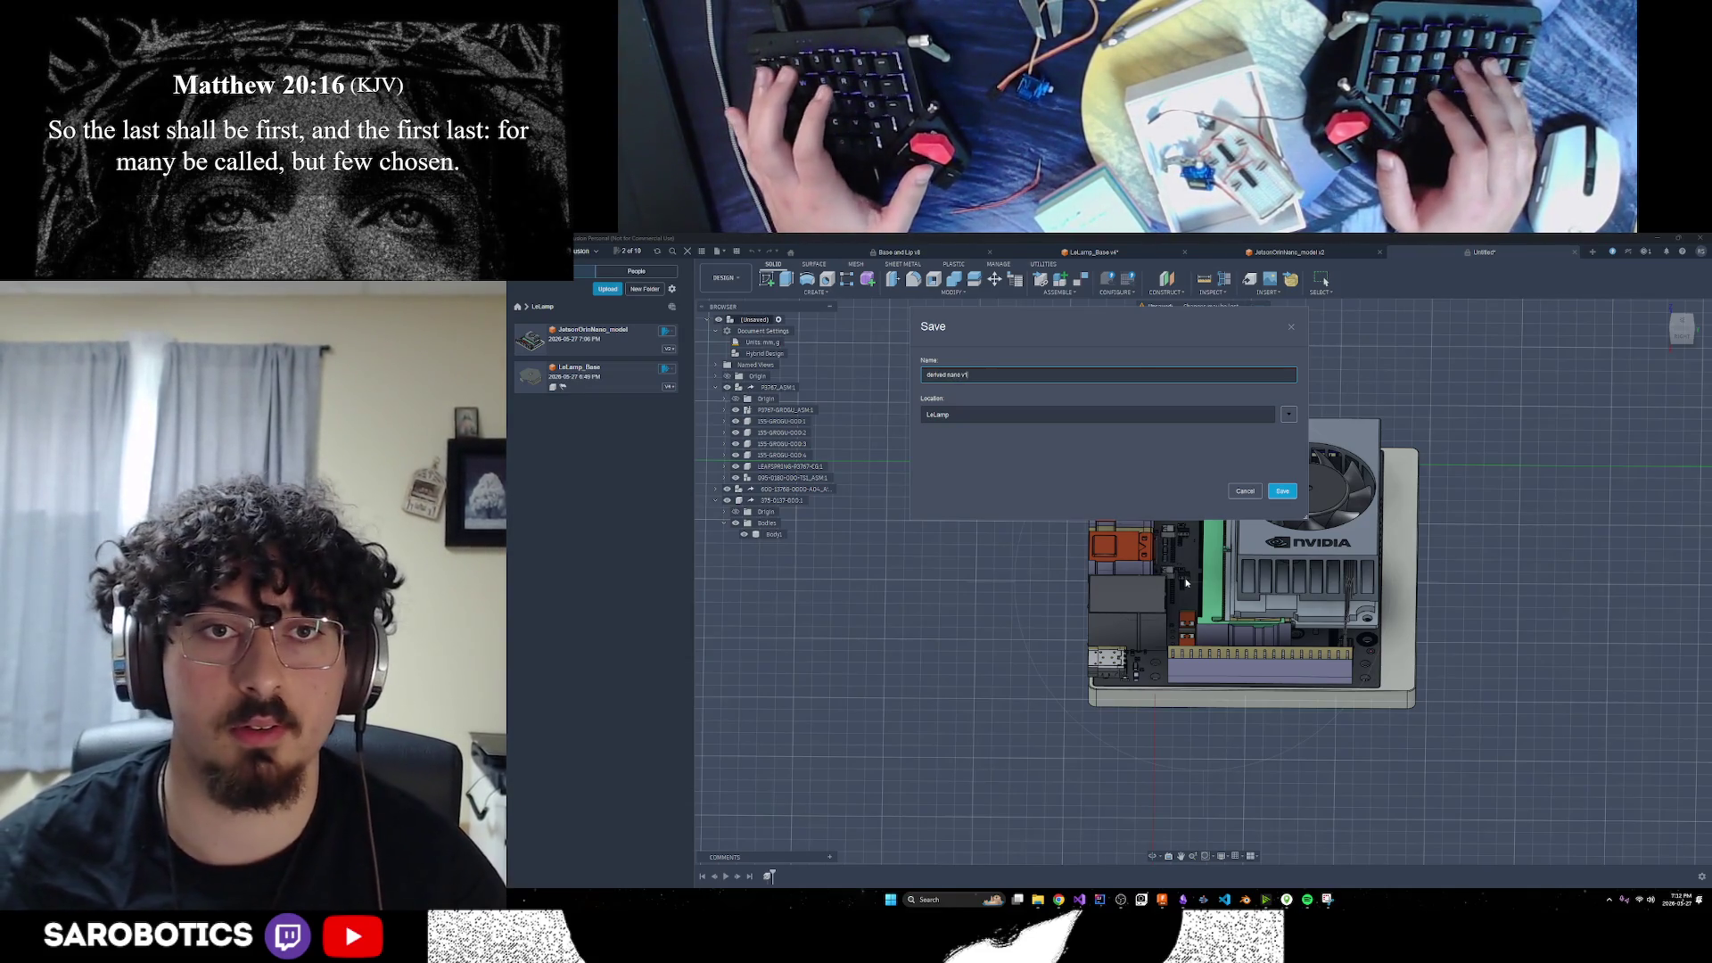
key("Return")
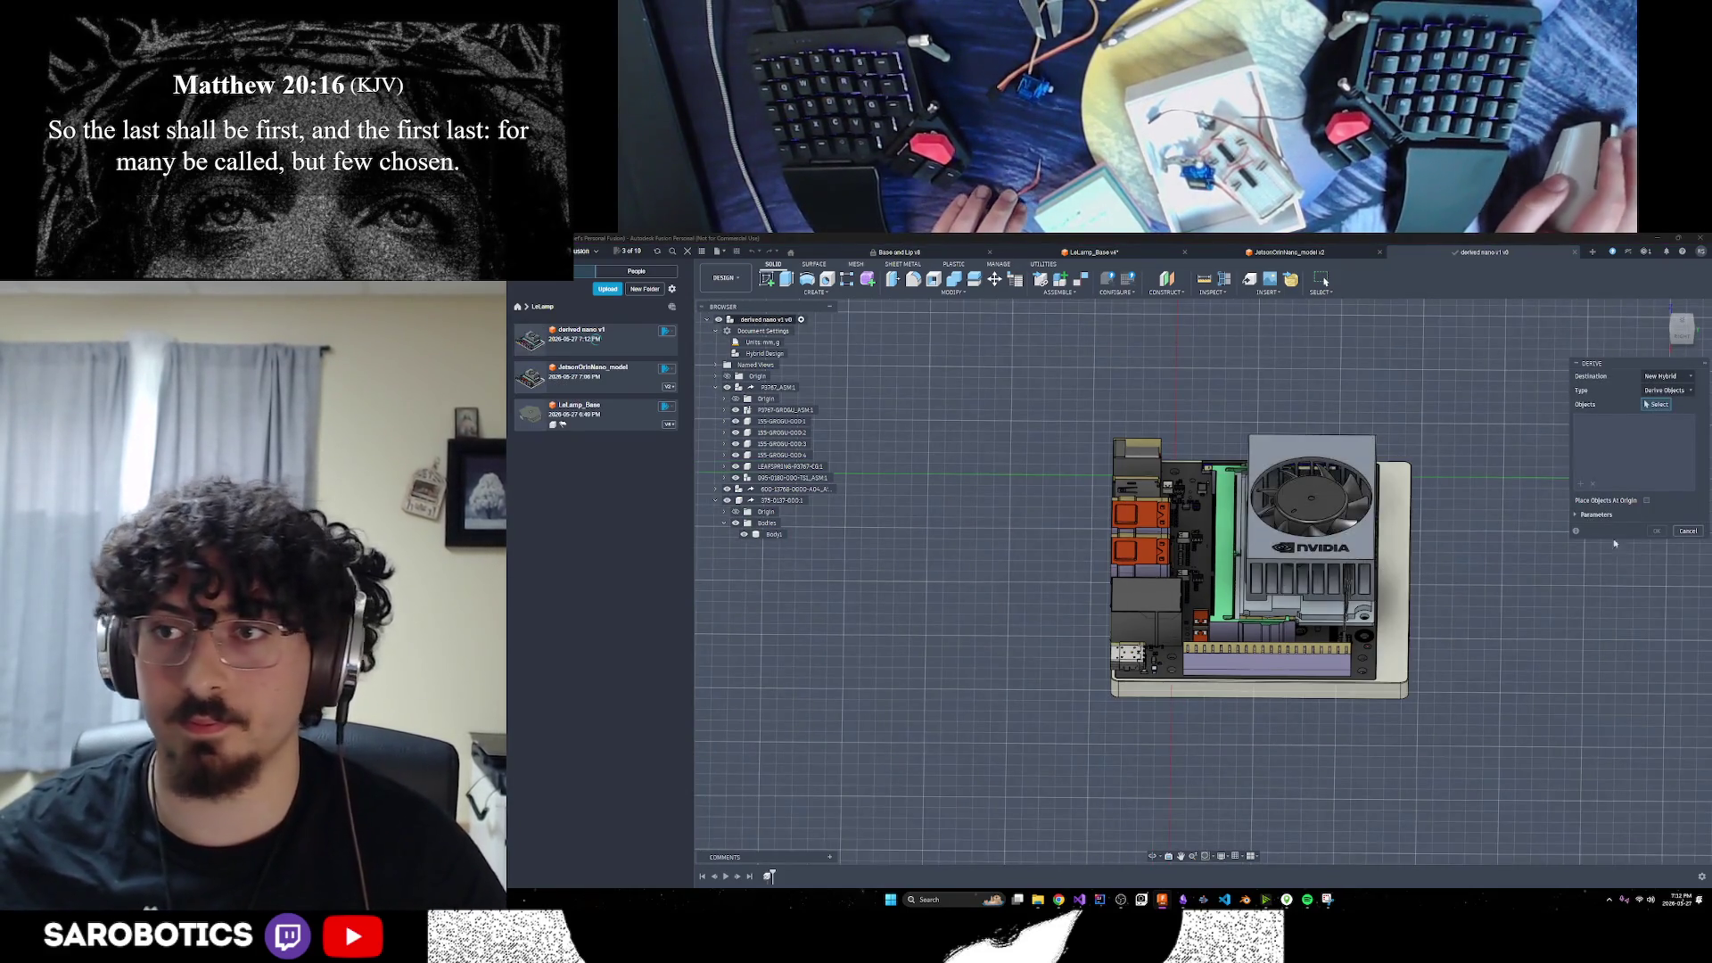
Expand the Jetson assembly down to the module board and select its Body1 for deriving
left_click(725, 410)
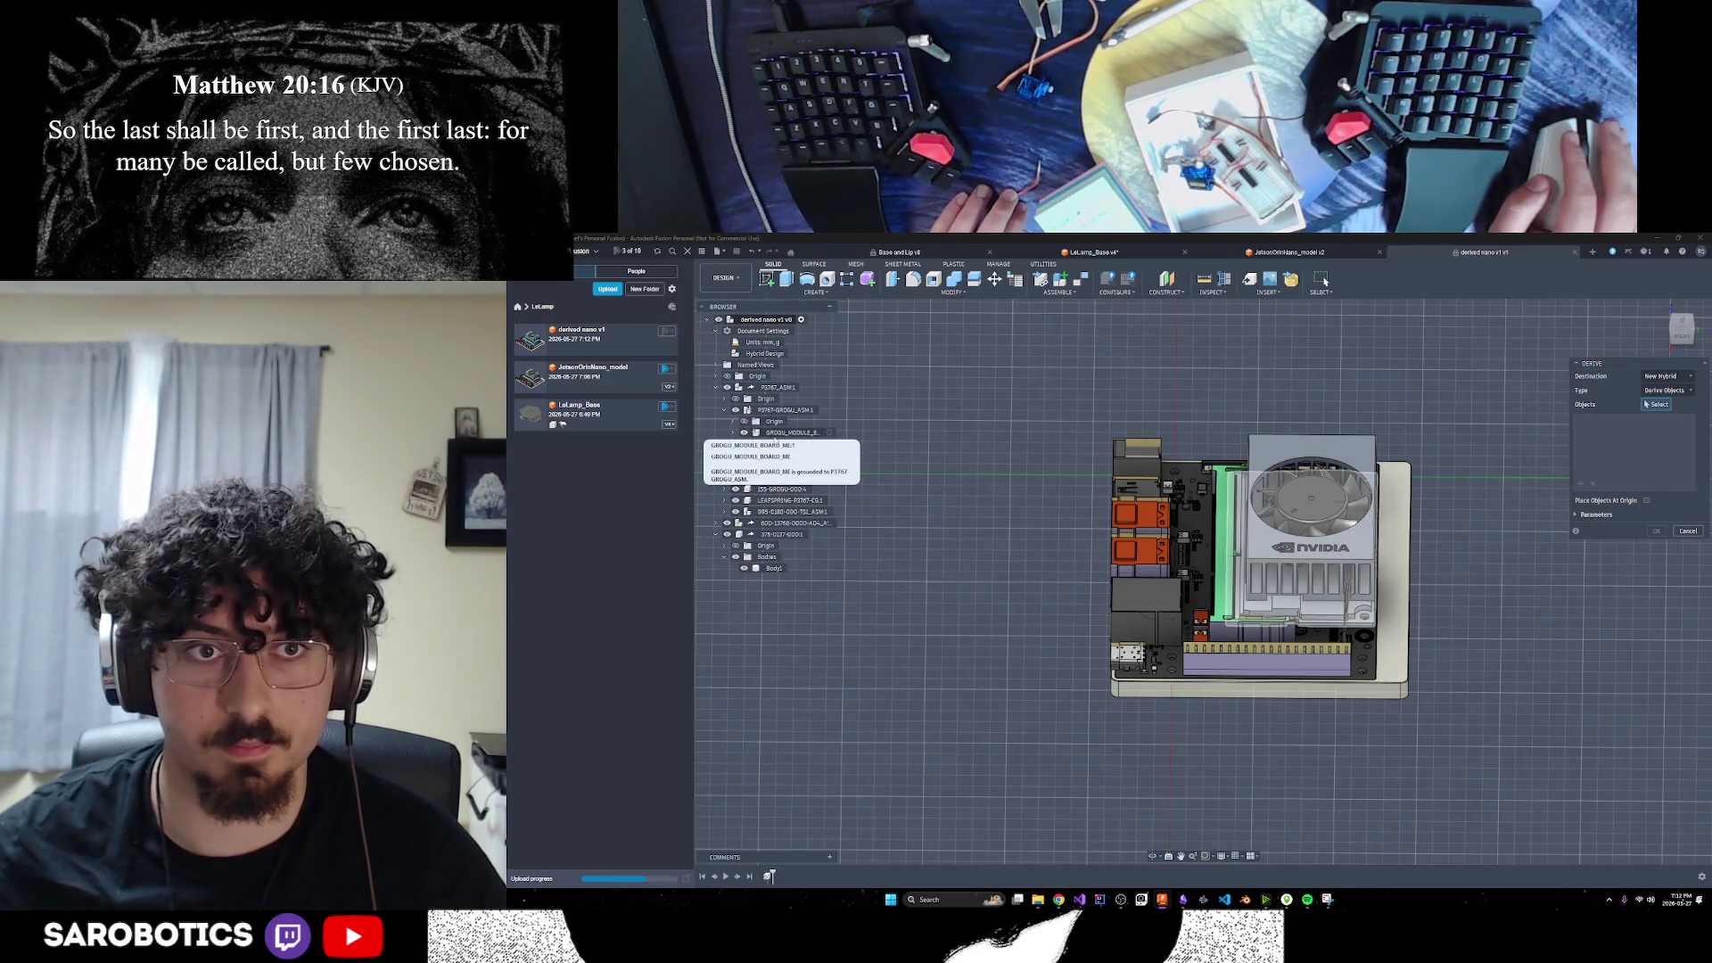
left_click(733, 433)
left_click(741, 456)
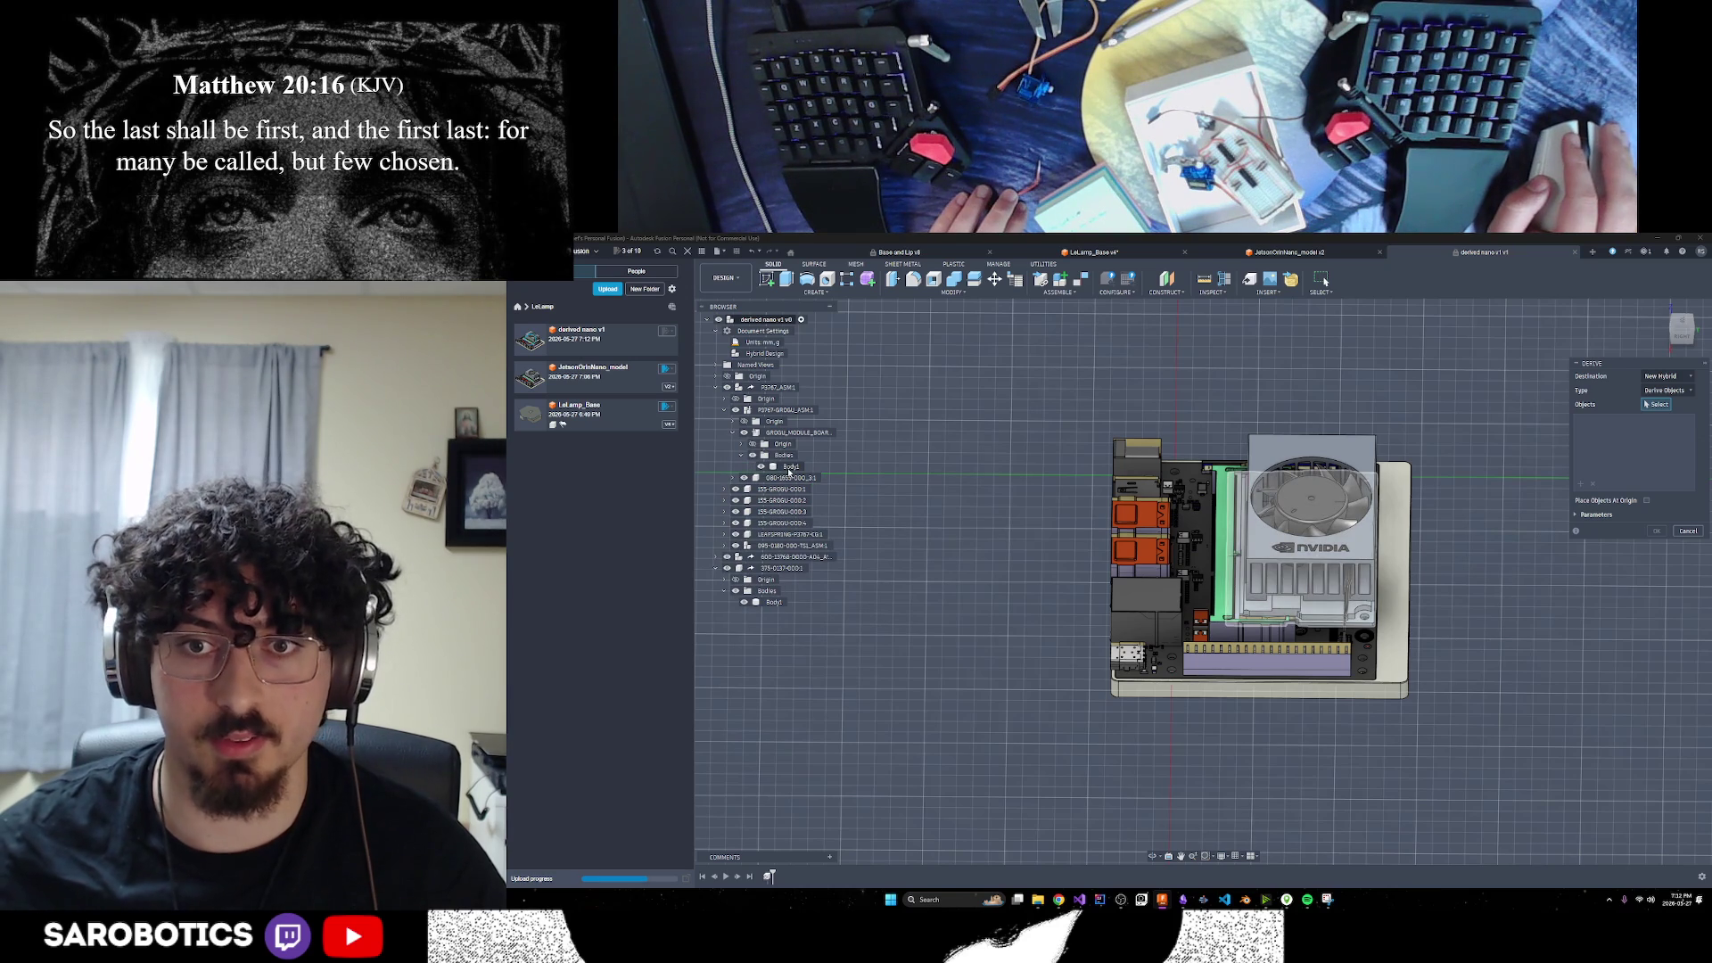
middle_click_drag(1131, 795, 1204, 767, "shift")
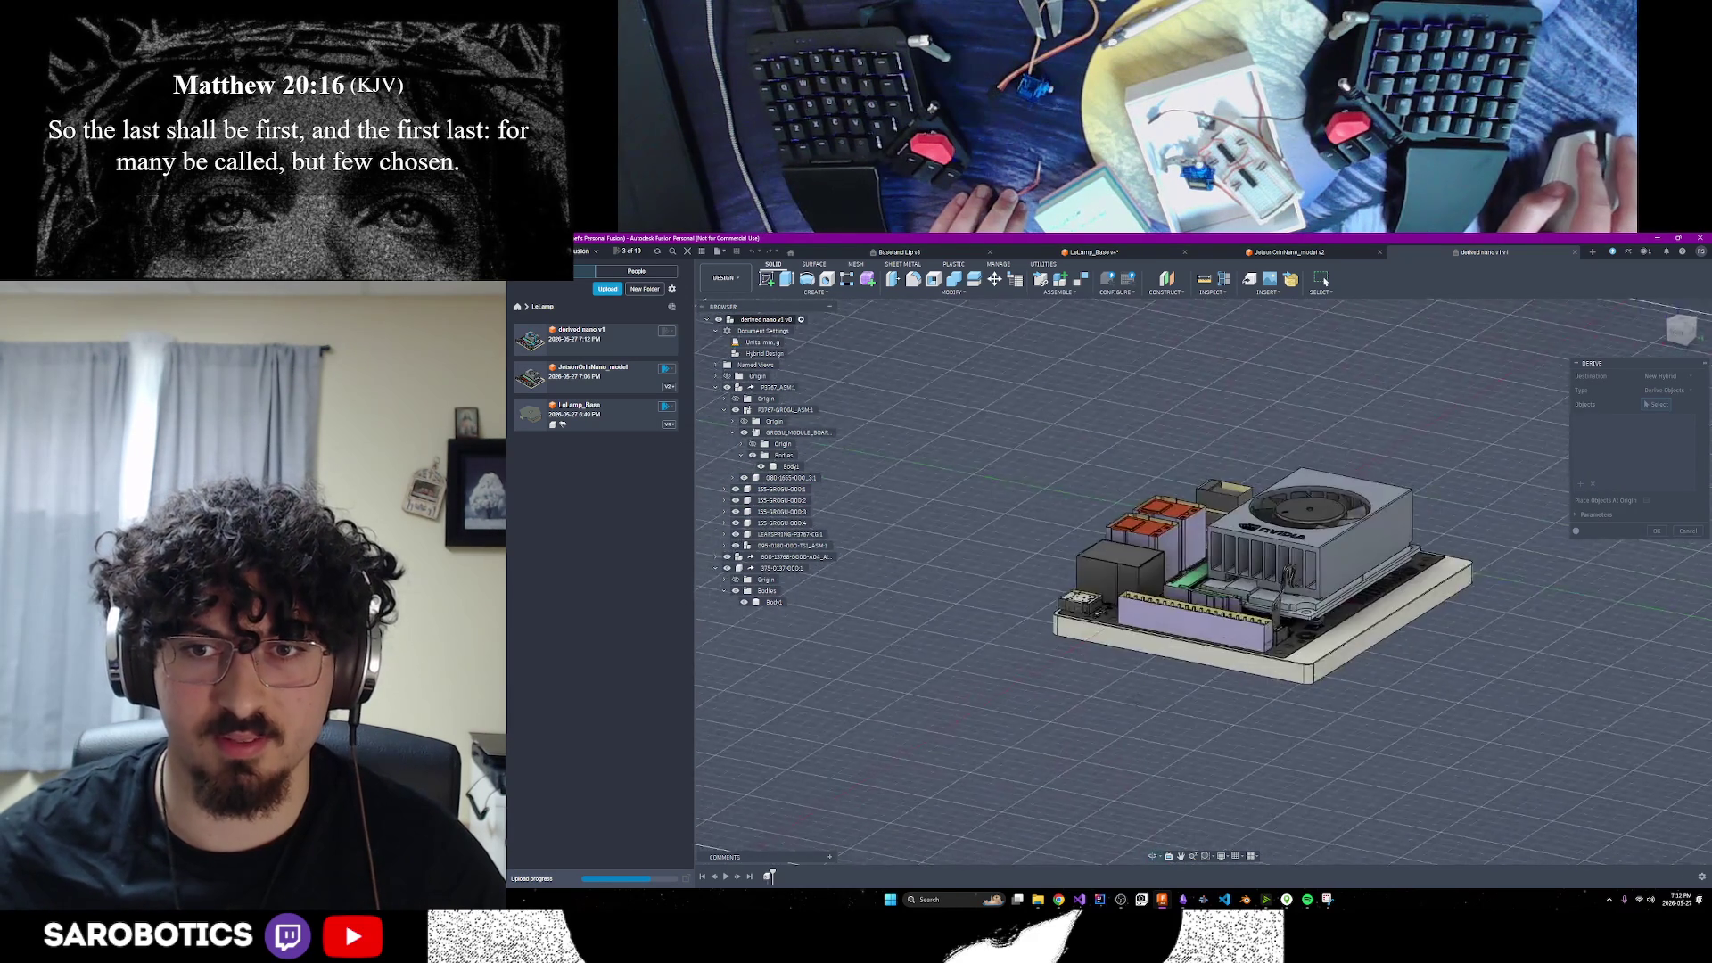
middle_click_drag(981, 767, 1052, 665, "shift")
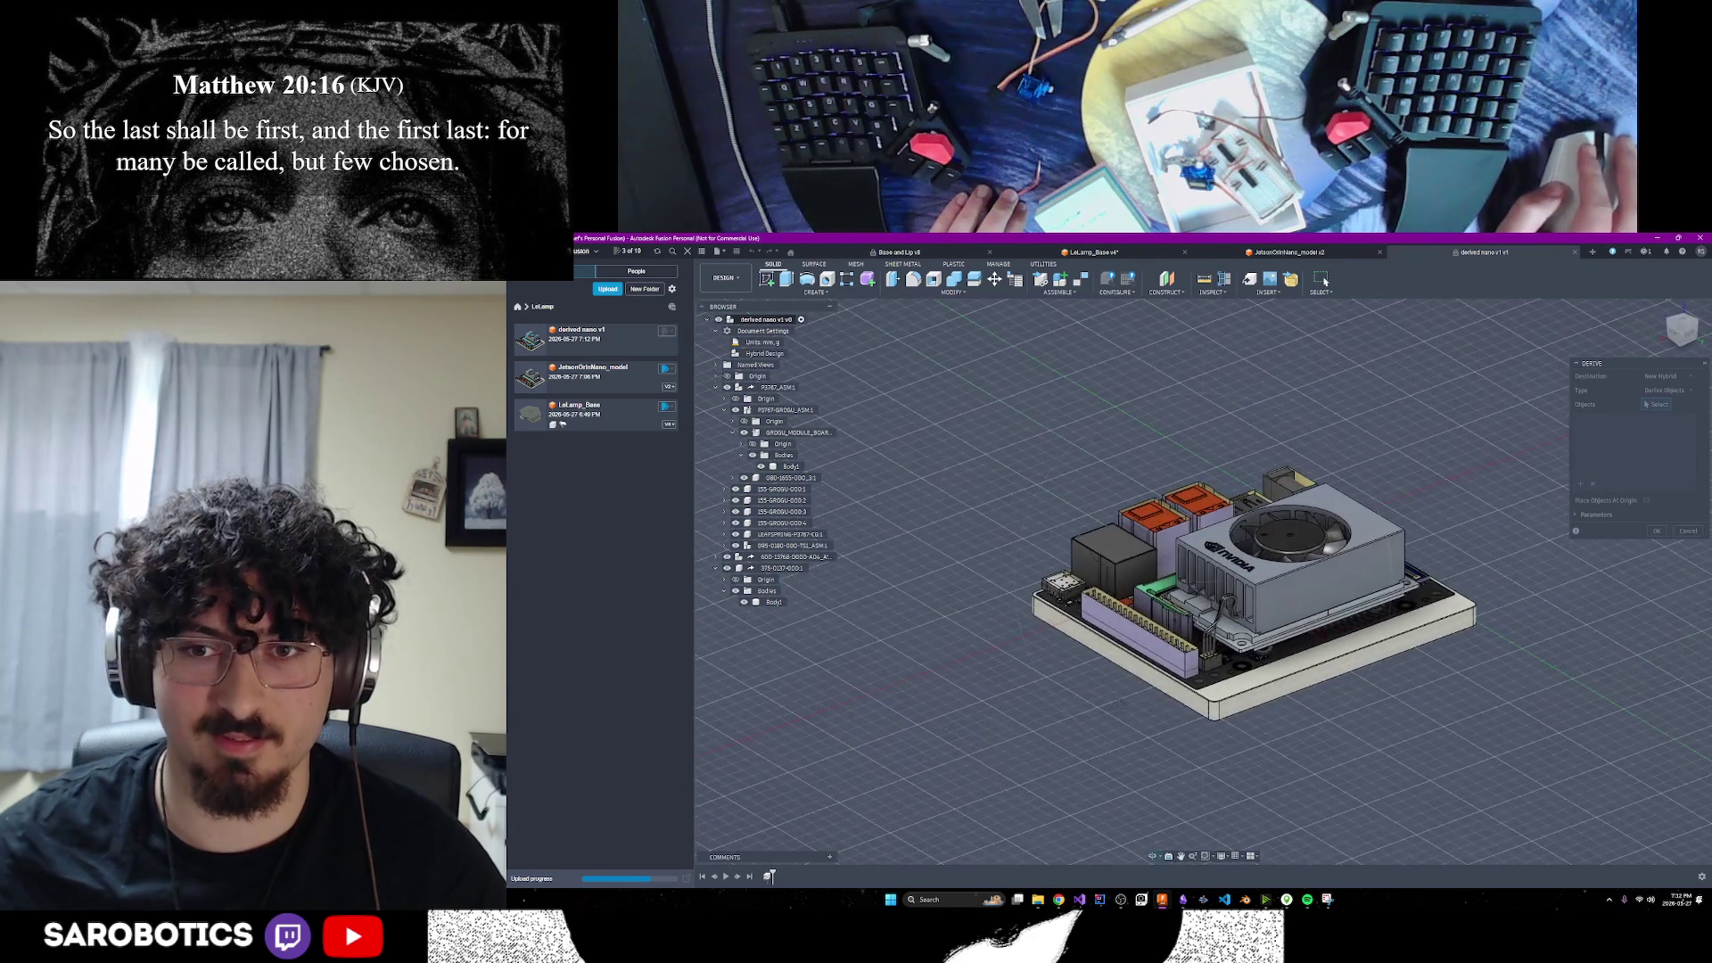
left_click(791, 468)
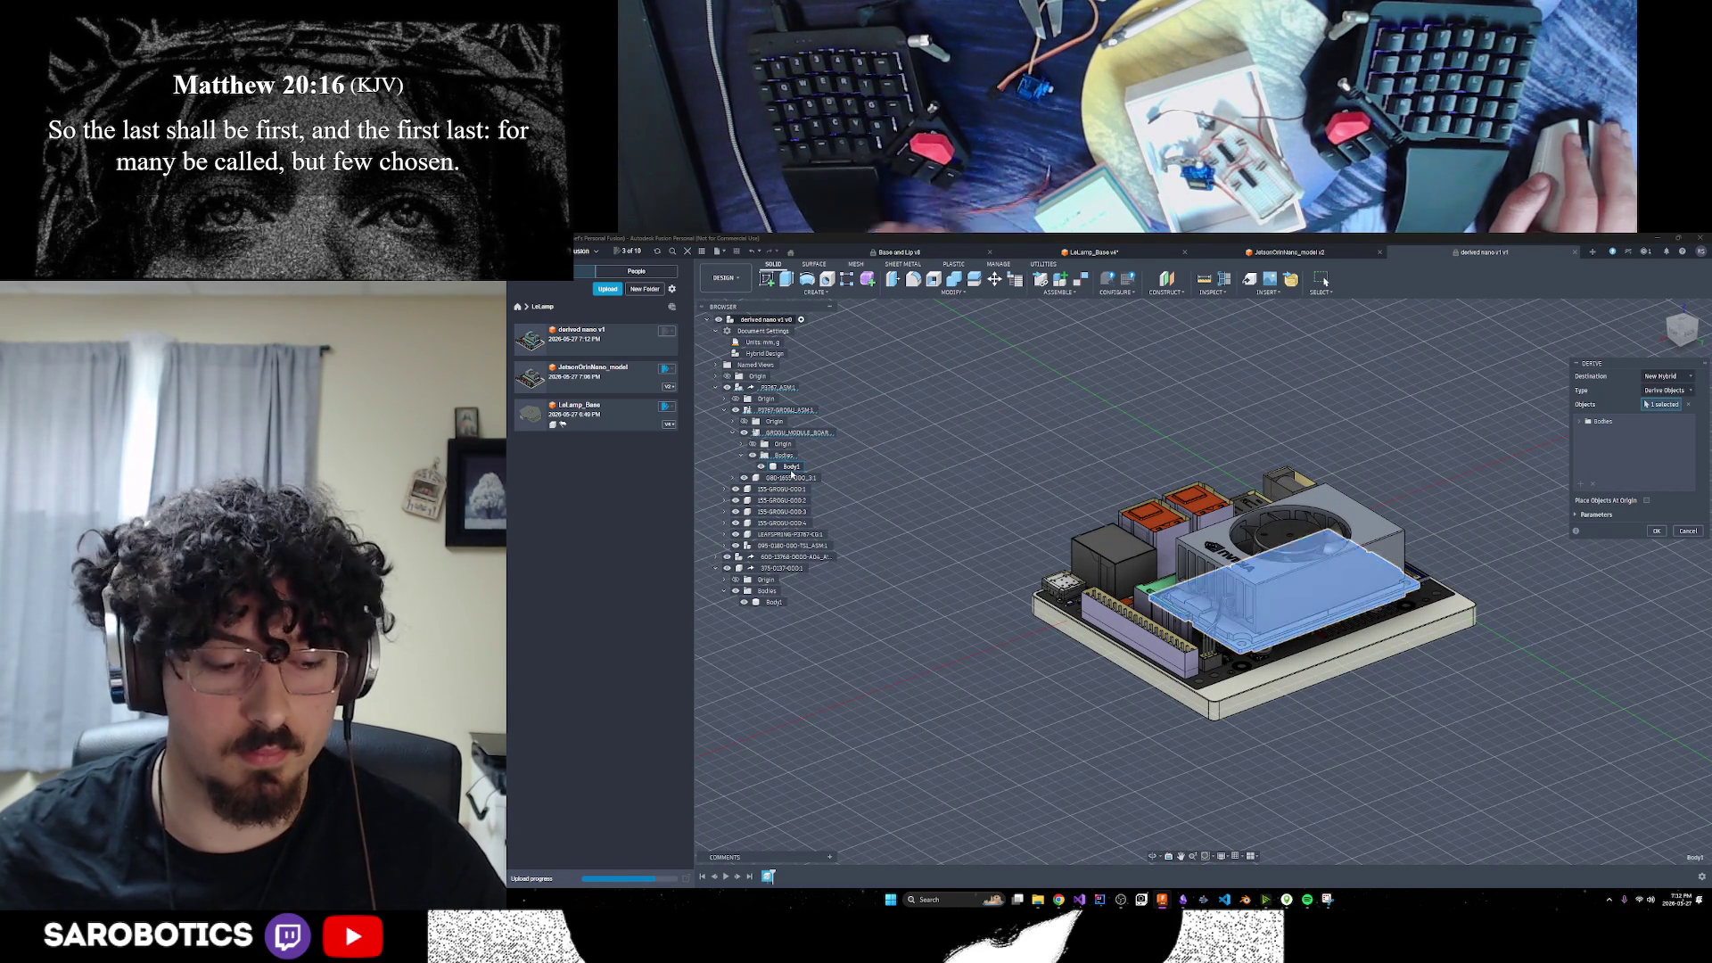
left_click(790, 469)
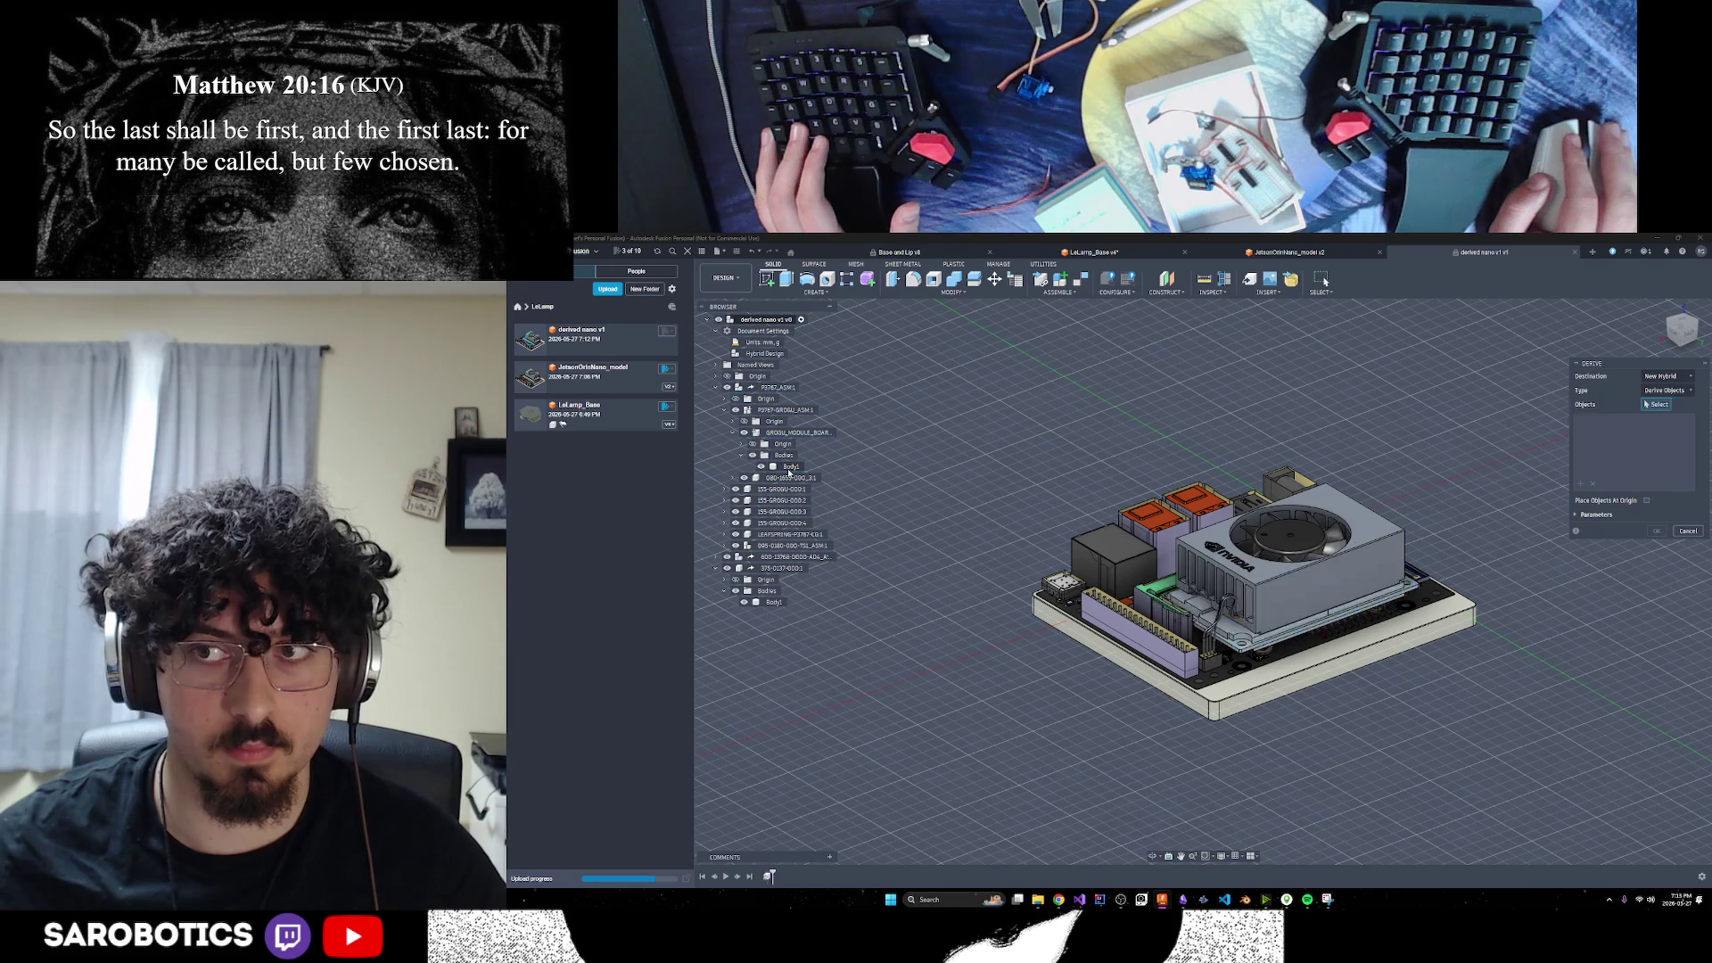
left_click(790, 467)
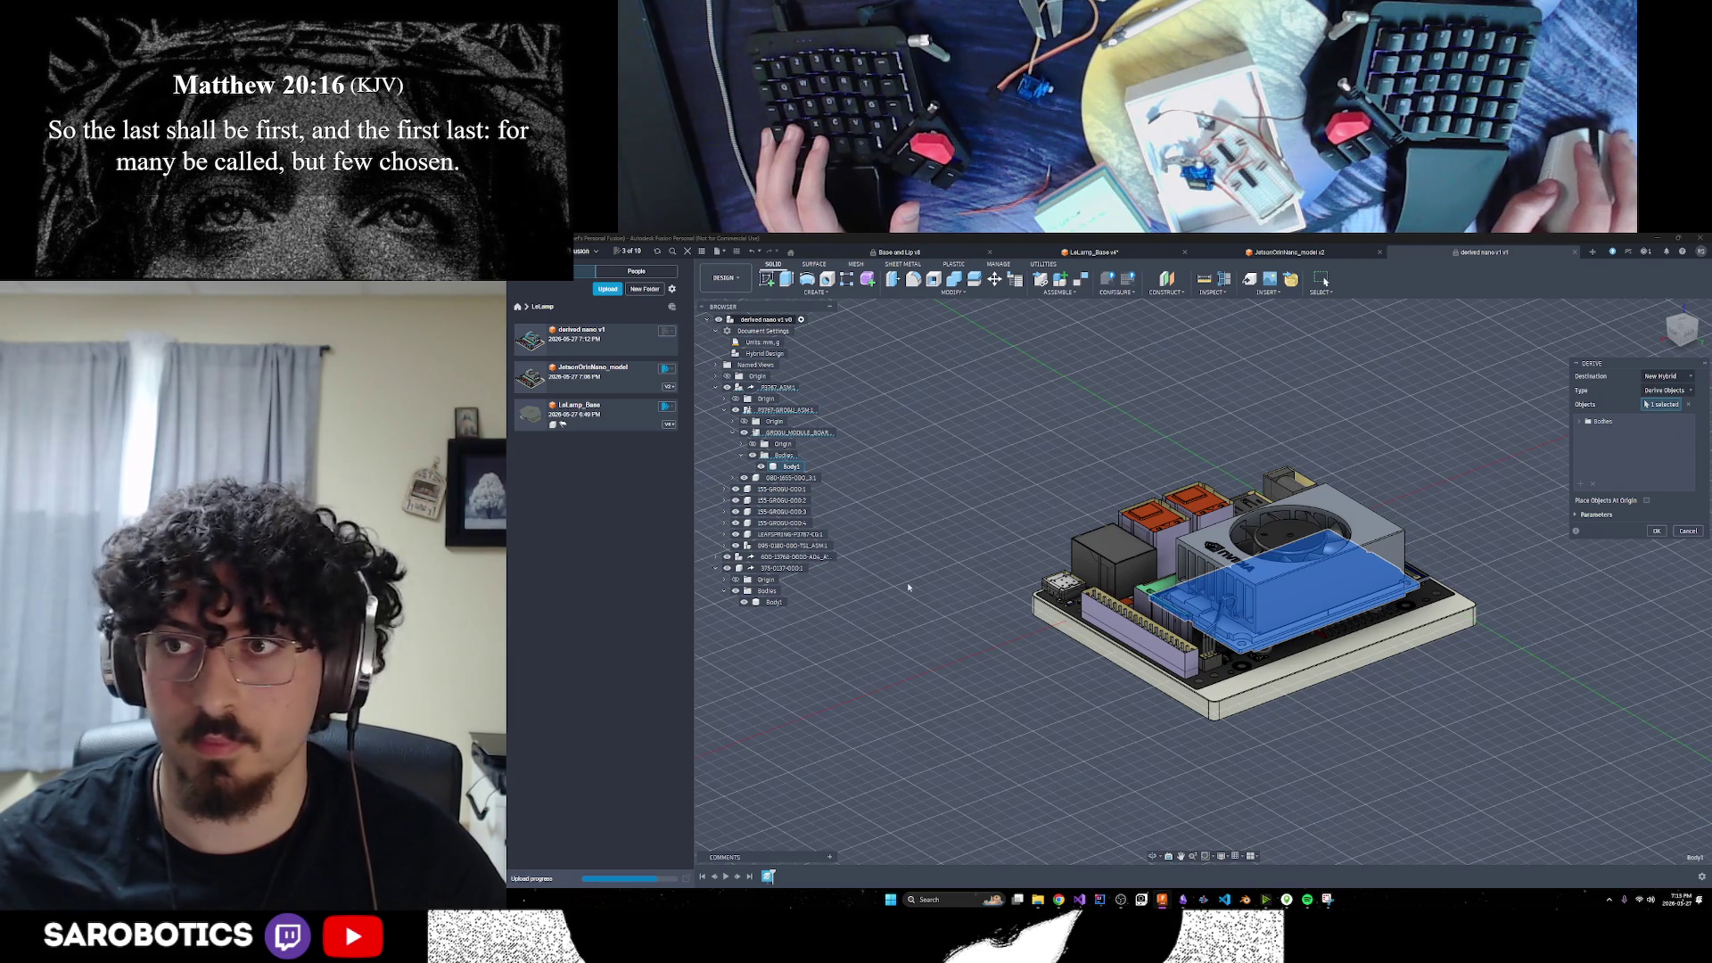
left_click(734, 479)
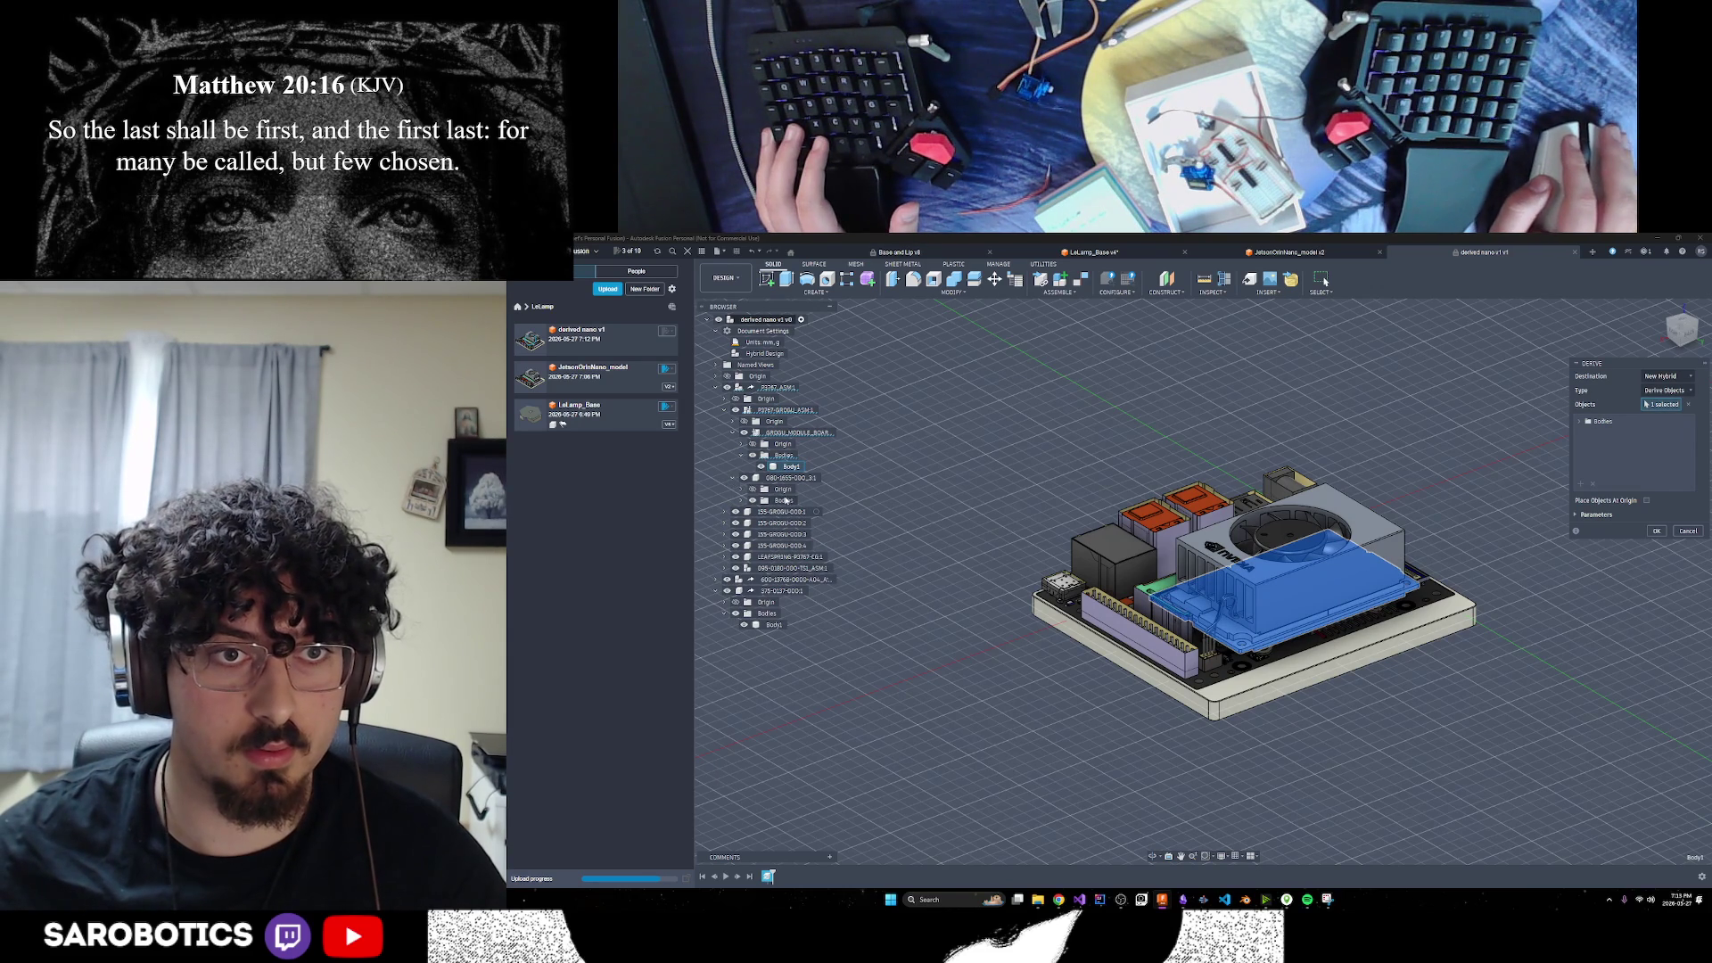
left_click(741, 500)
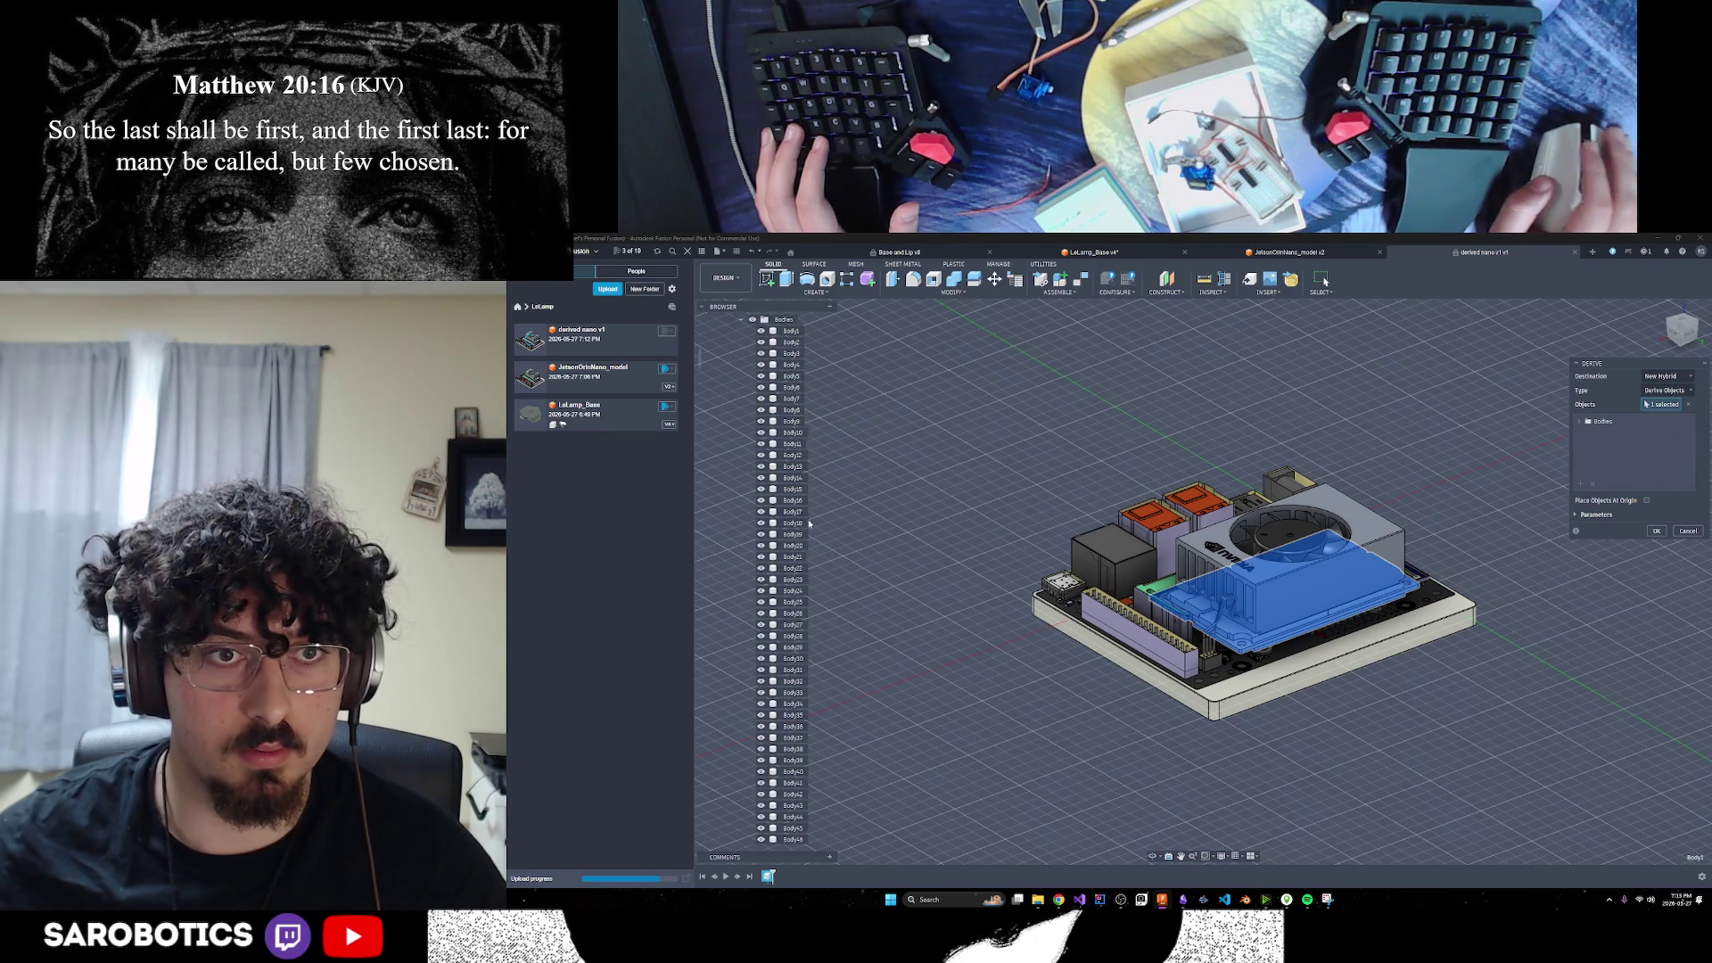
scroll(803, 499, "up", 2)
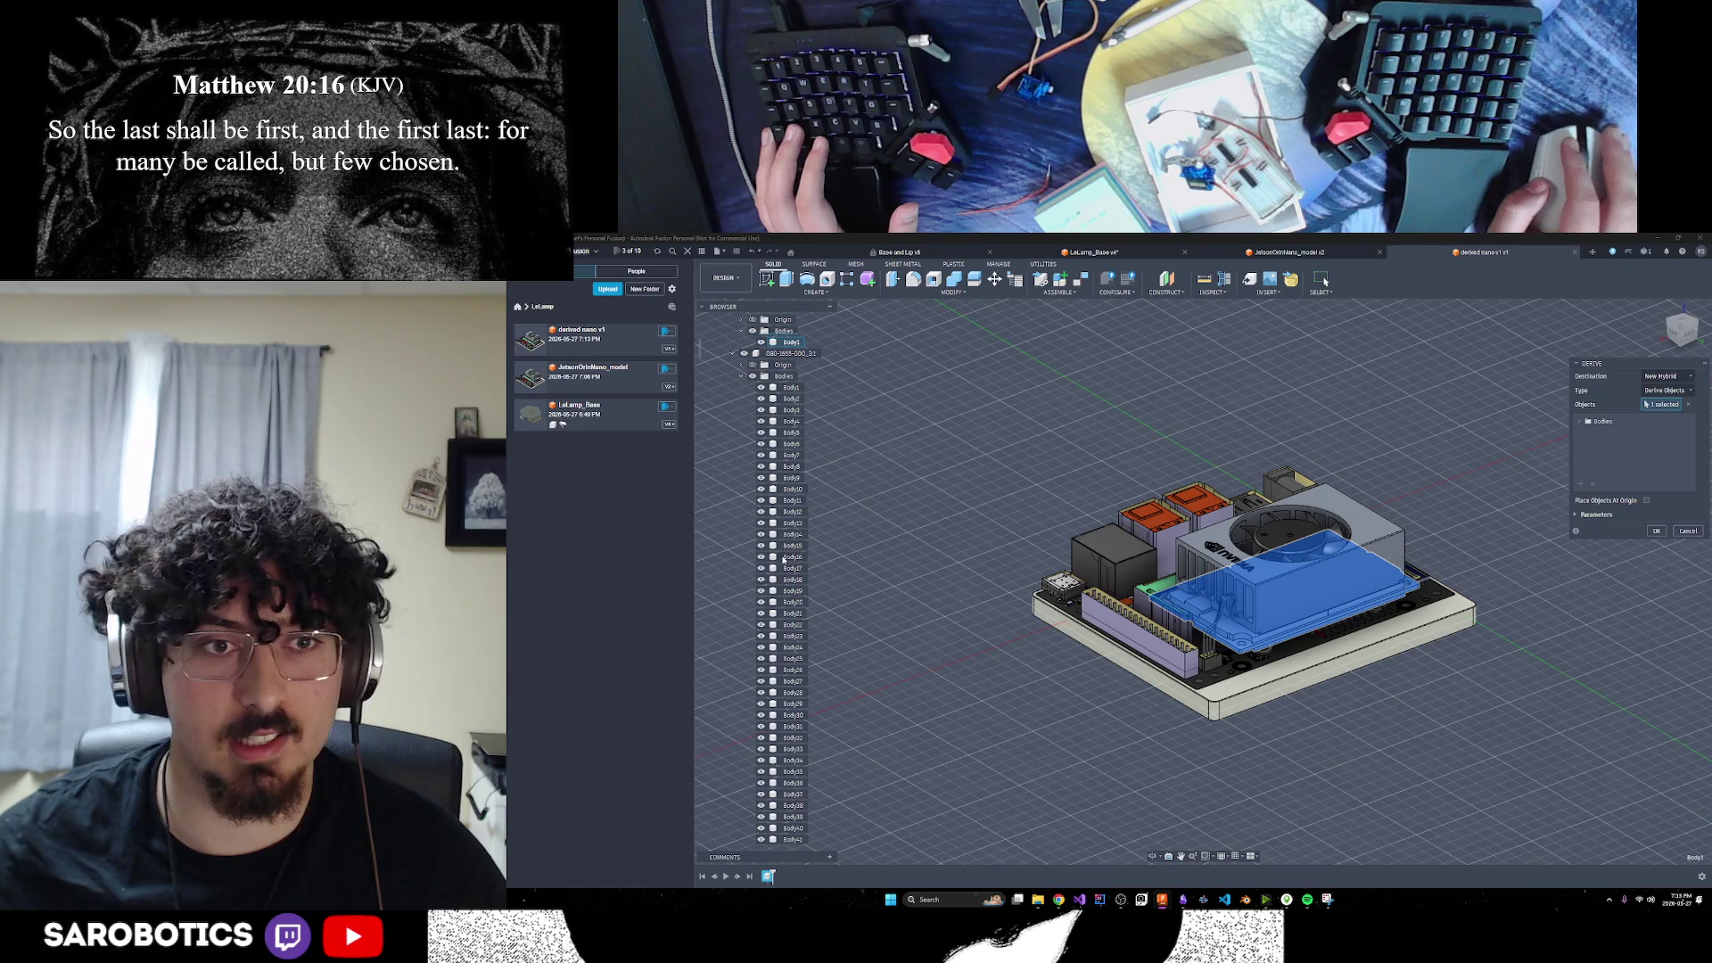
scroll(794, 624, "down", 3)
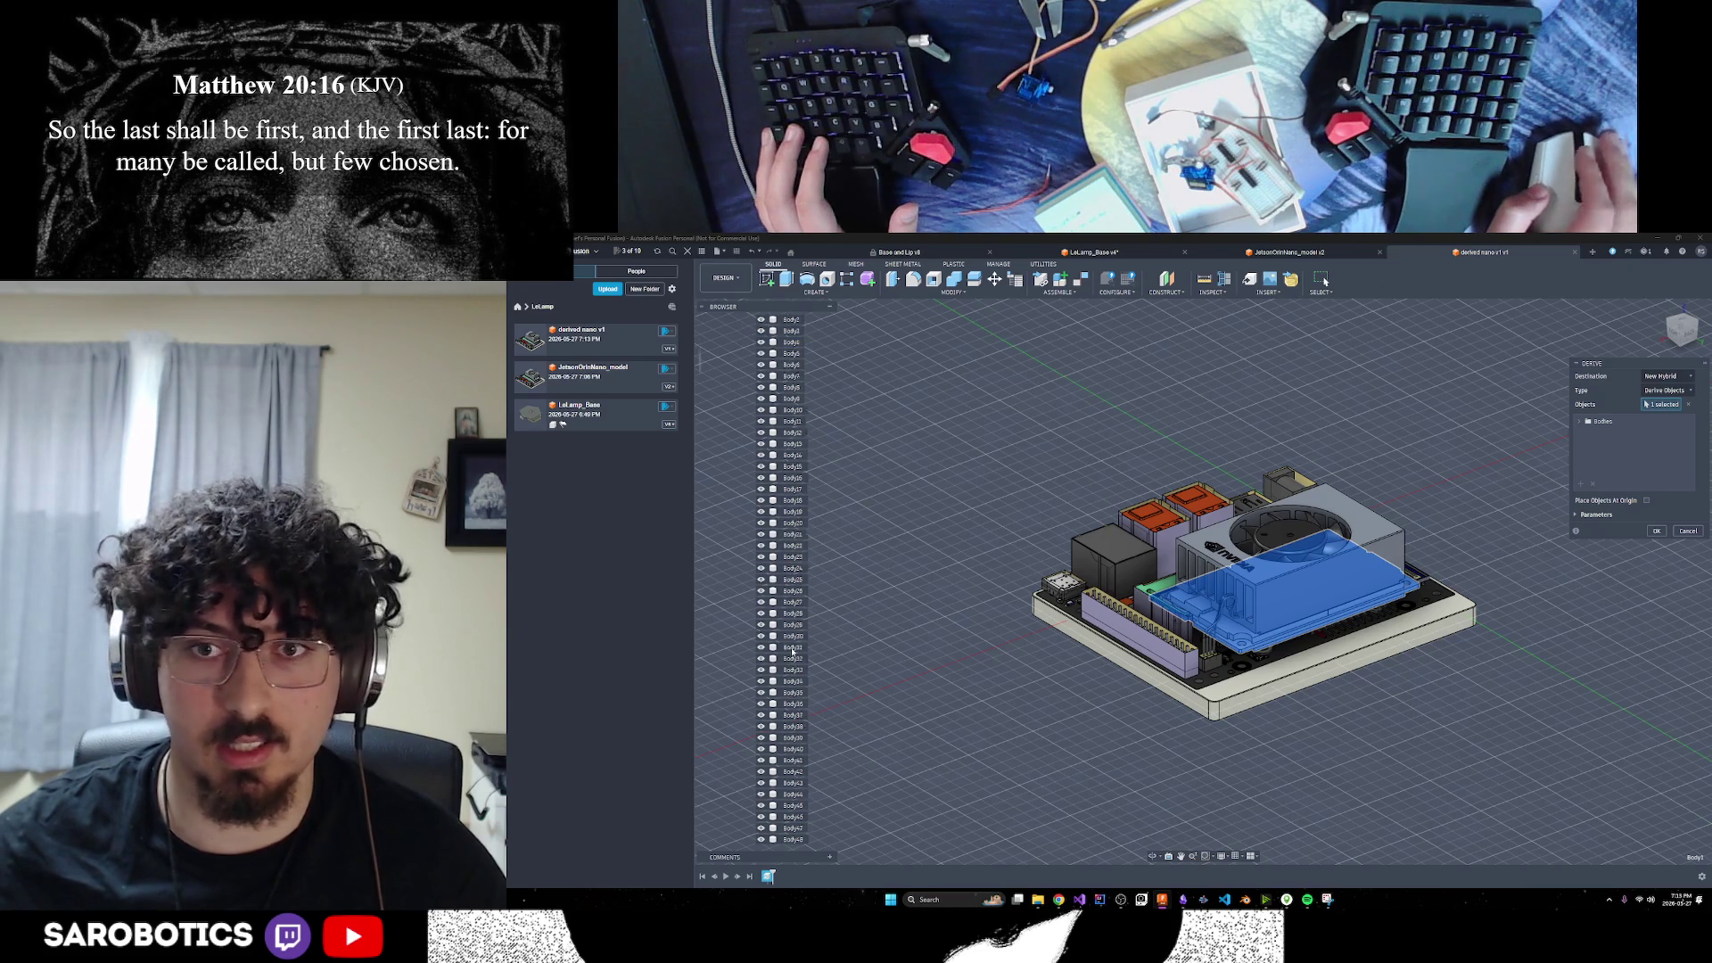
scroll(791, 648, "down", 5)
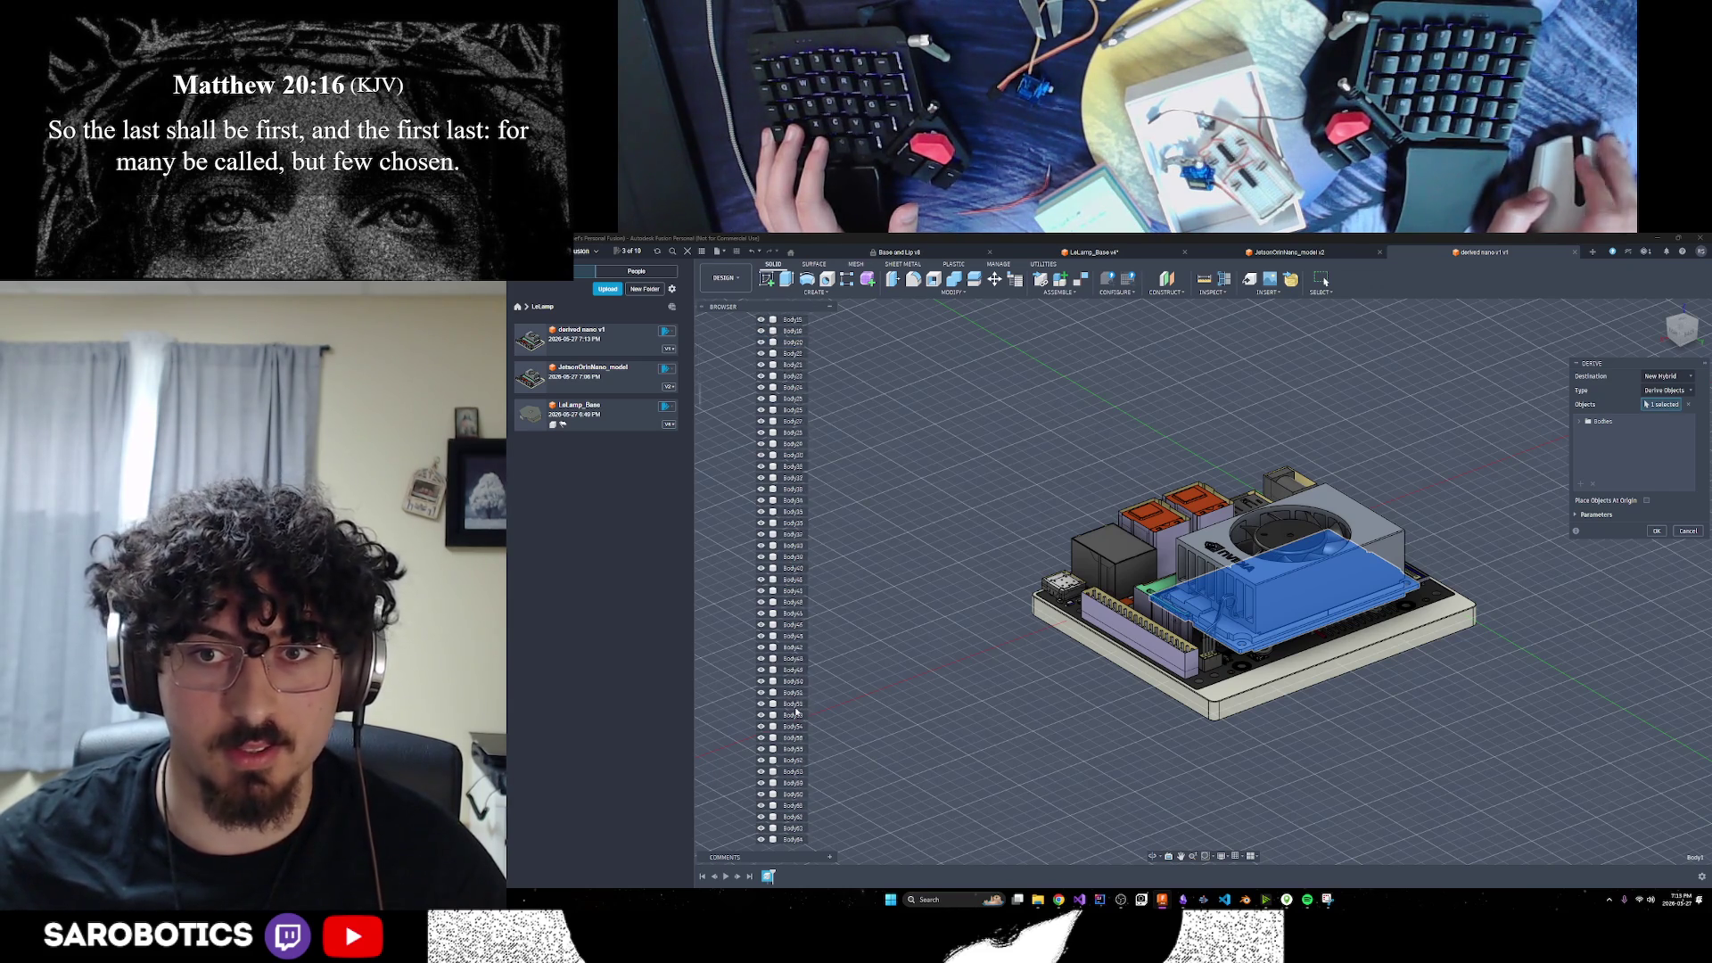
scroll(801, 718, "down", 3)
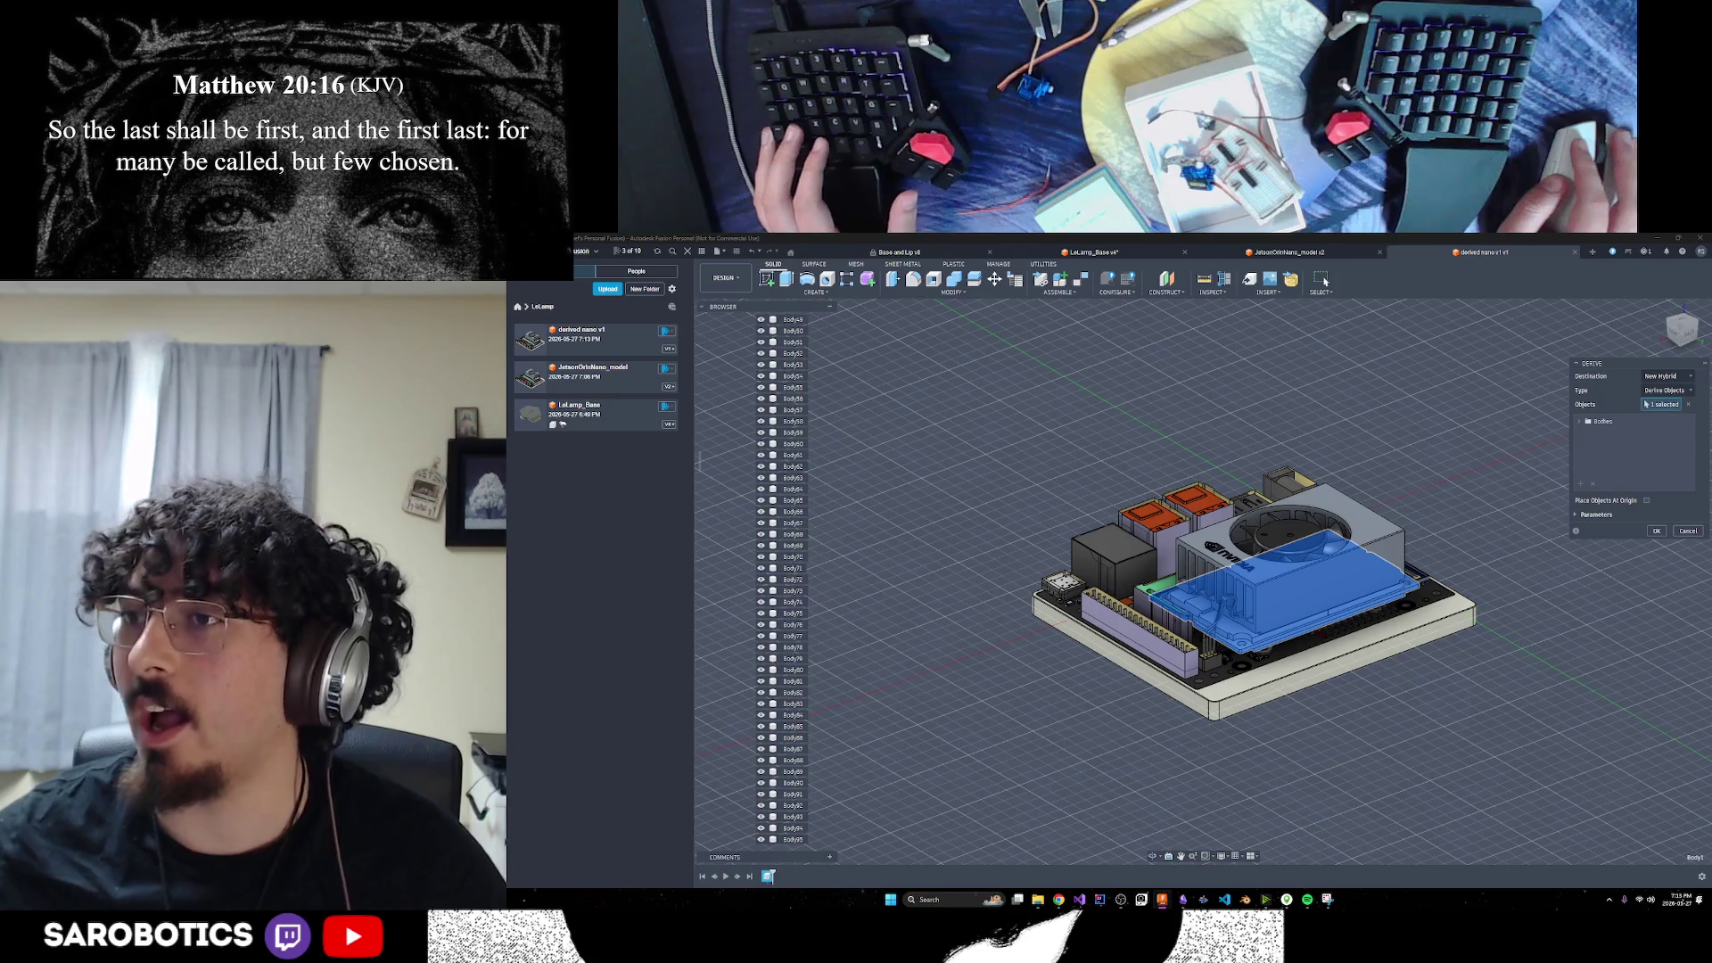
left_click_drag(699, 459, 703, 370)
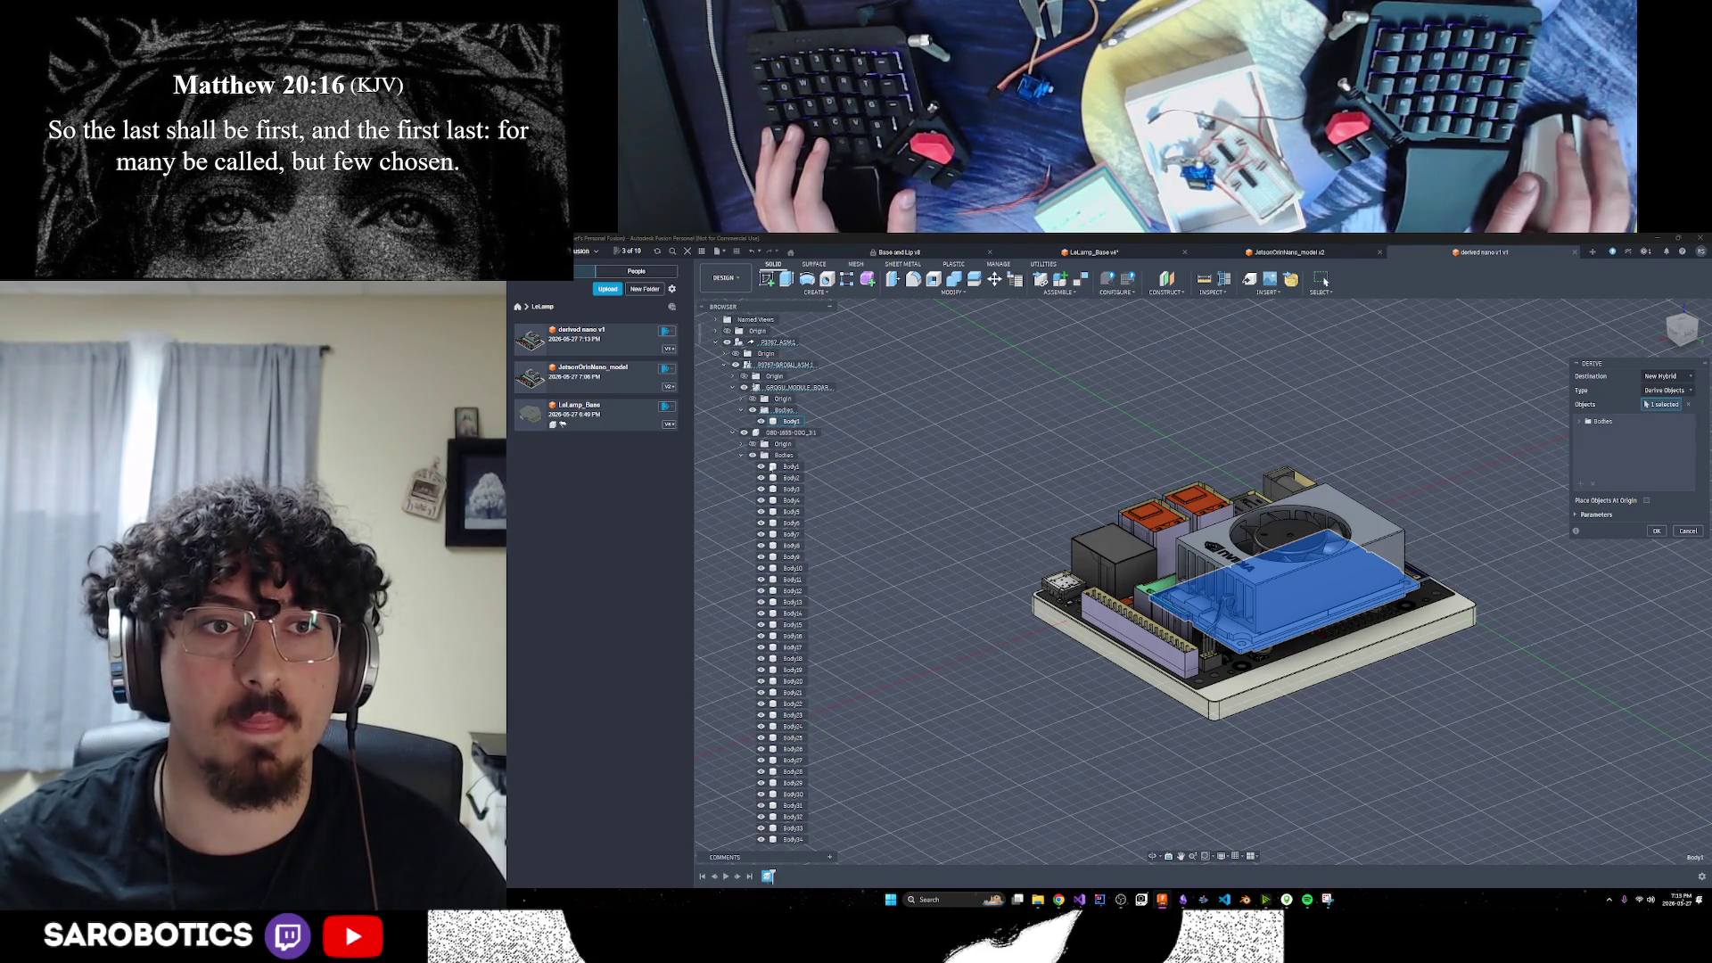
left_click(741, 456)
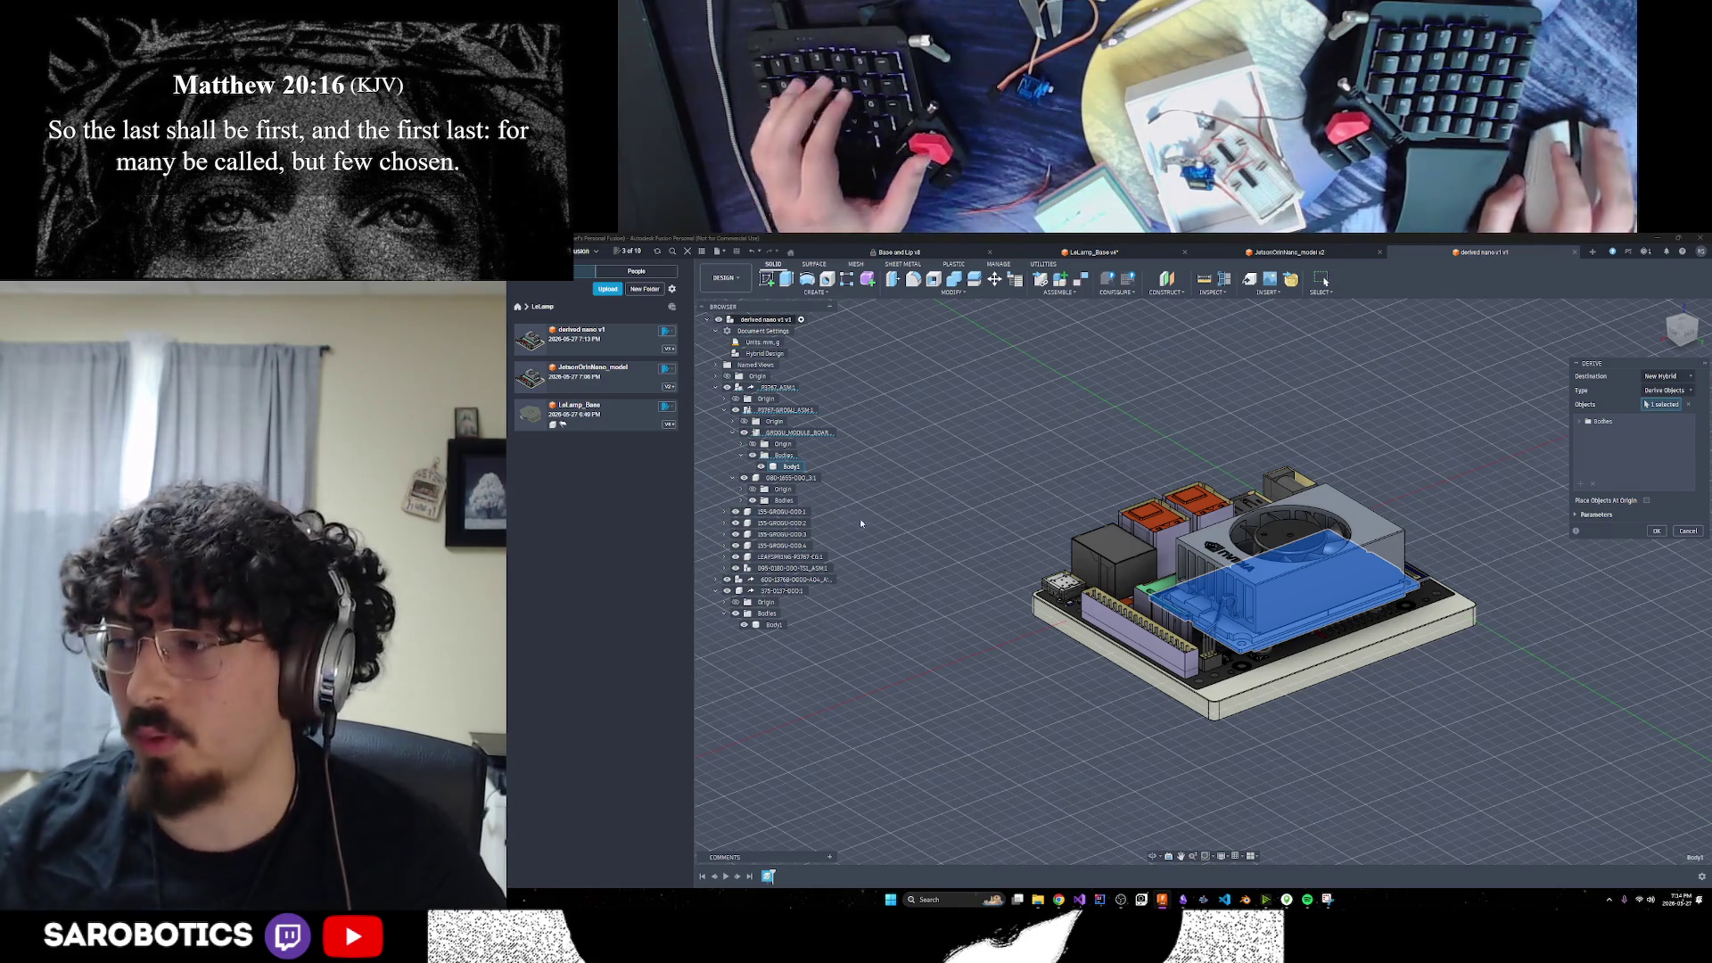
mouse_move(1059, 902)
left_click(1059, 857)
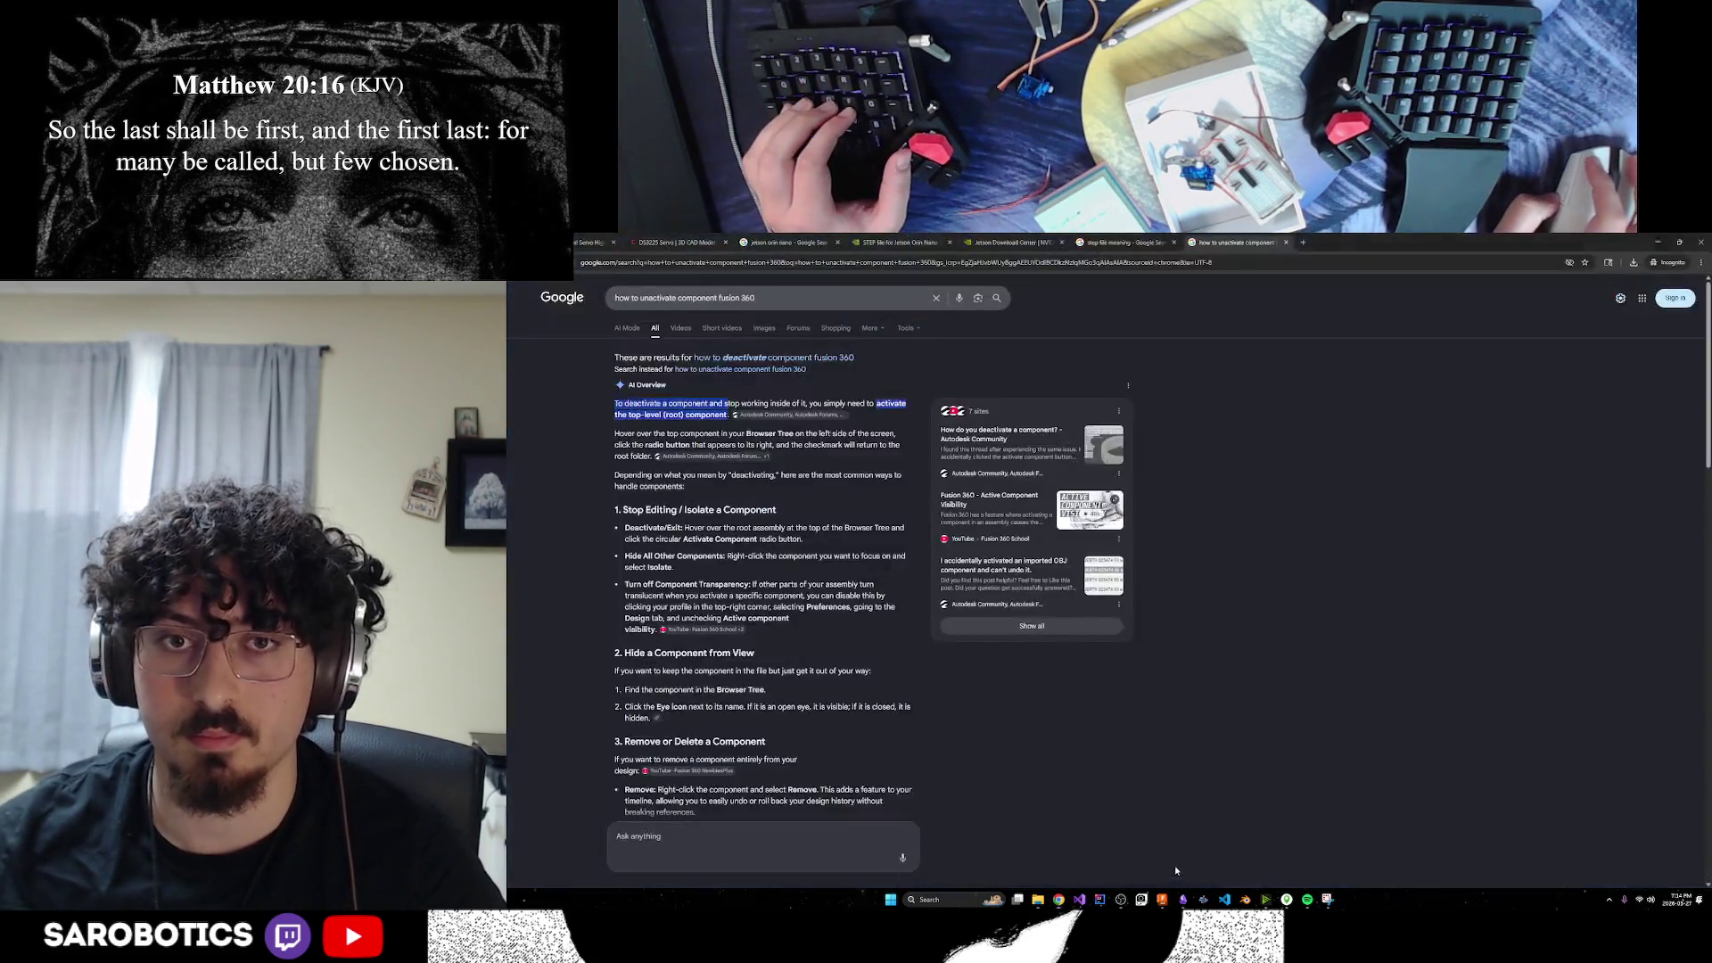
left_click(1304, 242)
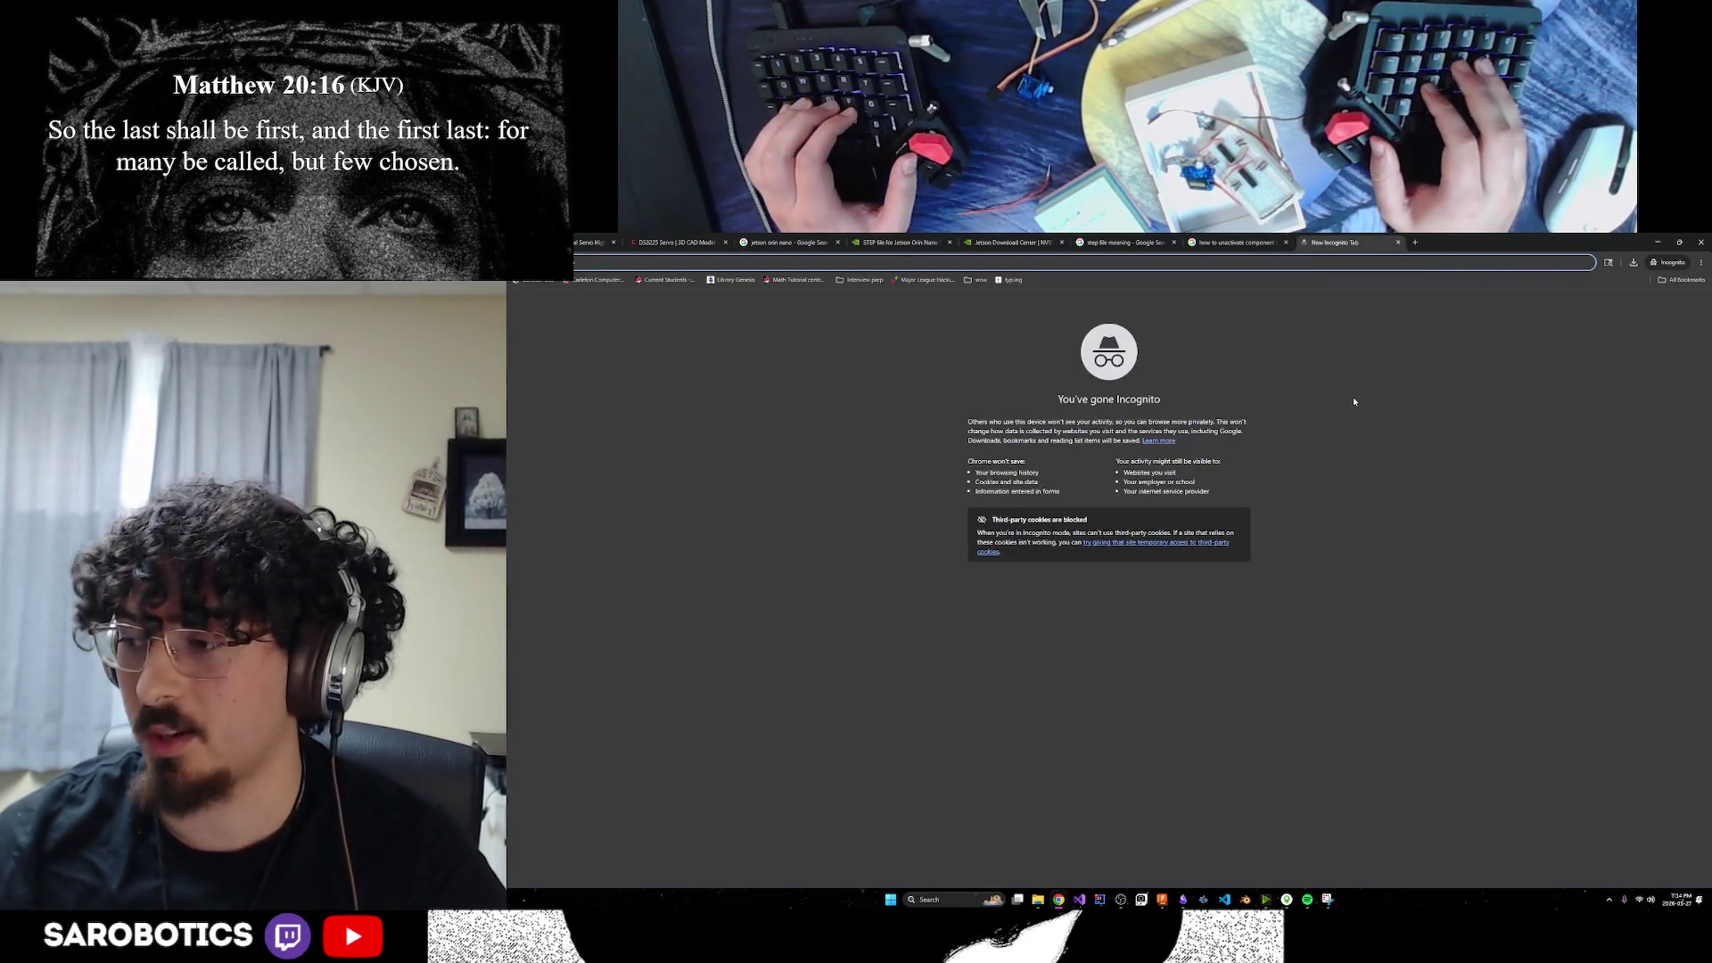
type("dde")
key("BackSpace")
key("BackSpace")
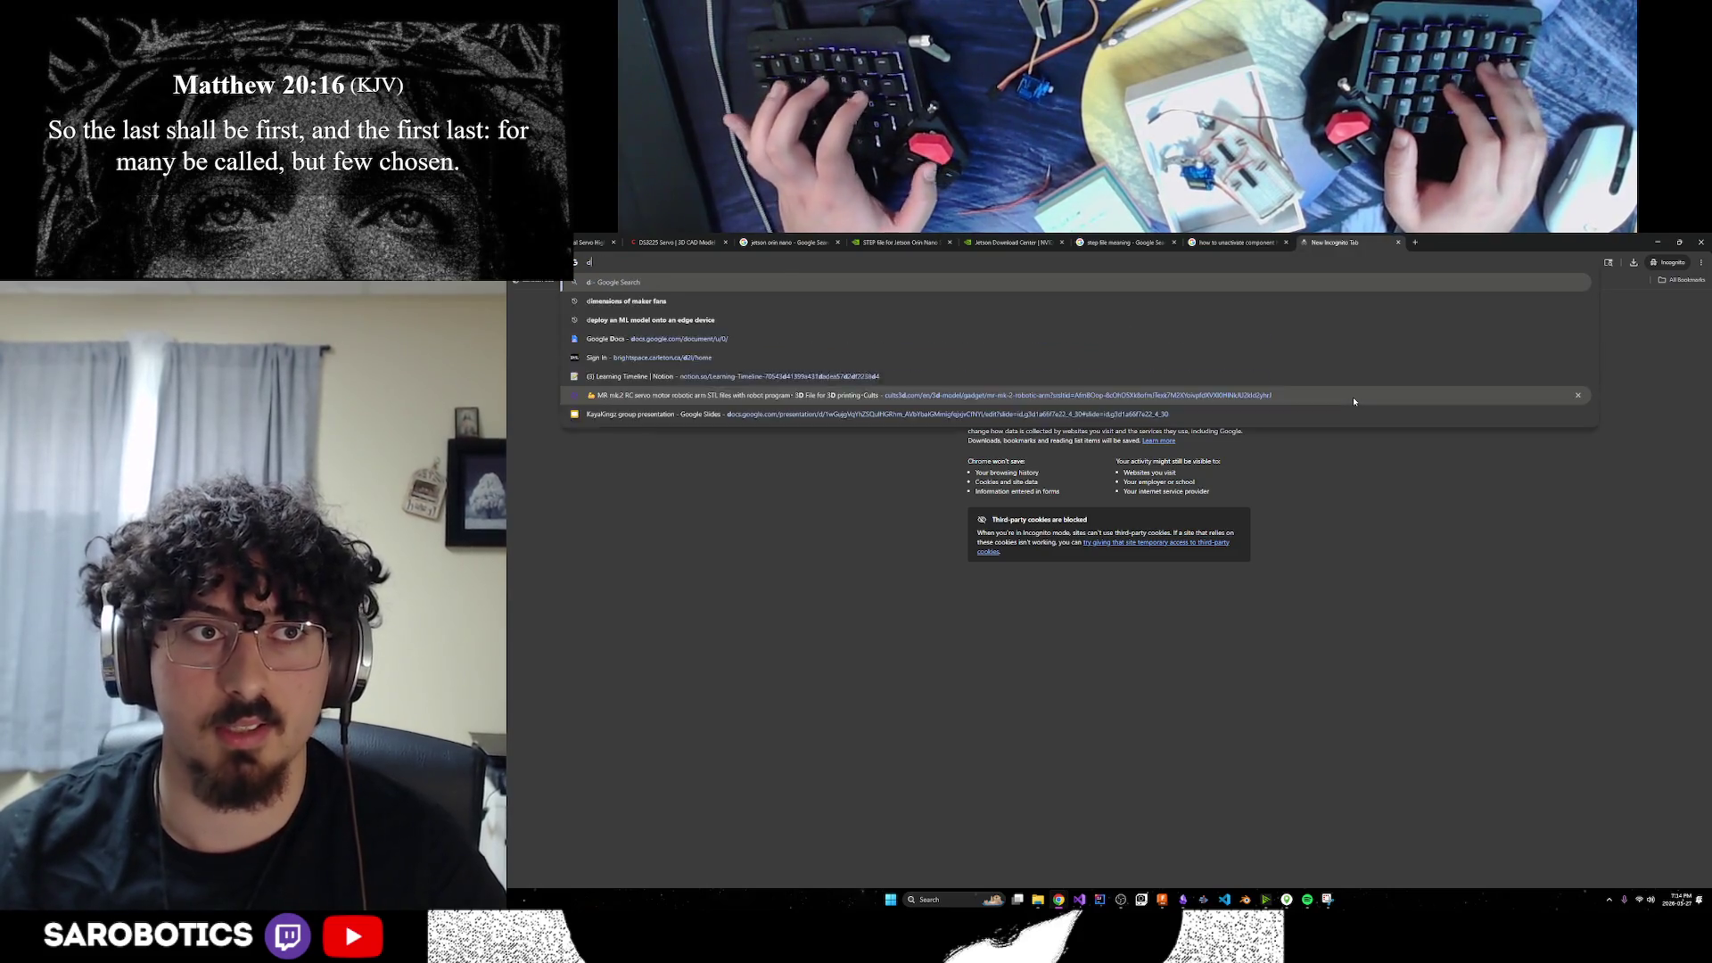
type("eepseek")
key("Return")
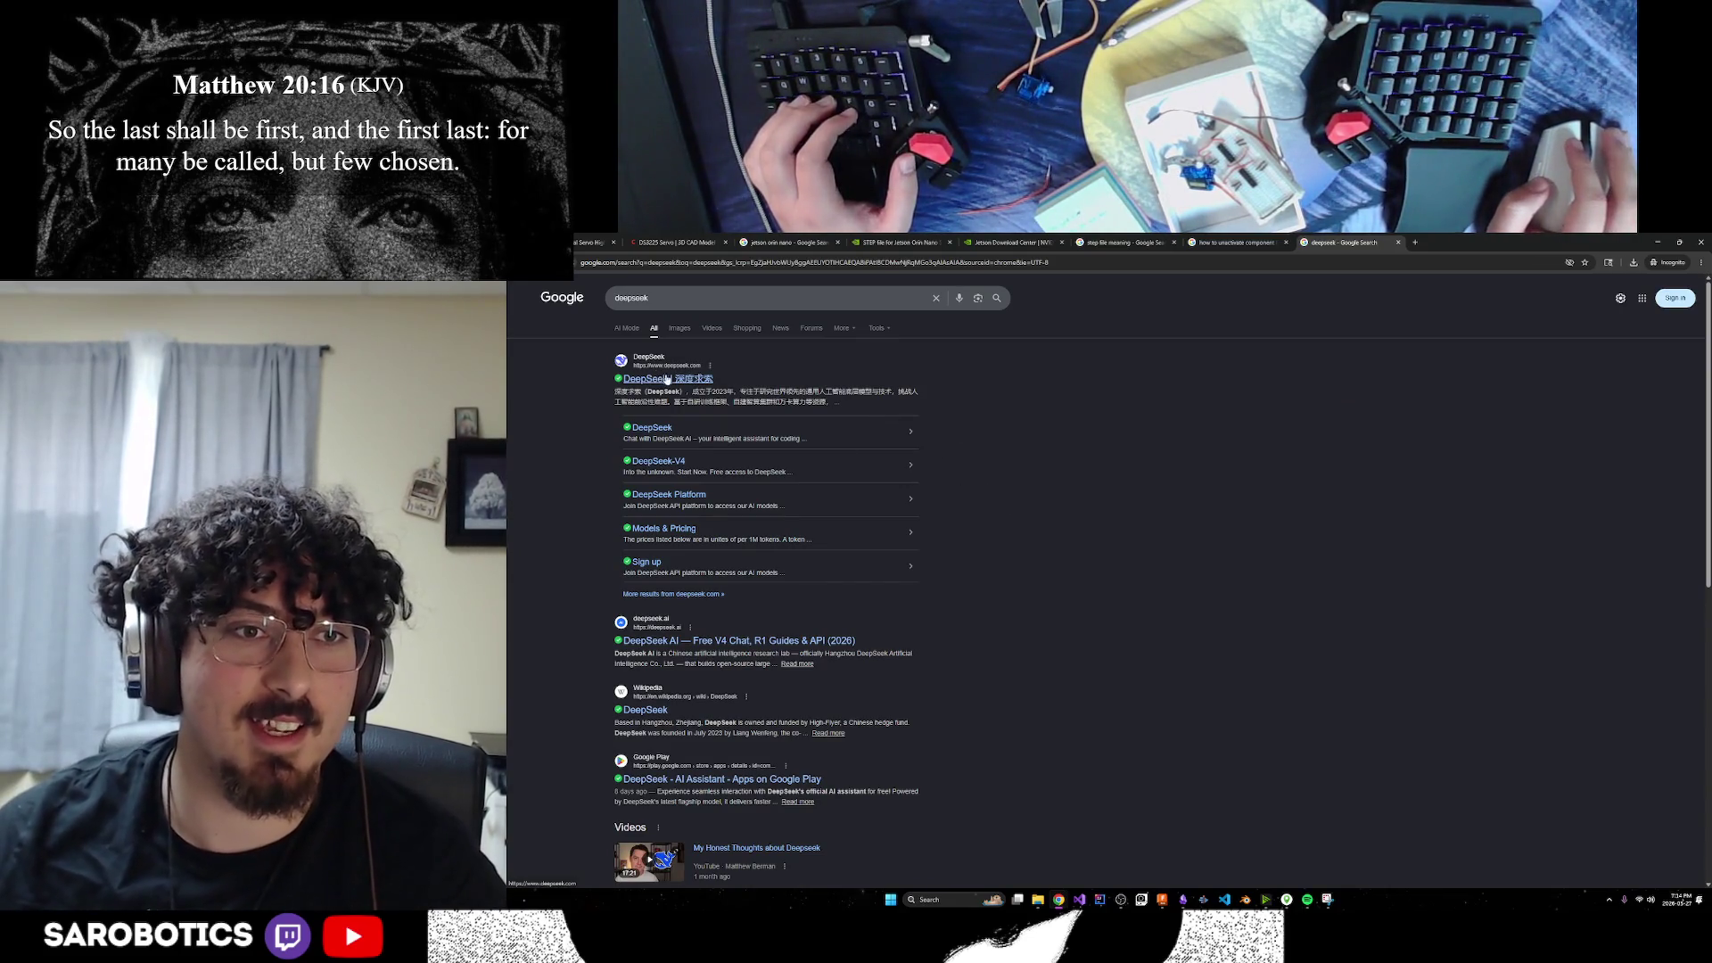
left_click(669, 432)
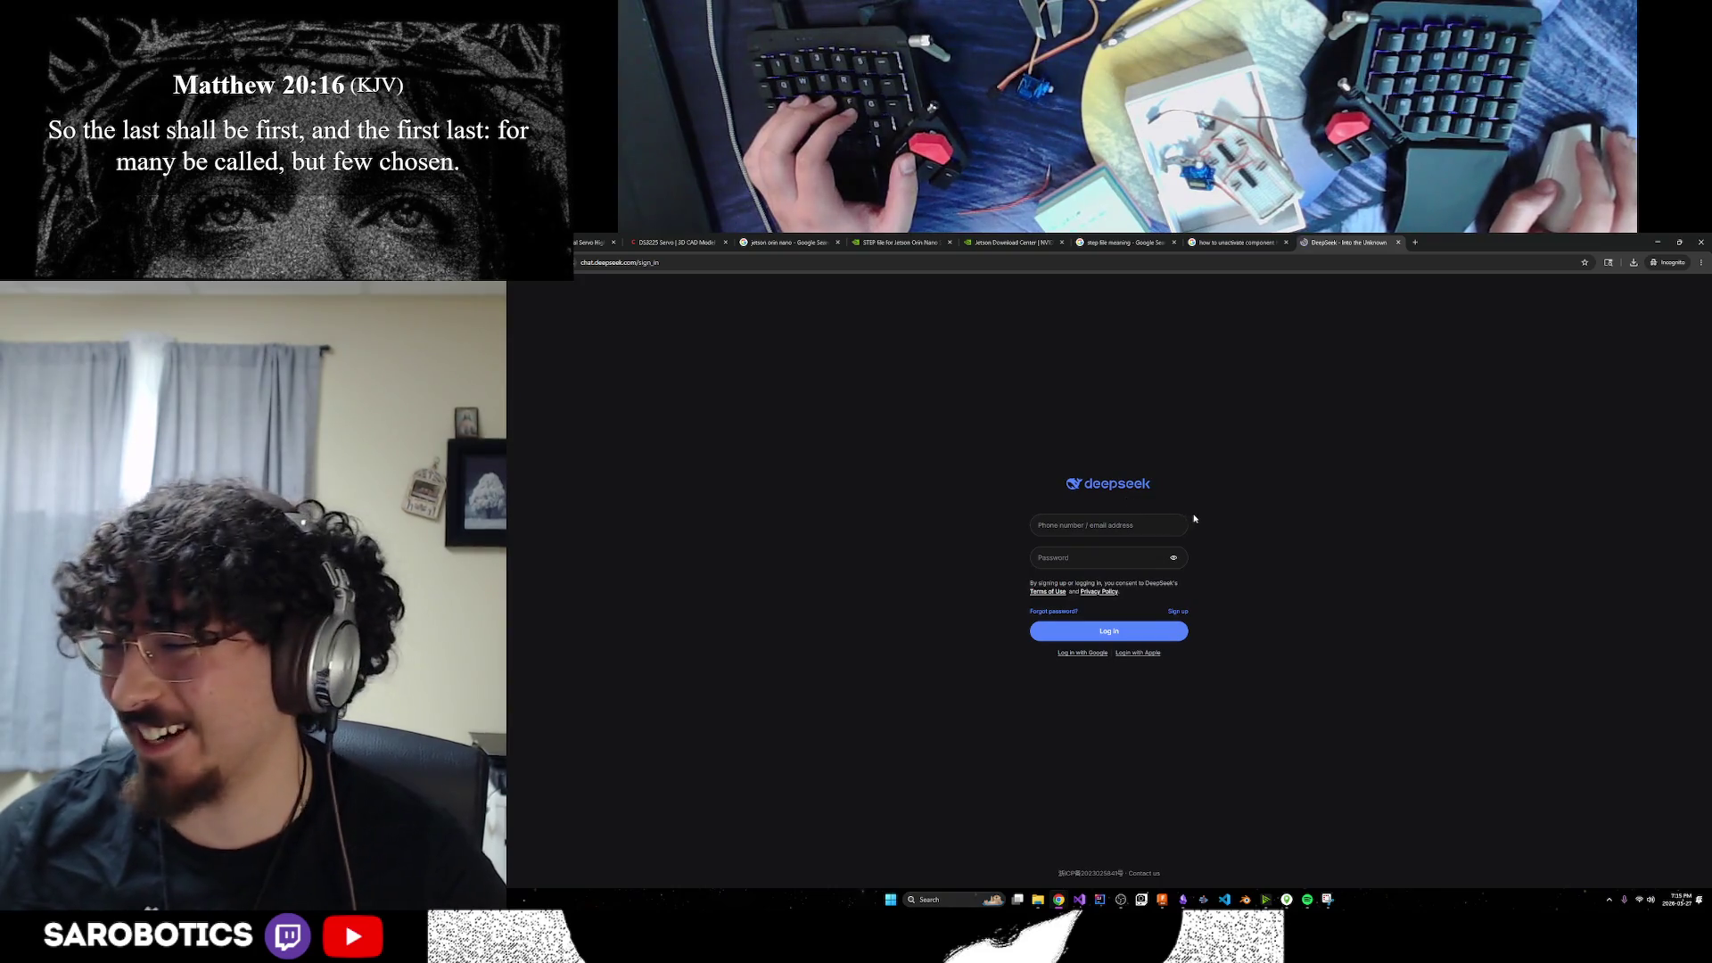
left_click(1399, 243)
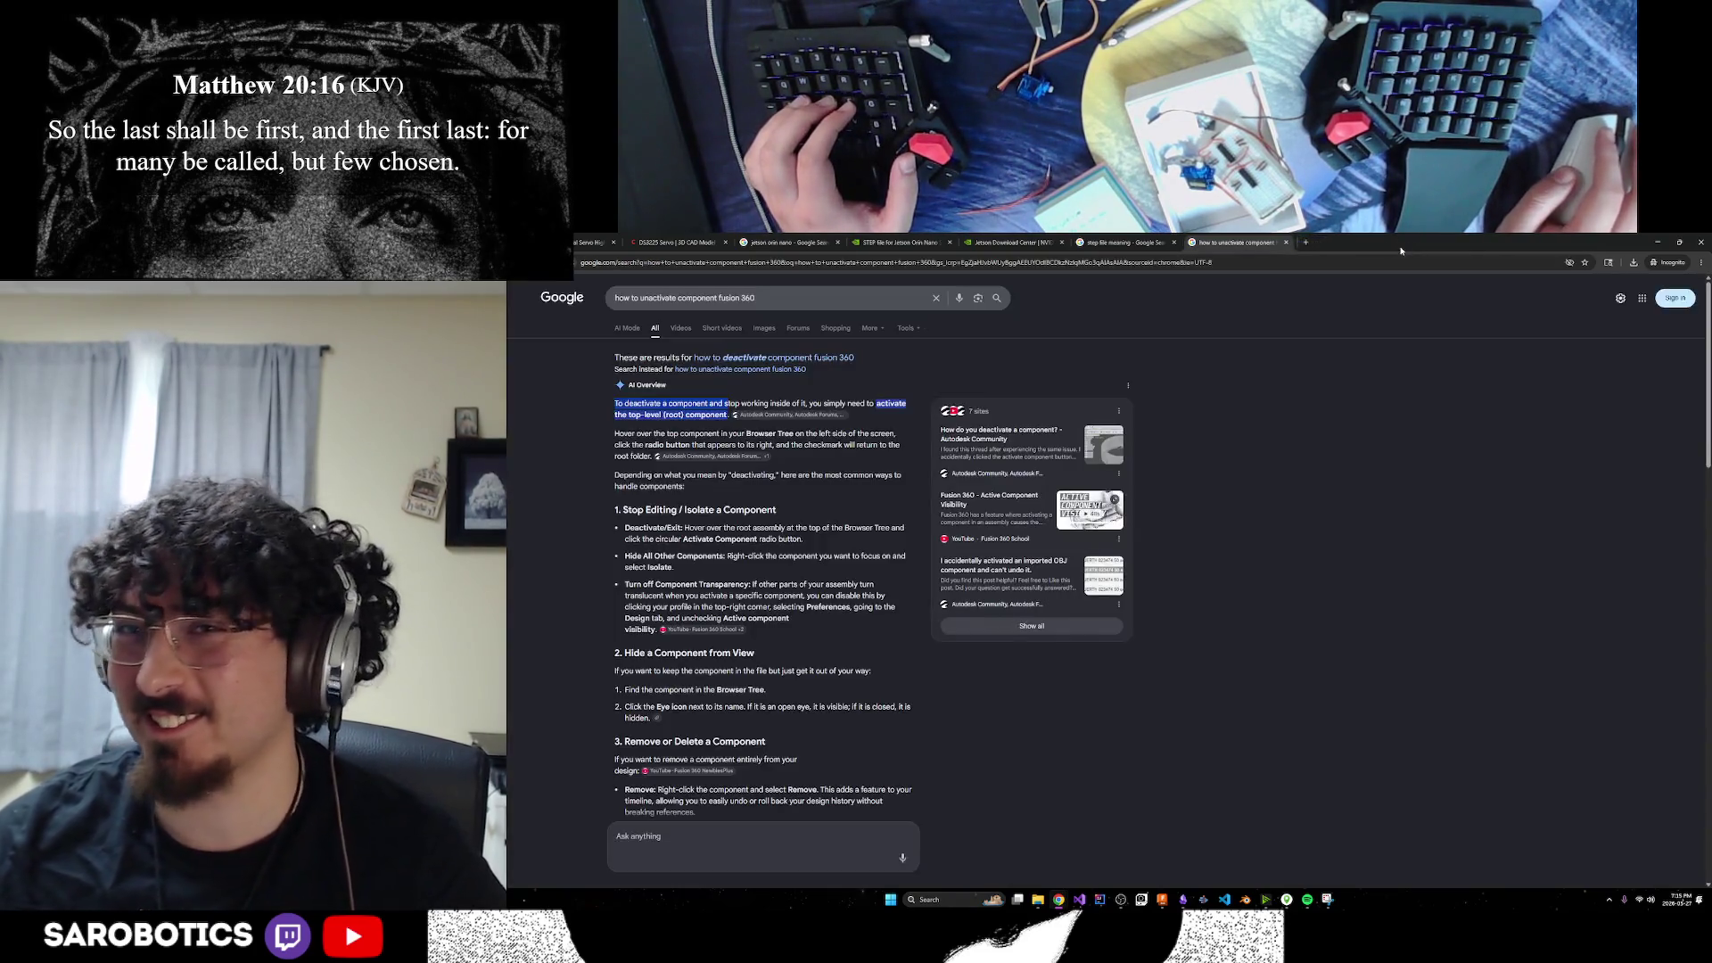
left_click(881, 243)
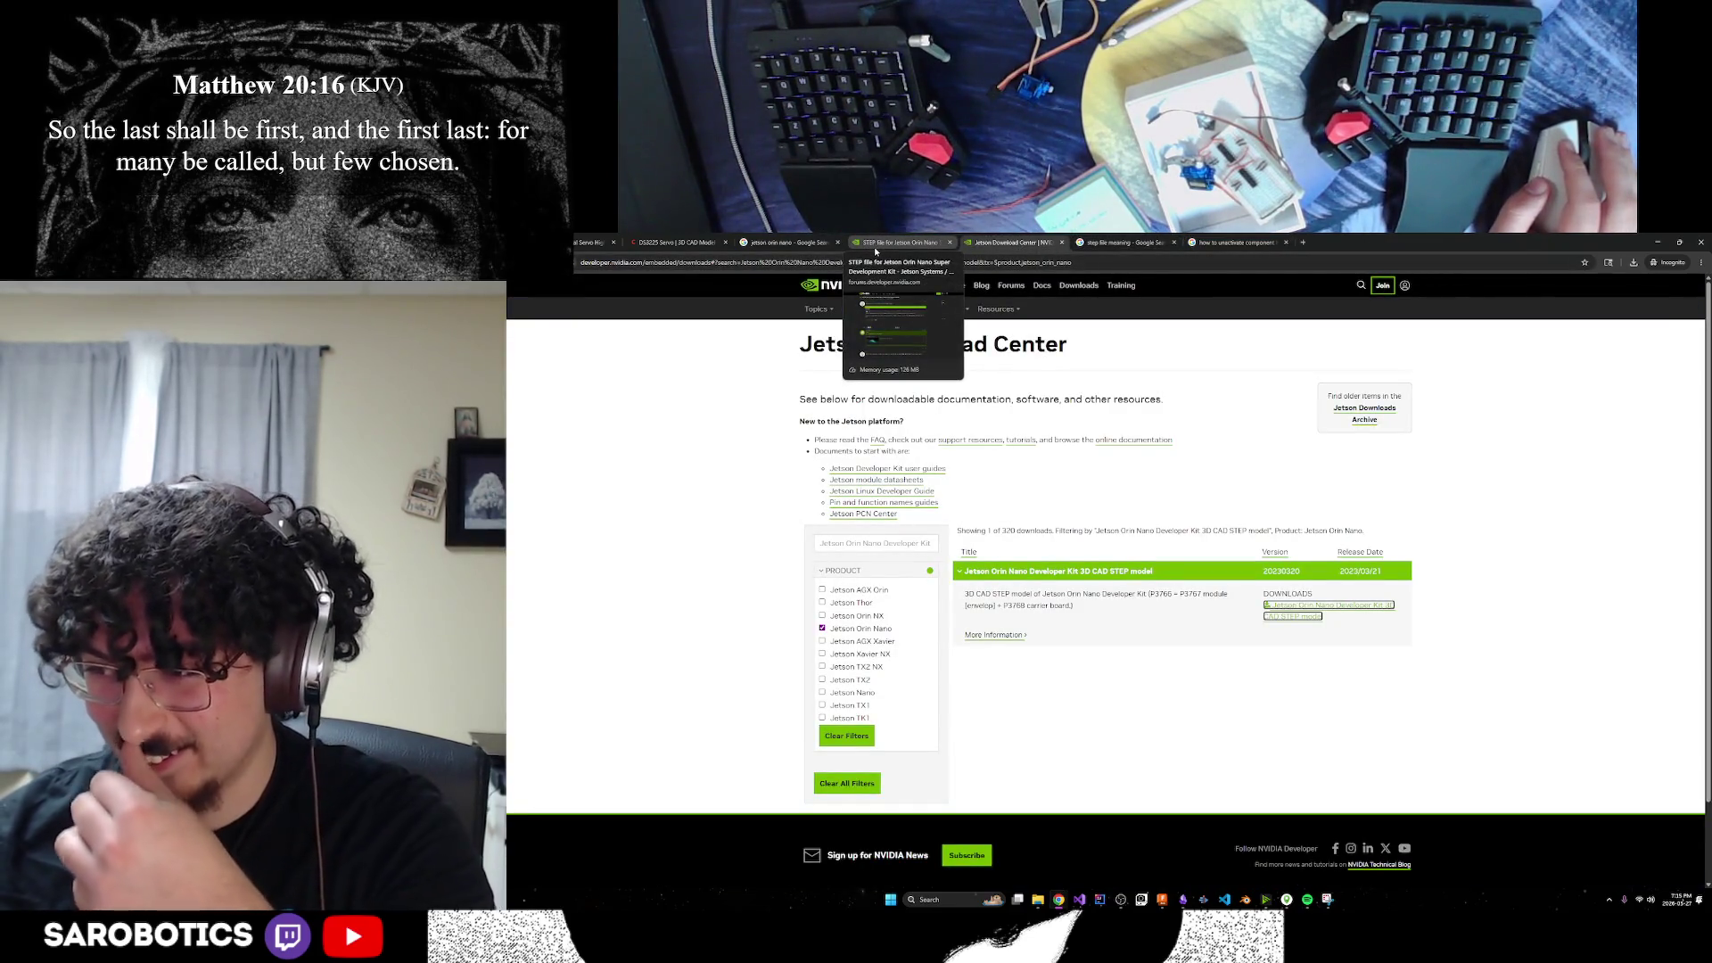
left_click(933, 245)
left_click(677, 241)
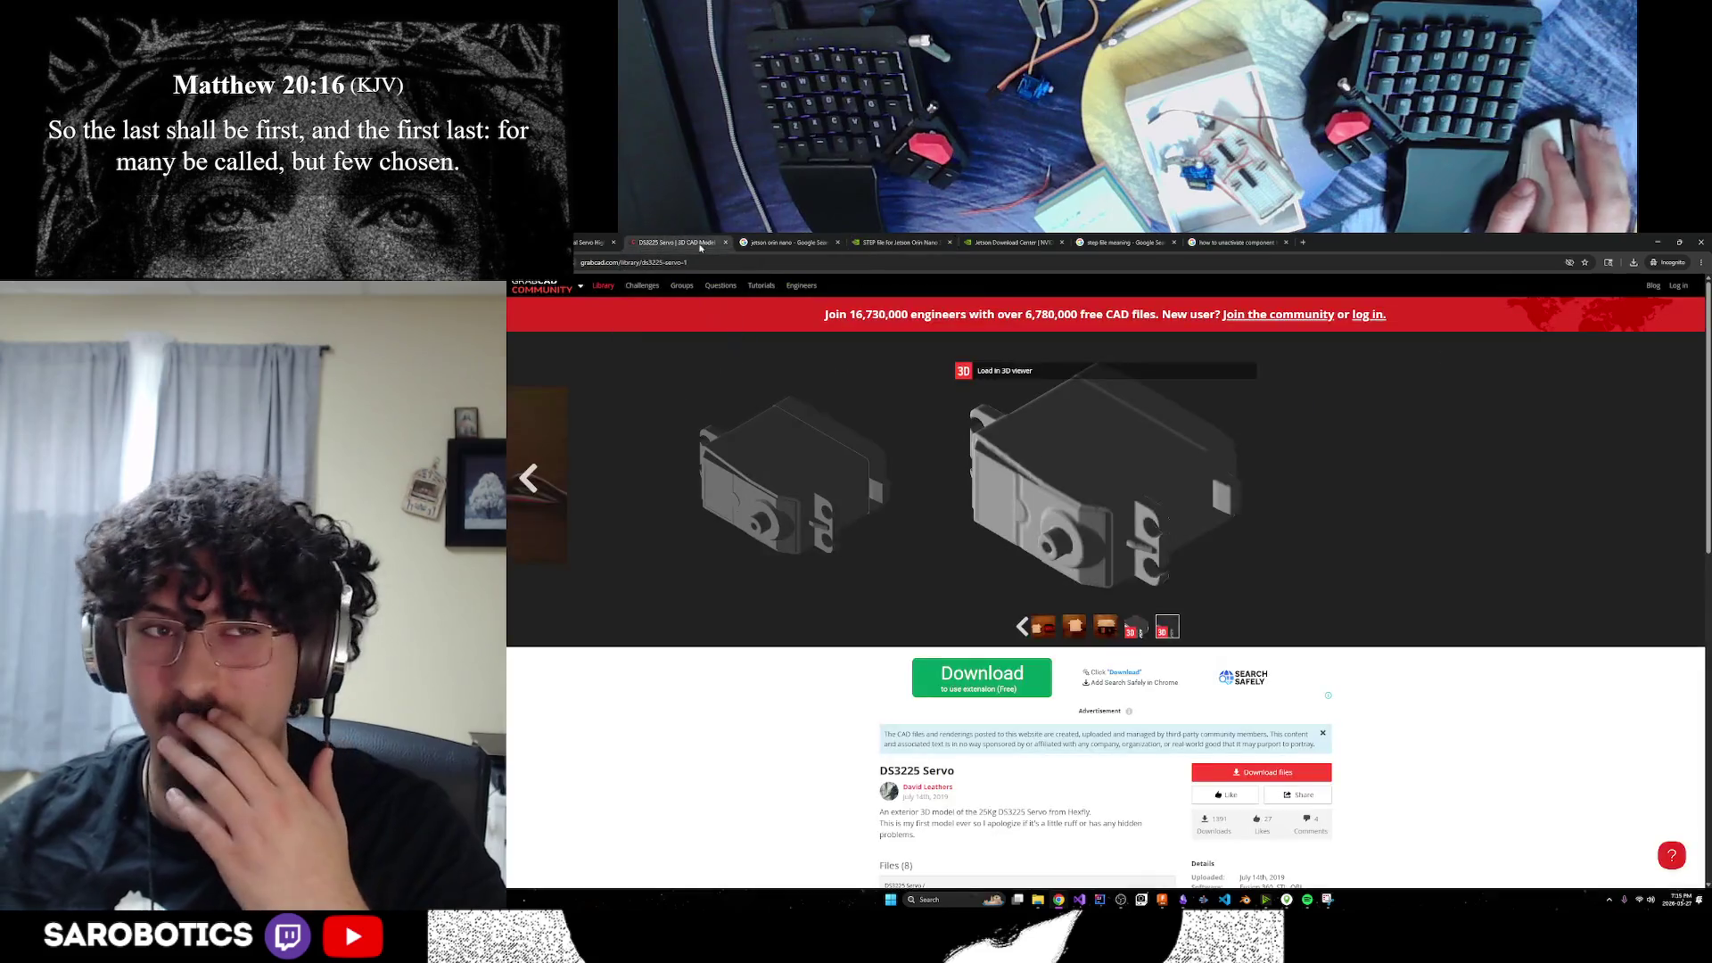
left_click(871, 239)
key("ctrl+Tab")
key("ctrl+Tab")
key("ctrl+shift+Tab")
left_click(787, 241)
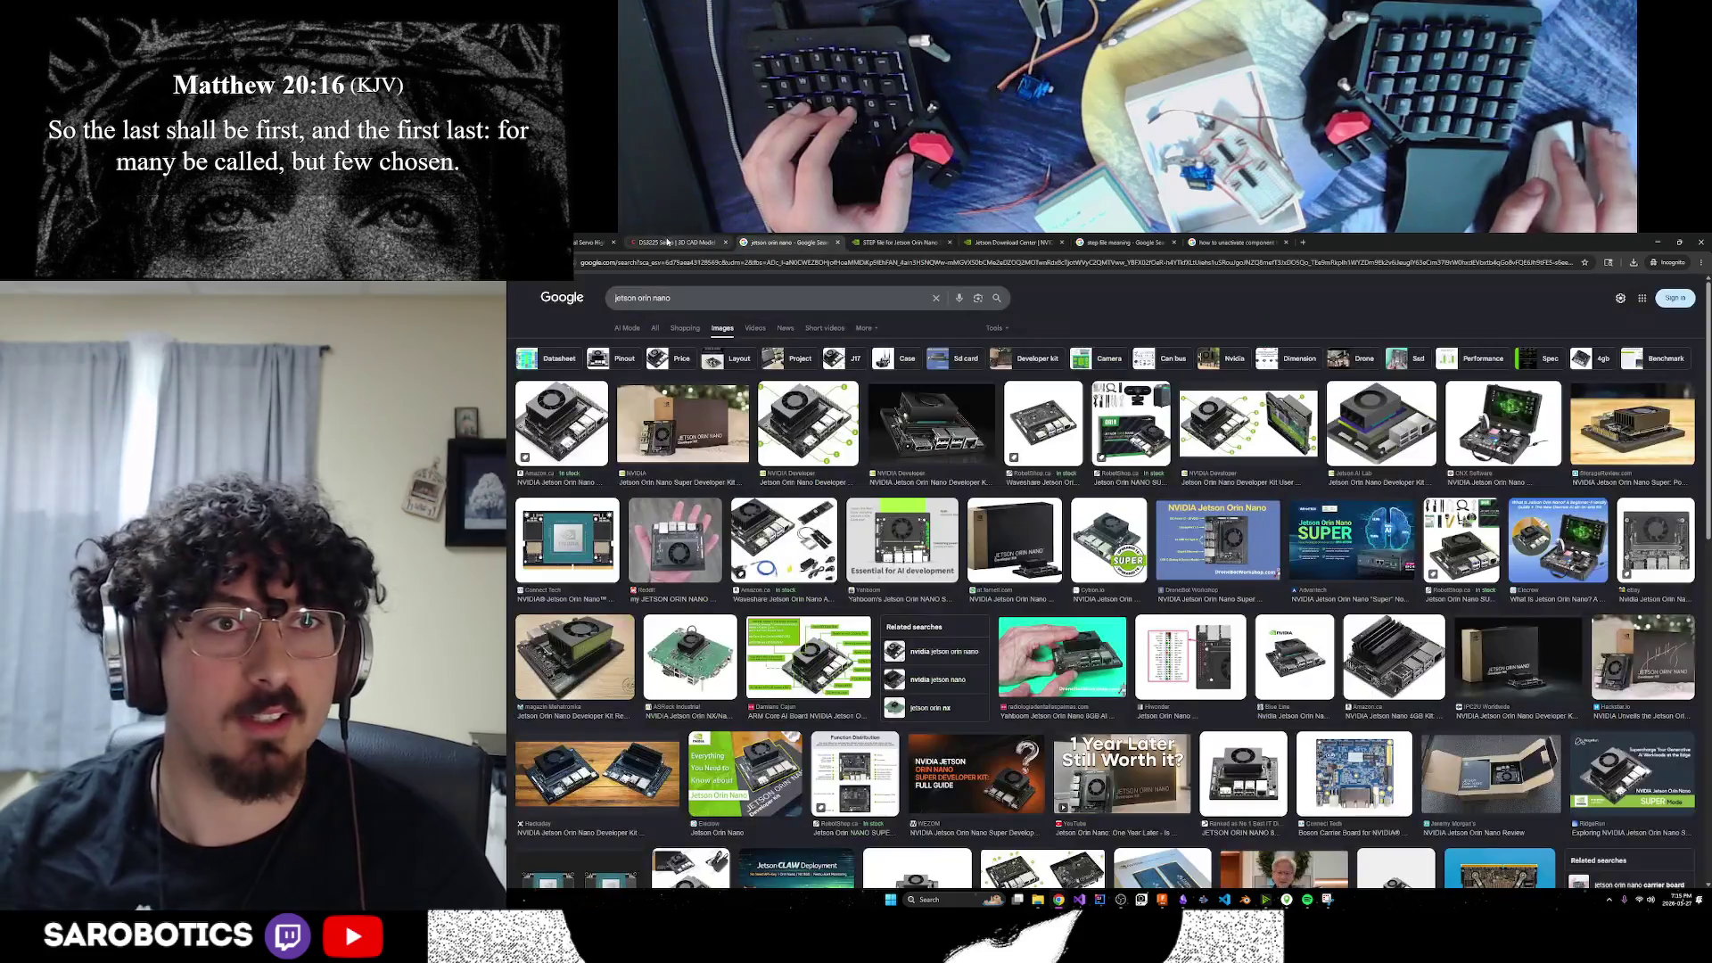
left_click(678, 241)
left_click(578, 239)
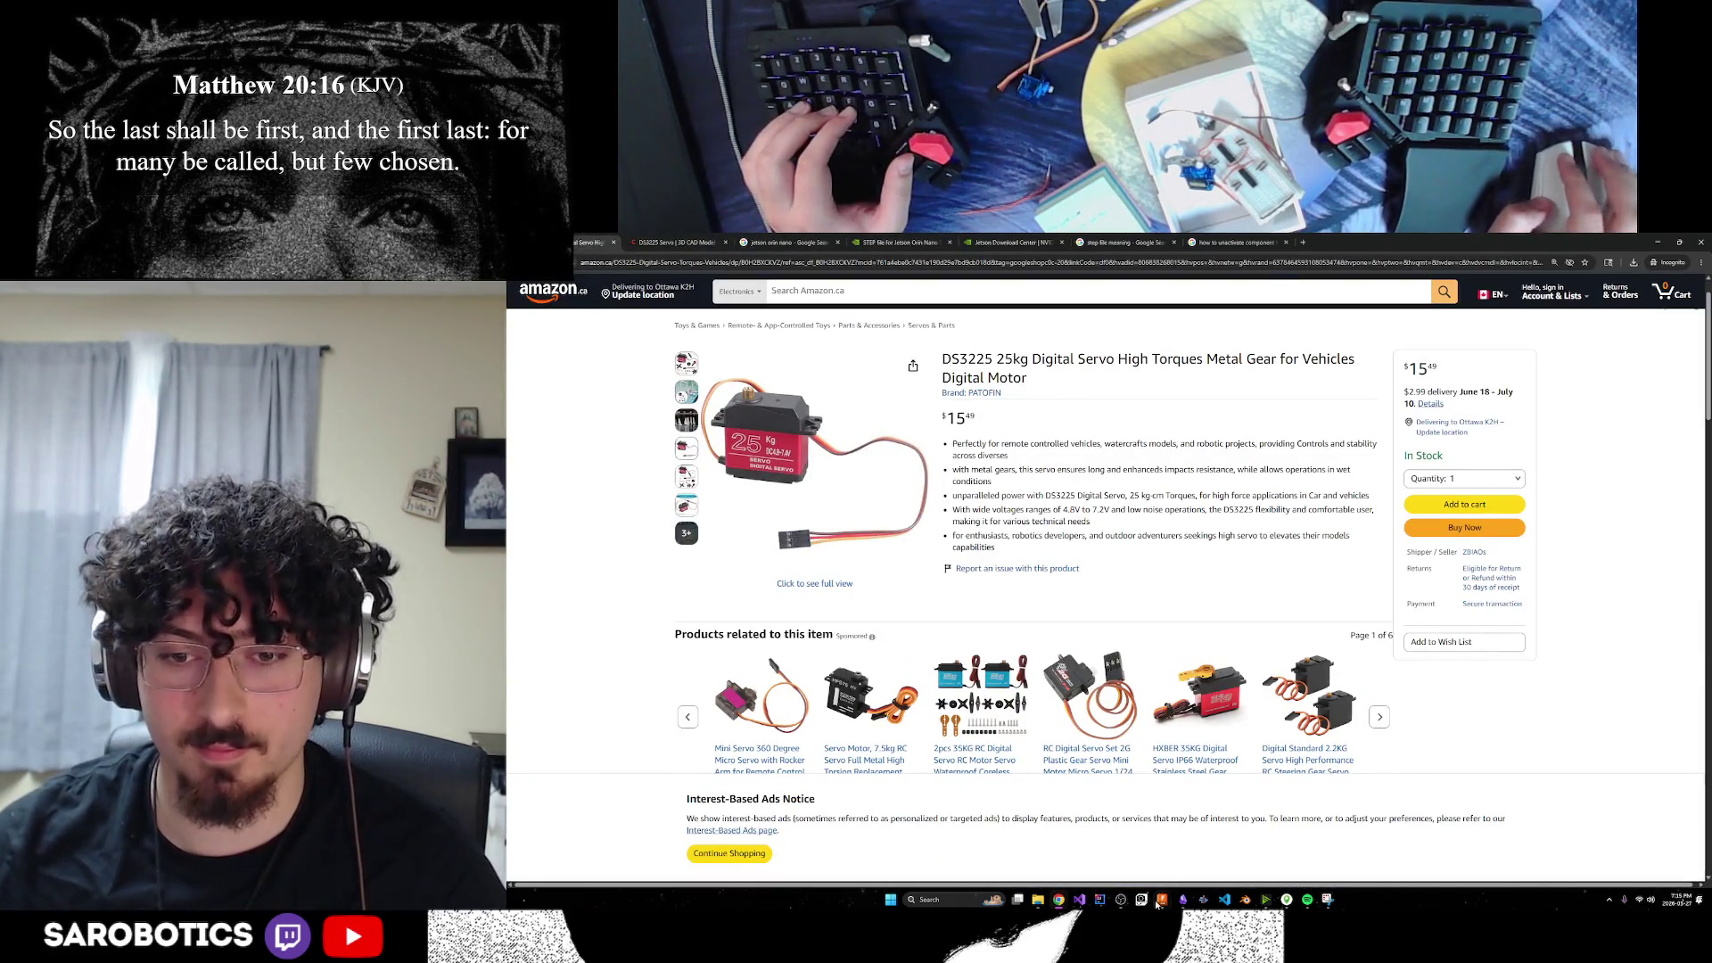
key("alt+Tab")
middle_click_drag(1248, 624, 1150, 616, "shift")
left_click(1682, 322)
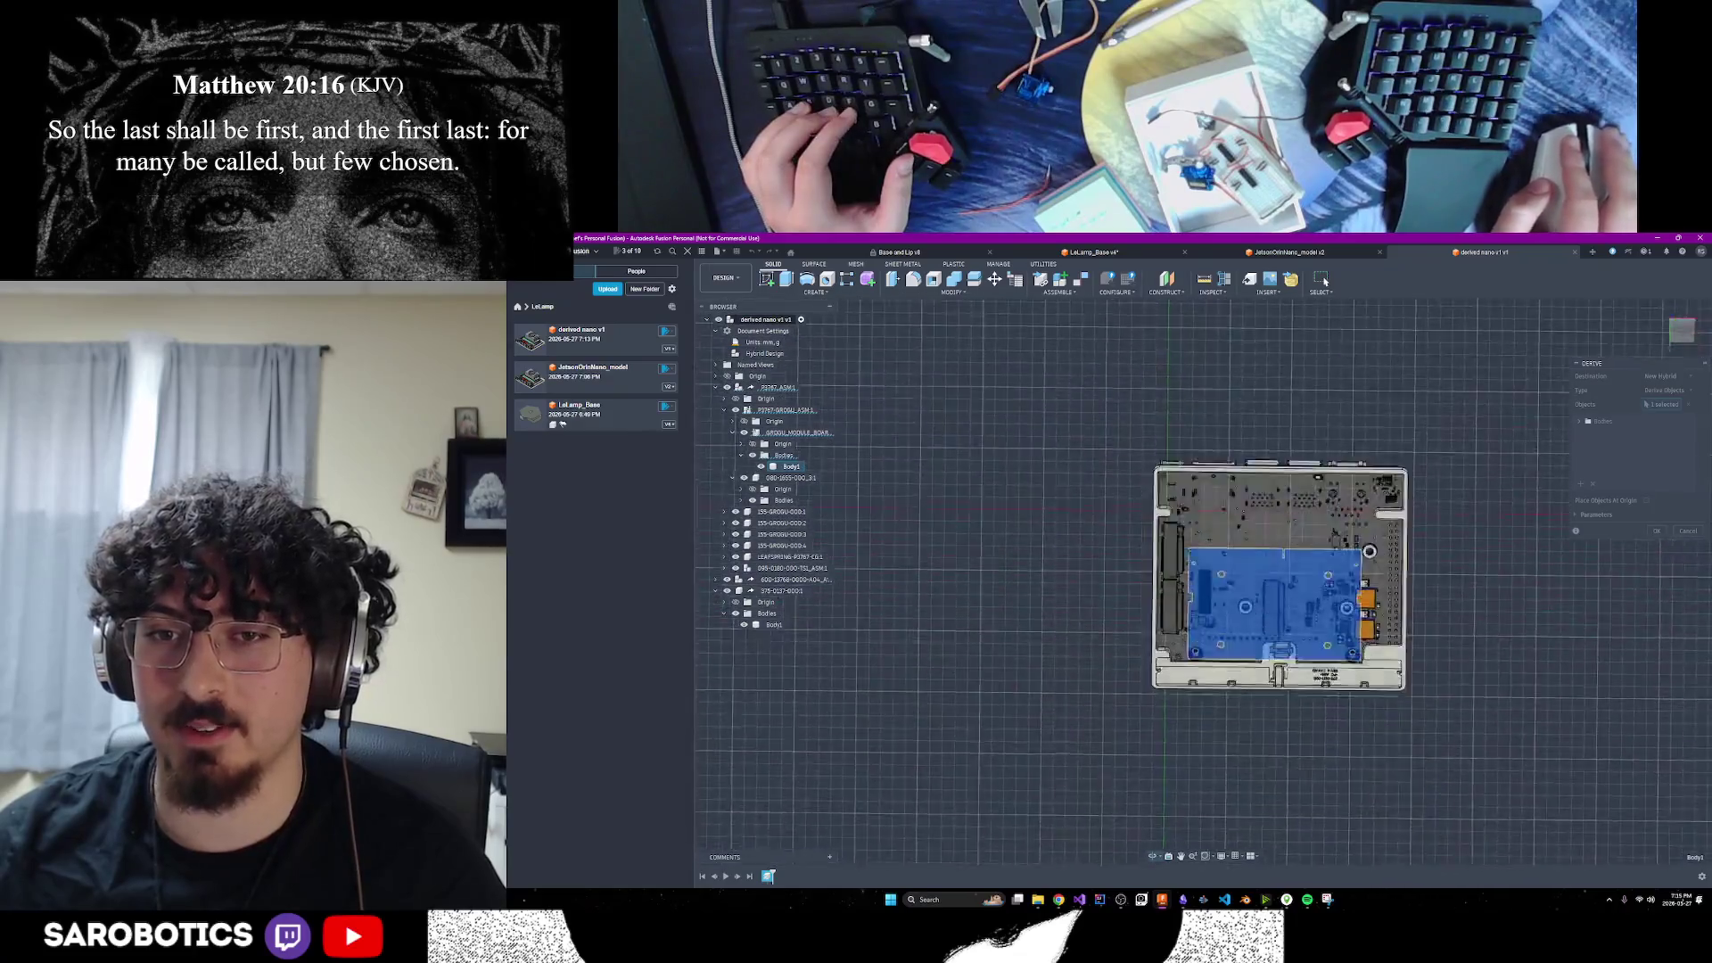
mouse_move(1275, 580)
middle_mouse_down("shift")
mouse_move(1187, 629)
mouse_move(1159, 714)
mouse_move(1105, 634)
mouse_move(1114, 607)
middle_mouse_up("shift")
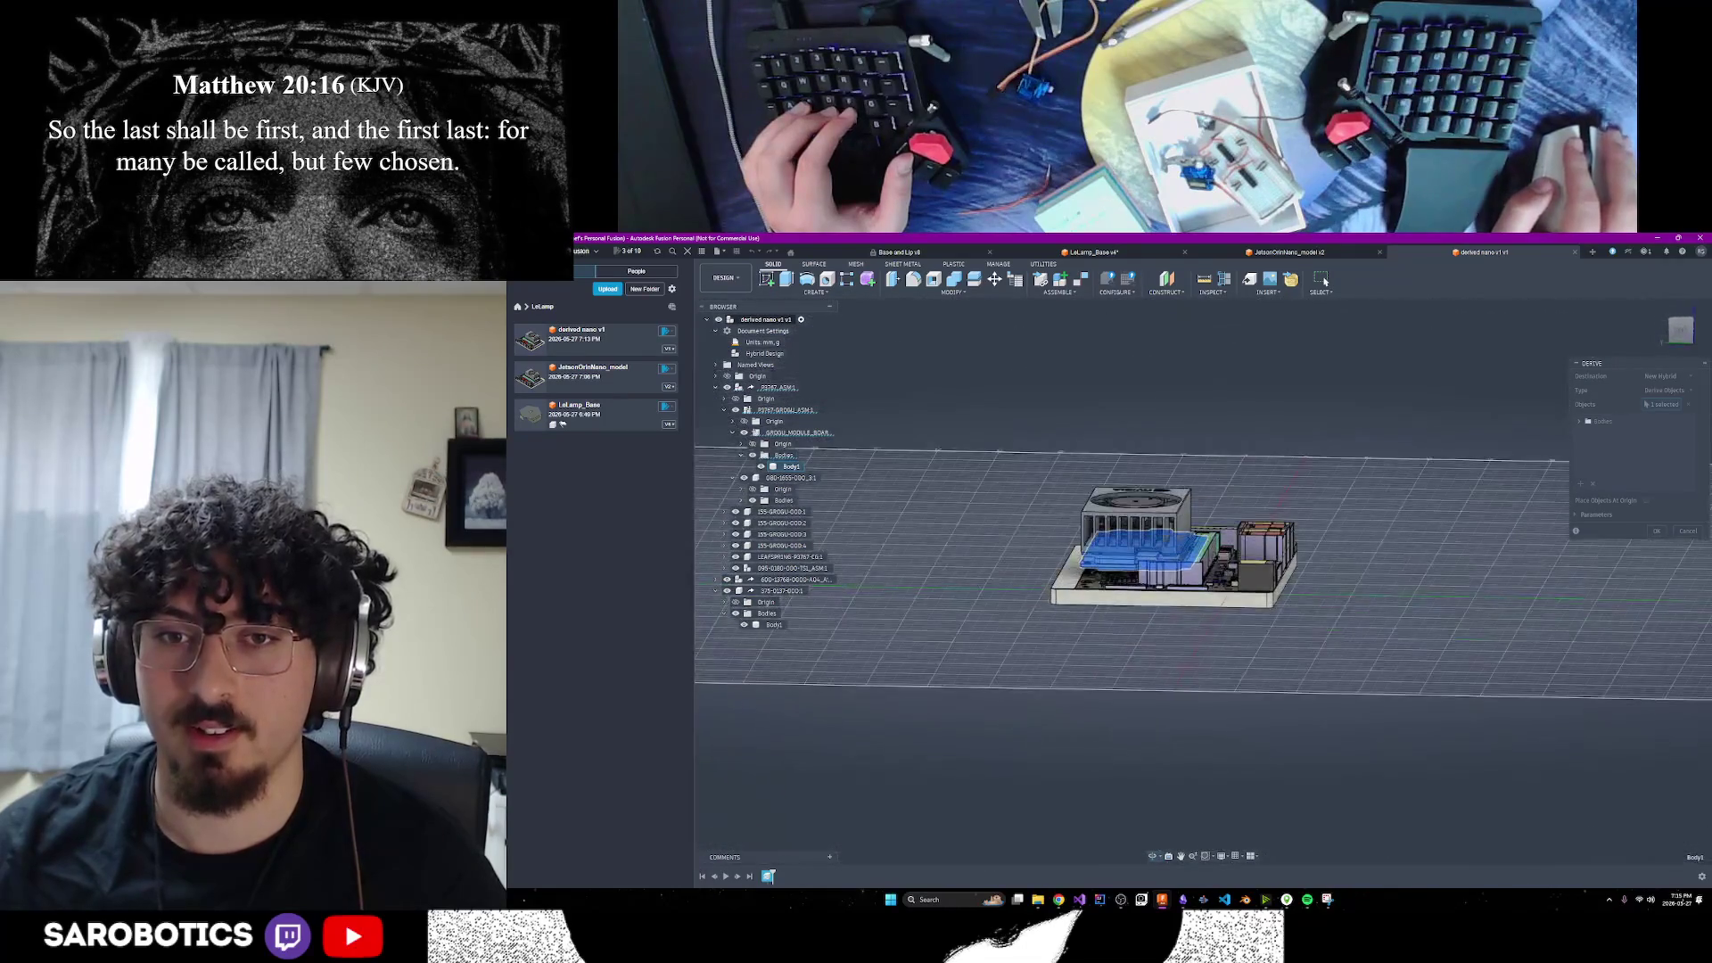
scroll(1178, 571, "up", 3)
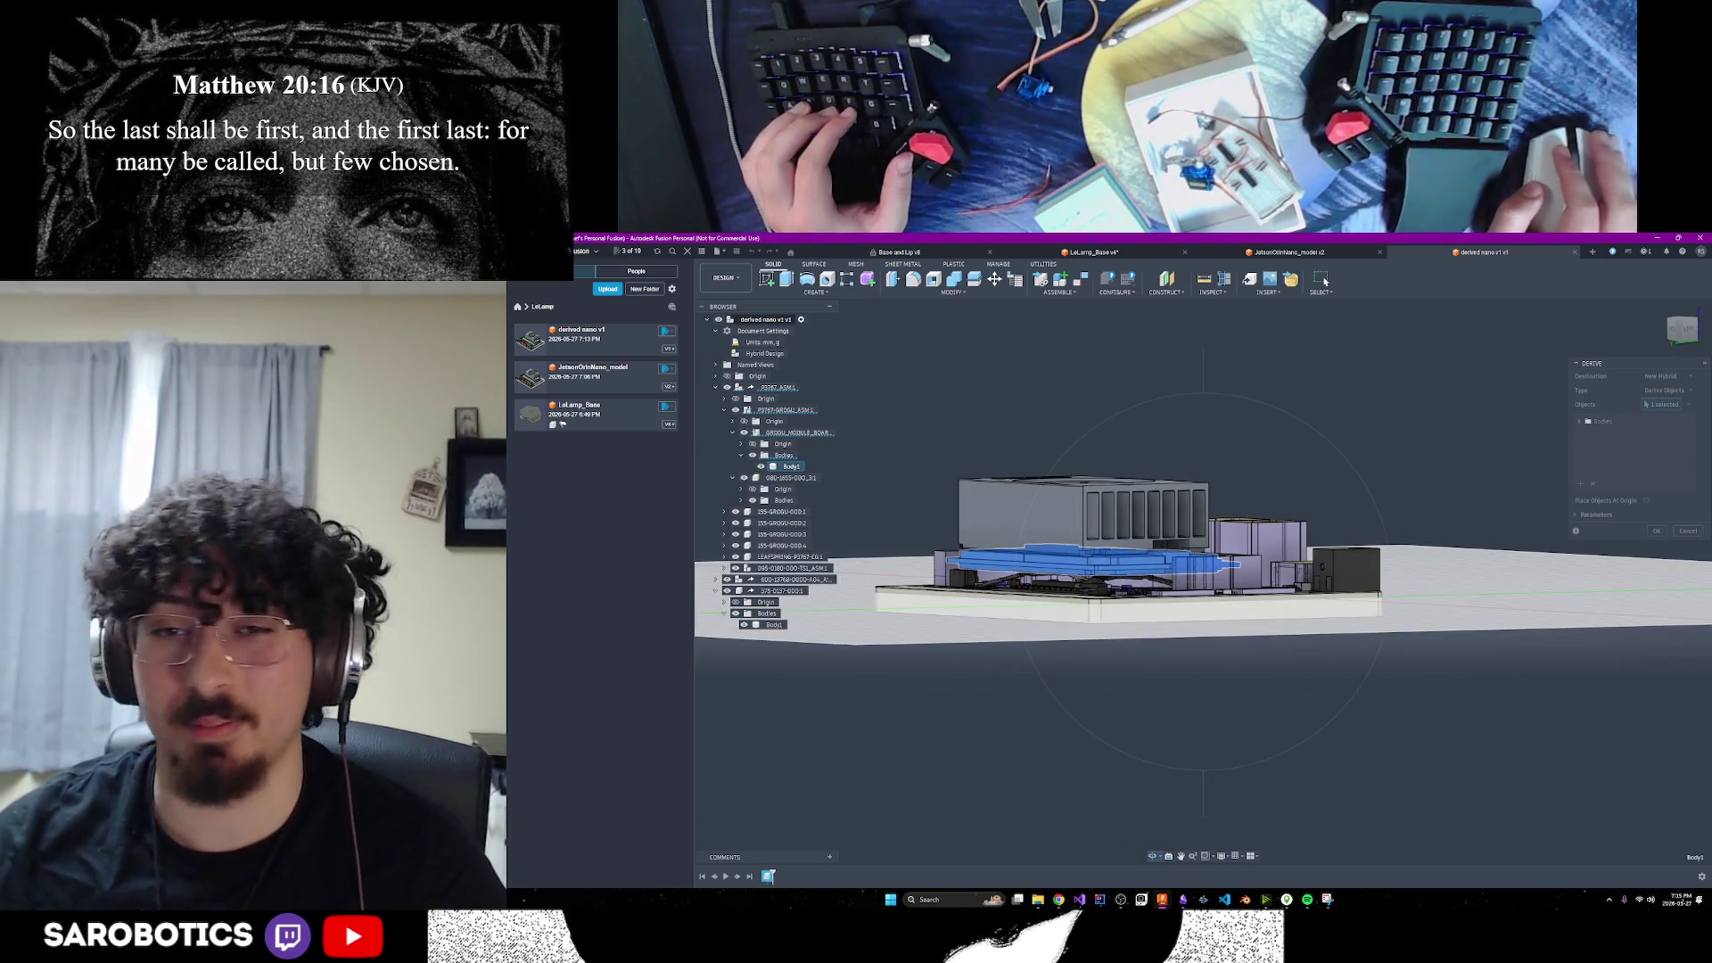
middle_click_drag(1115, 606, 1115, 615, "shift")
mouse_move(1216, 580)
middle_mouse_down("shift")
mouse_move(1216, 564)
mouse_move(1216, 583)
mouse_move(1300, 596)
mouse_move(1299, 578)
middle_mouse_up("shift")
right_click(1300, 578)
left_click(836, 498)
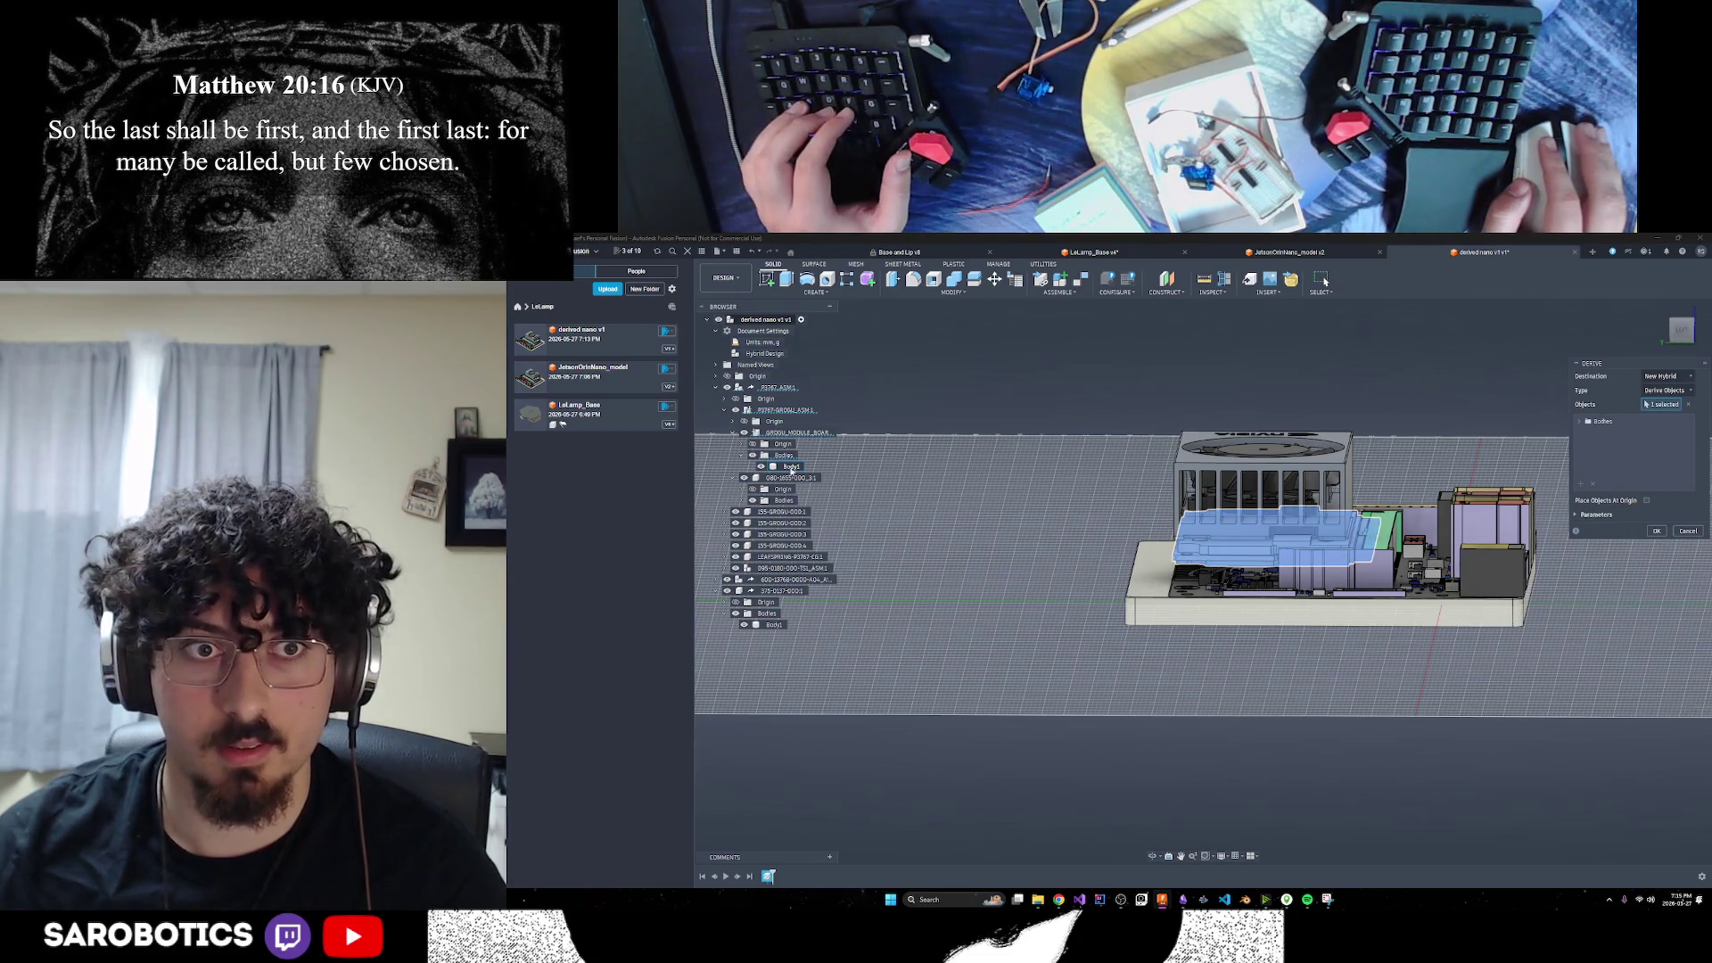
left_click(791, 467)
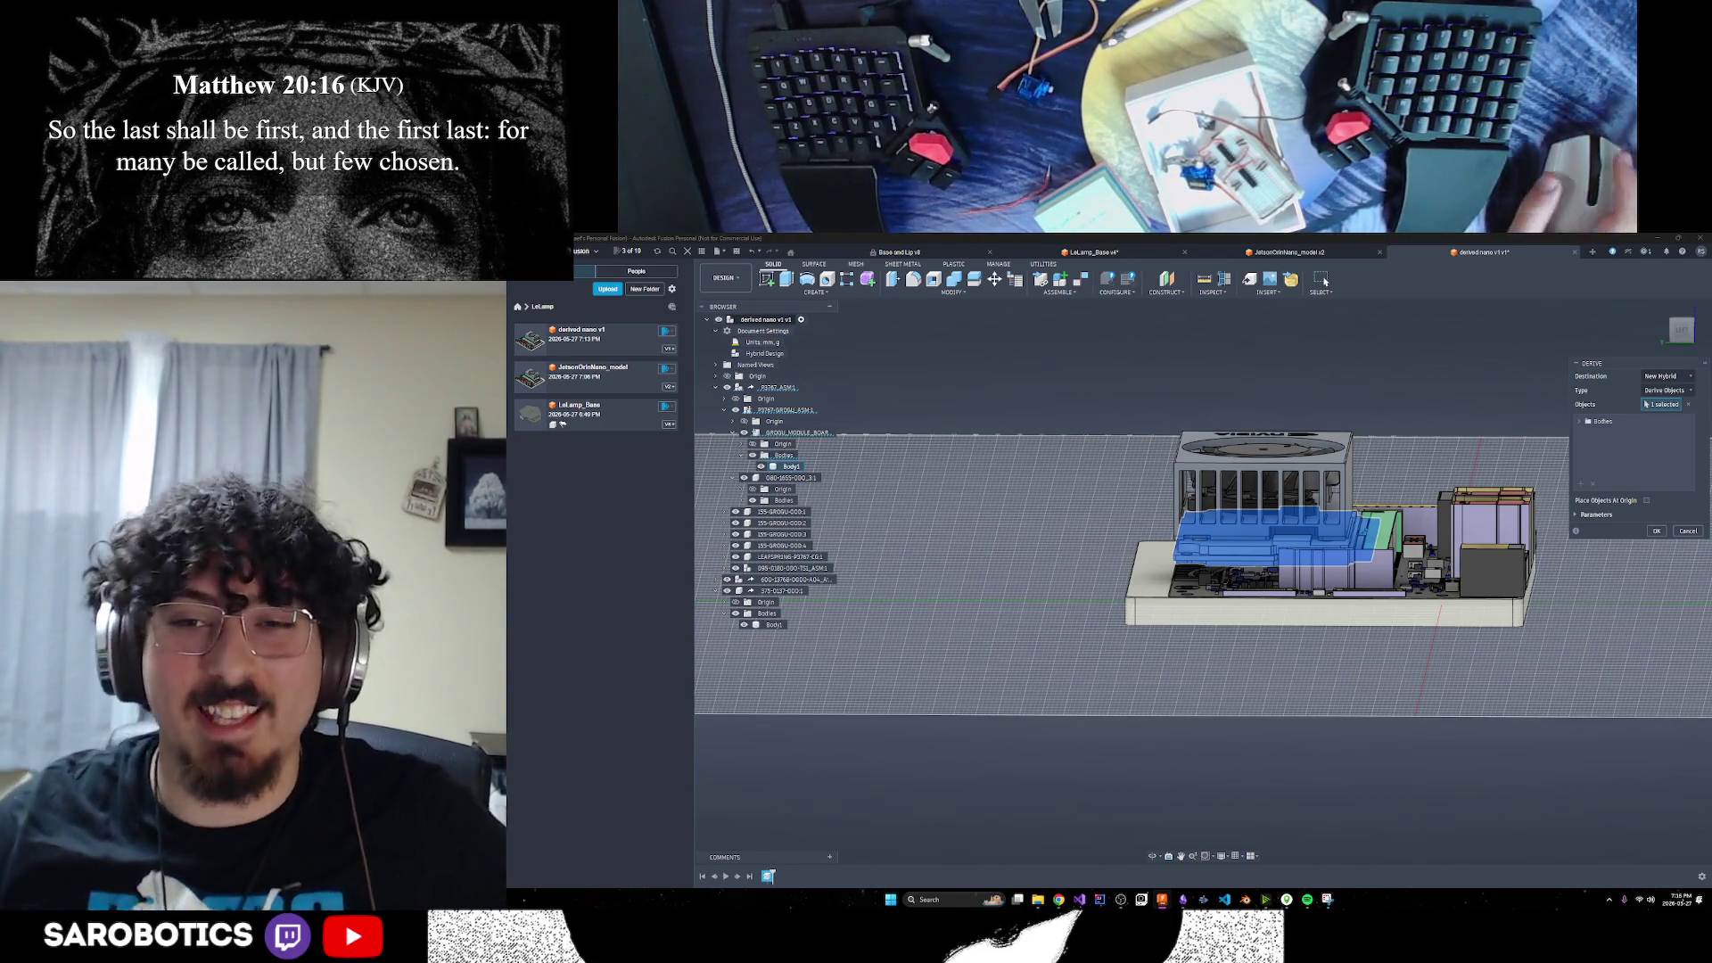
scroll(1209, 783, "up", 3)
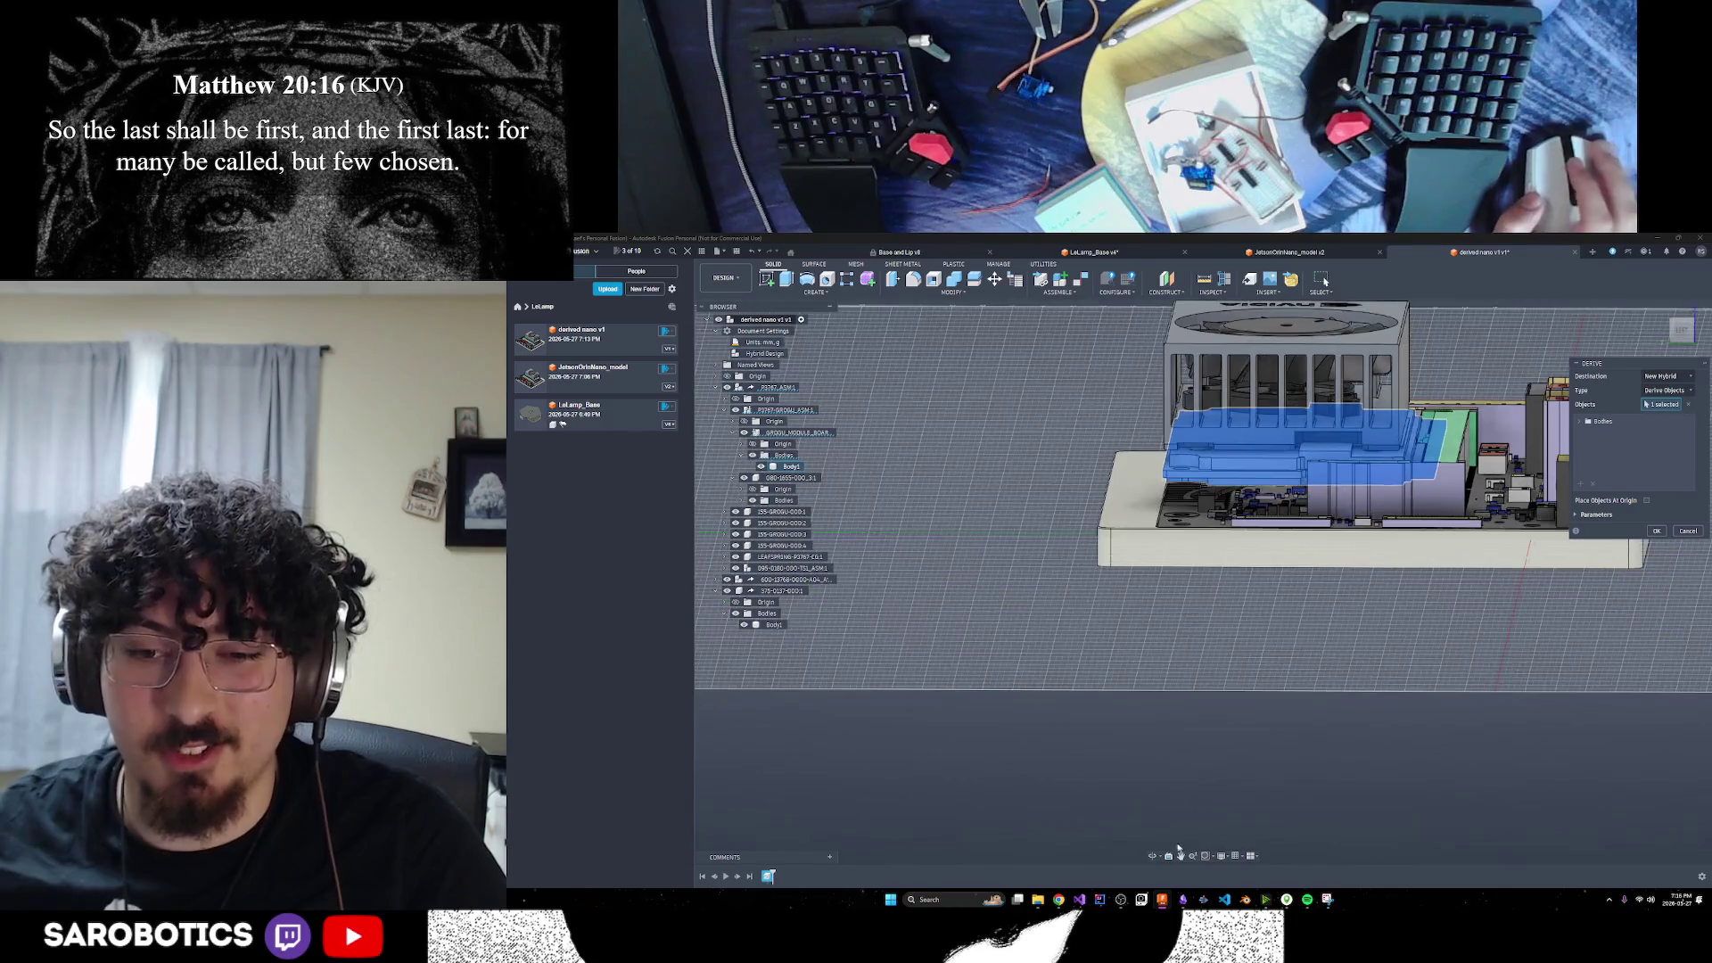
left_click(1182, 856)
left_click_drag(1289, 606, 1244, 682)
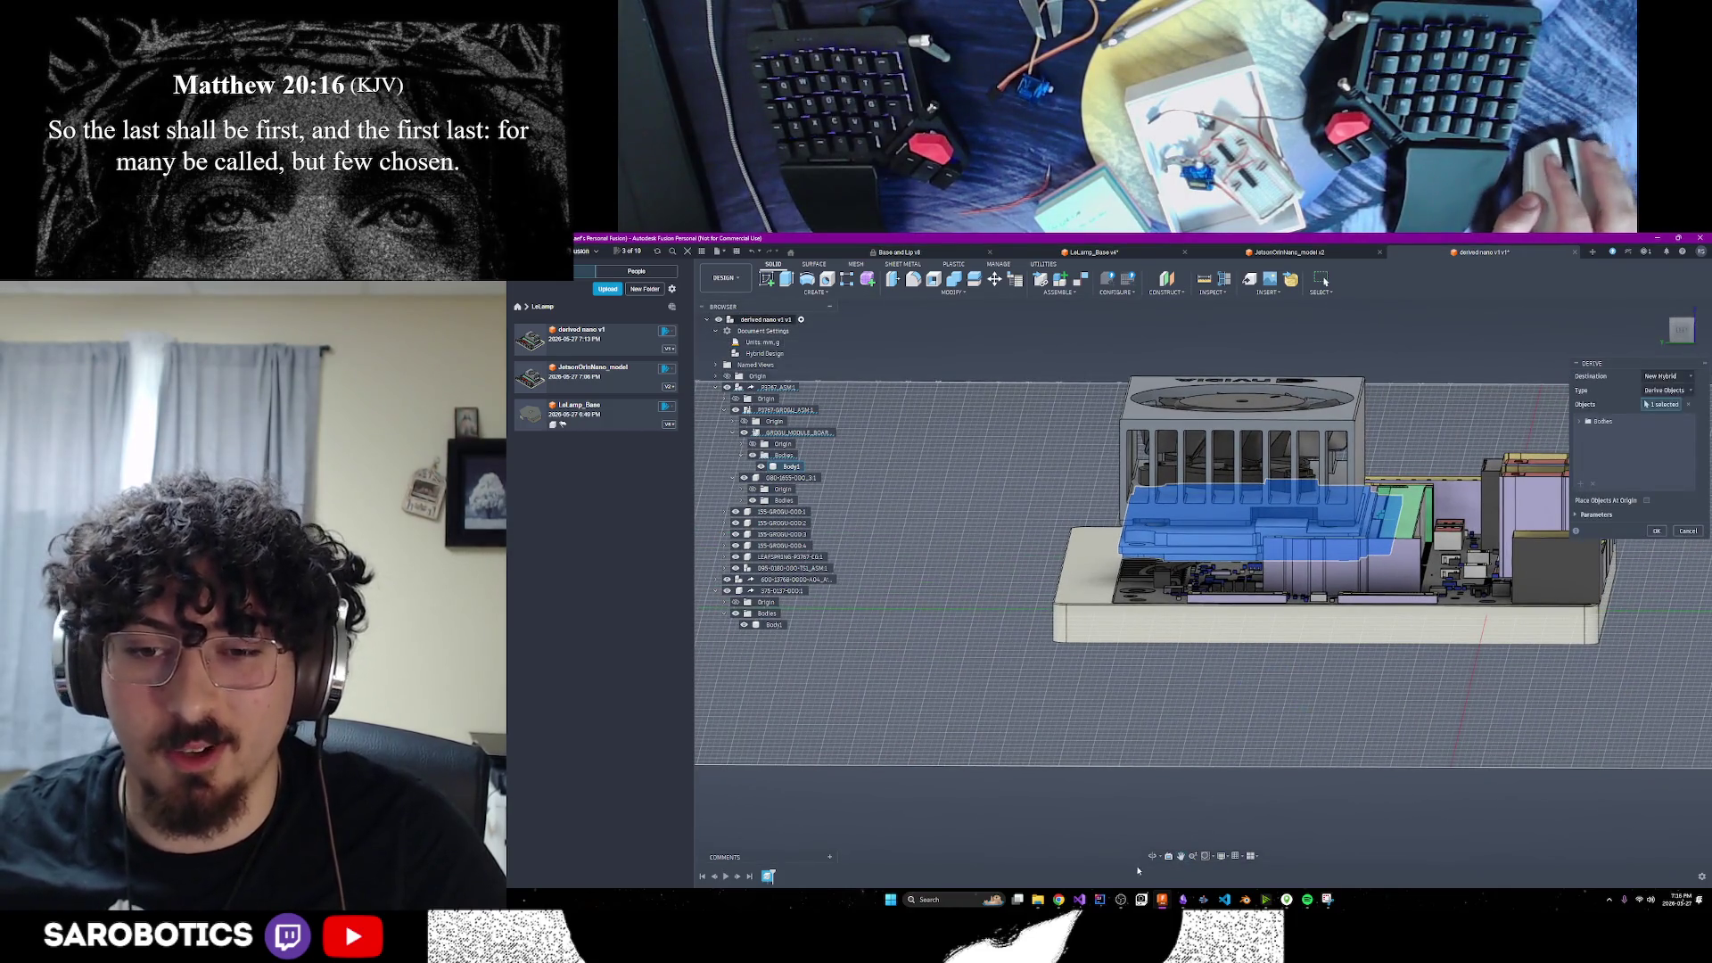
left_click_drag(1157, 630, 1204, 618)
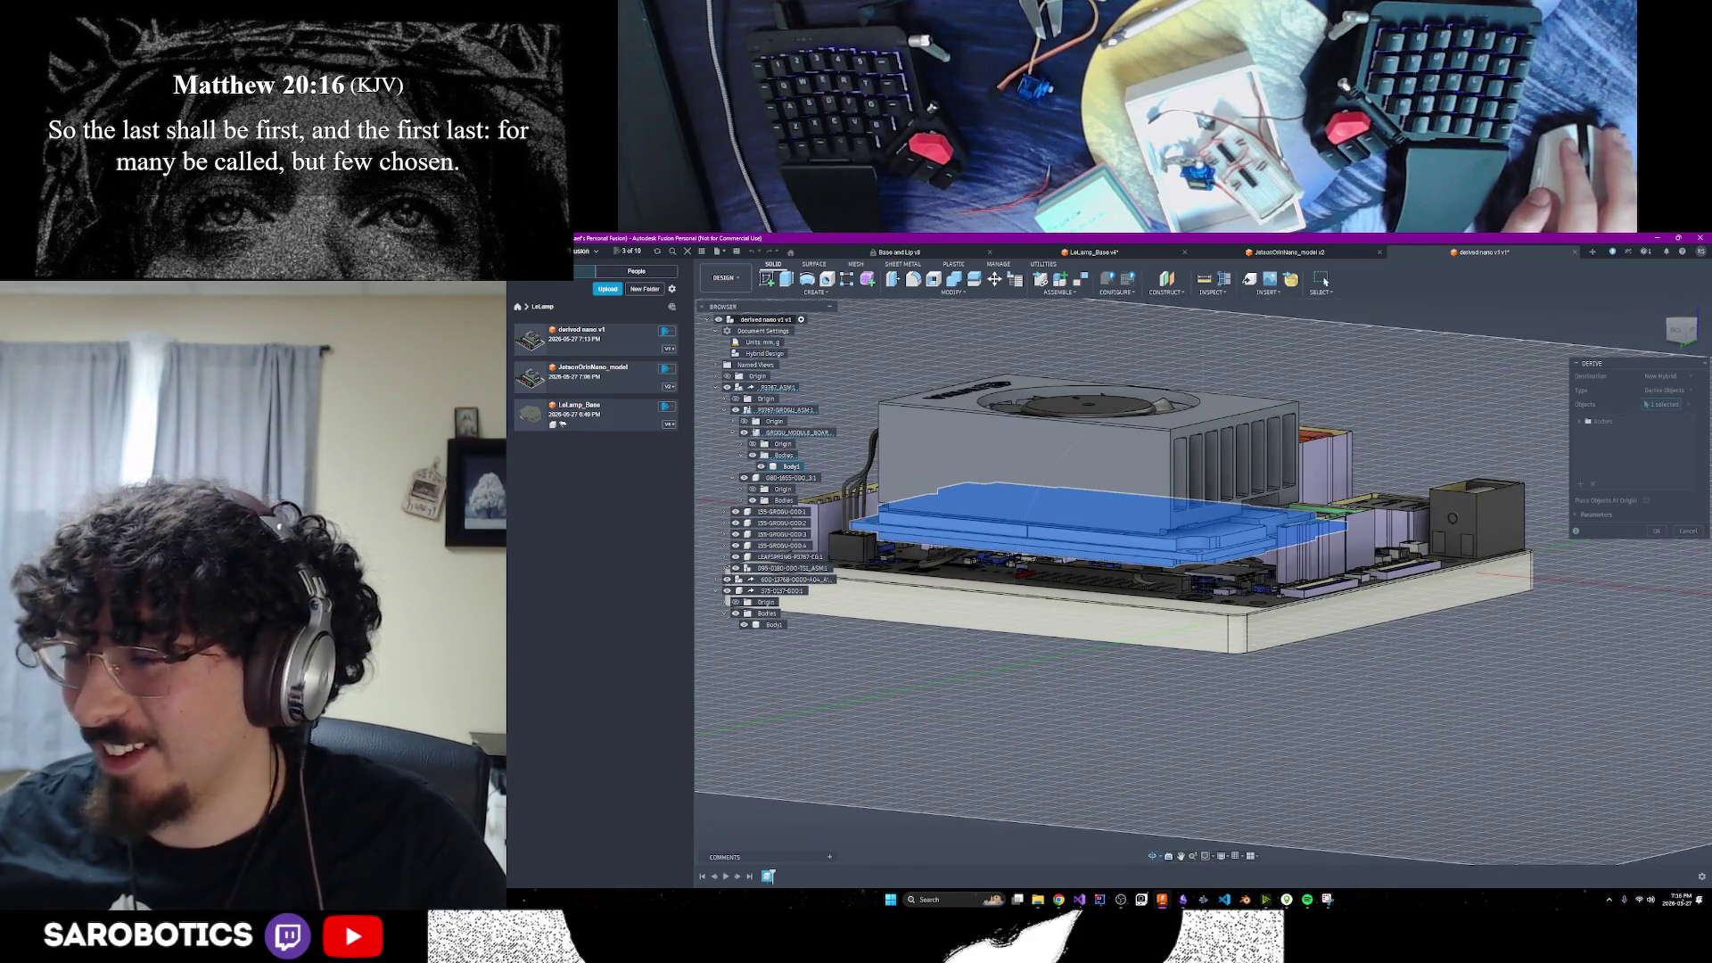
left_click_drag(1176, 630, 1281, 586)
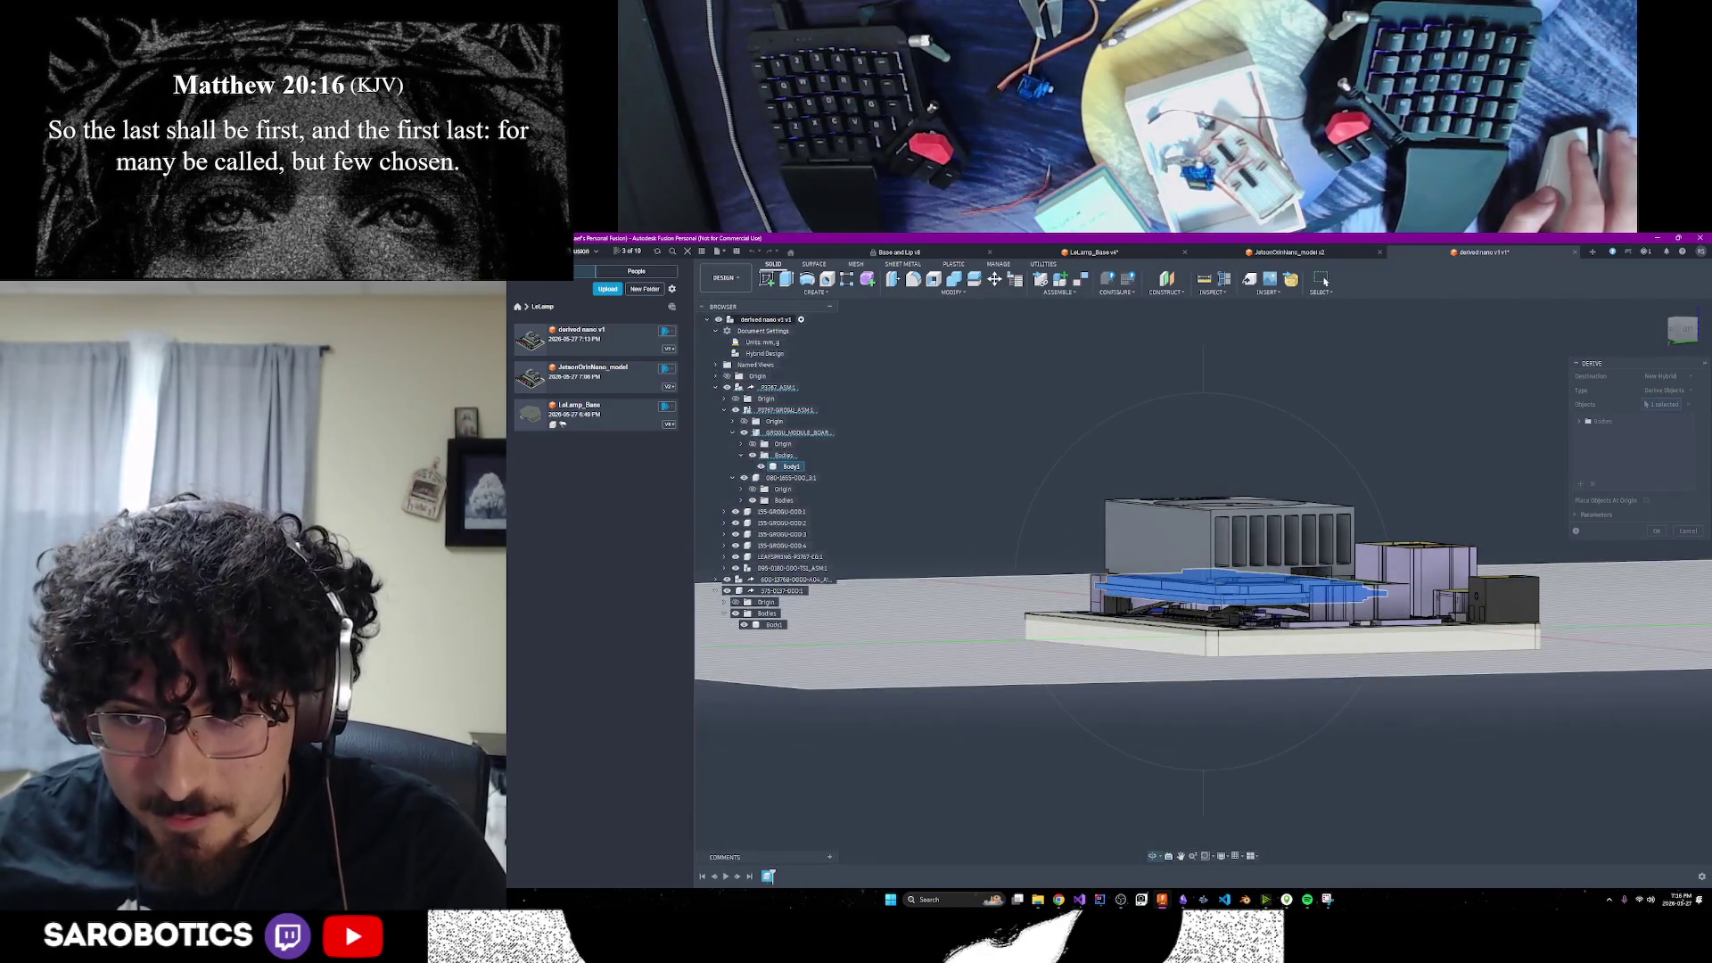
mouse_move(1395, 582)
middle_mouse_down("shift")
mouse_move(1552, 562)
mouse_move(1383, 586)
mouse_move(1382, 563)
mouse_move(1221, 578)
middle_mouse_up("shift")
right_click(1221, 578)
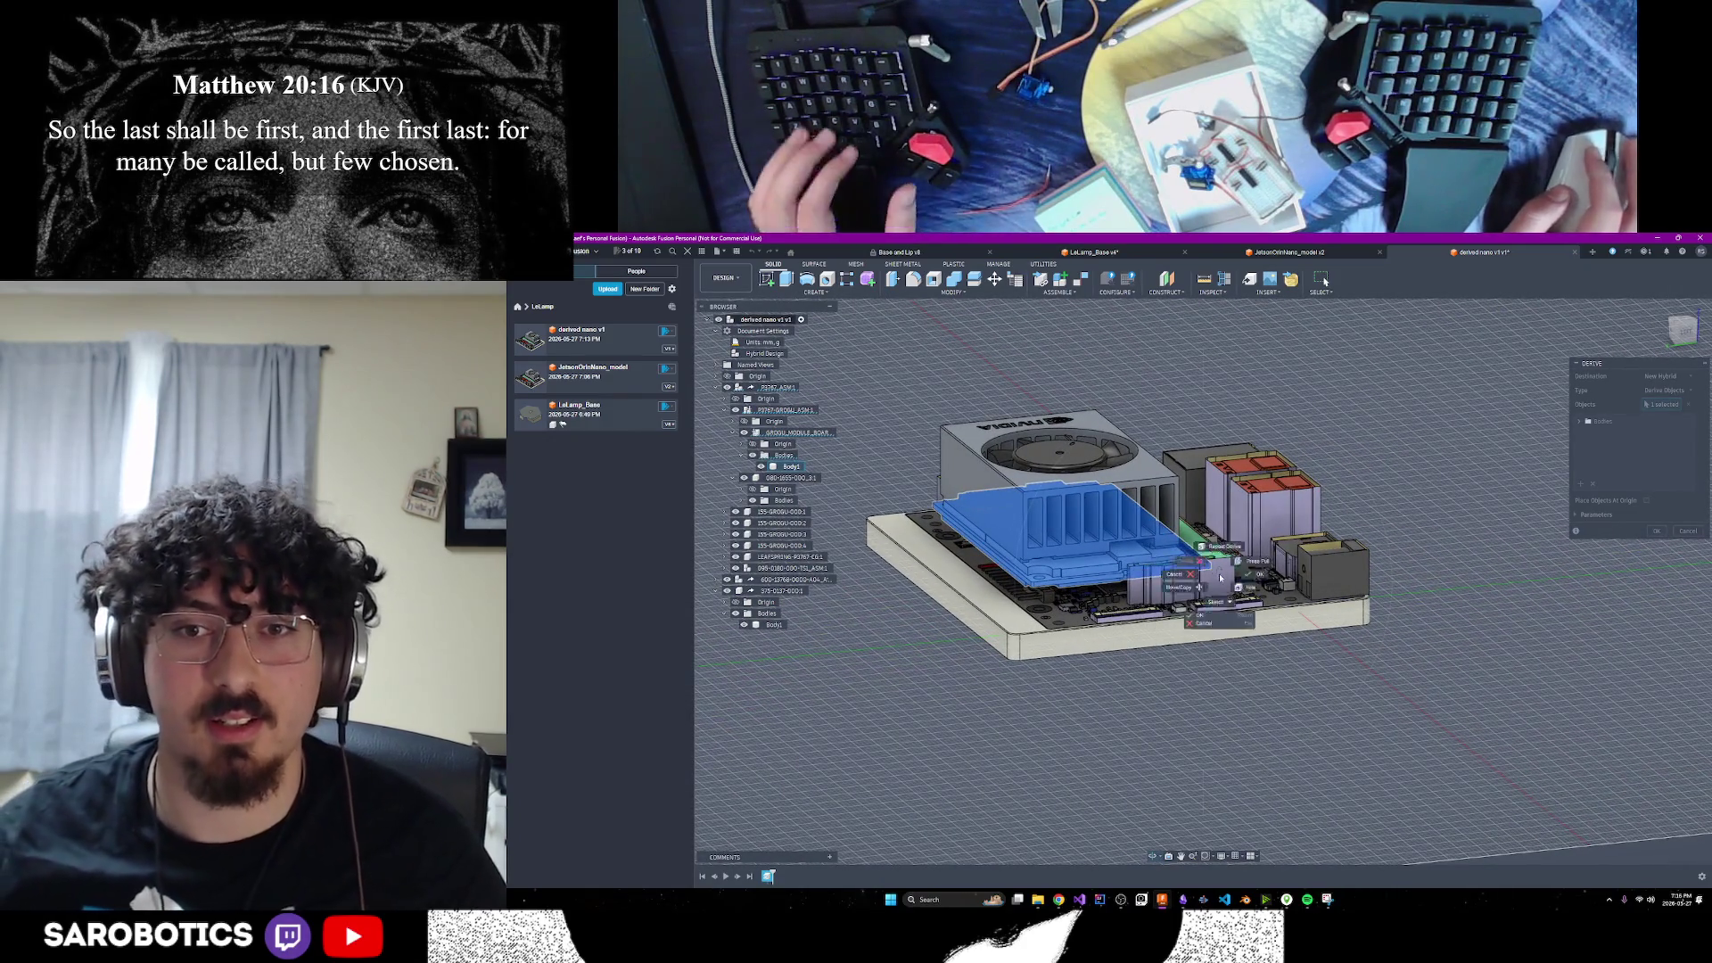
key("Escape")
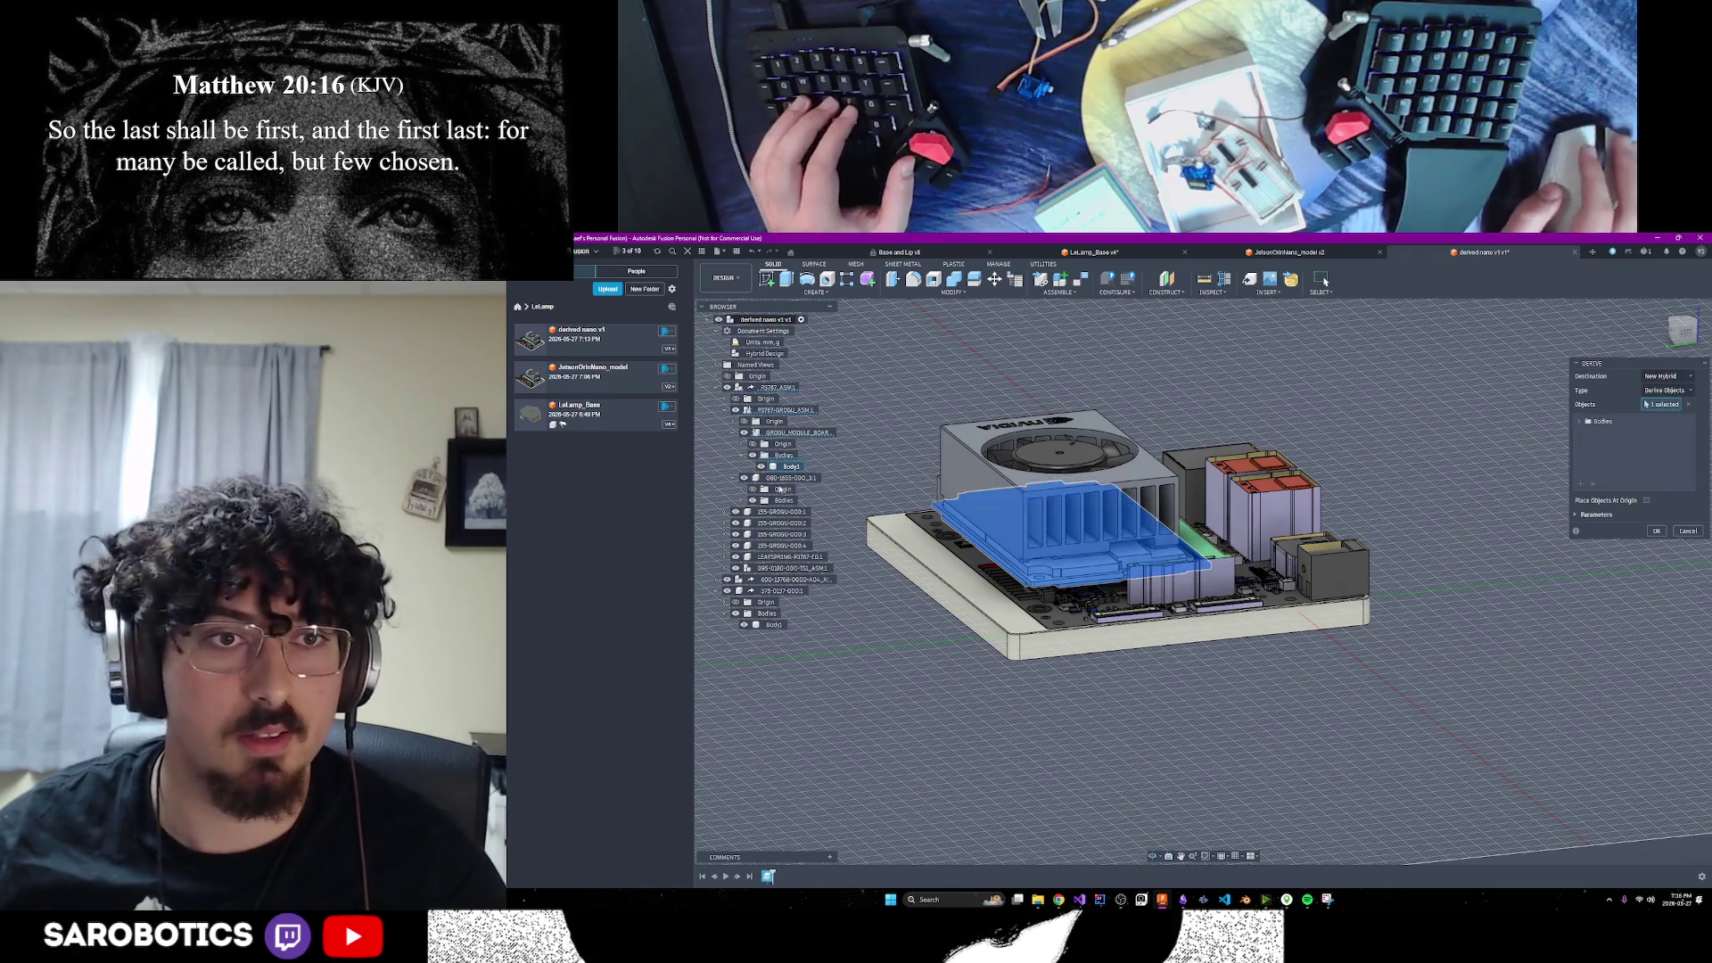
left_click(744, 501)
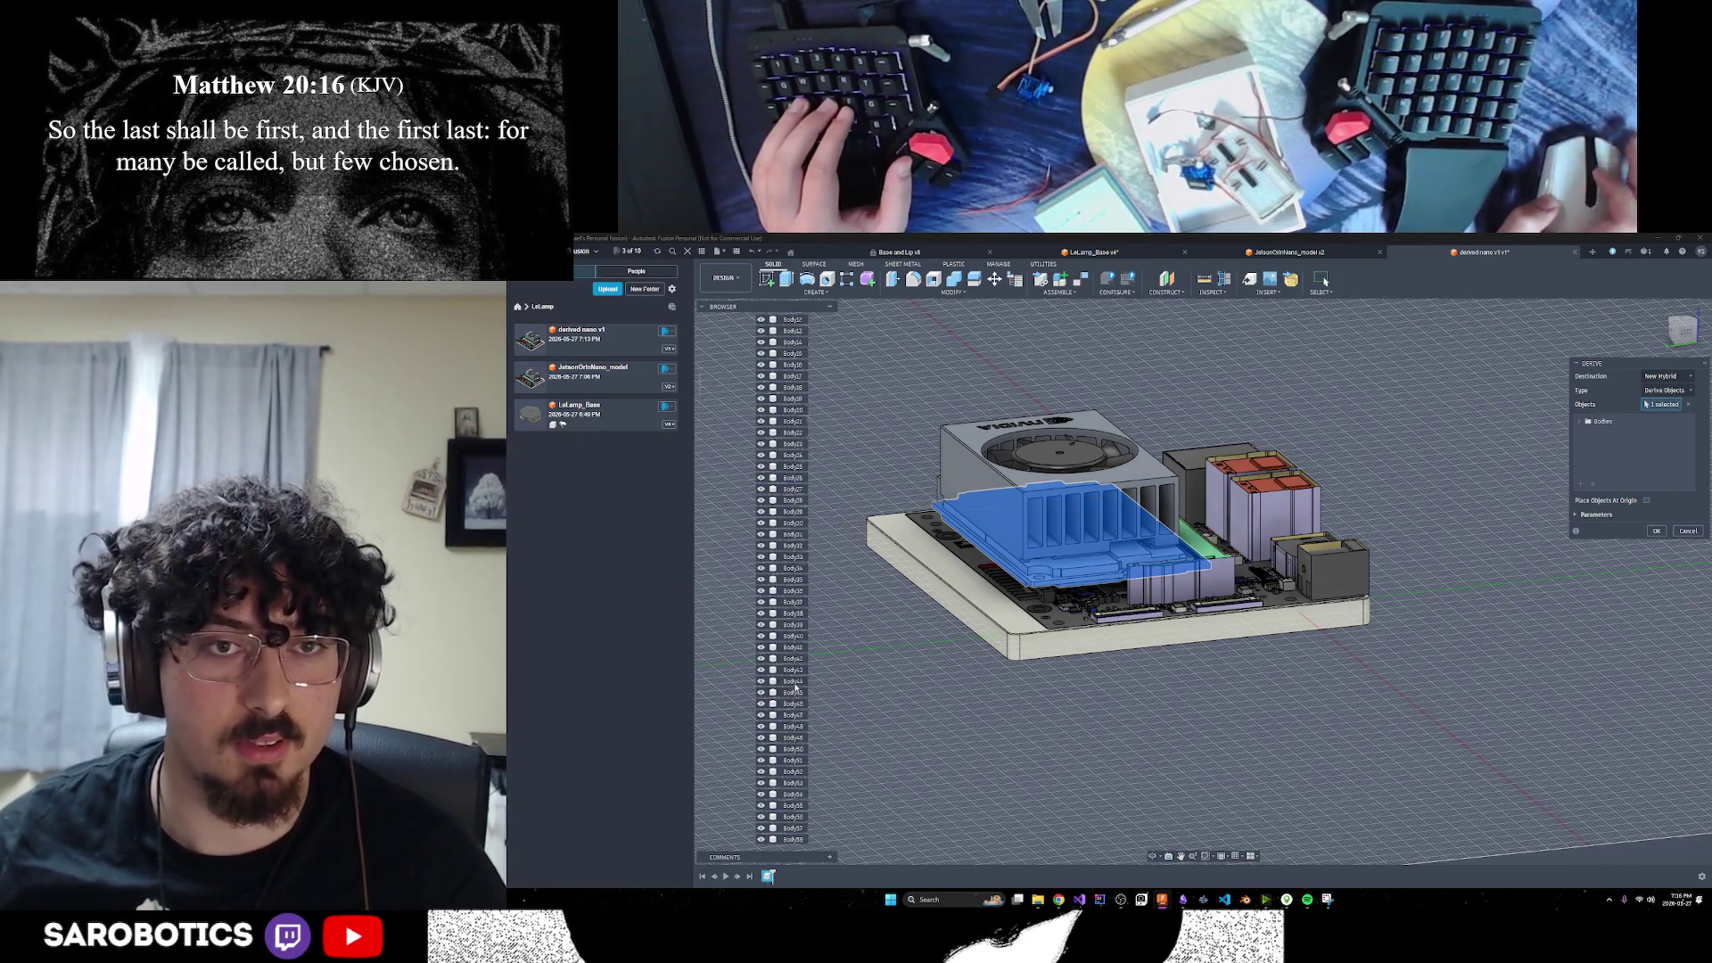
scroll(796, 687, "up", 5)
left_click(741, 412)
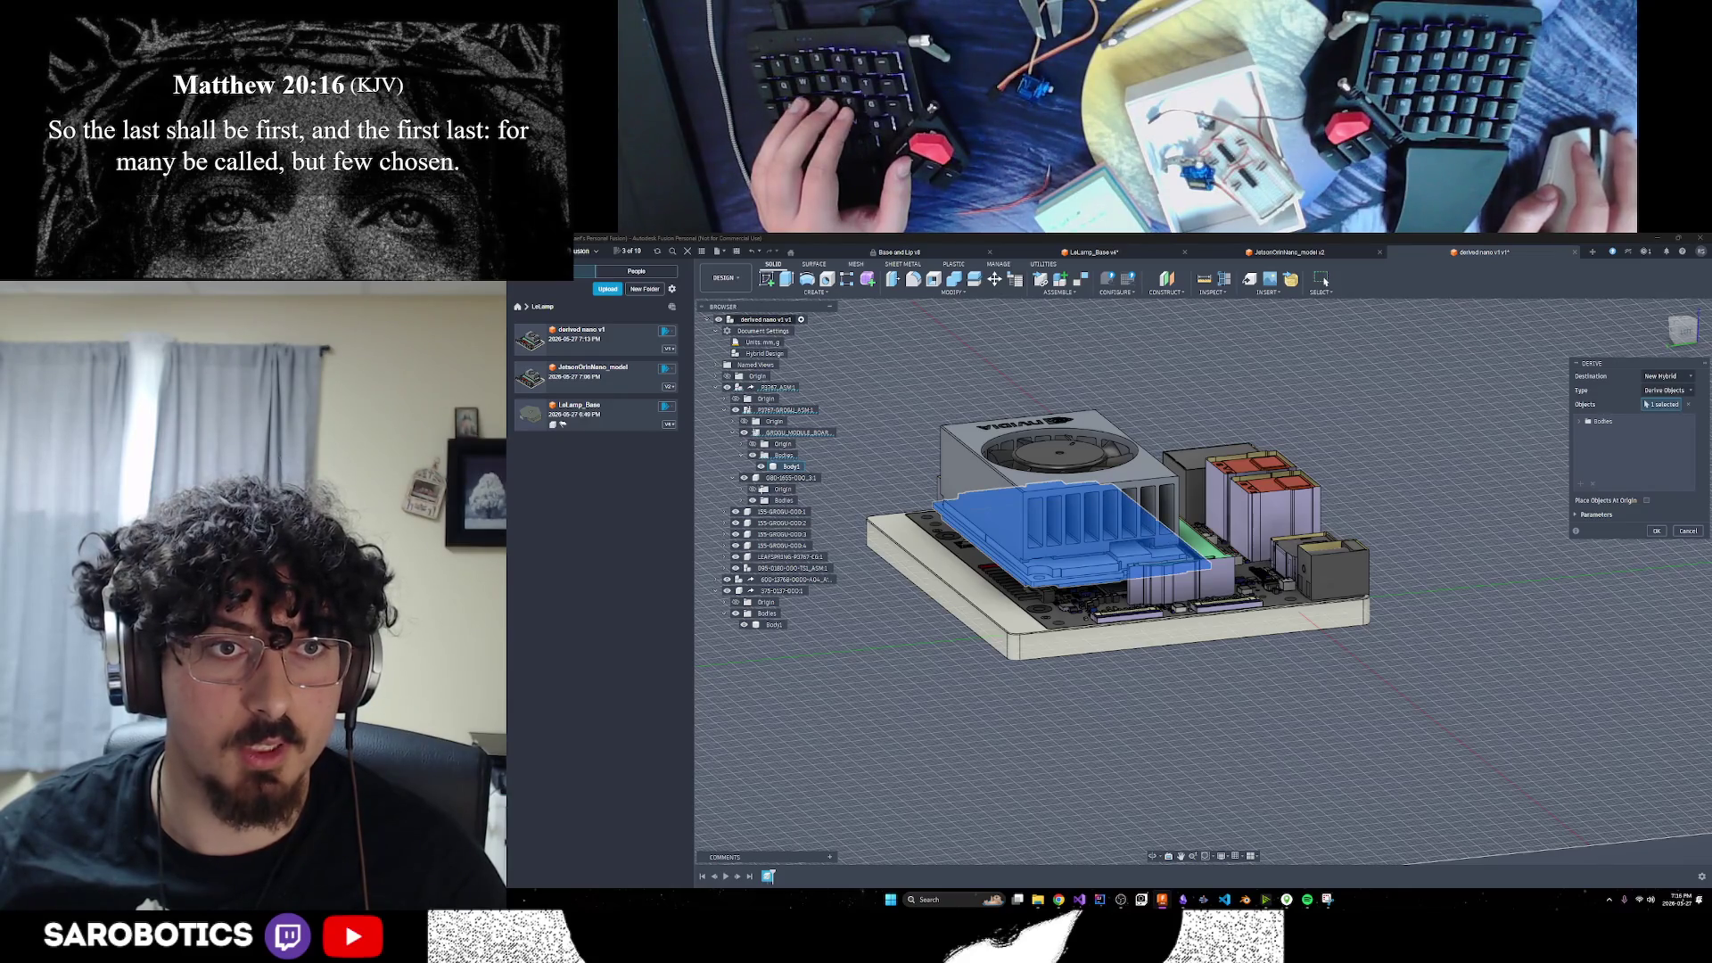
left_click(733, 478)
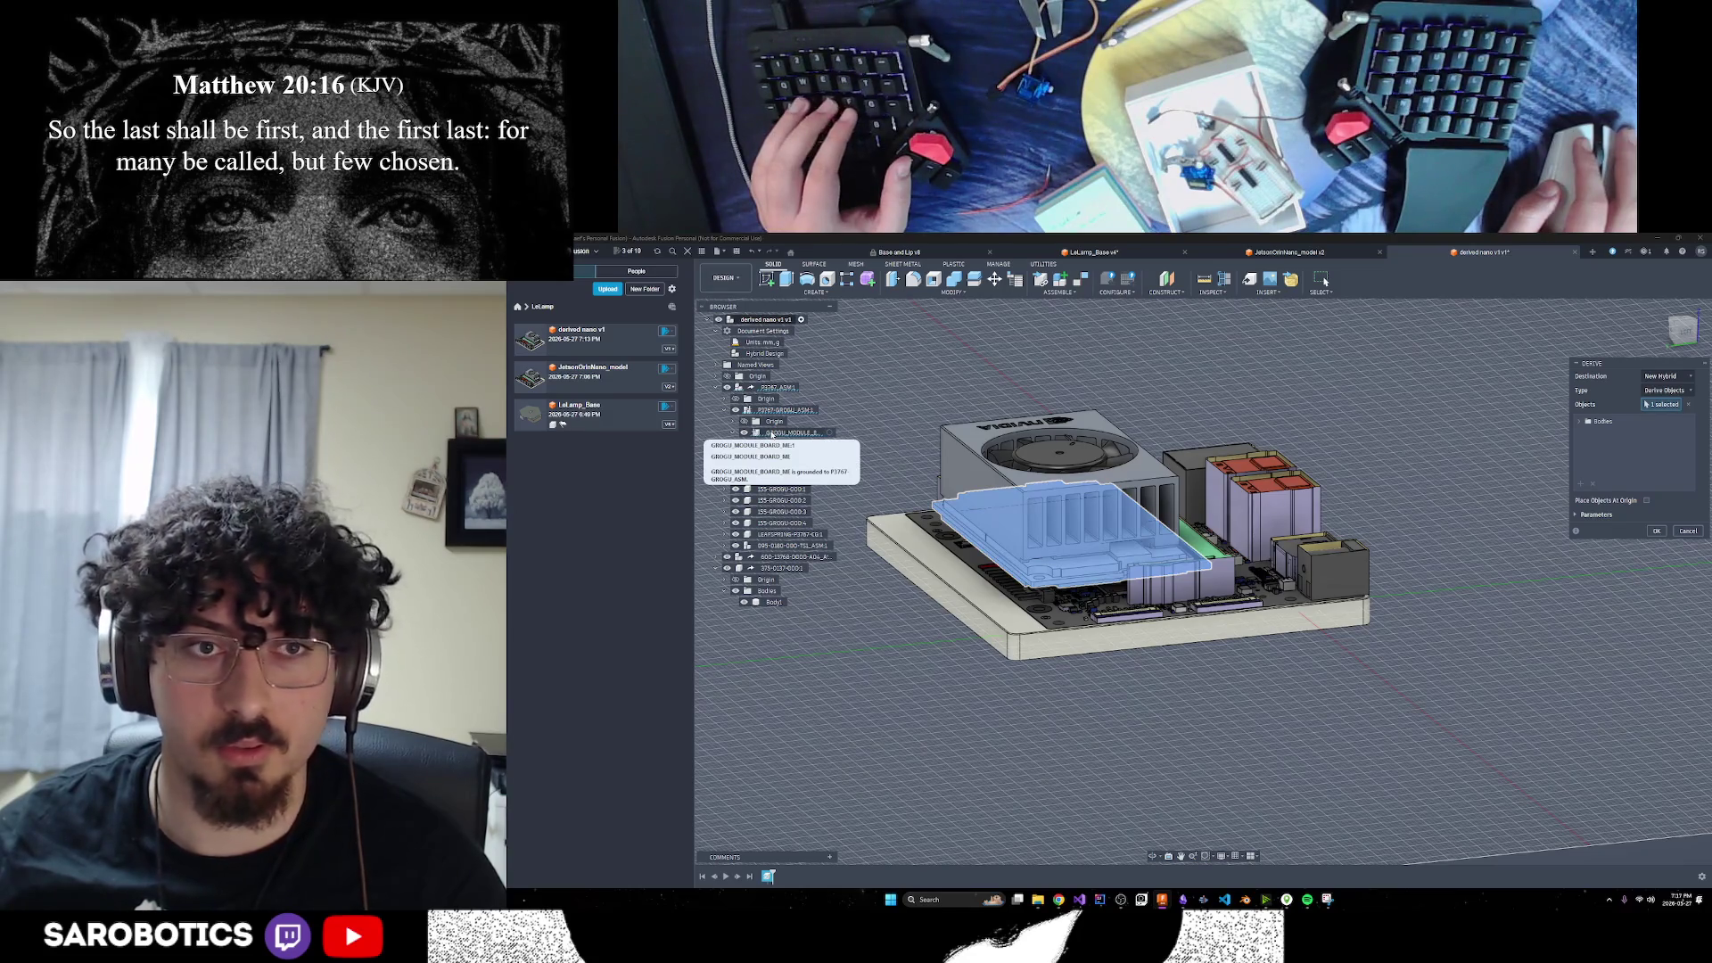
left_click(773, 435)
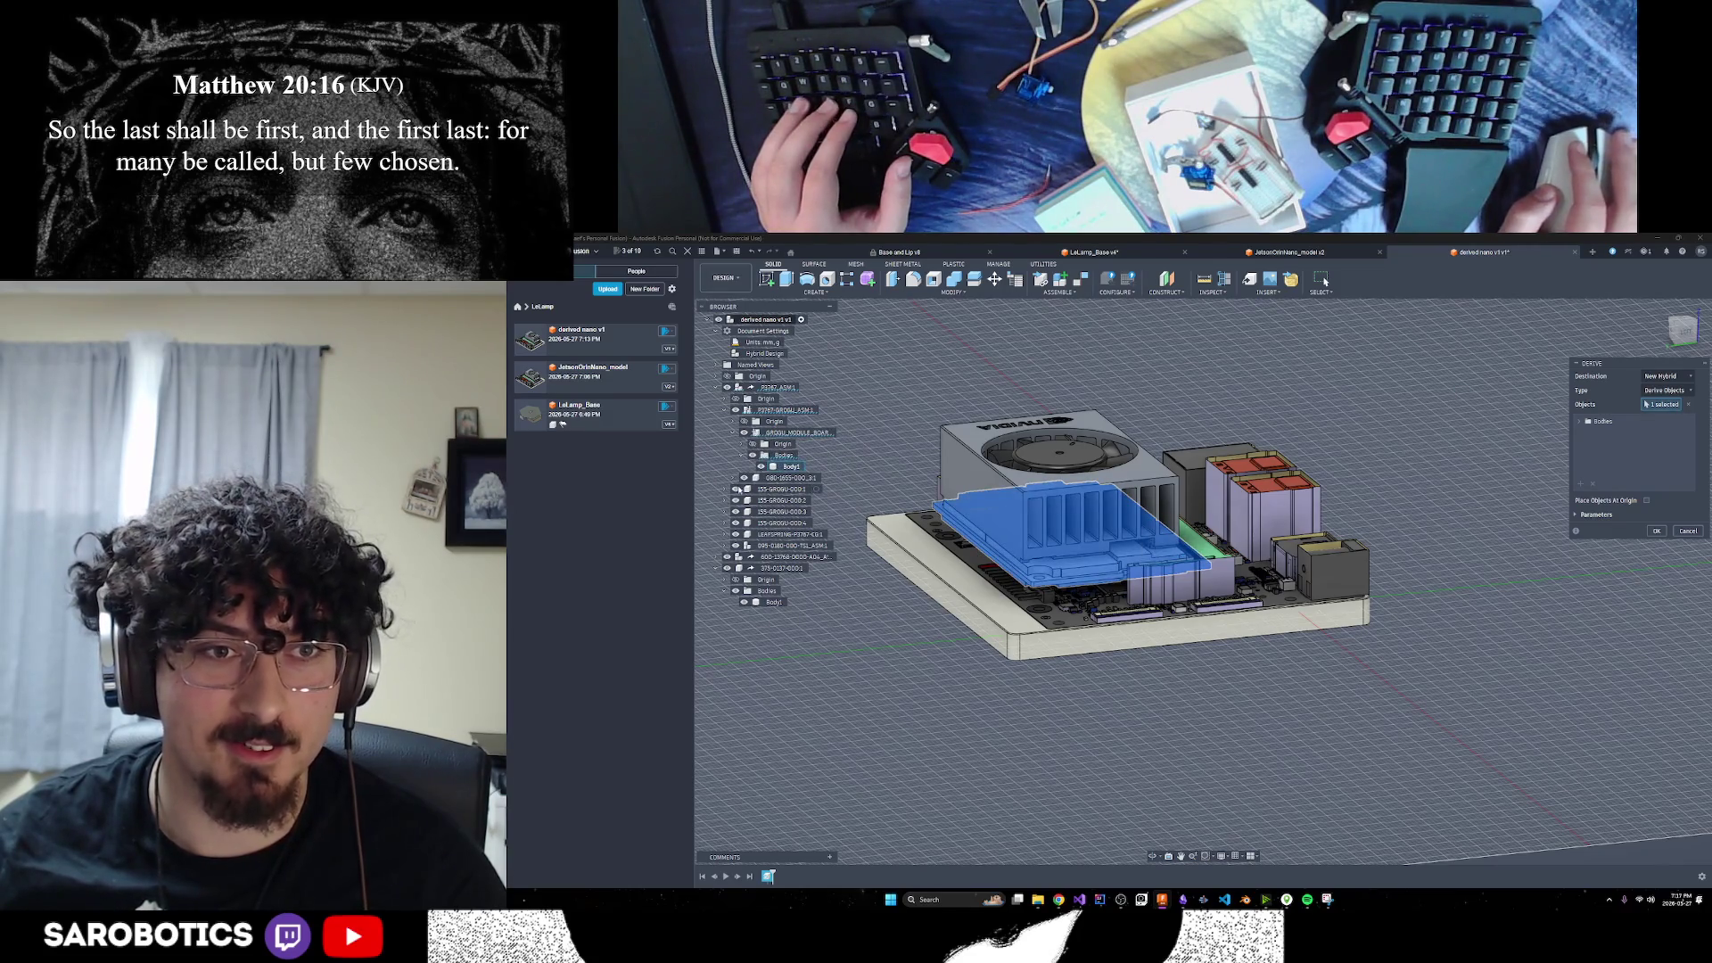
left_click(726, 490)
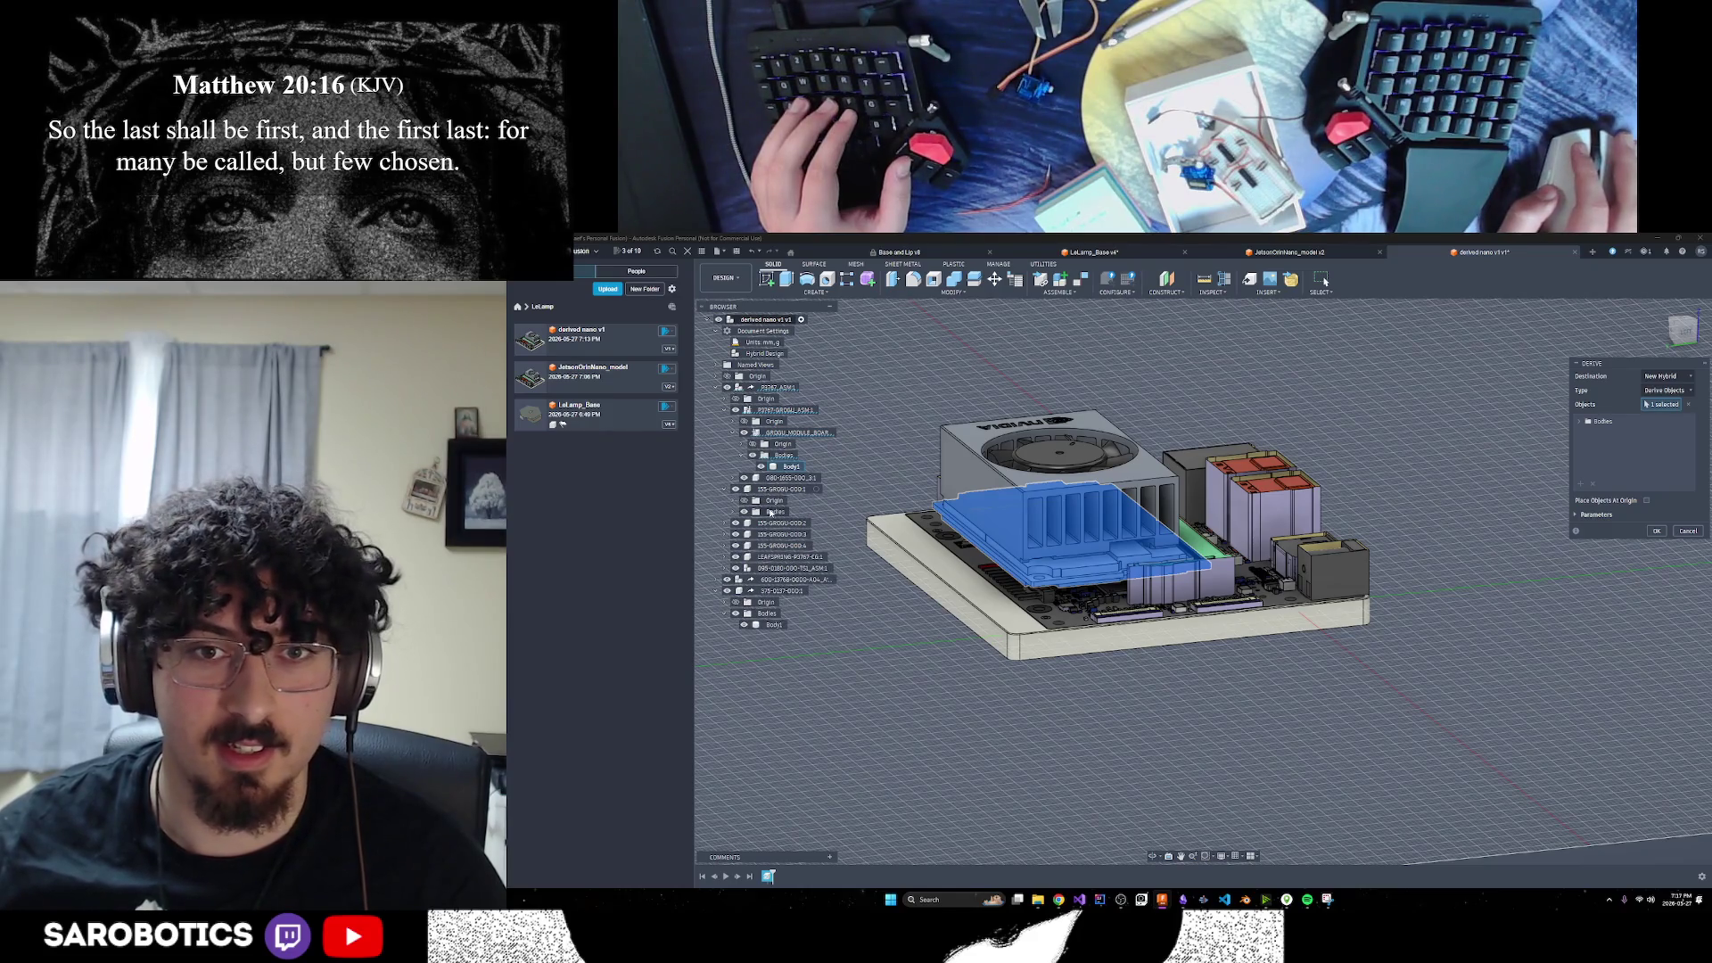
left_click(745, 512)
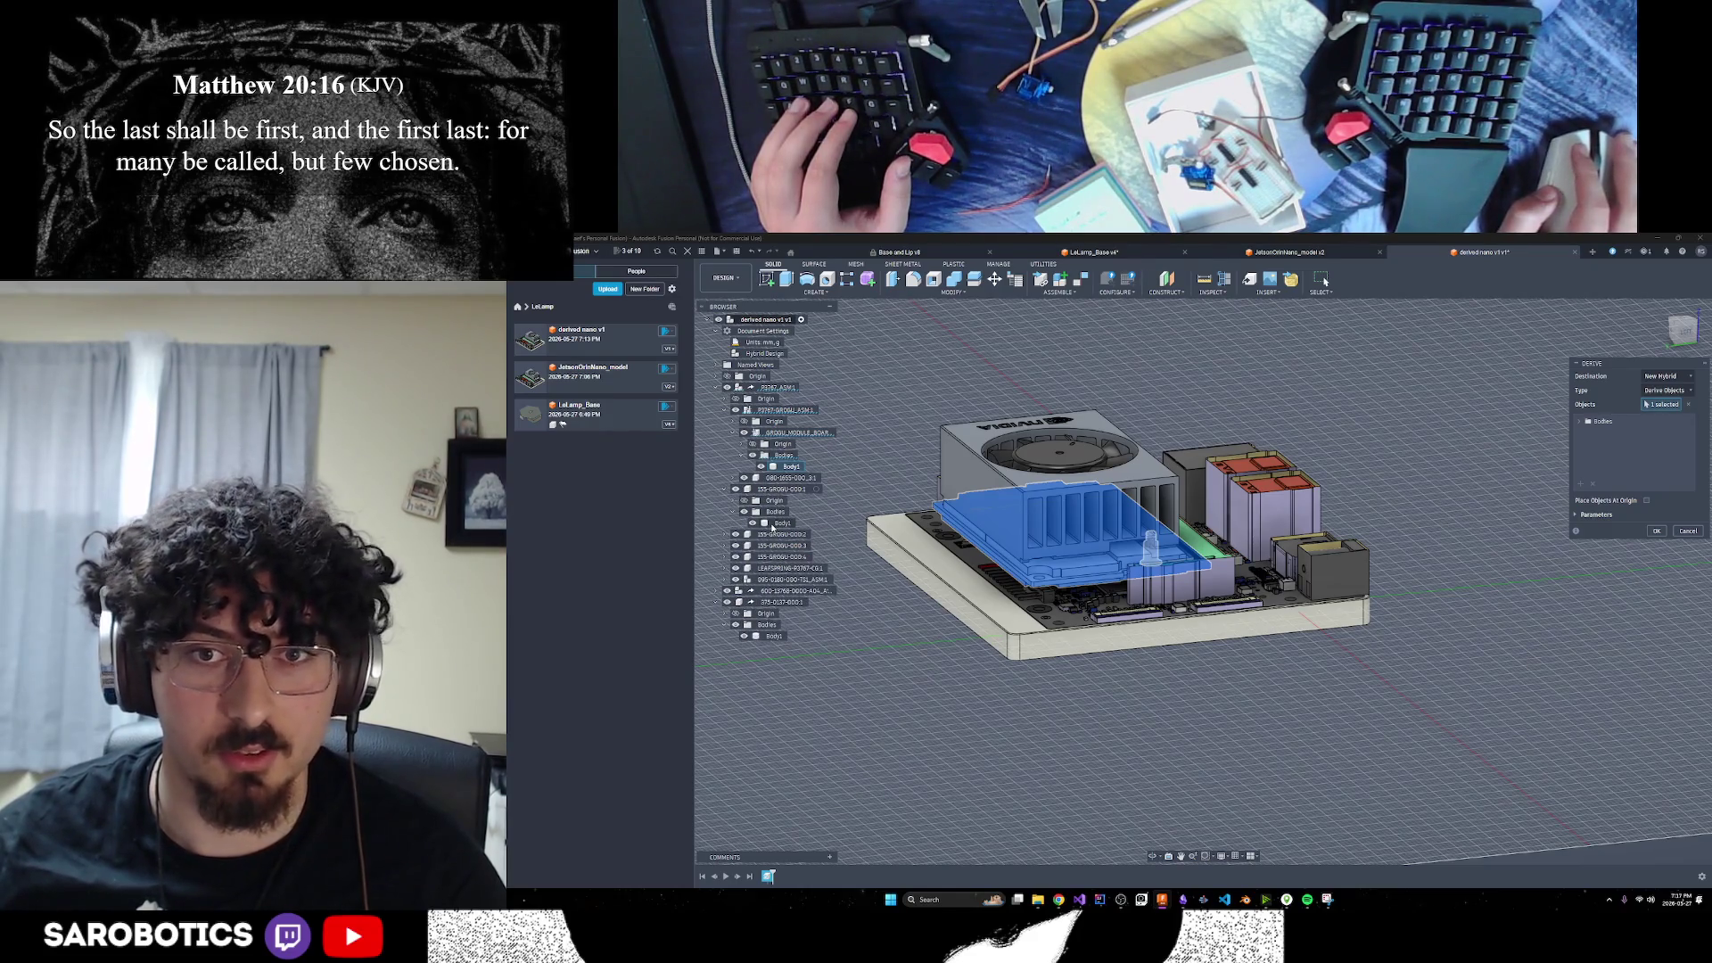
left_click(726, 534)
left_click(745, 557)
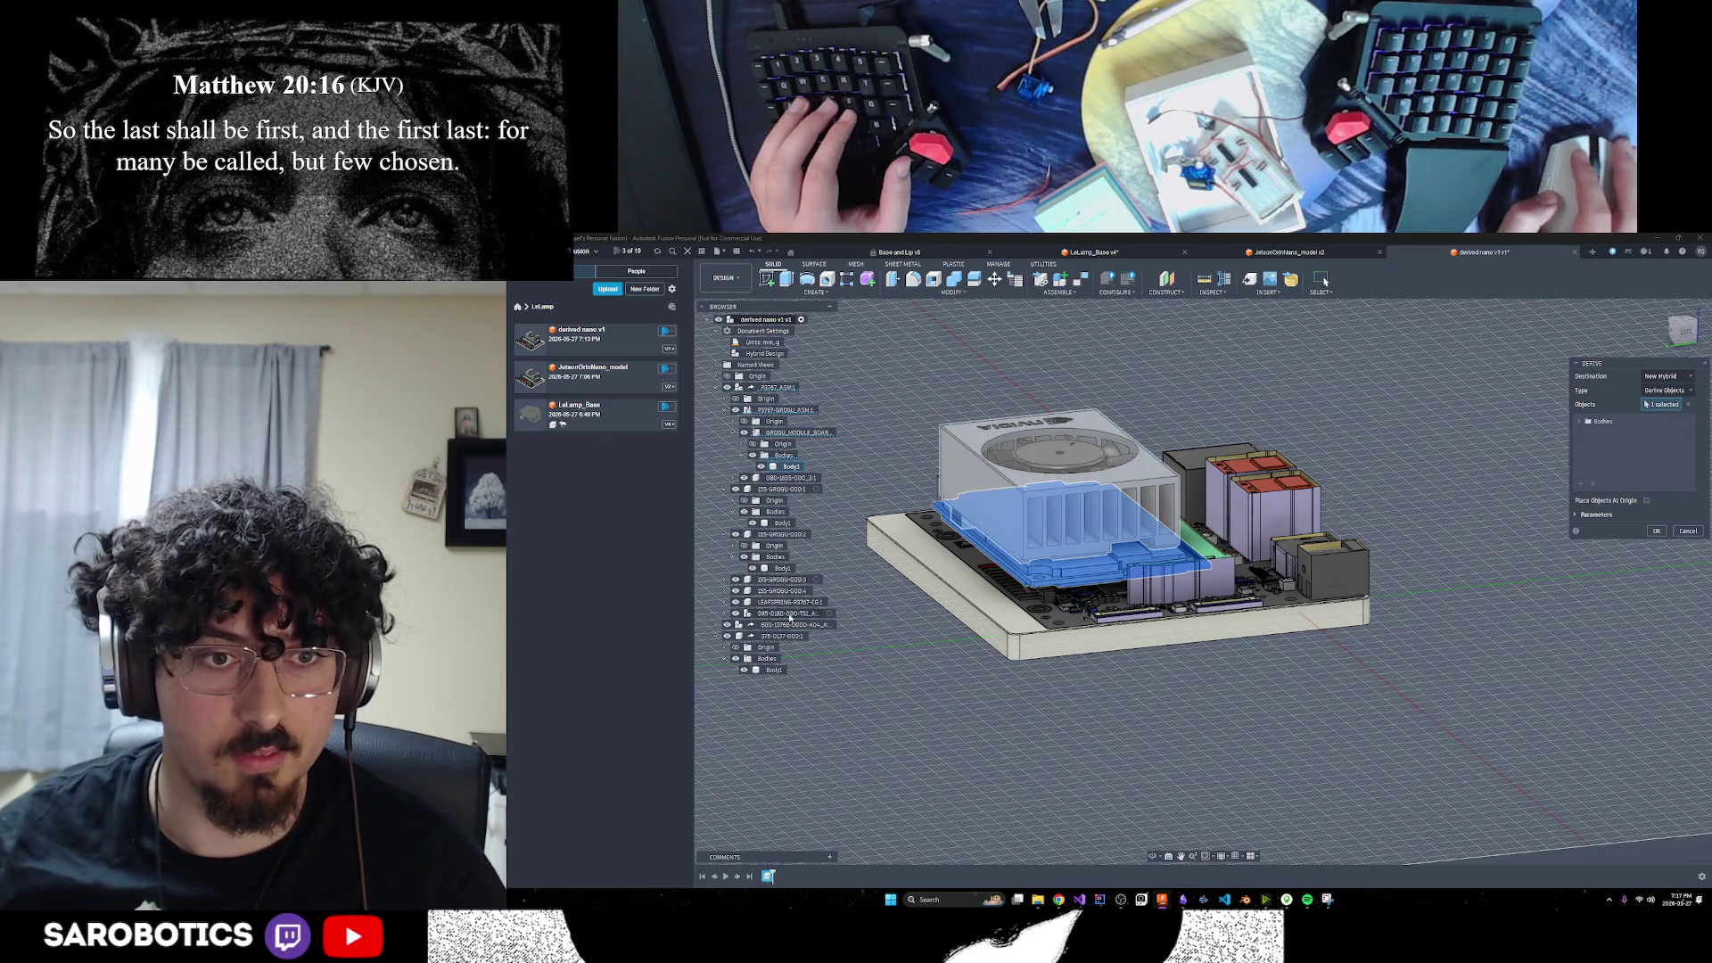
left_click(724, 614)
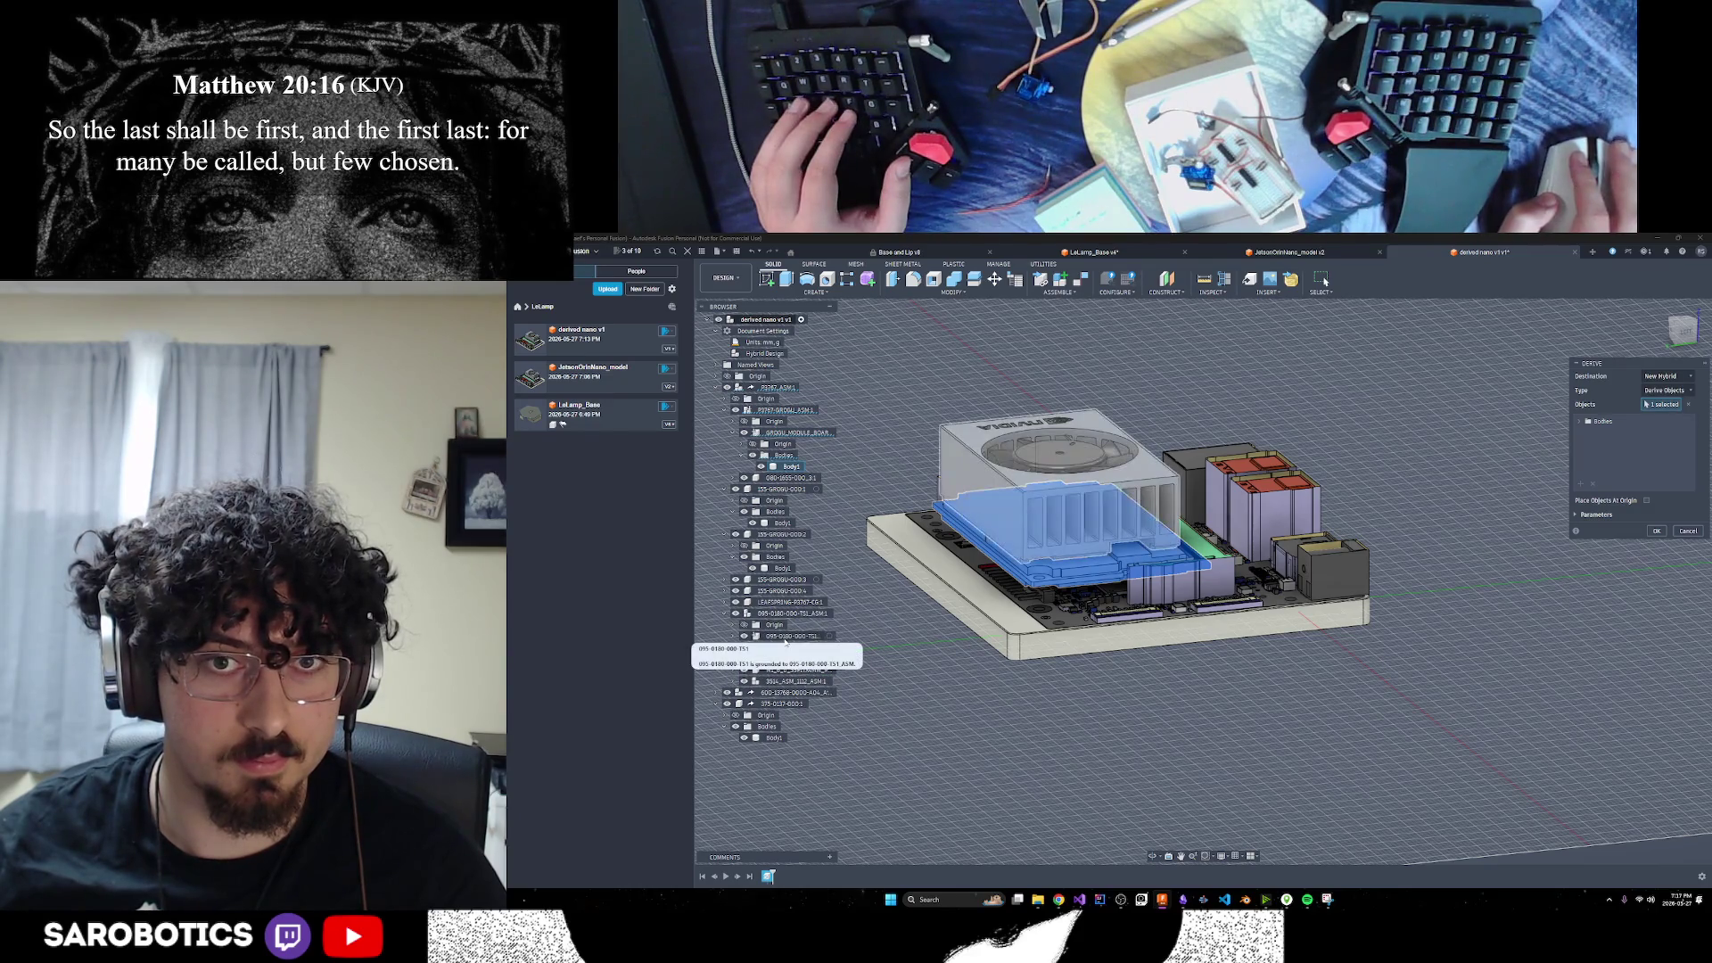
left_click(736, 636)
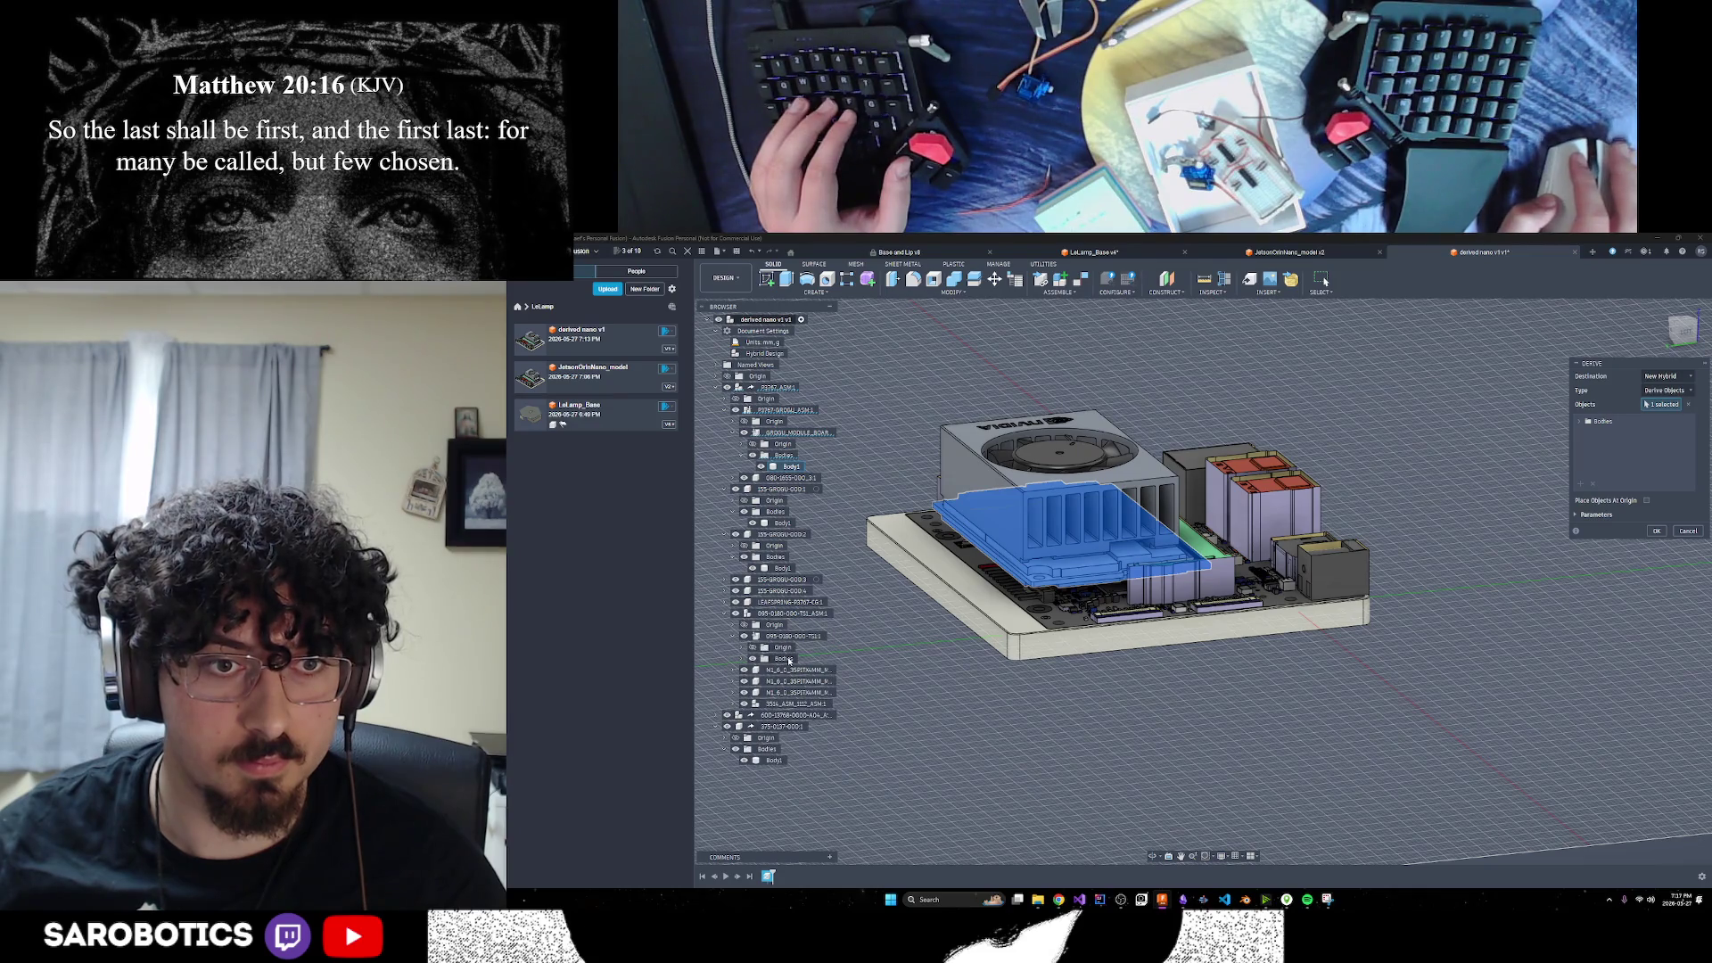
double_click(788, 659)
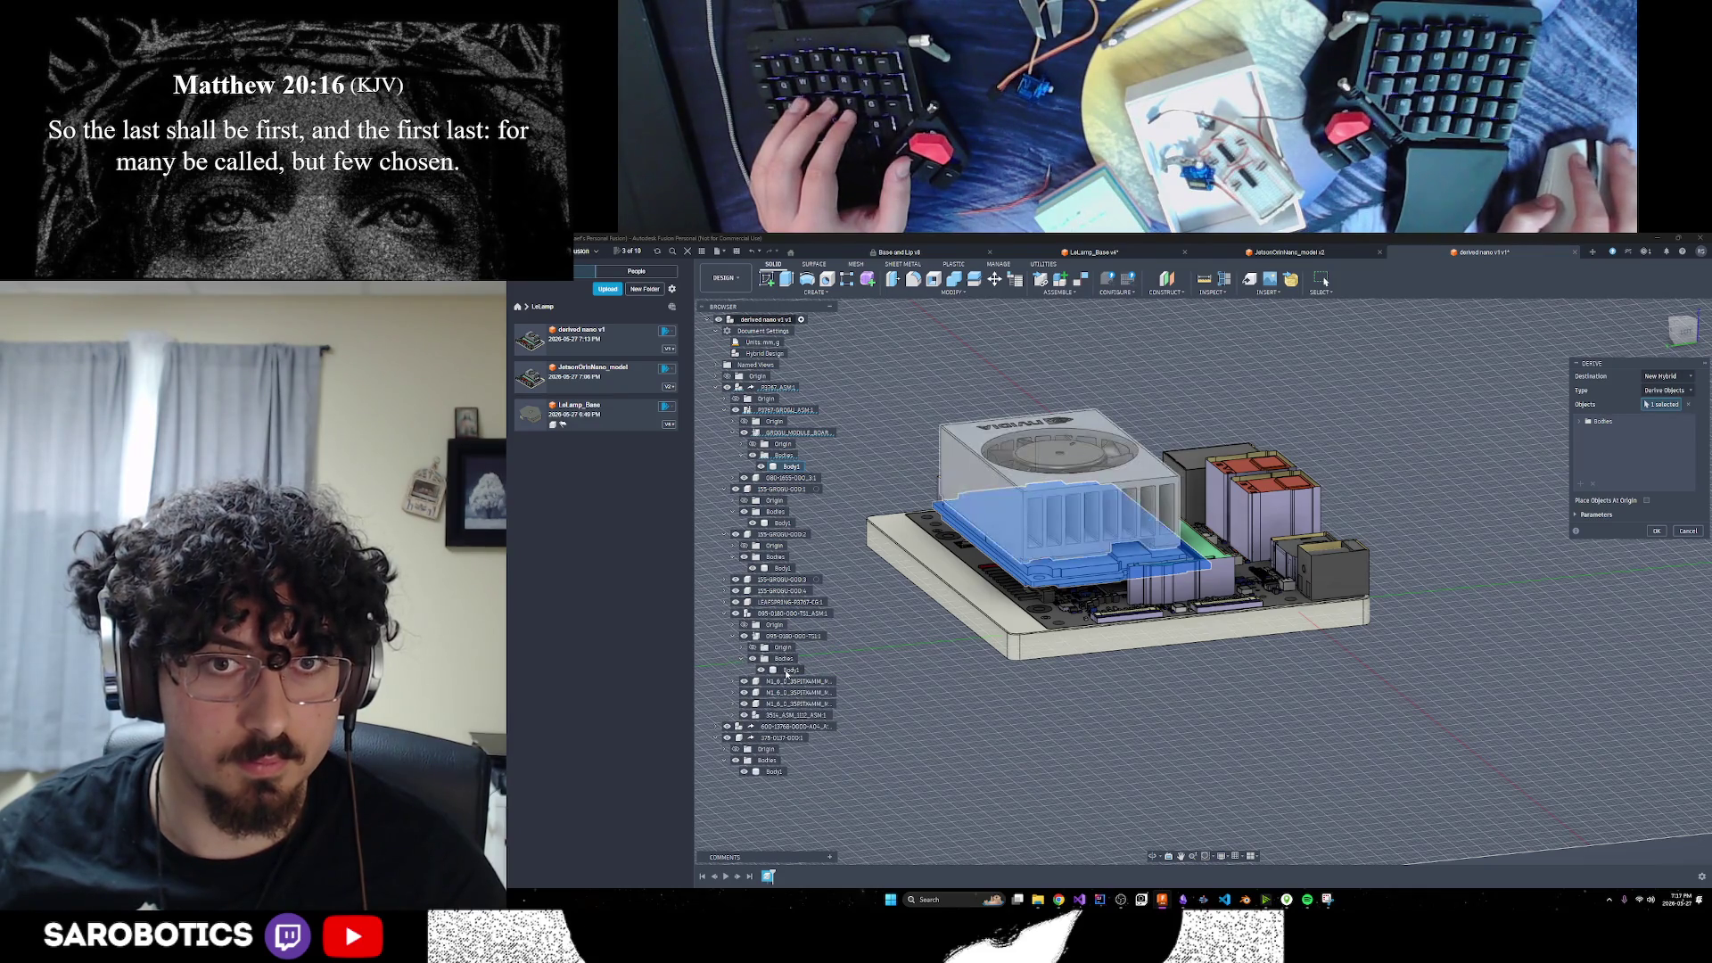
left_click(786, 674)
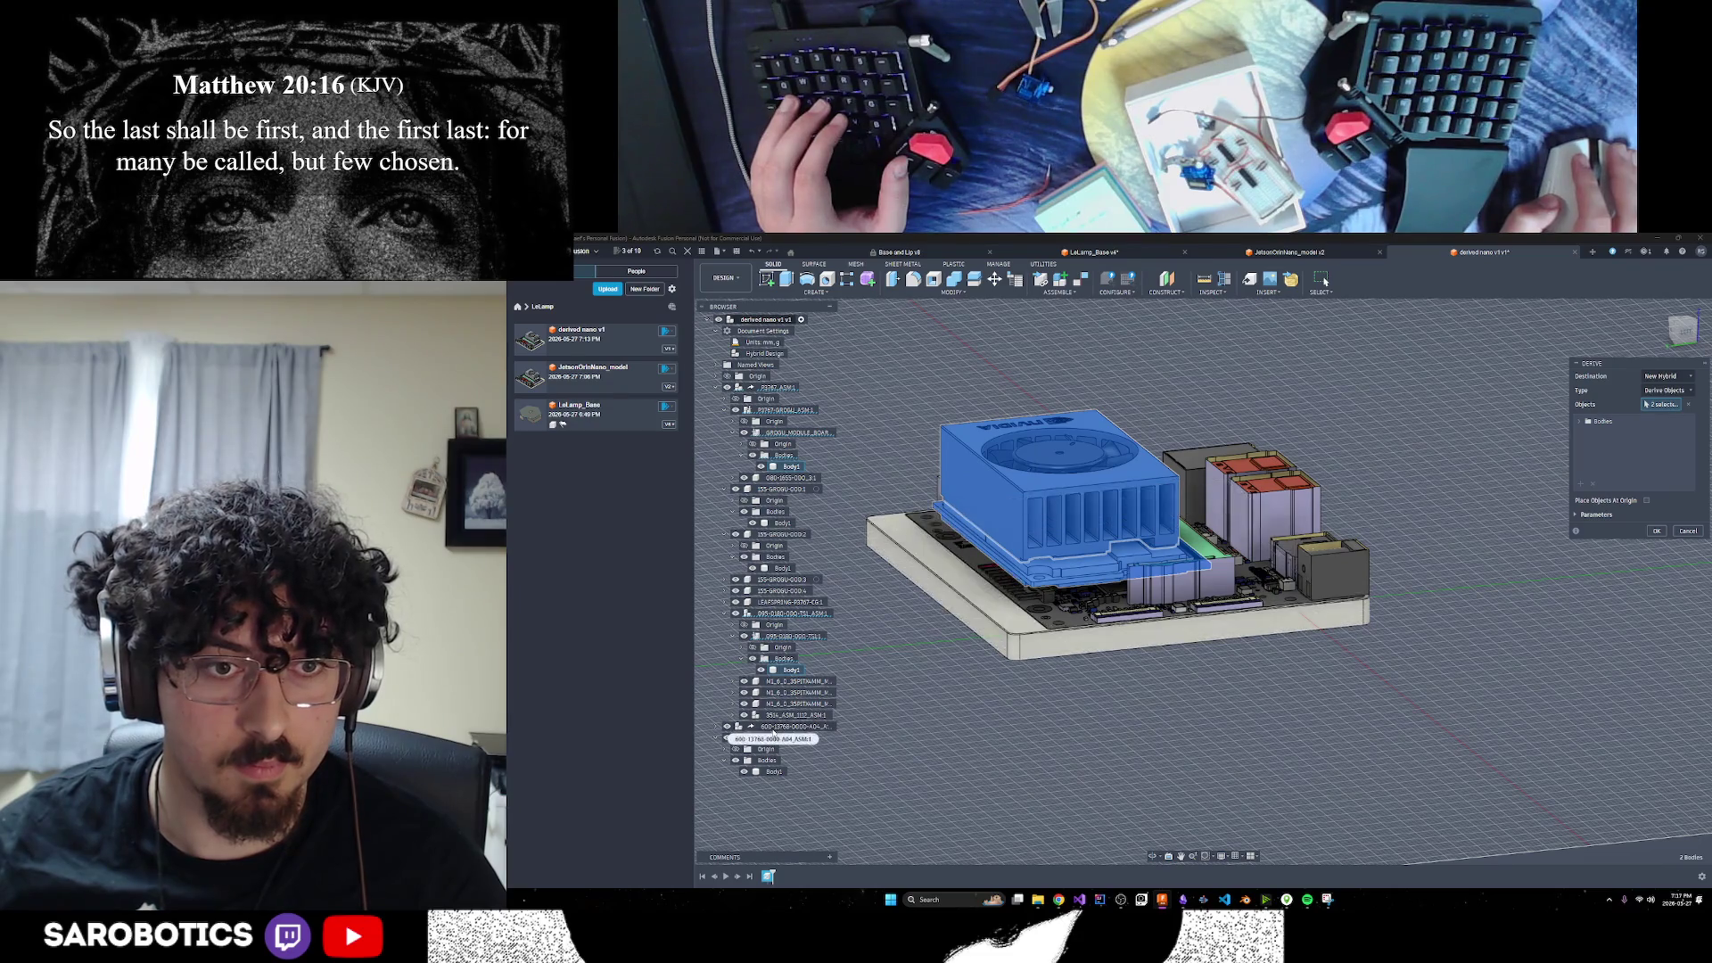
Add the 600-13768 assembly and the base Body1, then derive all four objects
left_click(719, 728)
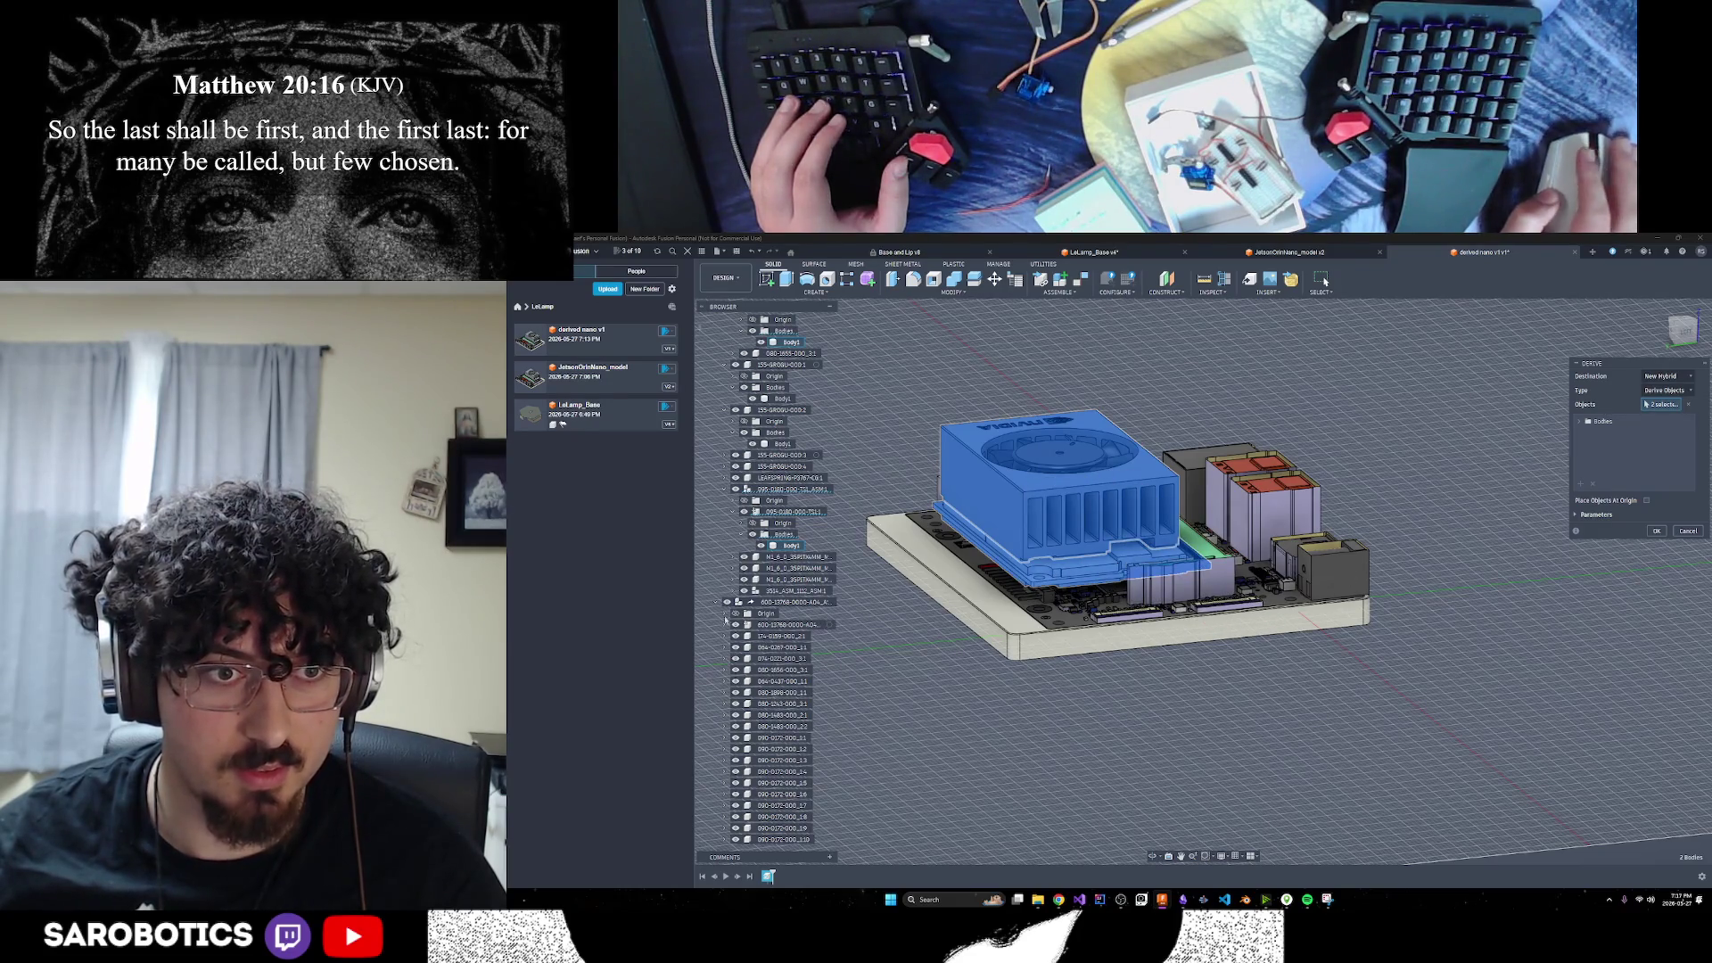
left_click(716, 602)
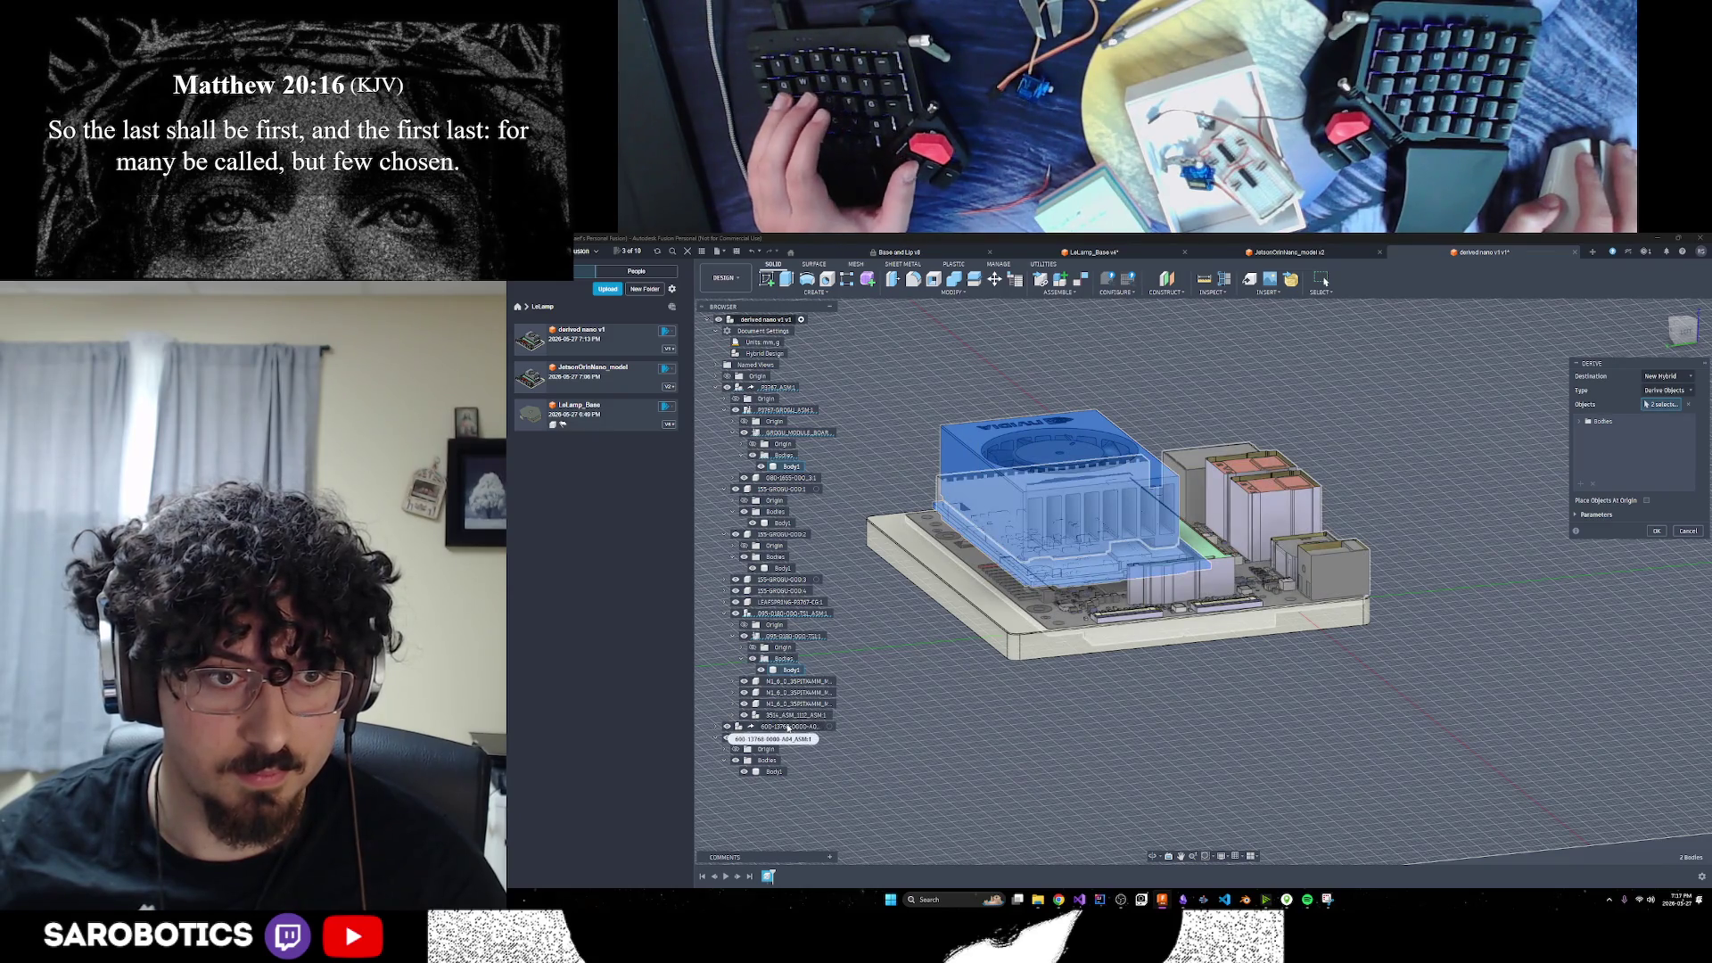
left_click(781, 729)
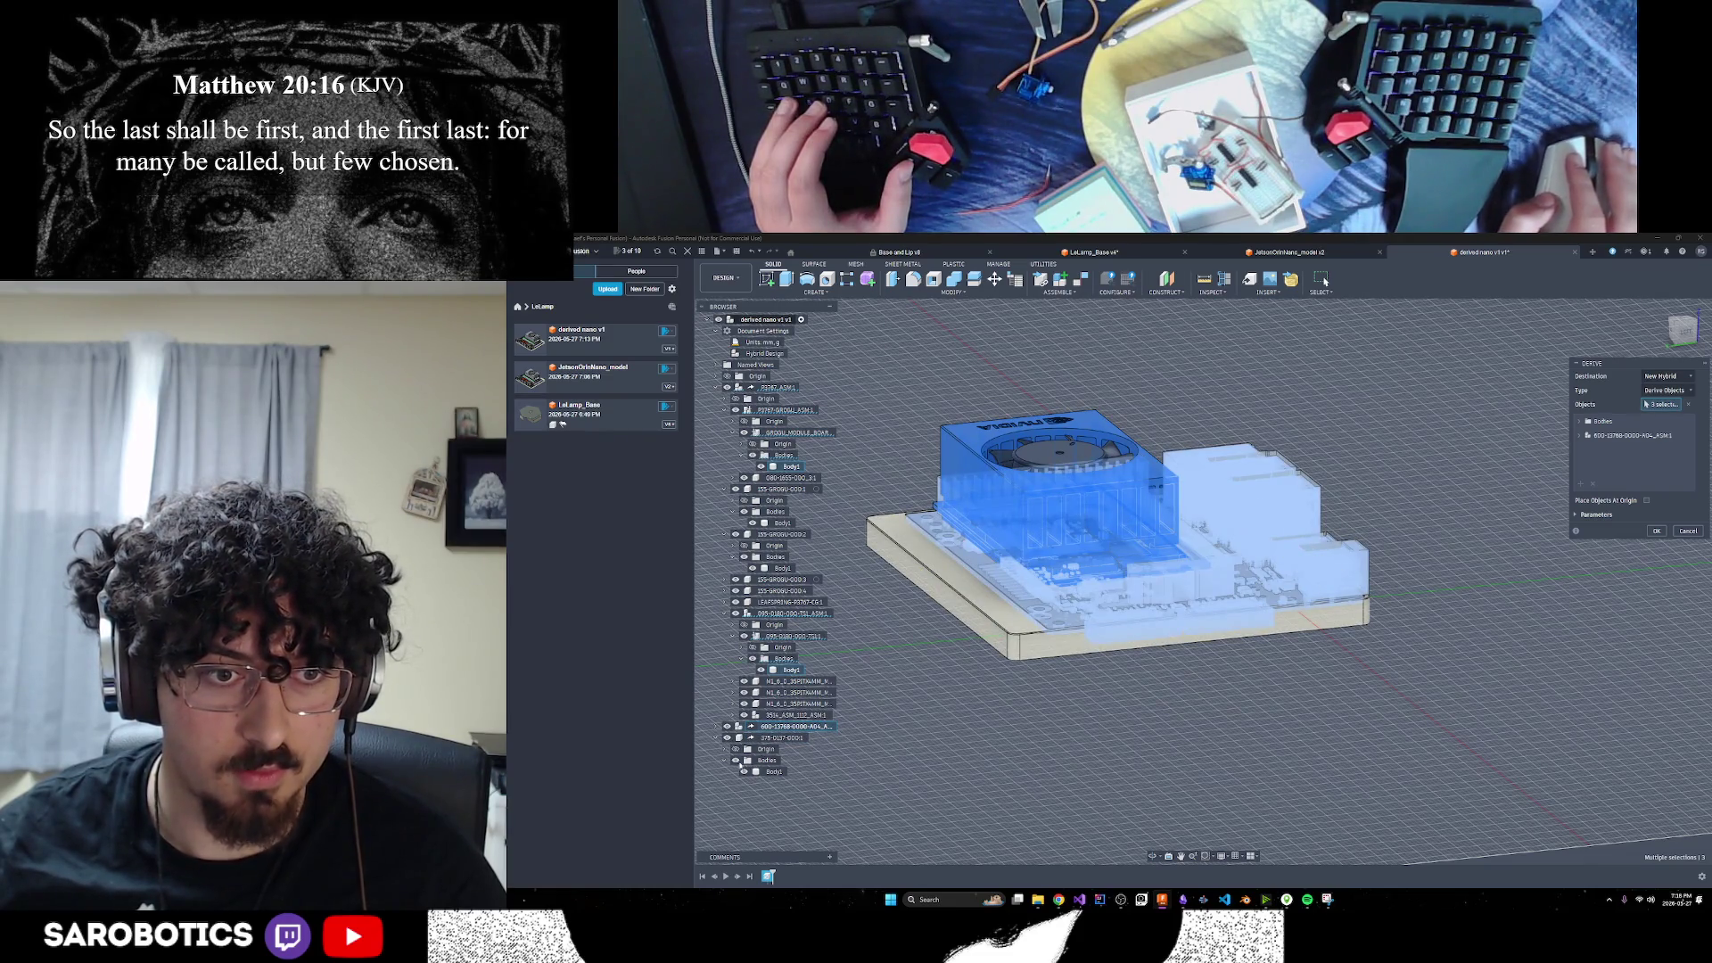
left_click(769, 772)
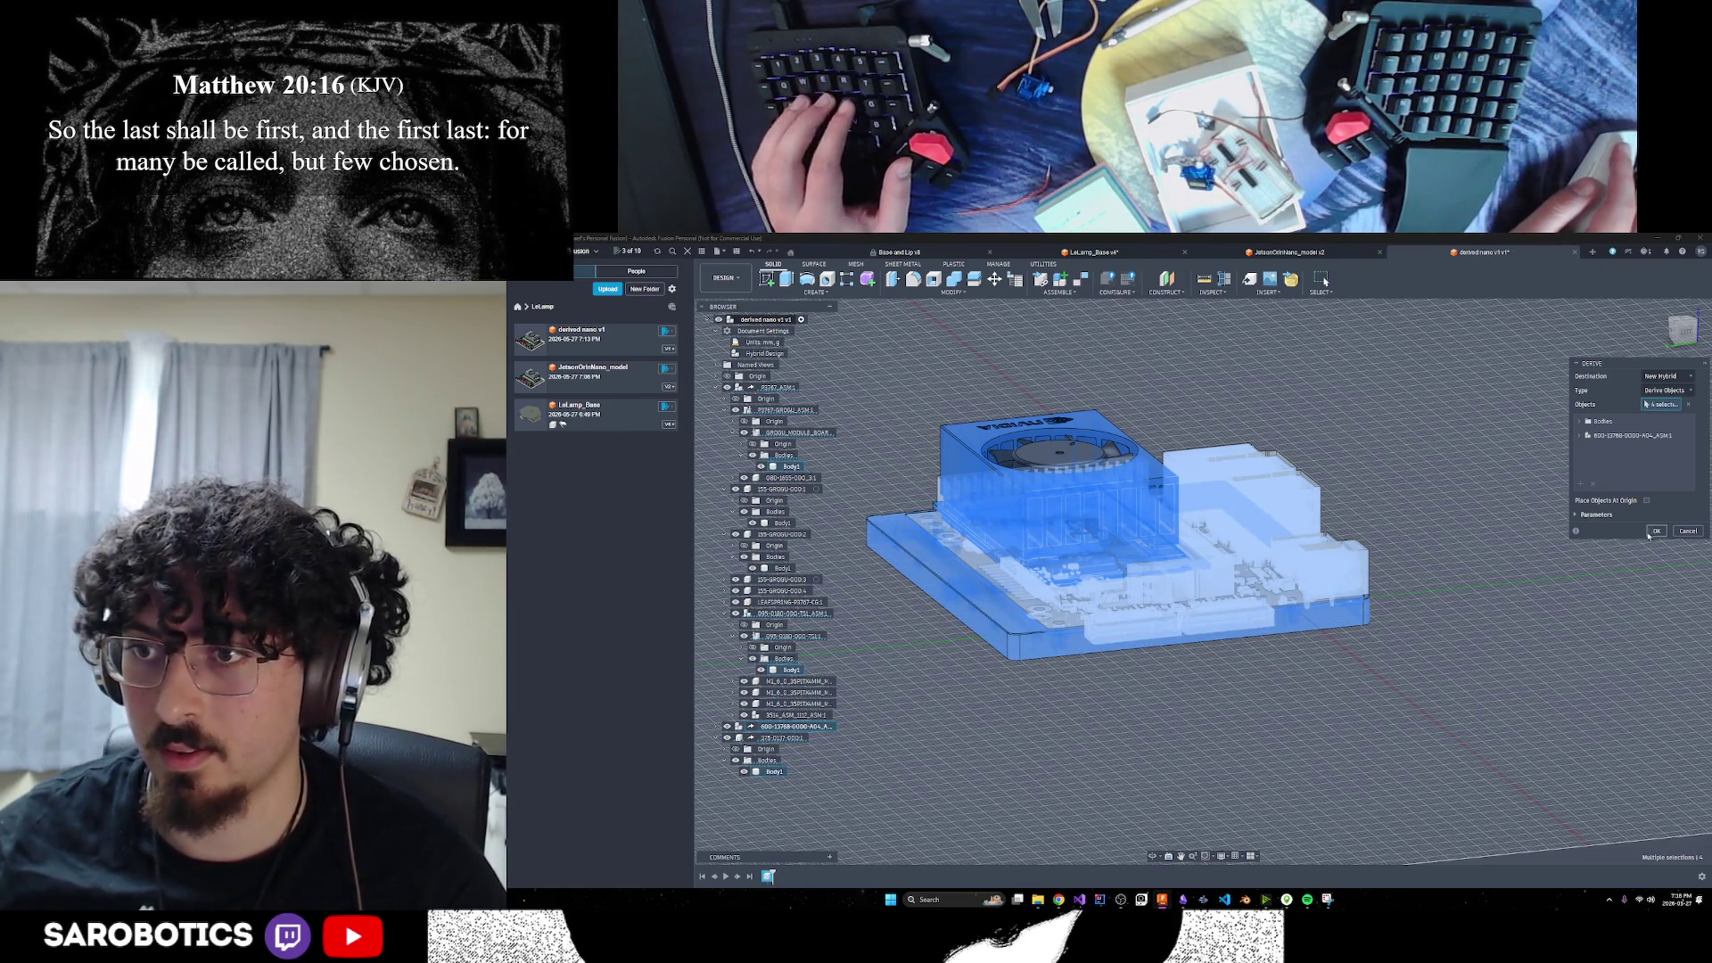
key("Return")
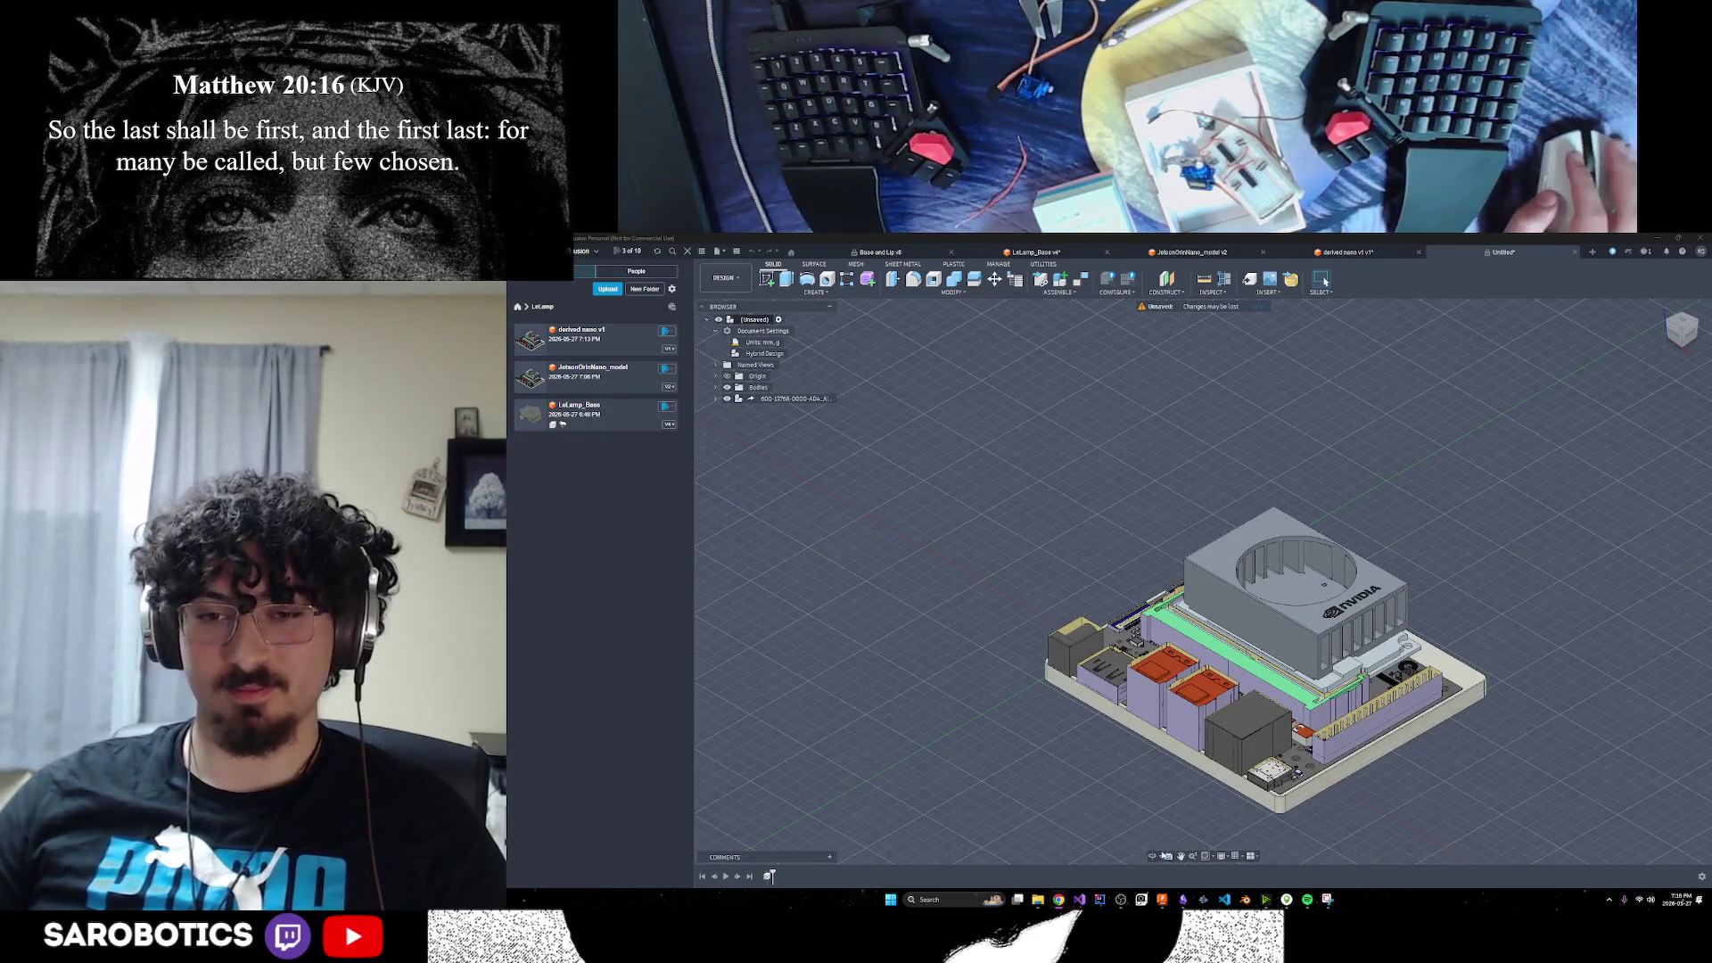
Pan to frame the derived Jetson board model, then switch to Chrome
mouse_move(1237, 803)
middle_mouse_down()
mouse_move(1010, 628)
mouse_move(1338, 624)
middle_mouse_up()
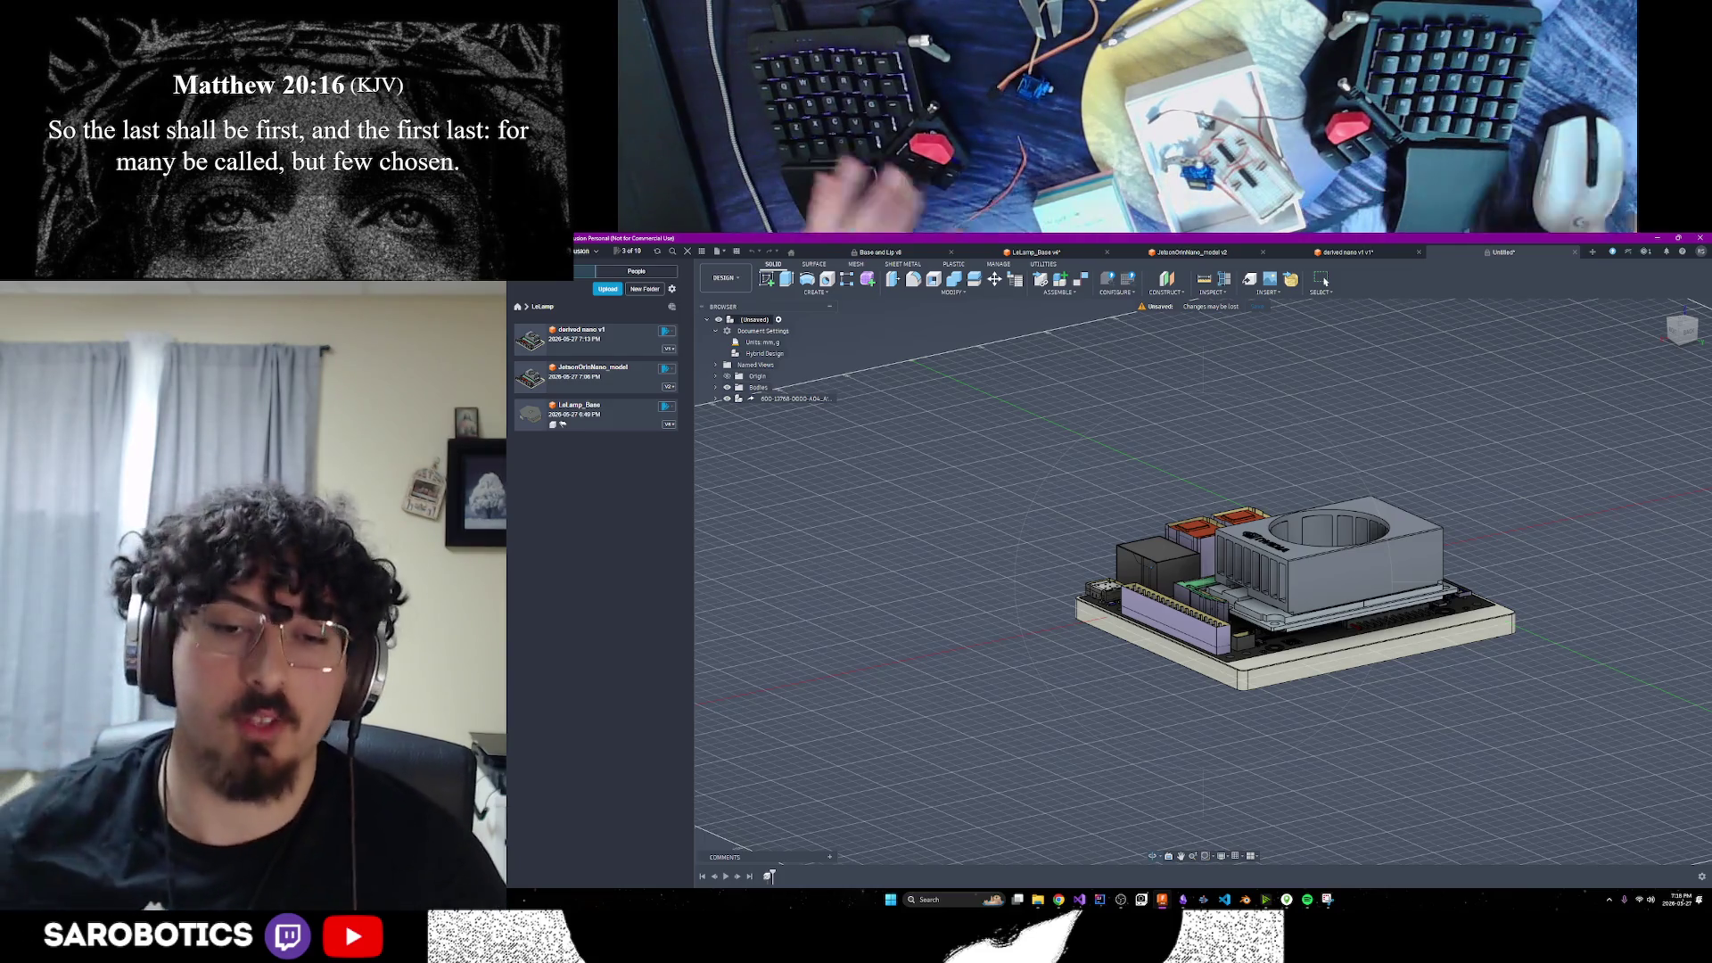
left_click(1056, 900)
Search 'c4 diagrams' in an Incognito tab, open c4model.com, then return to the GitHub window
left_click(1084, 852)
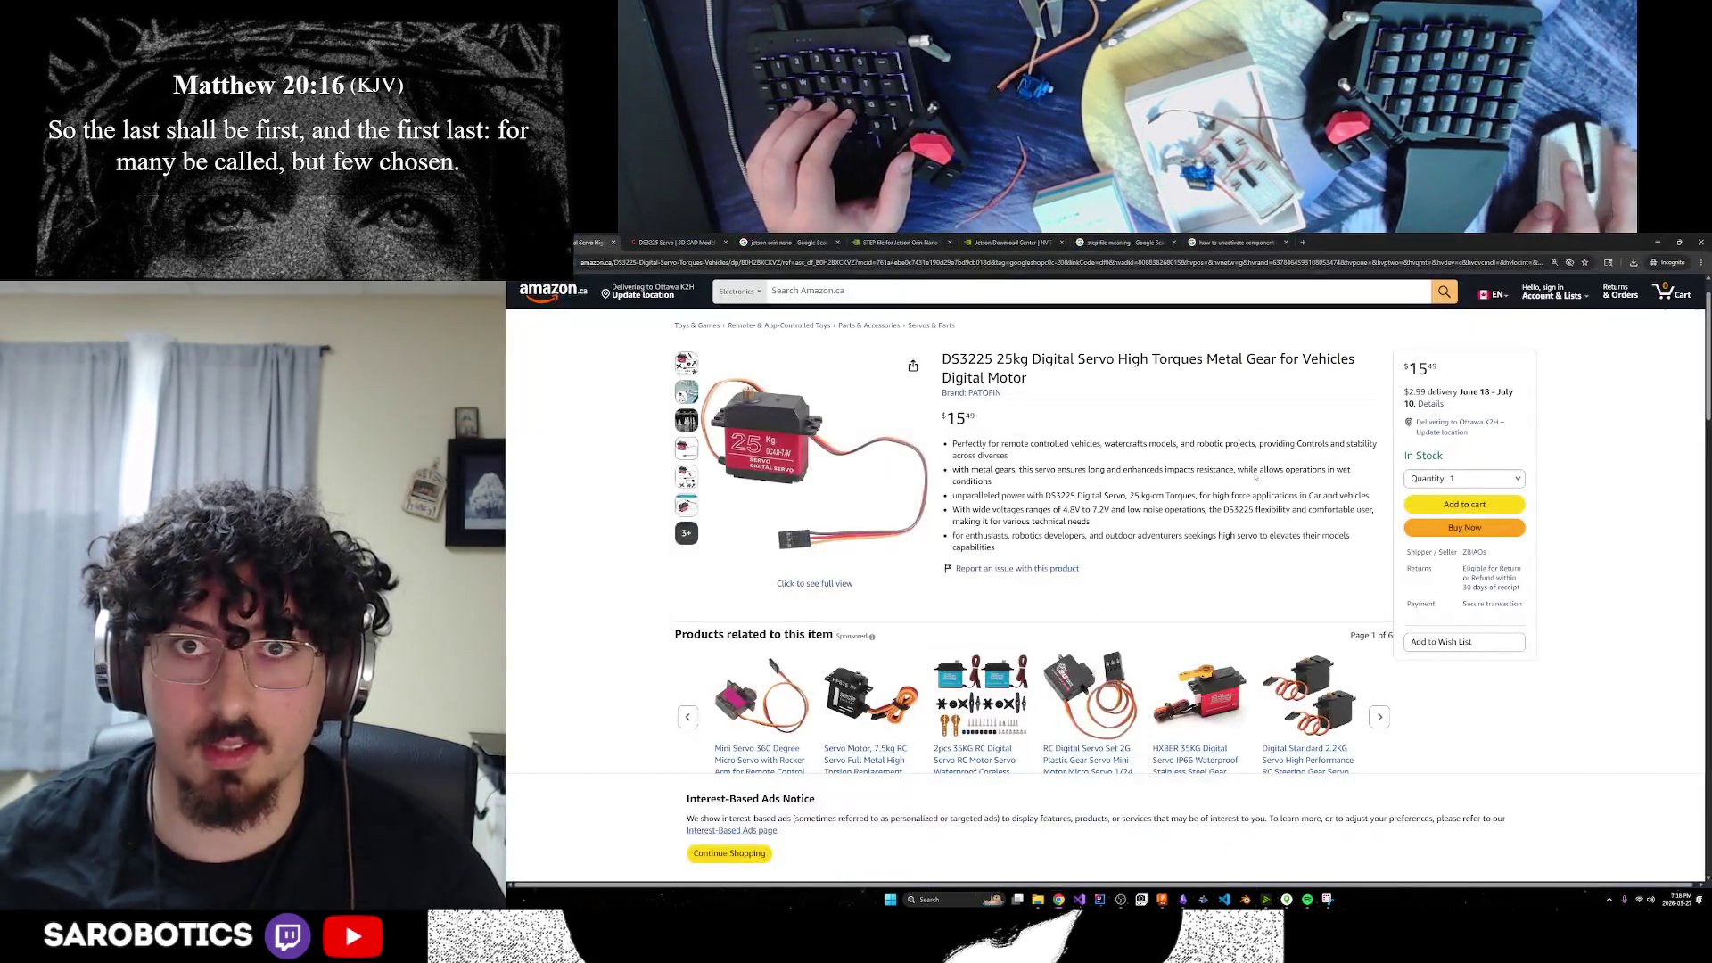
left_click(1310, 247)
type("c4")
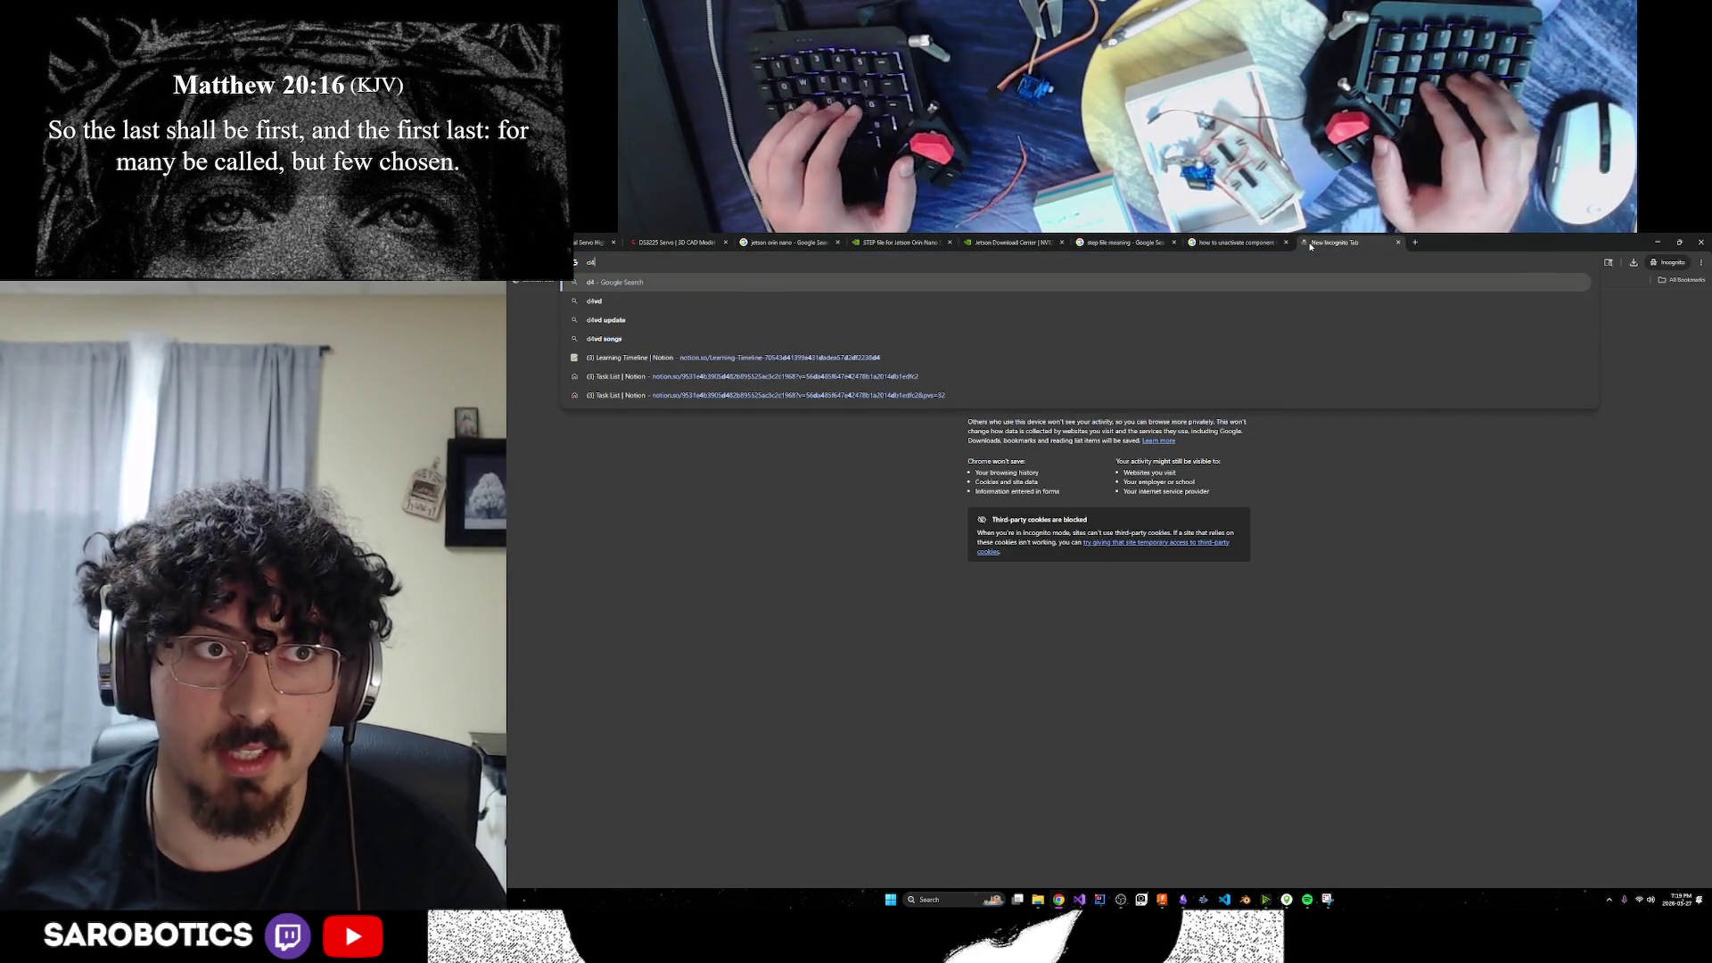
type(" diagram")
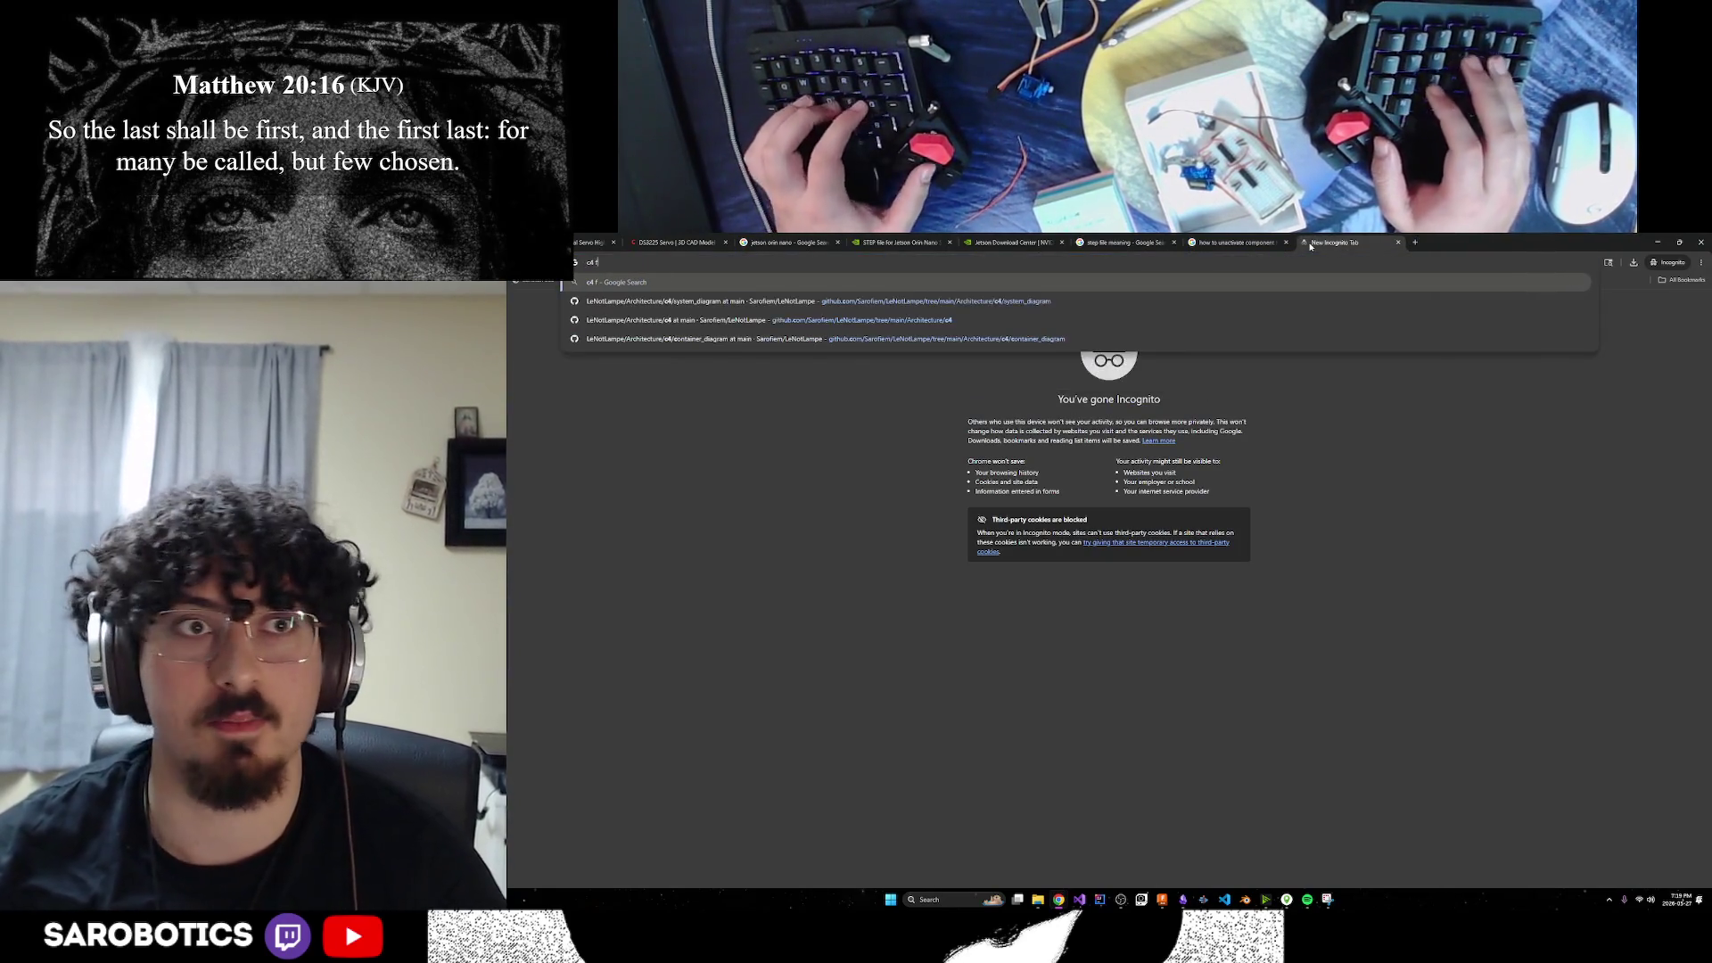
type("s")
key("Return")
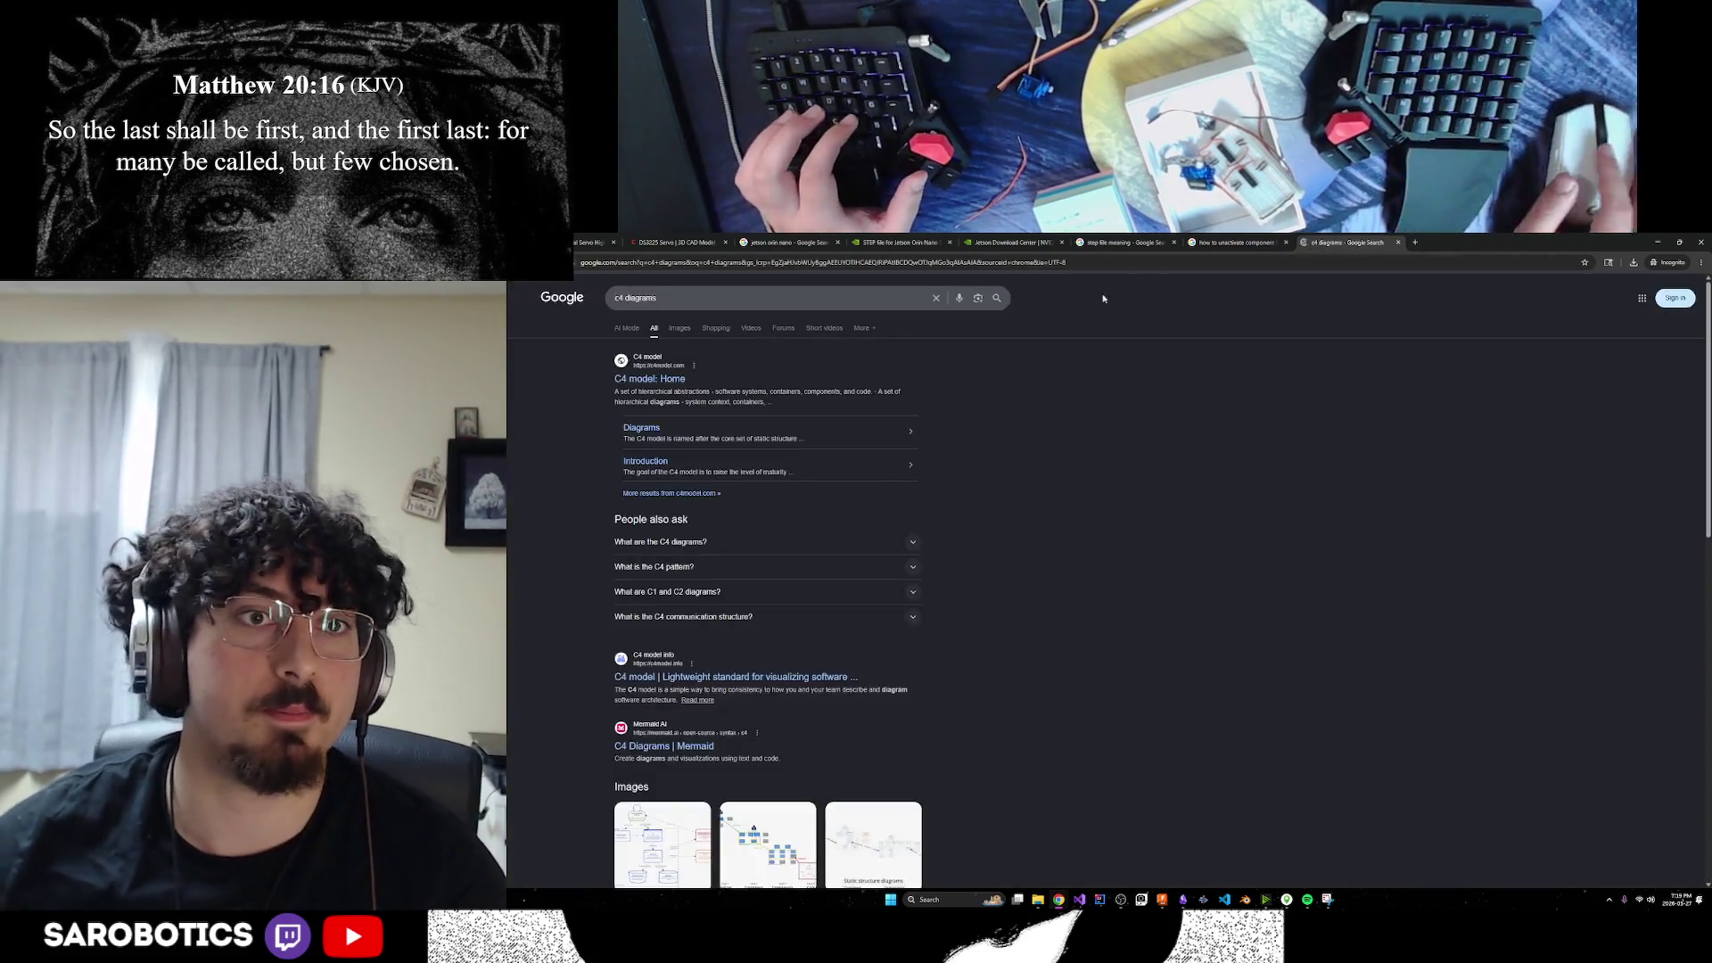
key("ctrl+l")
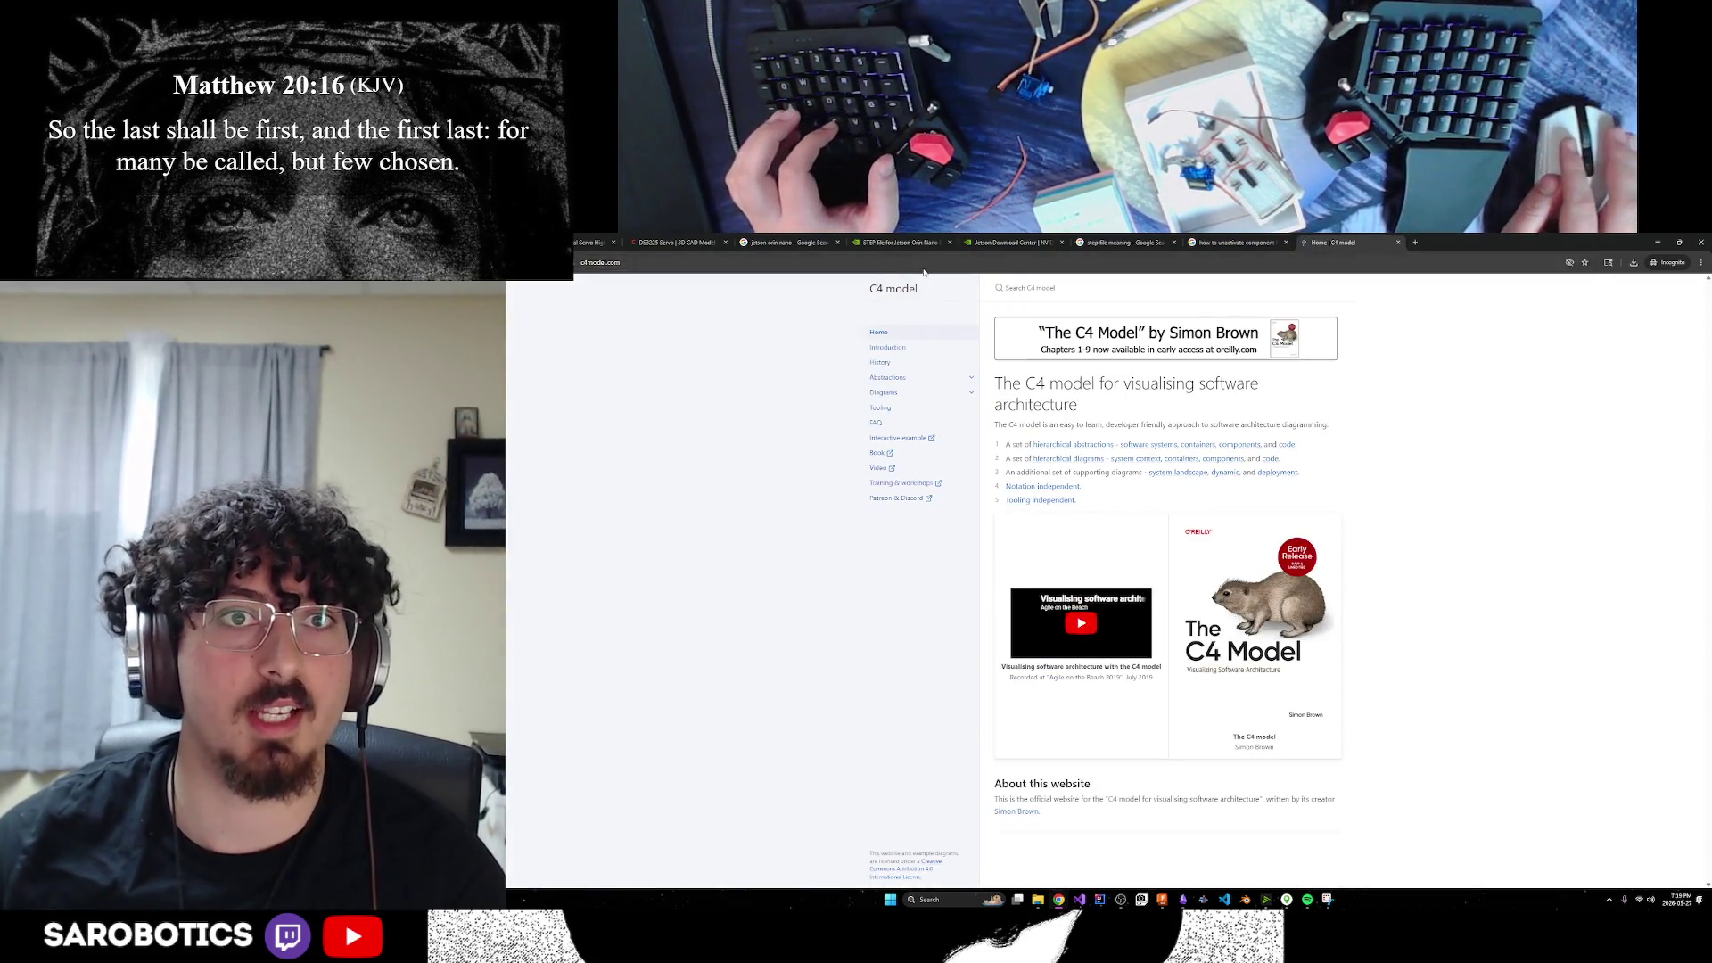
key("Escape")
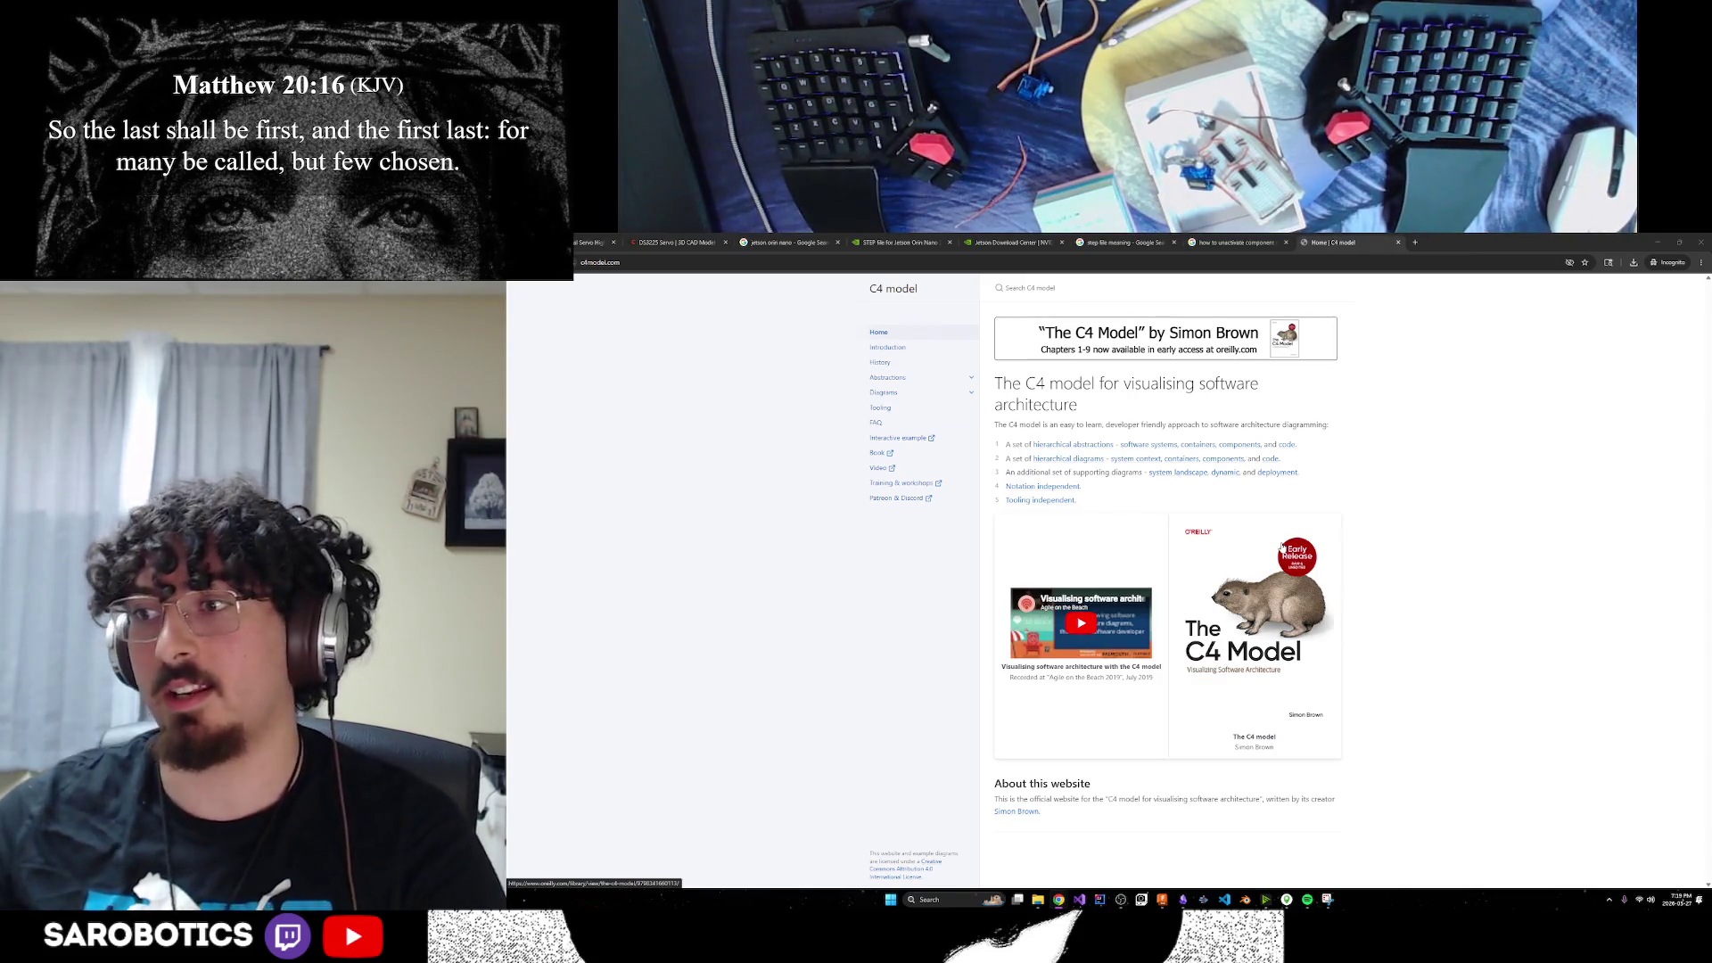
key("alt+Tab")
key("super+2")
key("super+2")
key("super+2")
key("super+2")
scroll(721, 321, "up", 2)
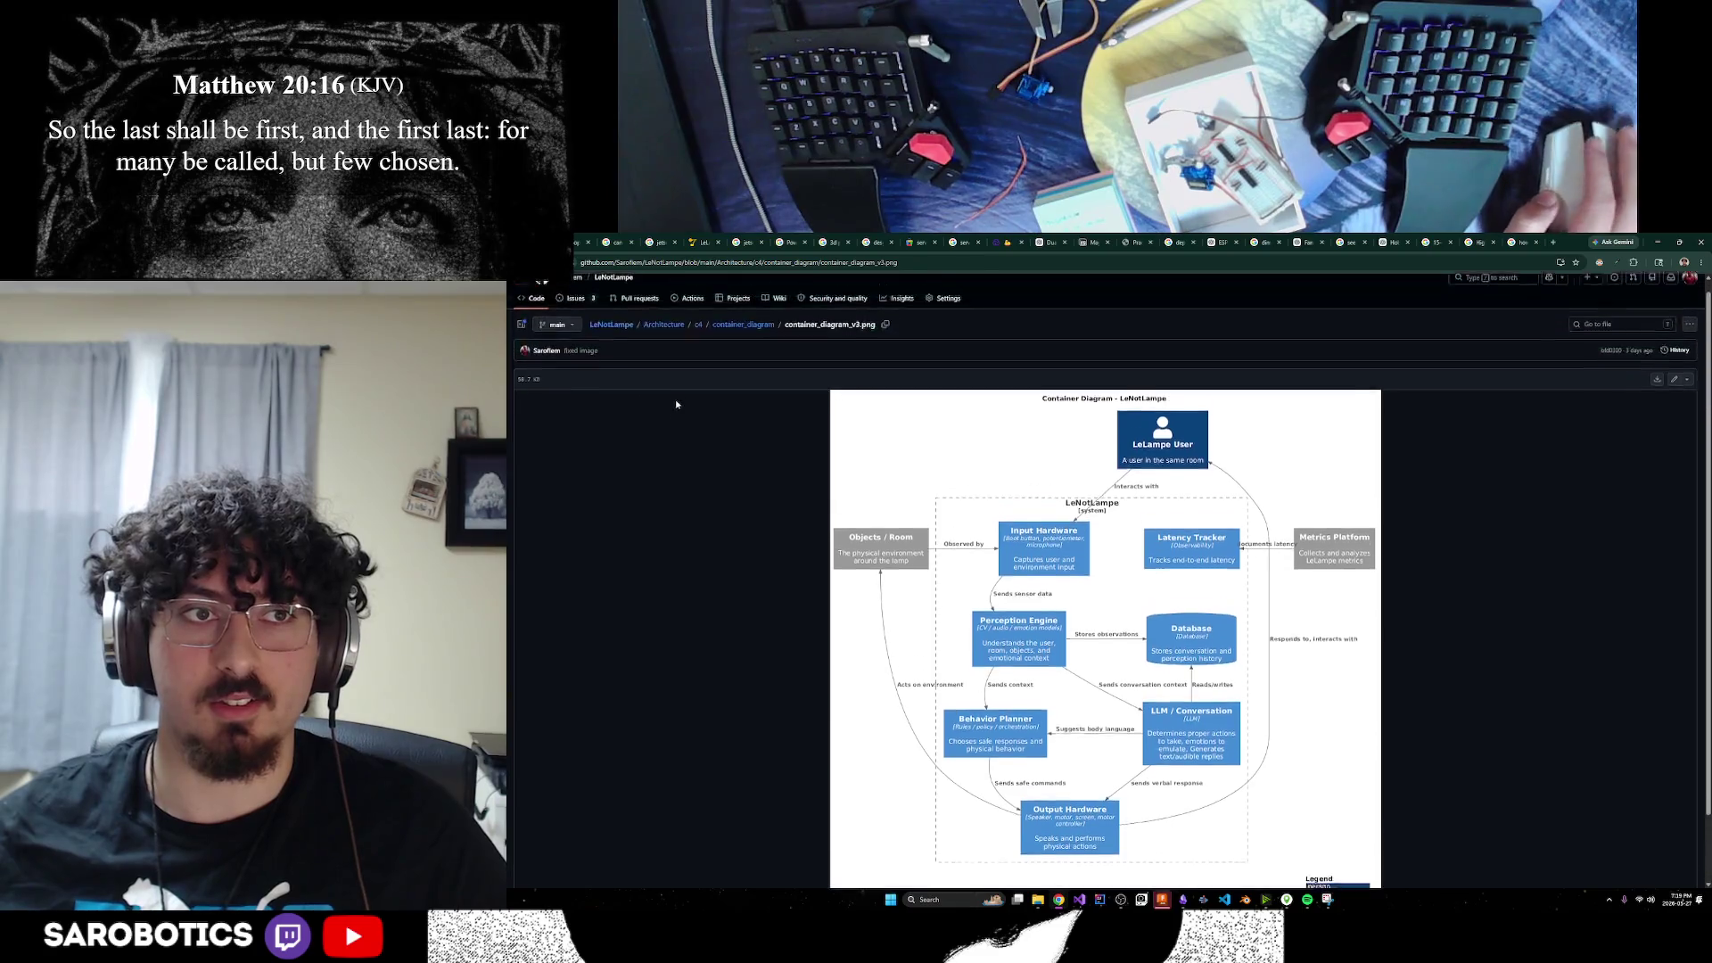
left_click(733, 339)
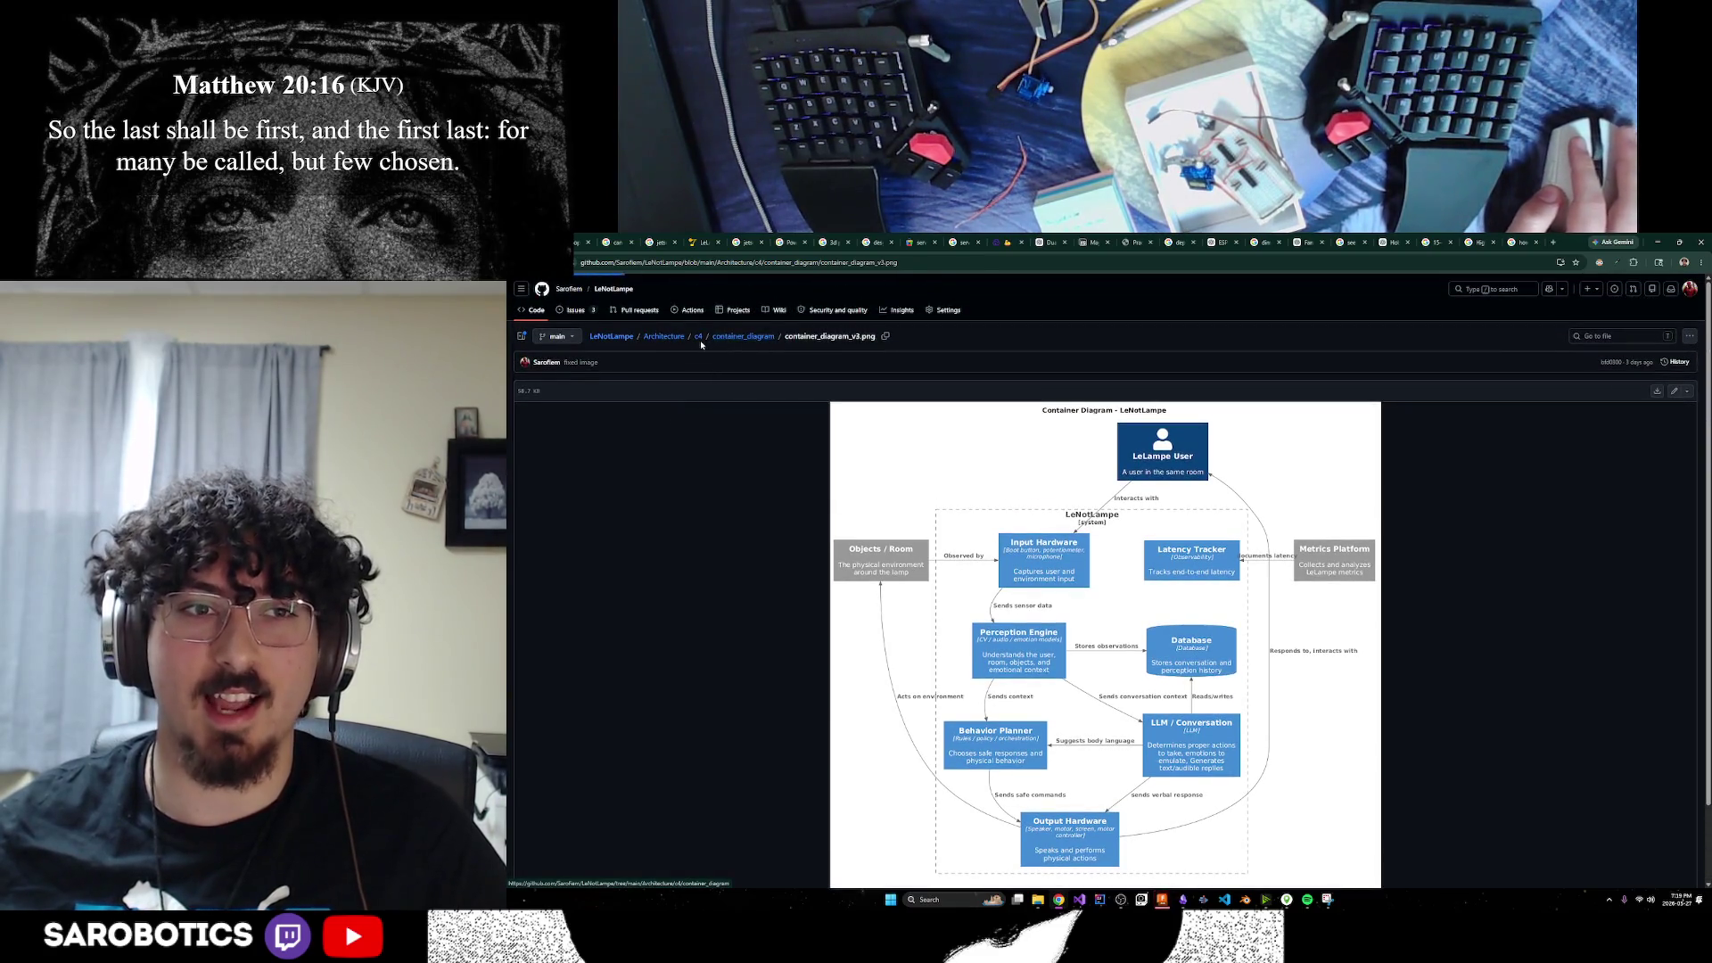
left_click(695, 337)
left_click(548, 449)
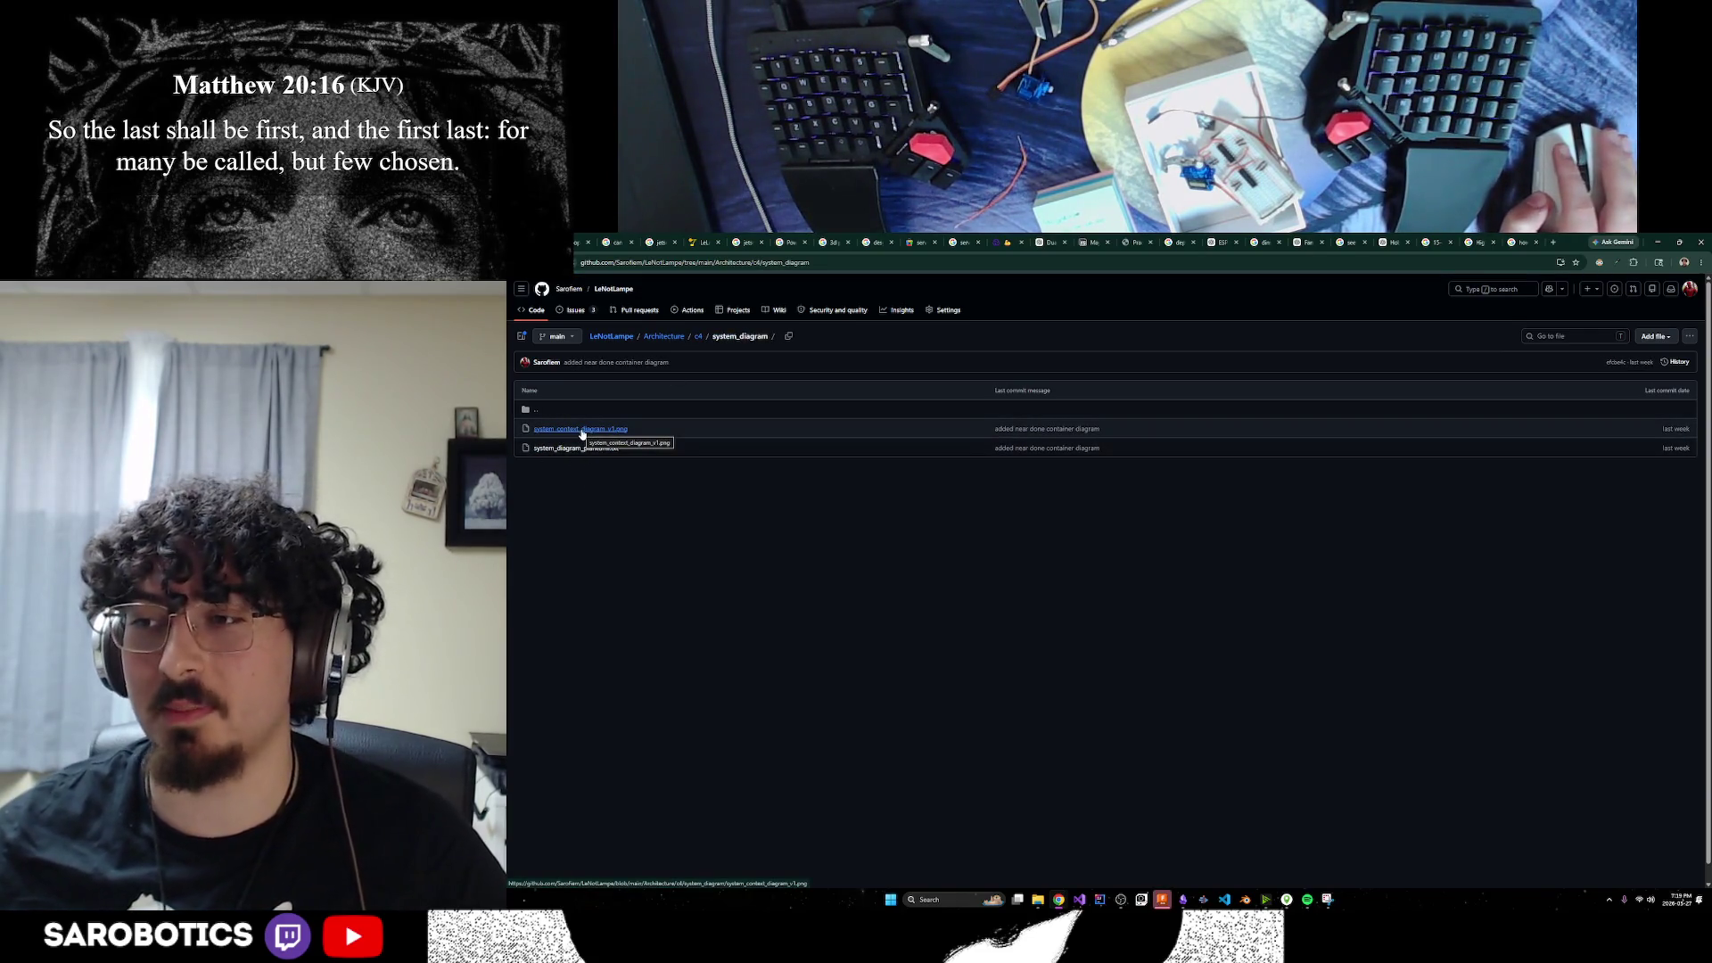
left_click(581, 430)
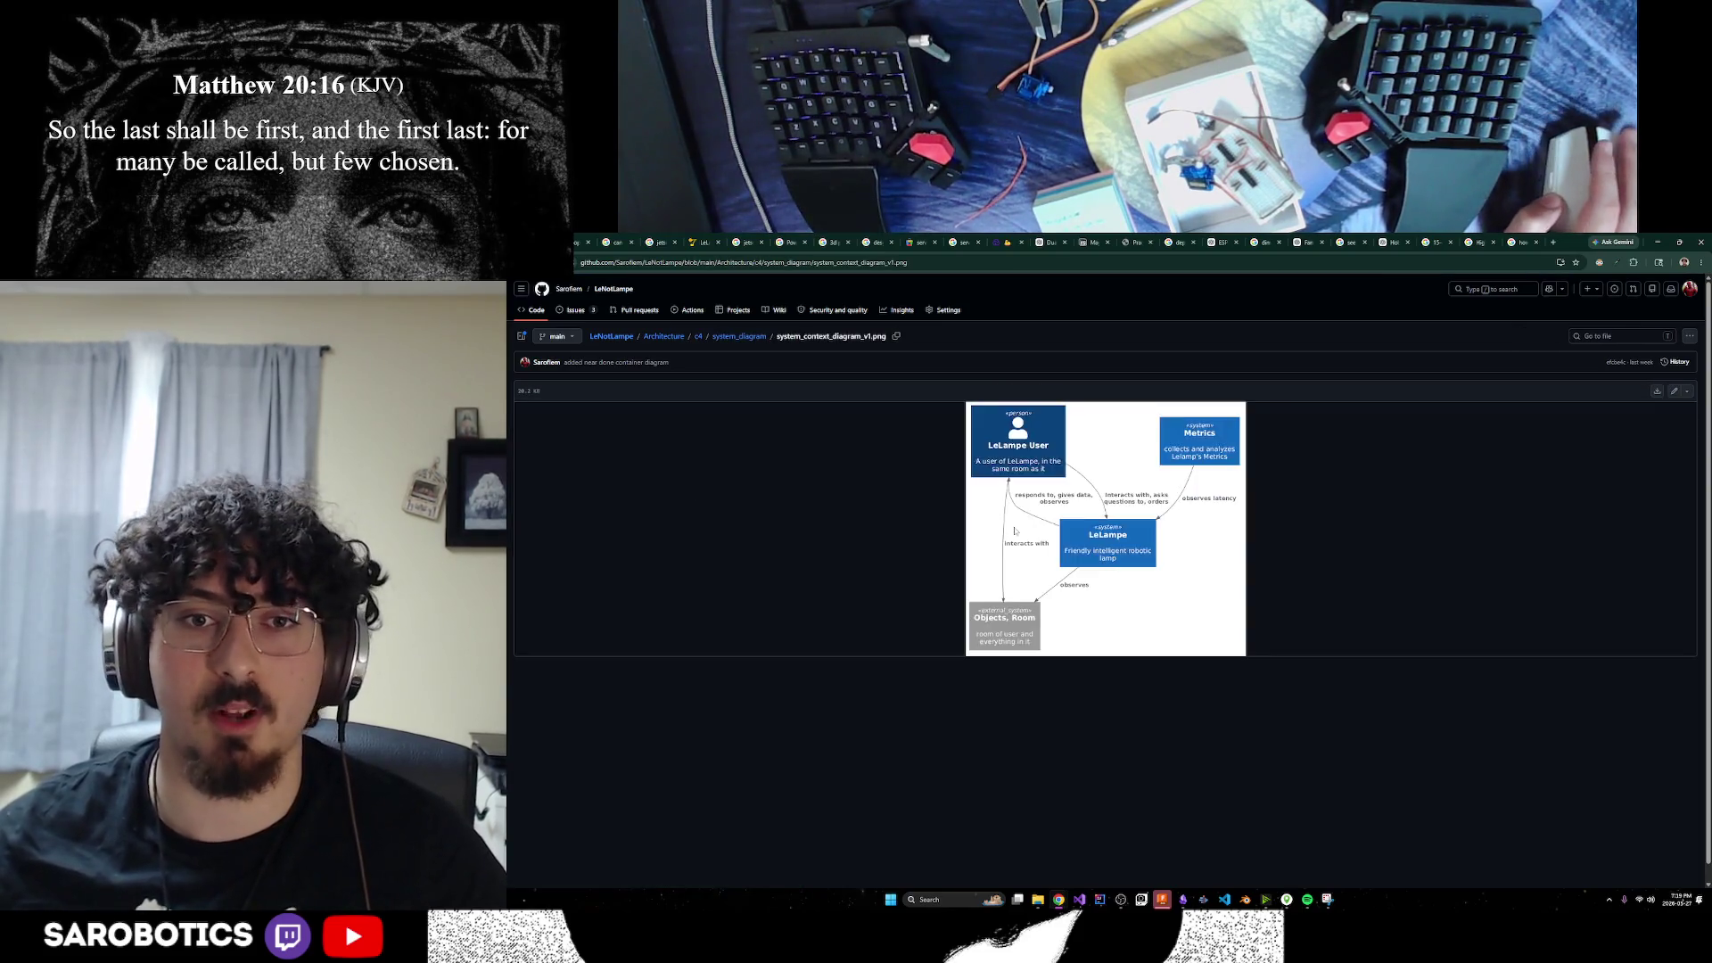
scroll(1096, 546, "down", 1)
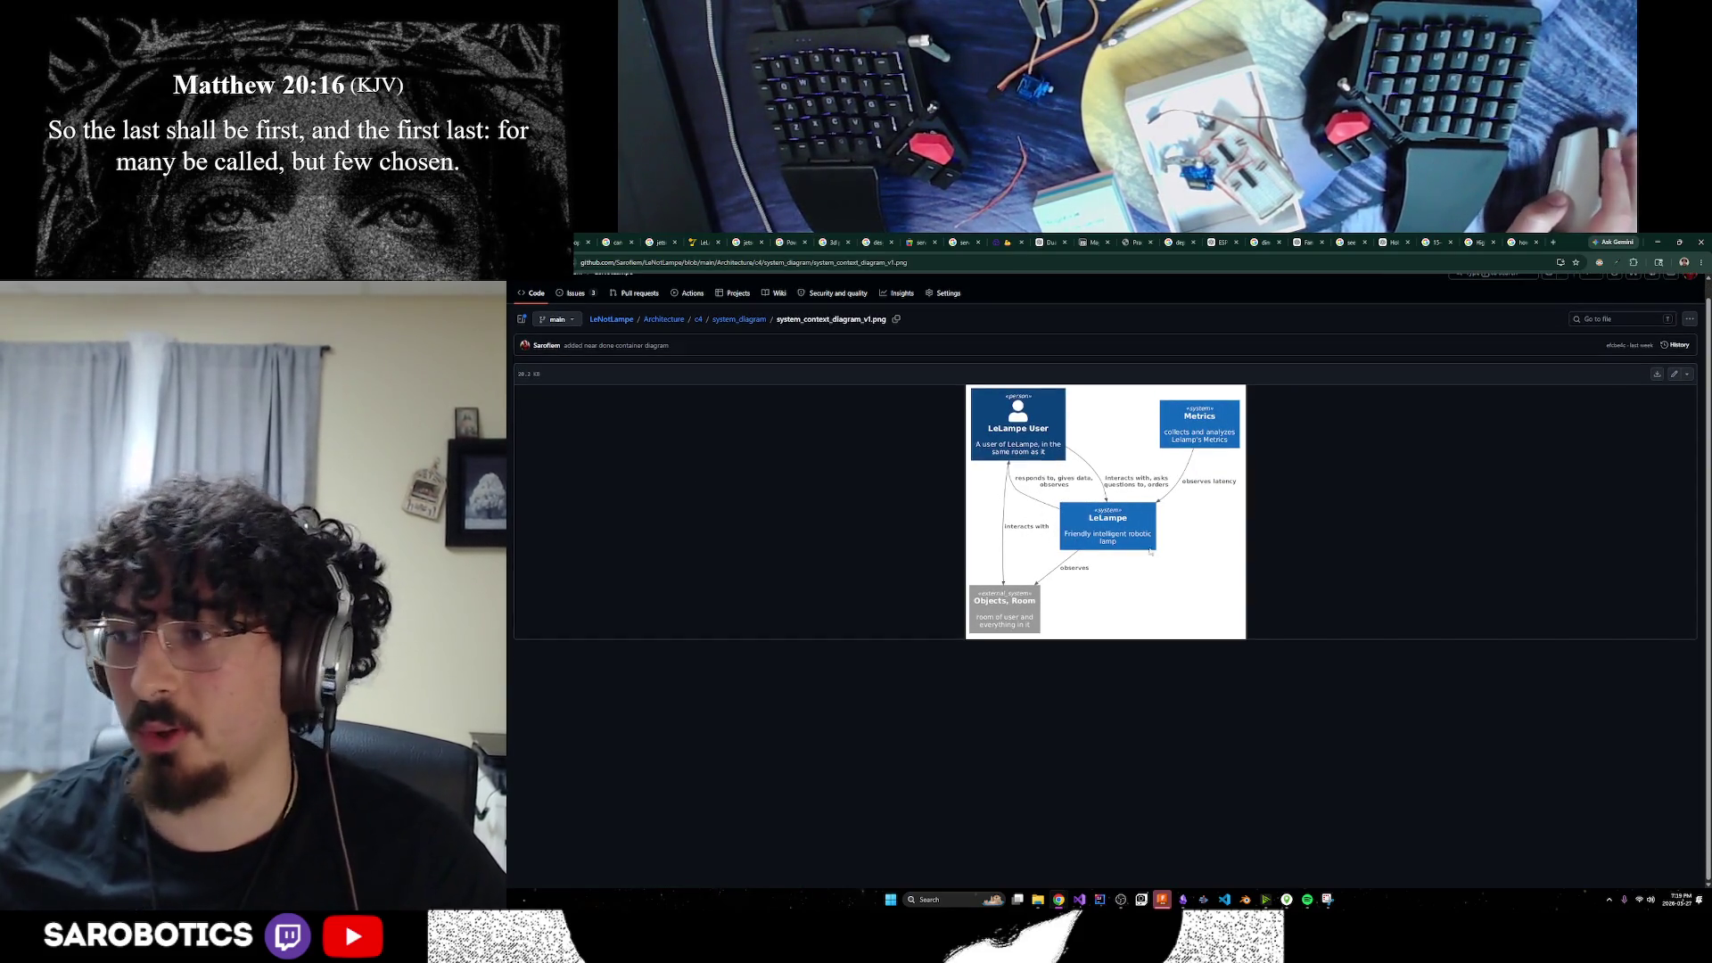
scroll(1150, 551, "up", 1)
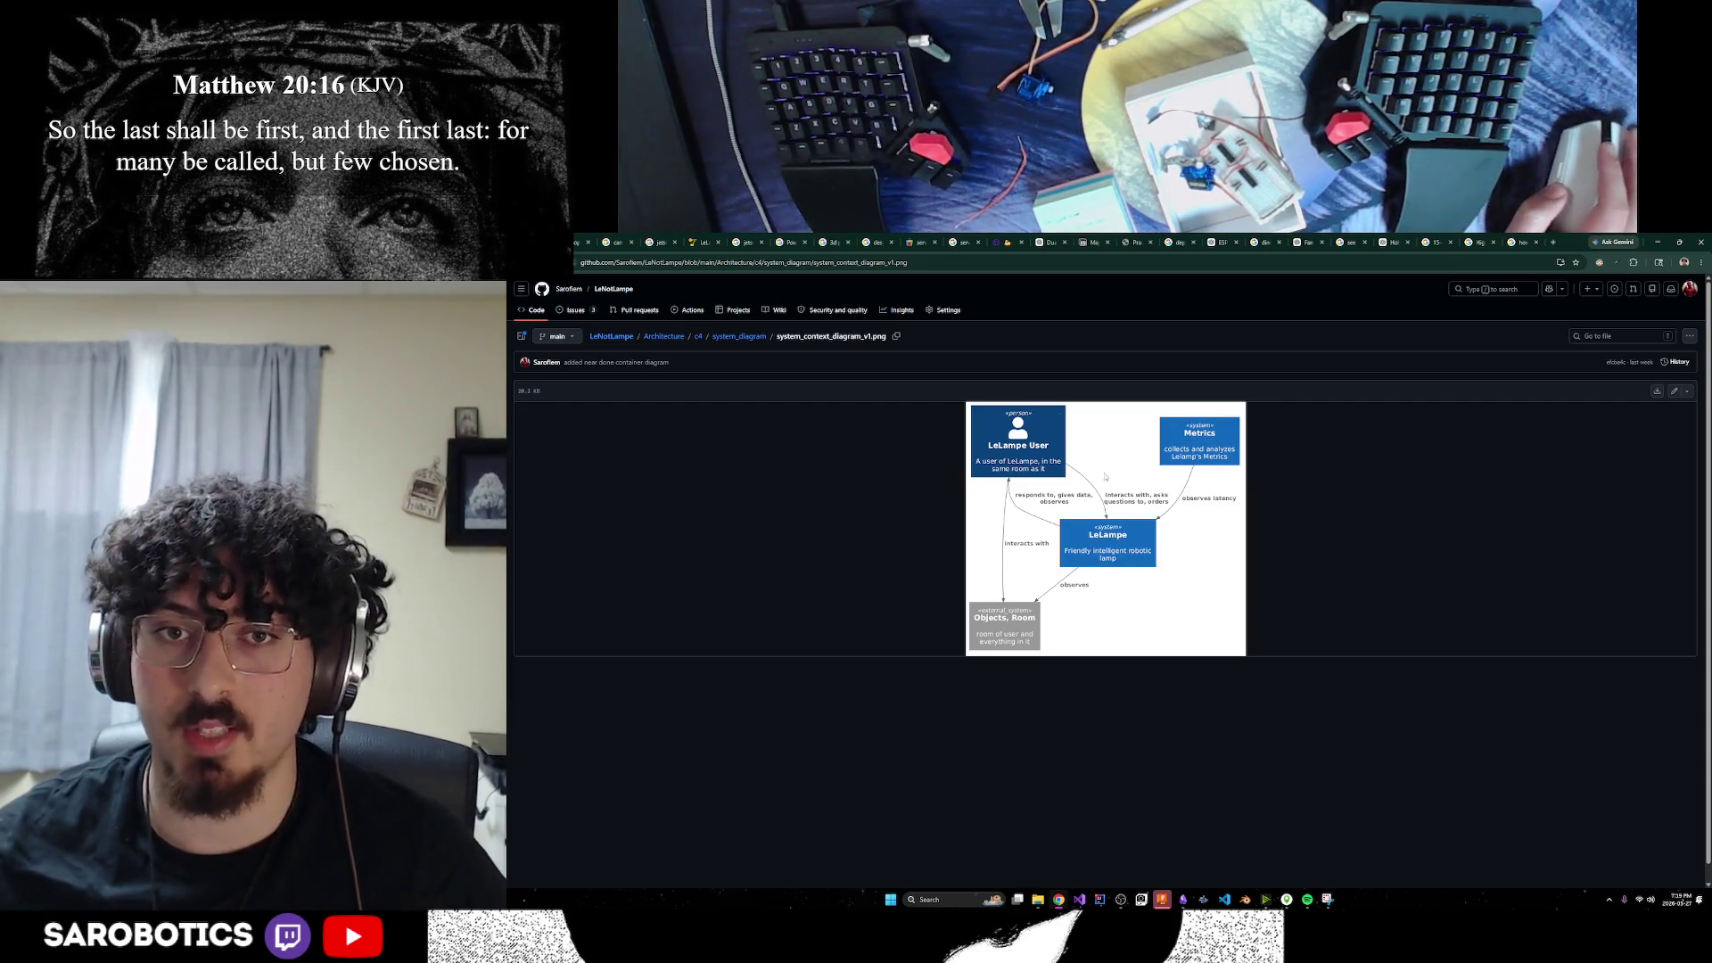
left_click(700, 339)
left_click(562, 429)
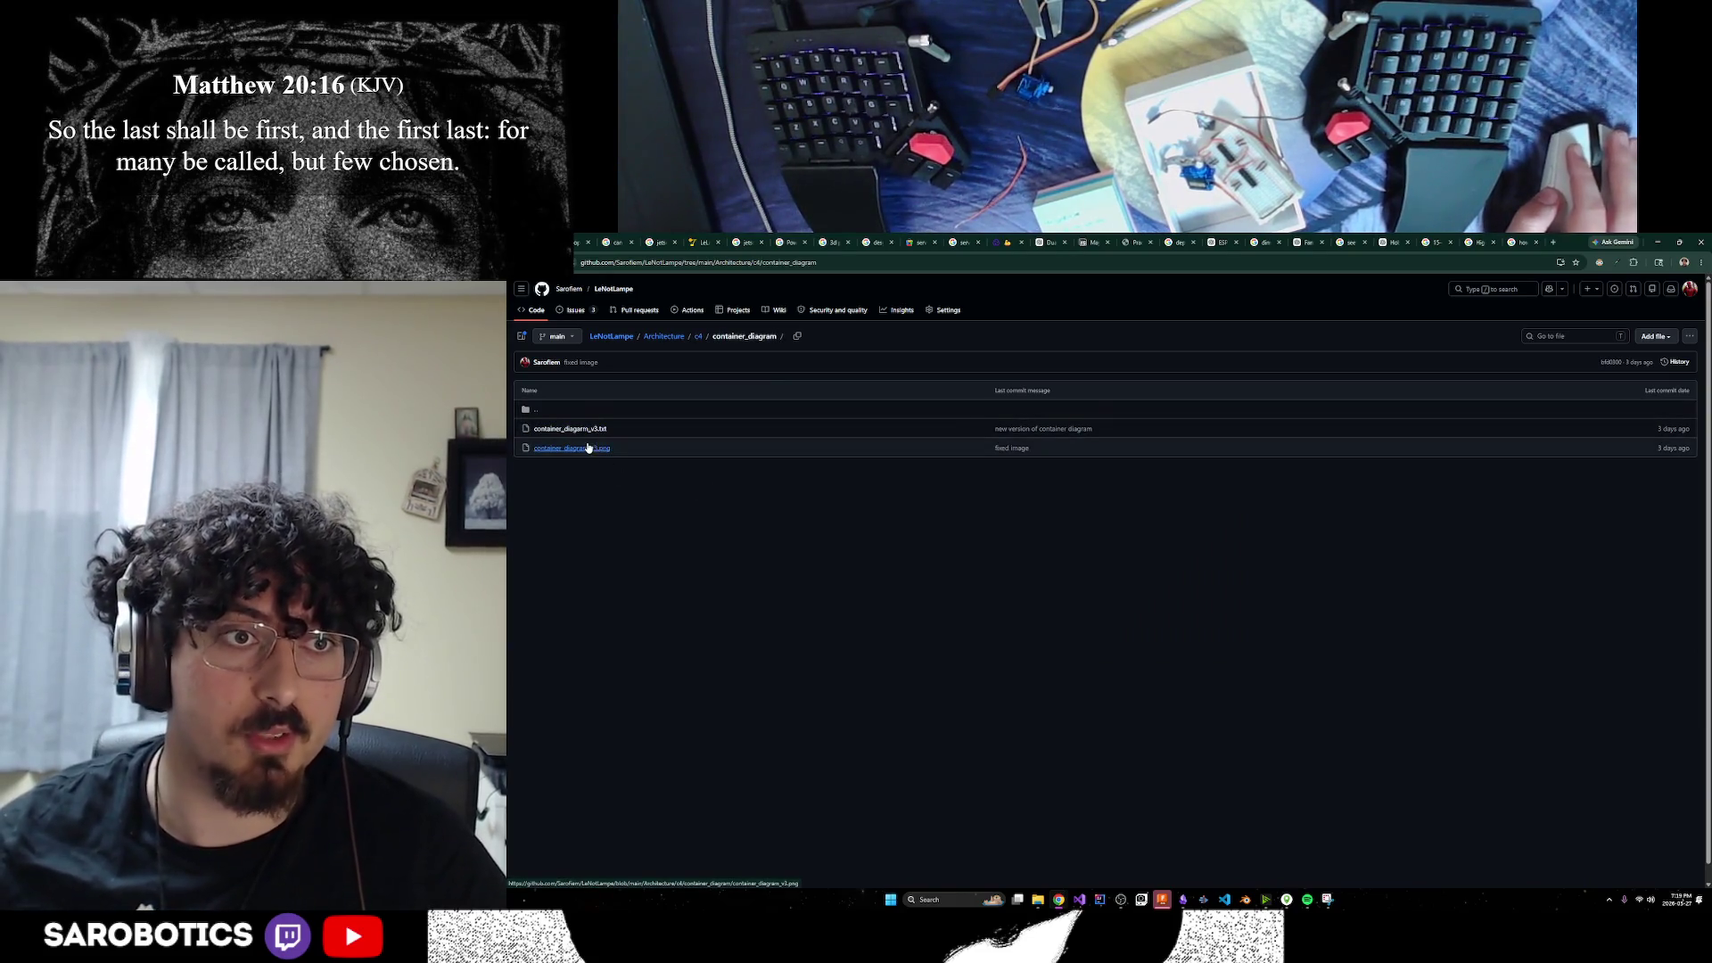
left_click(572, 451)
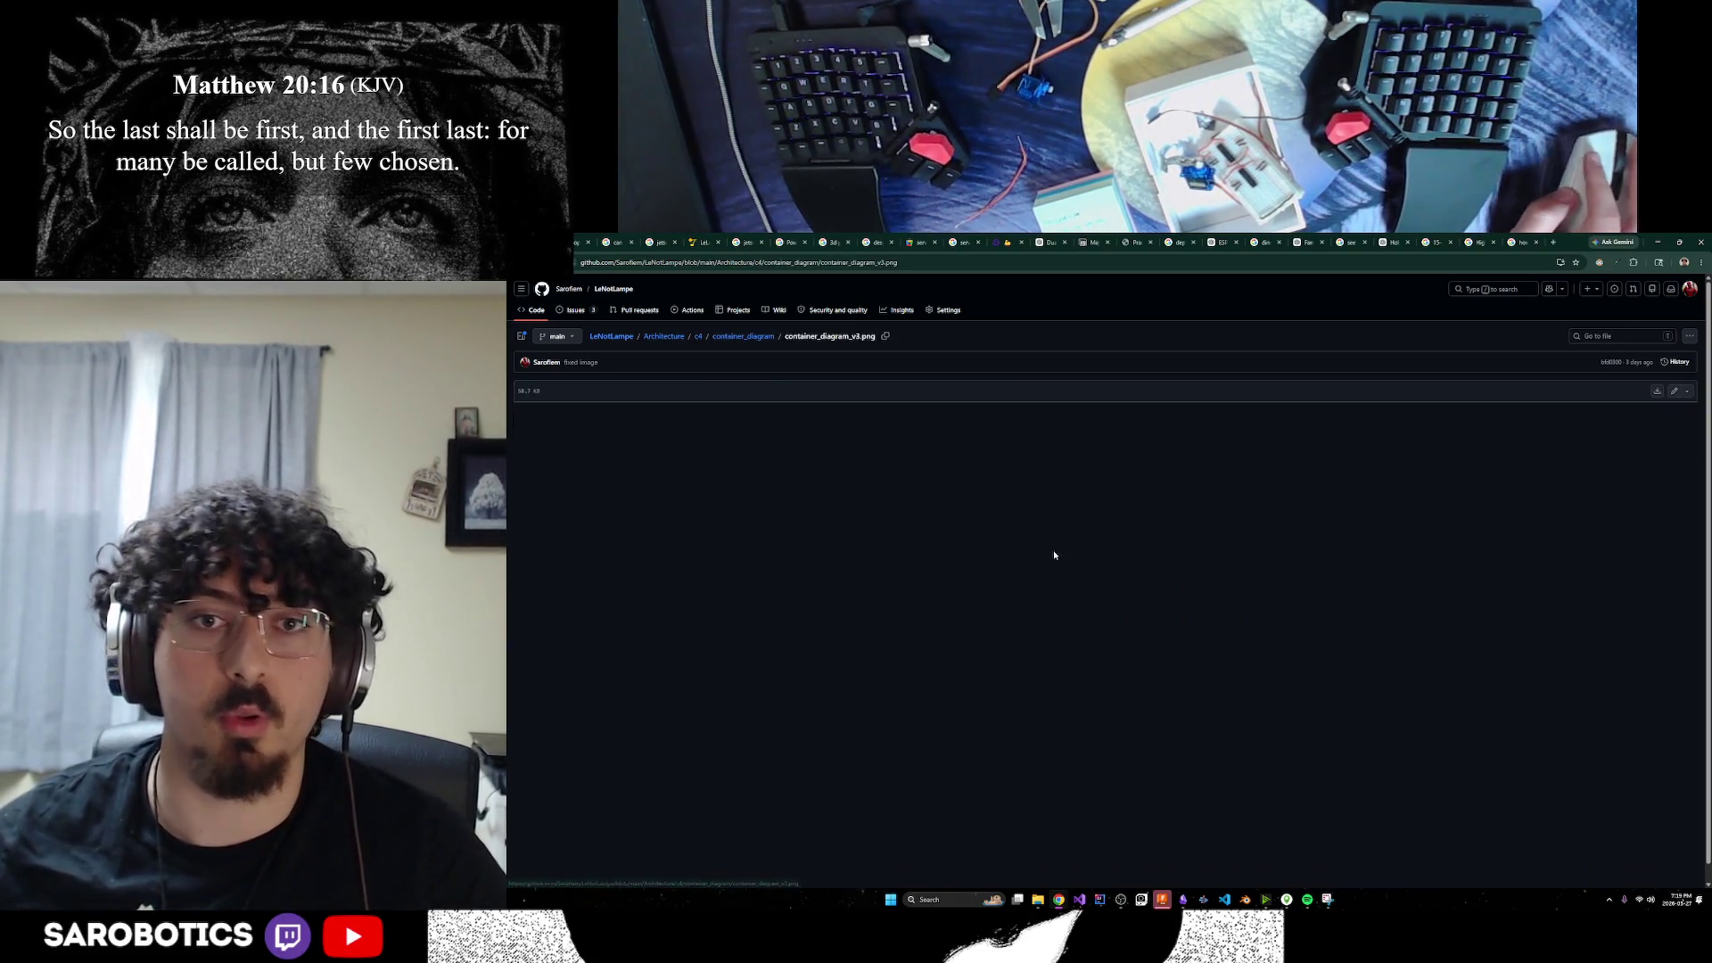
scroll(1059, 564, "down", 1)
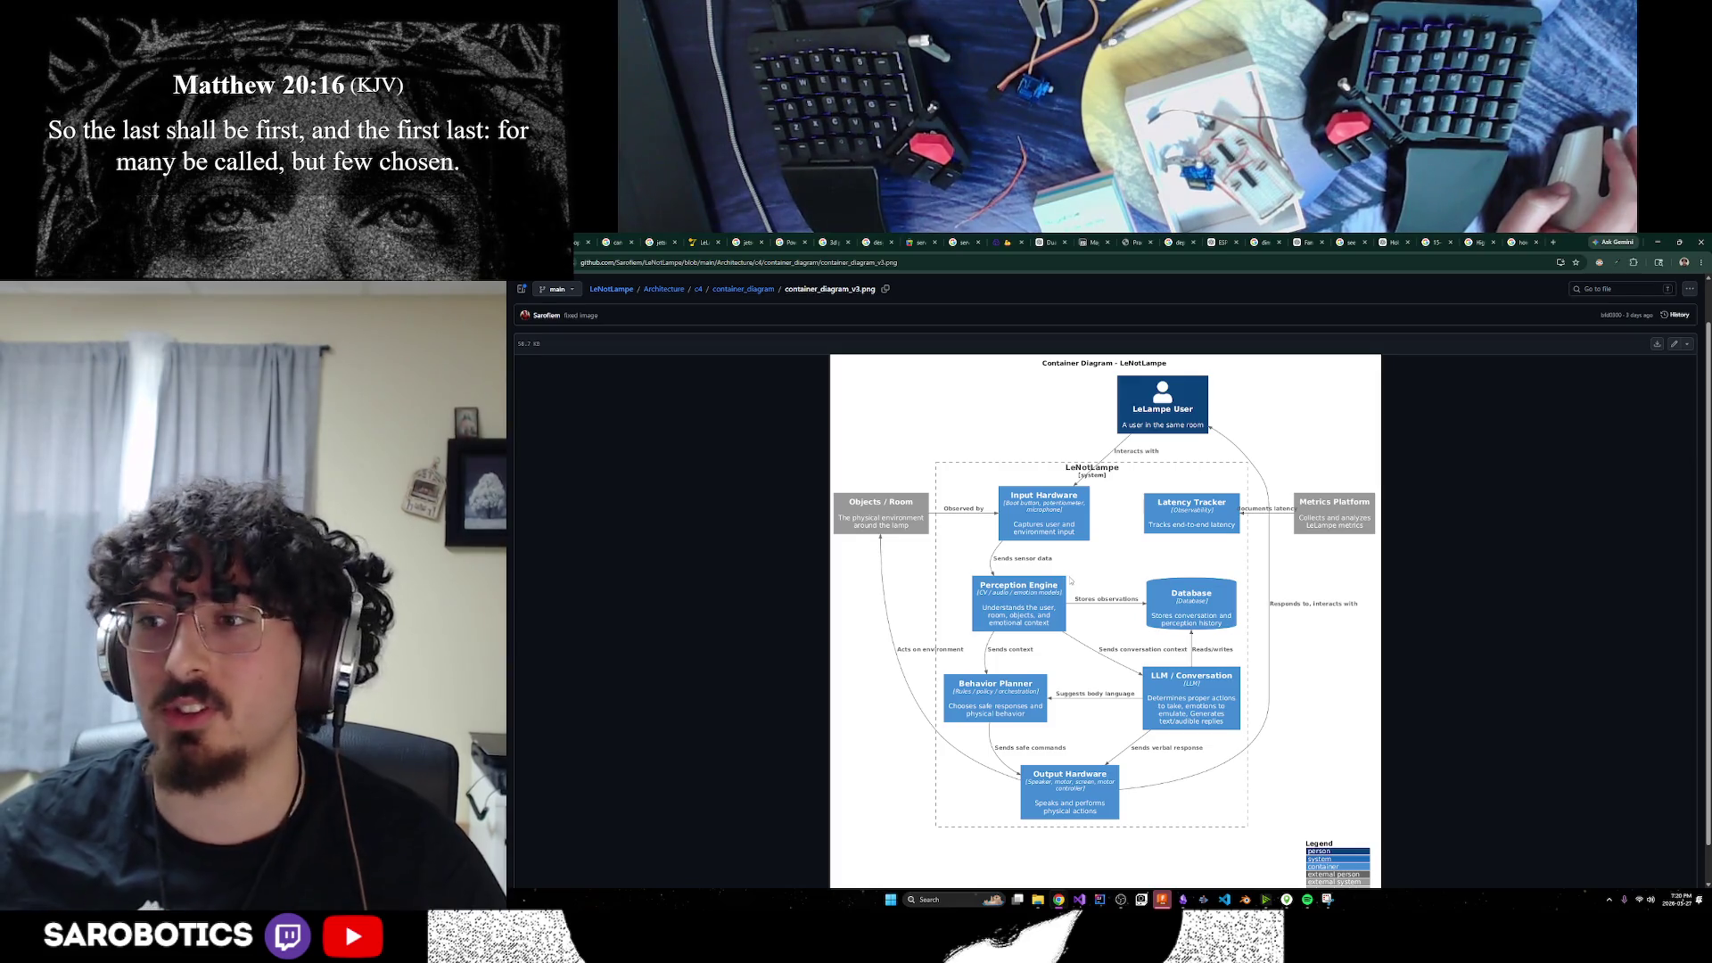
scroll(1070, 581, "down", 1)
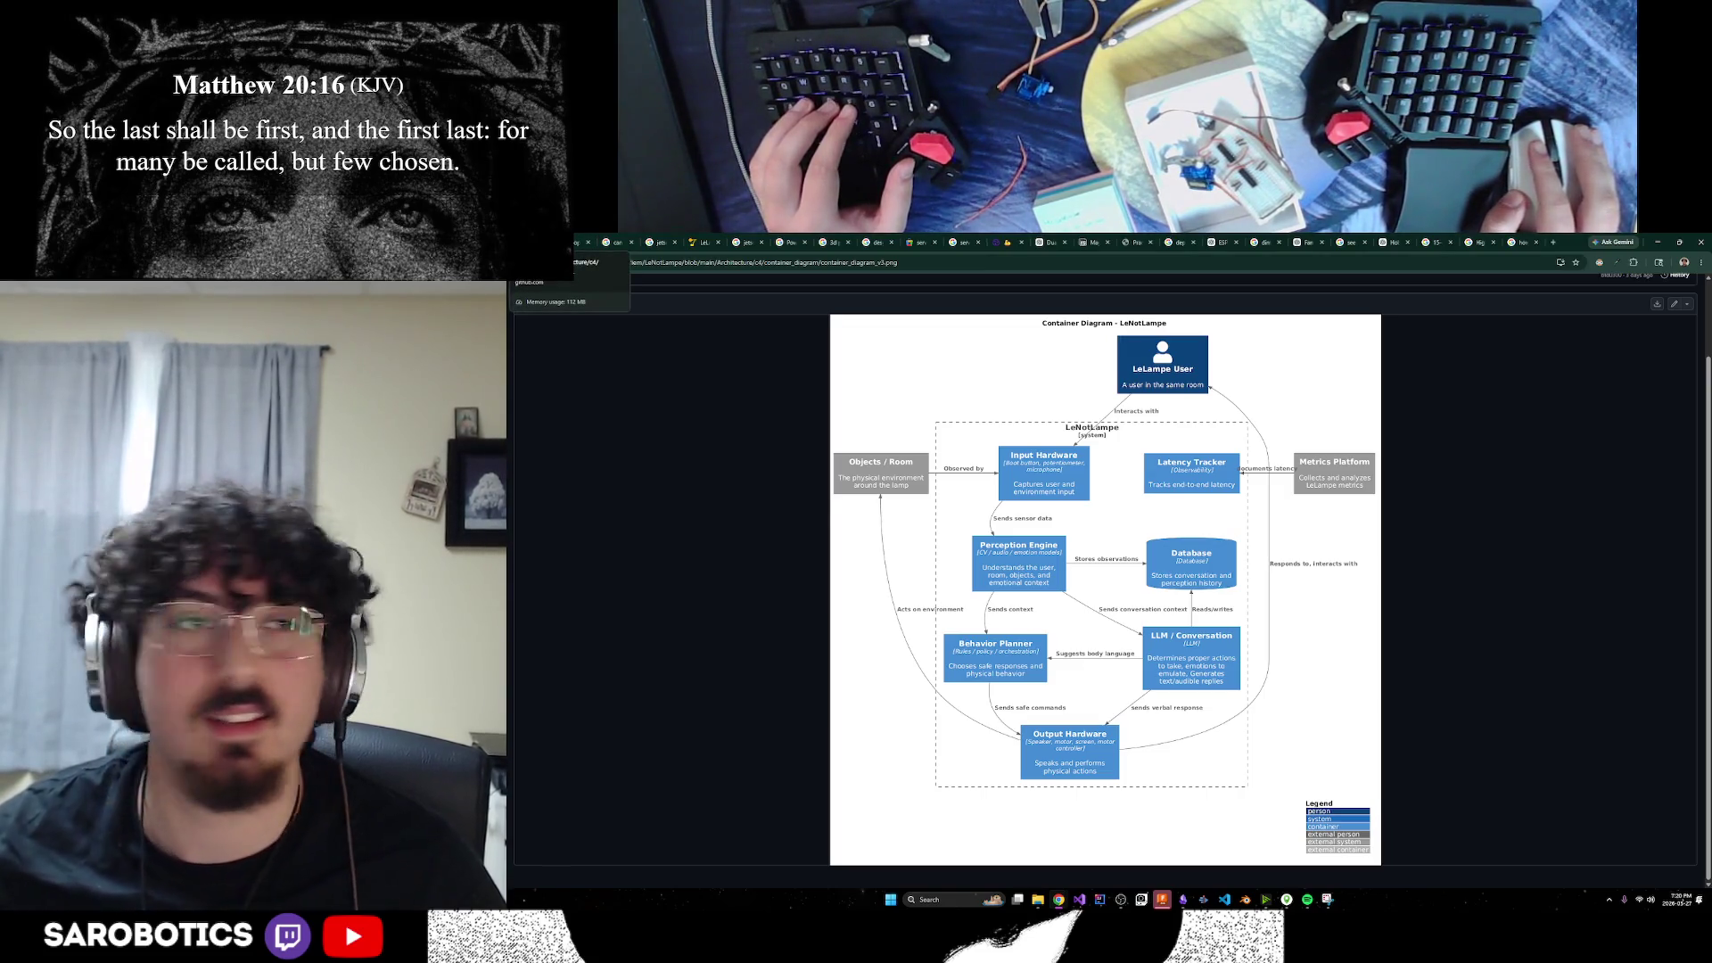
left_click(1657, 241)
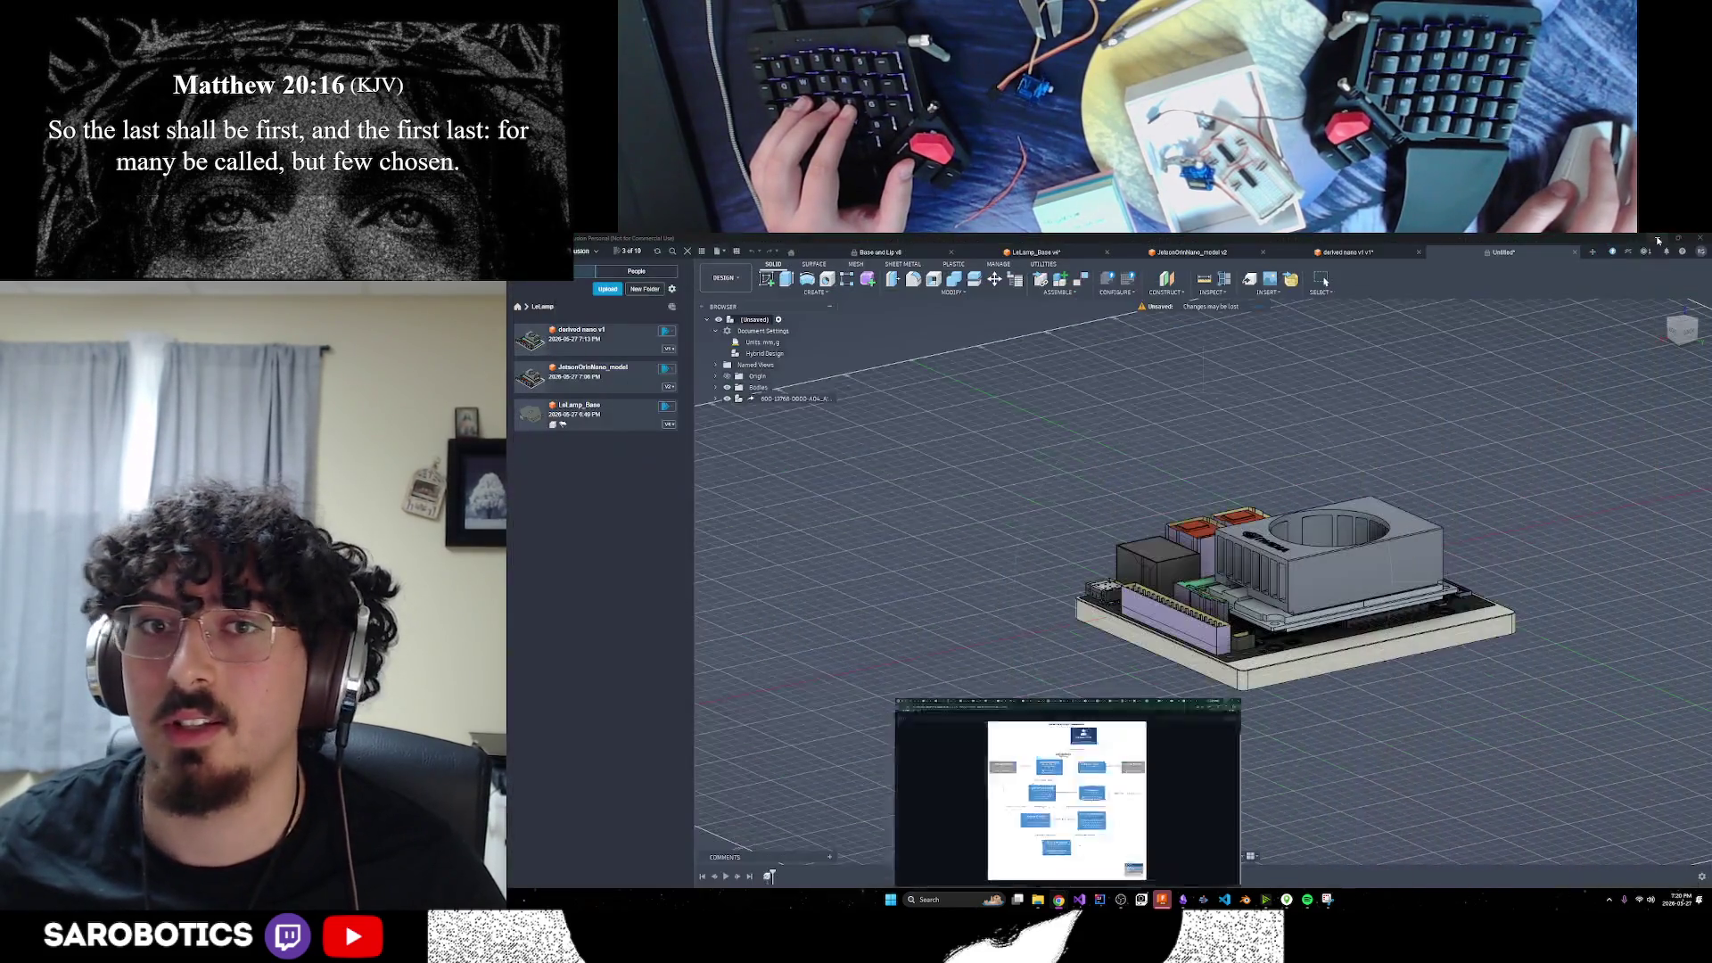
Orbit and zoom around the Jetson board model, then bring the LeNotLampe browser window back
mouse_move(1391, 579)
middle_mouse_down("shift")
mouse_move(1181, 588)
mouse_move(1209, 544)
middle_mouse_up("shift")
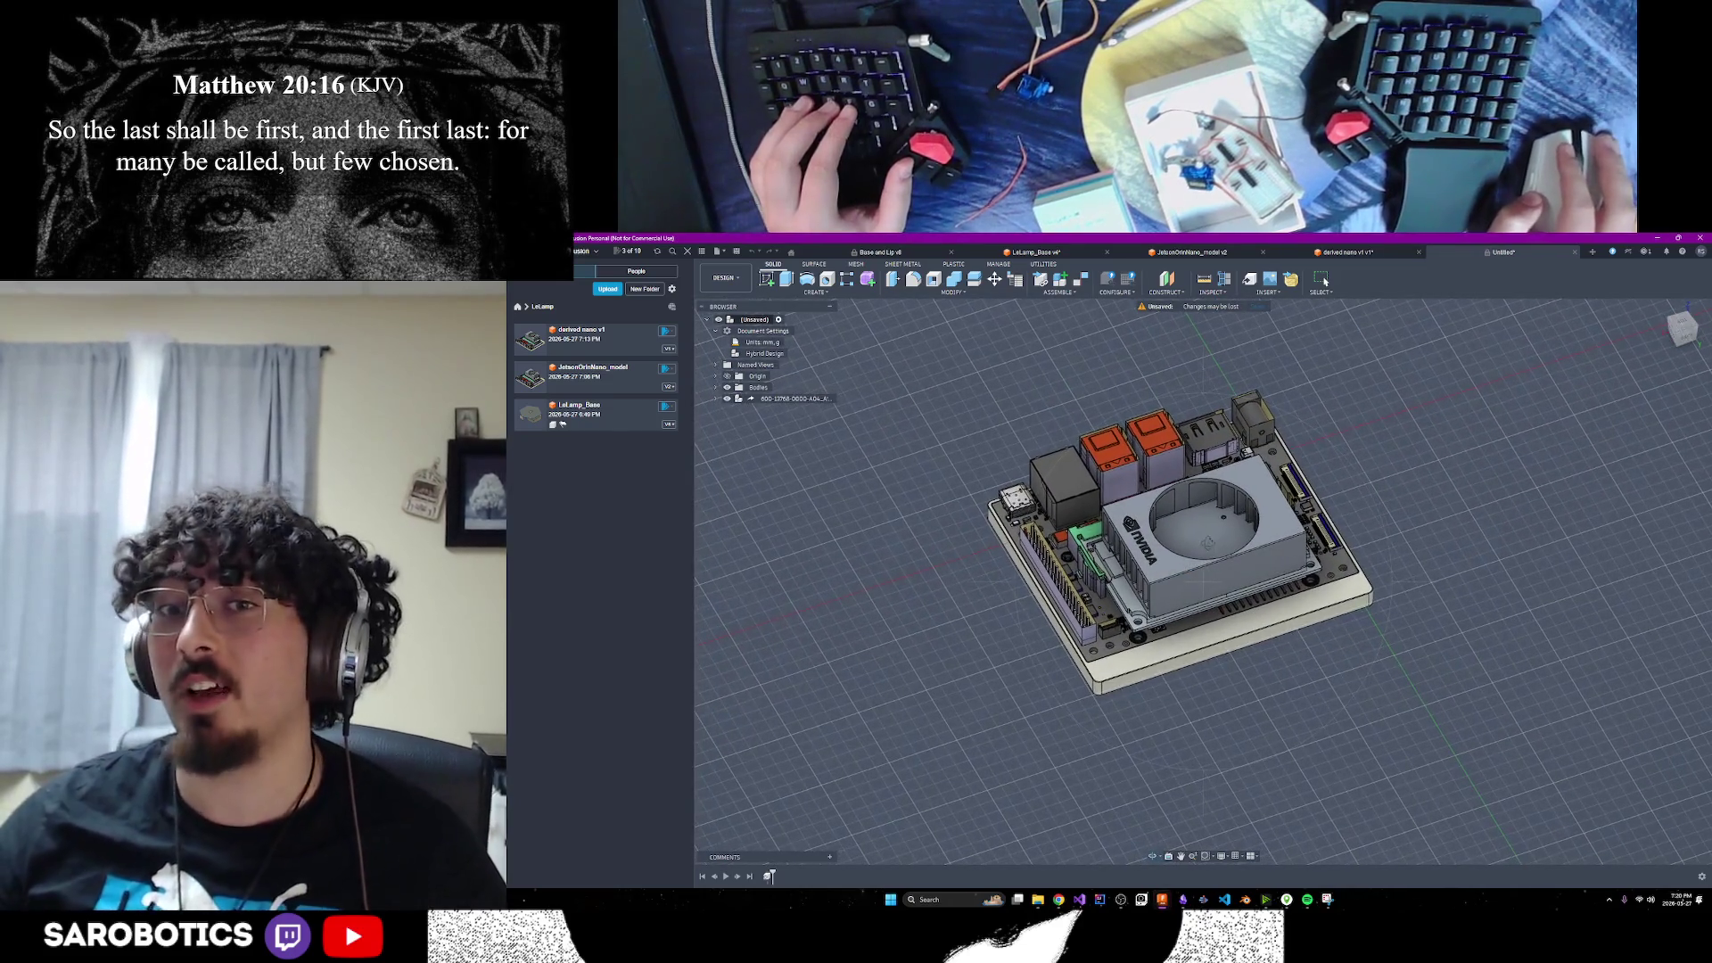
scroll(1219, 560, "up", 3)
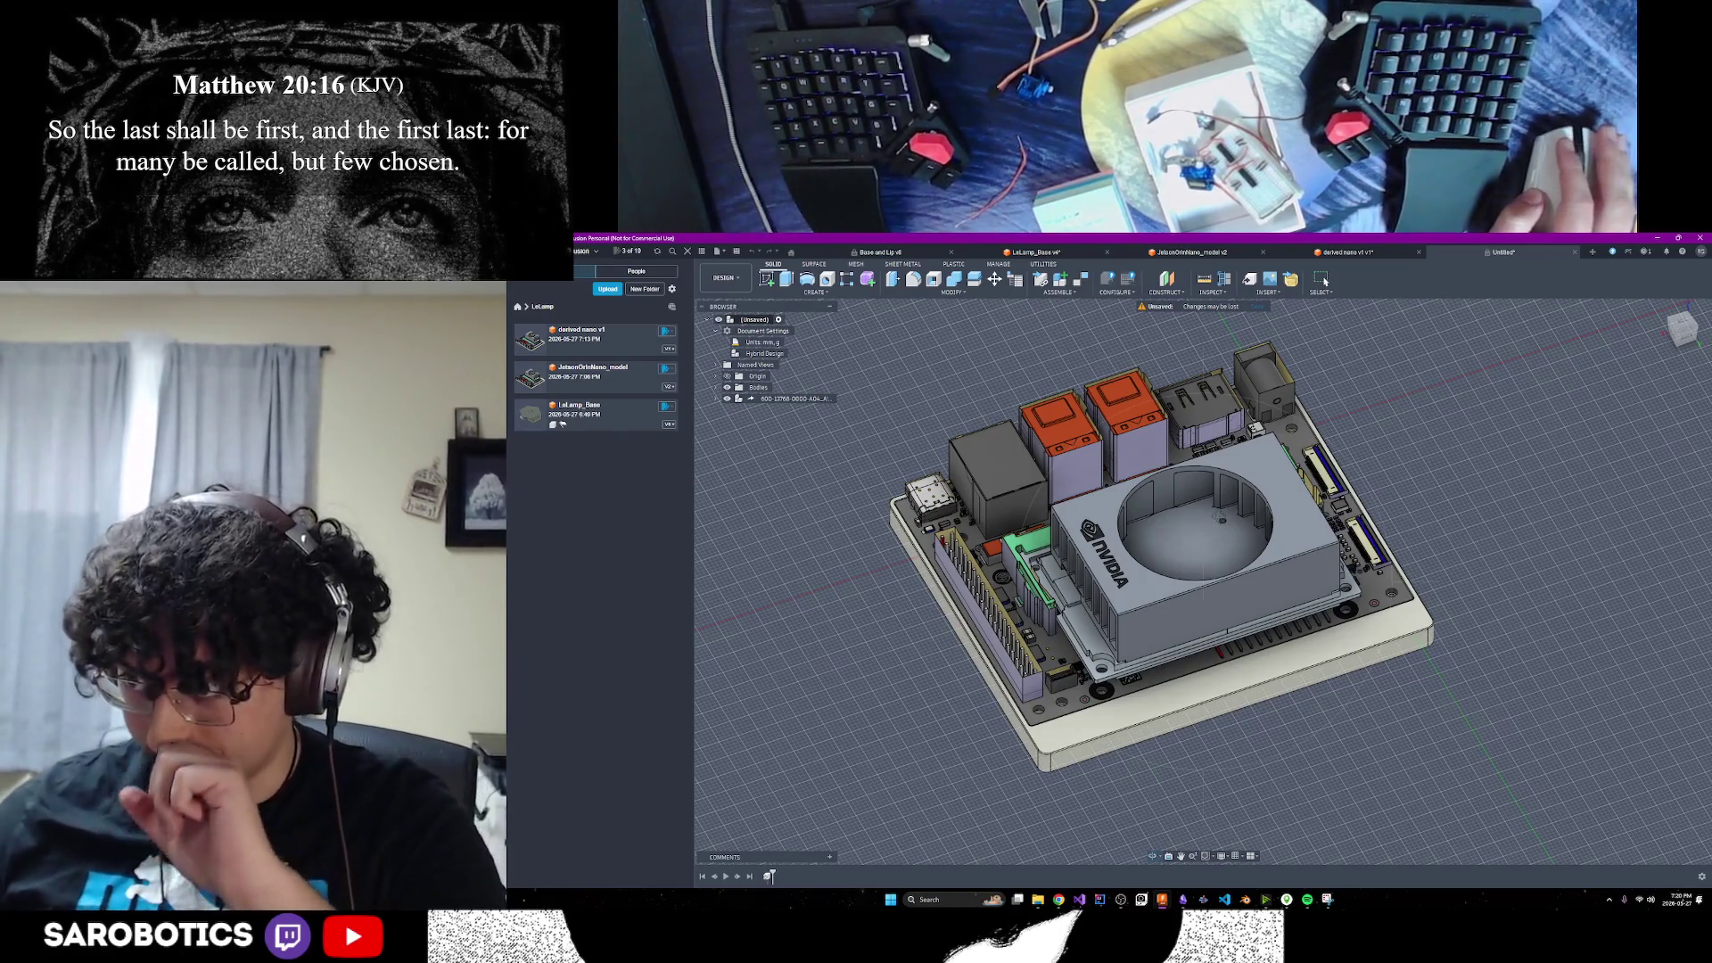
mouse_move(1220, 518)
middle_mouse_down("shift")
mouse_move(1236, 557)
mouse_move(1293, 549)
mouse_move(1324, 486)
mouse_move(1249, 566)
middle_mouse_up("shift")
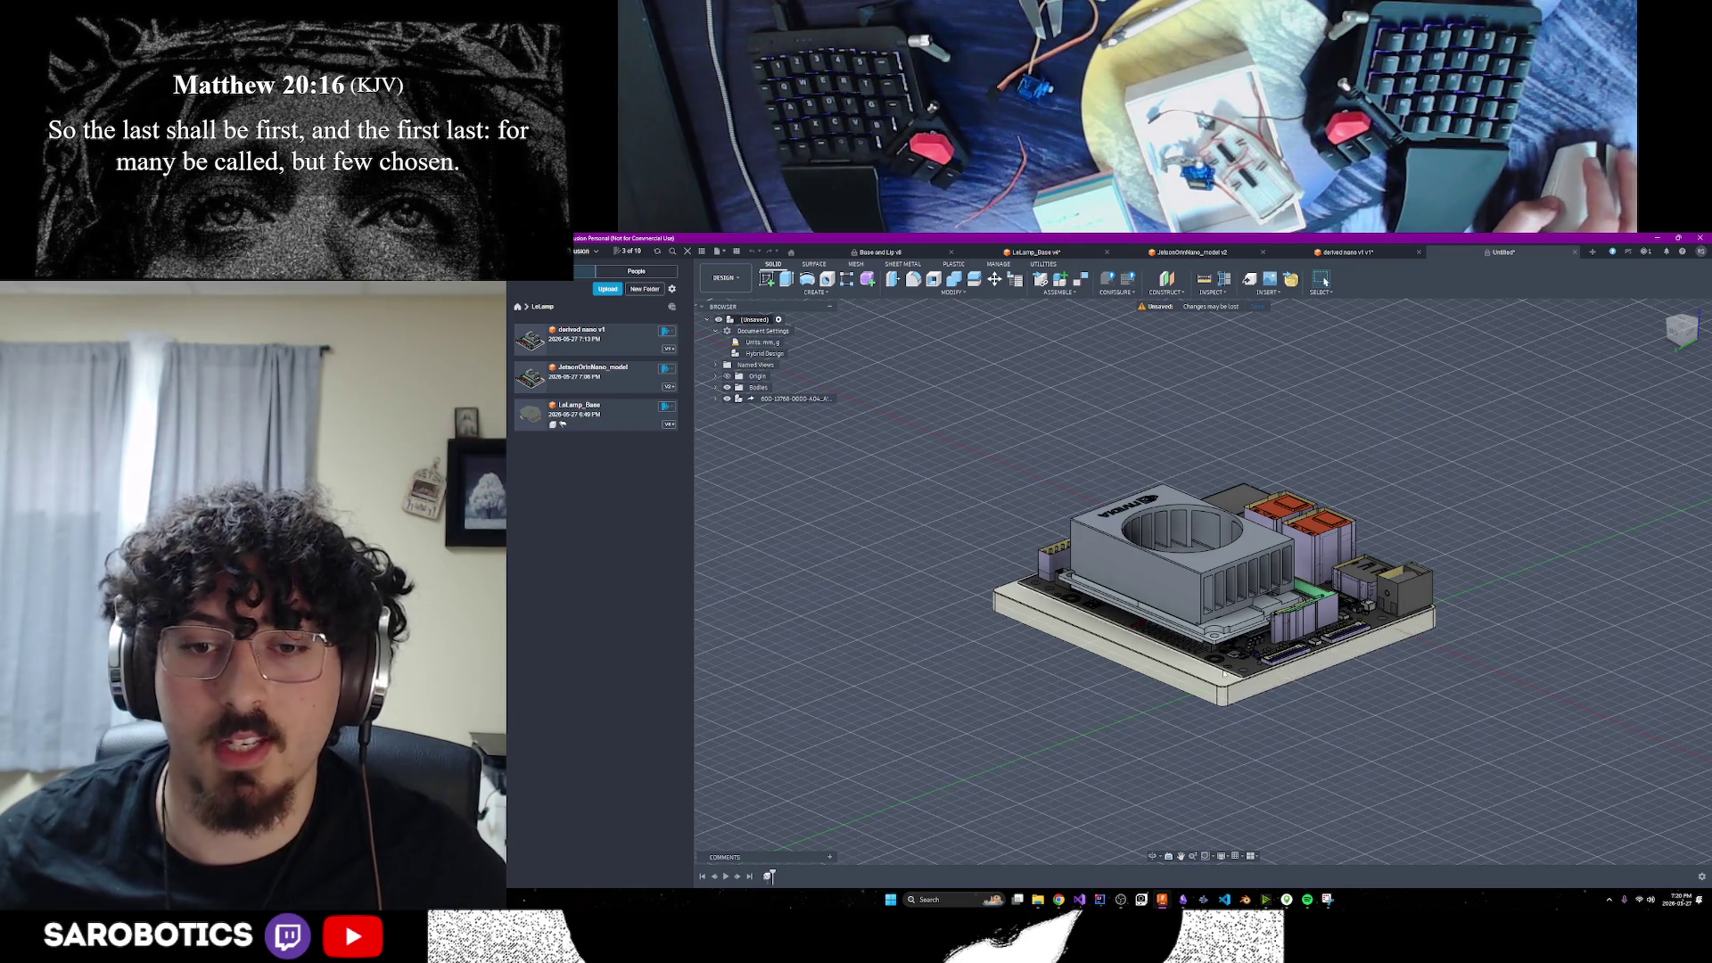
mouse_move(1059, 899)
left_click(995, 849)
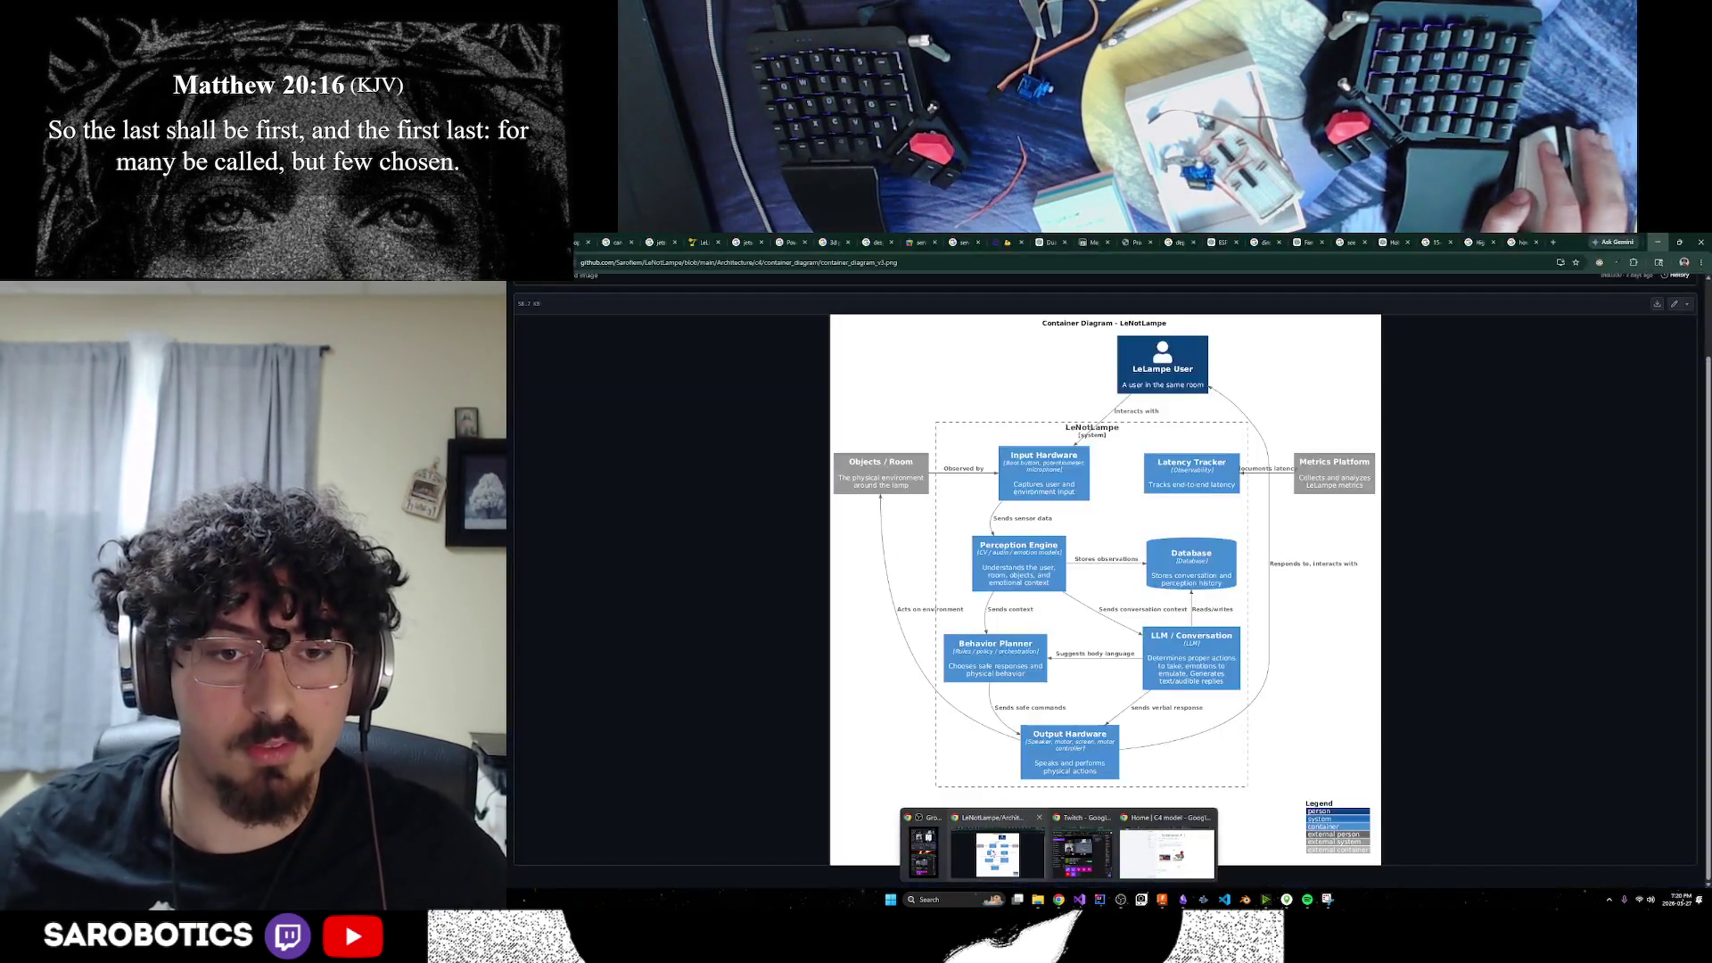
Open the ChatGPT chat on simplifying the Jetson assembly and read the envelope-body steps
left_click(1318, 239)
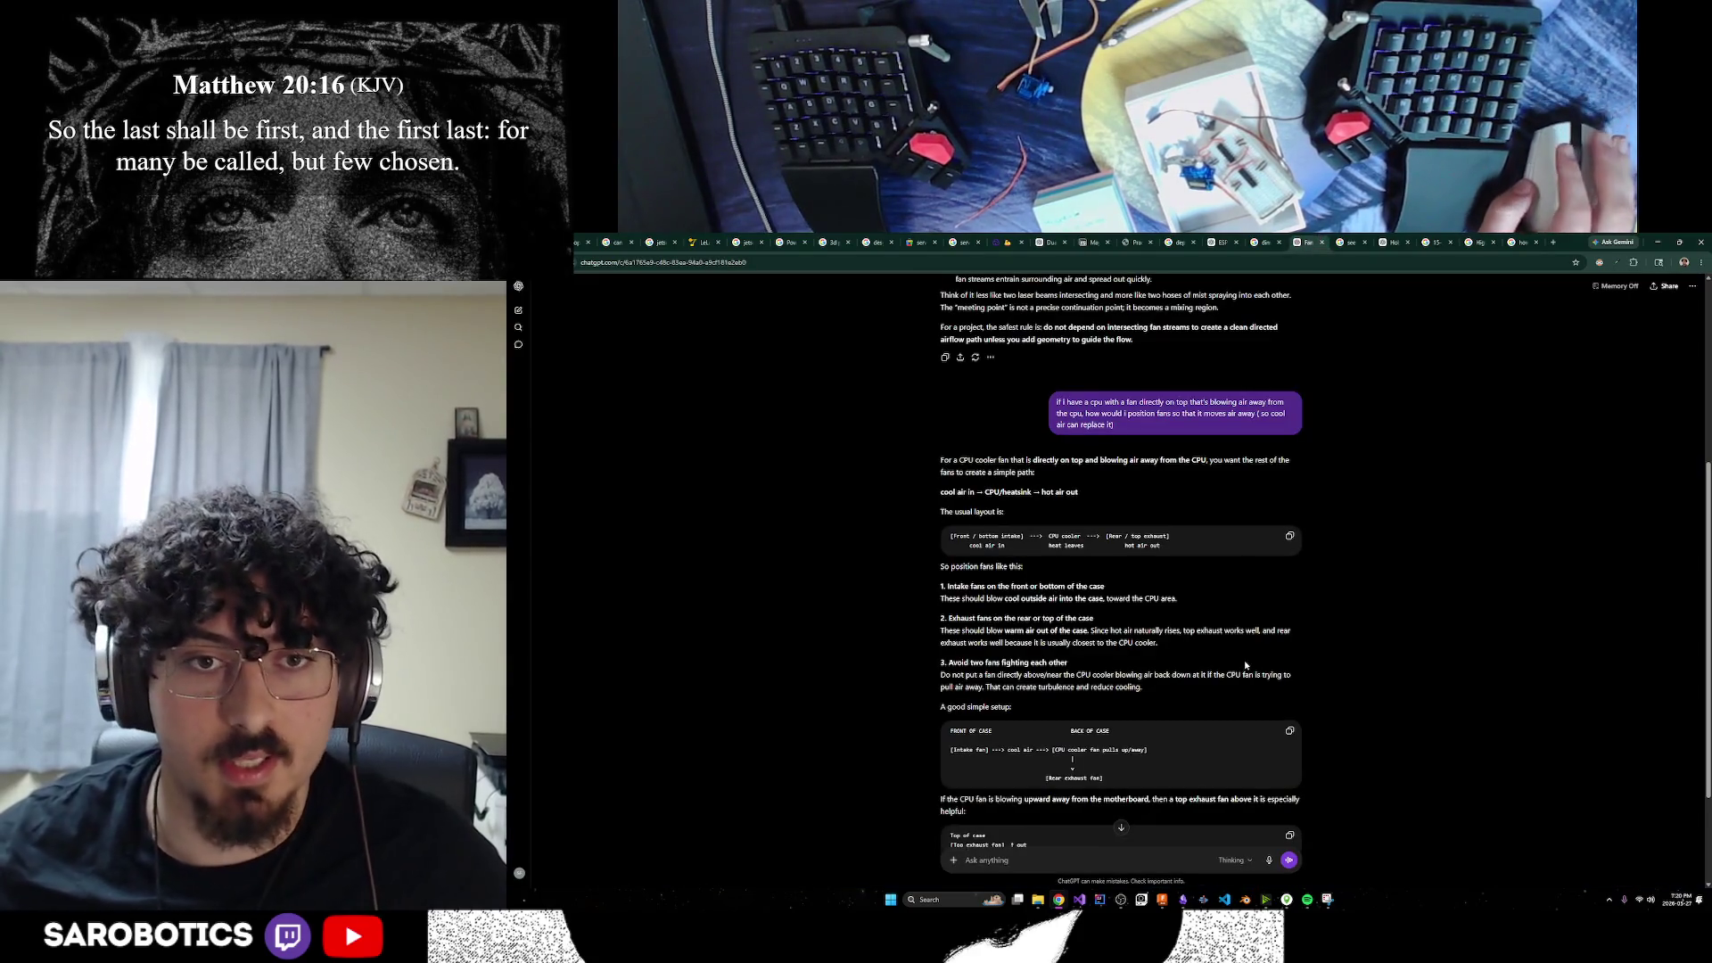
left_click(1393, 241)
scroll(1050, 580, "down", 1)
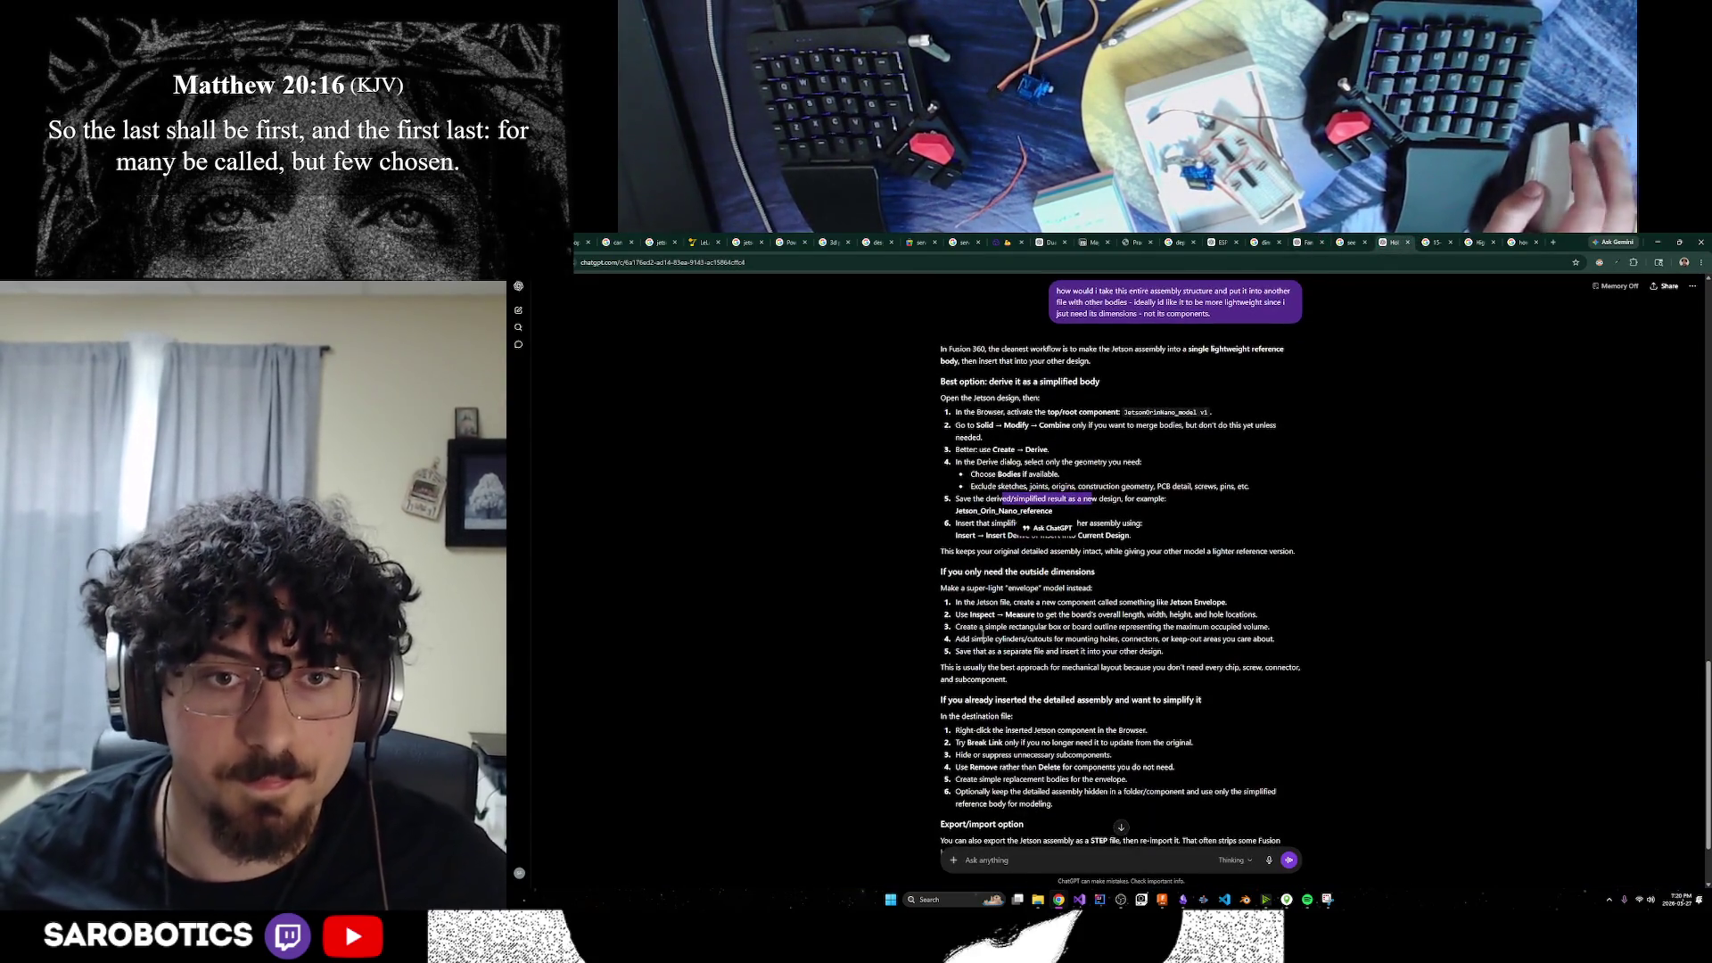
left_click(996, 614)
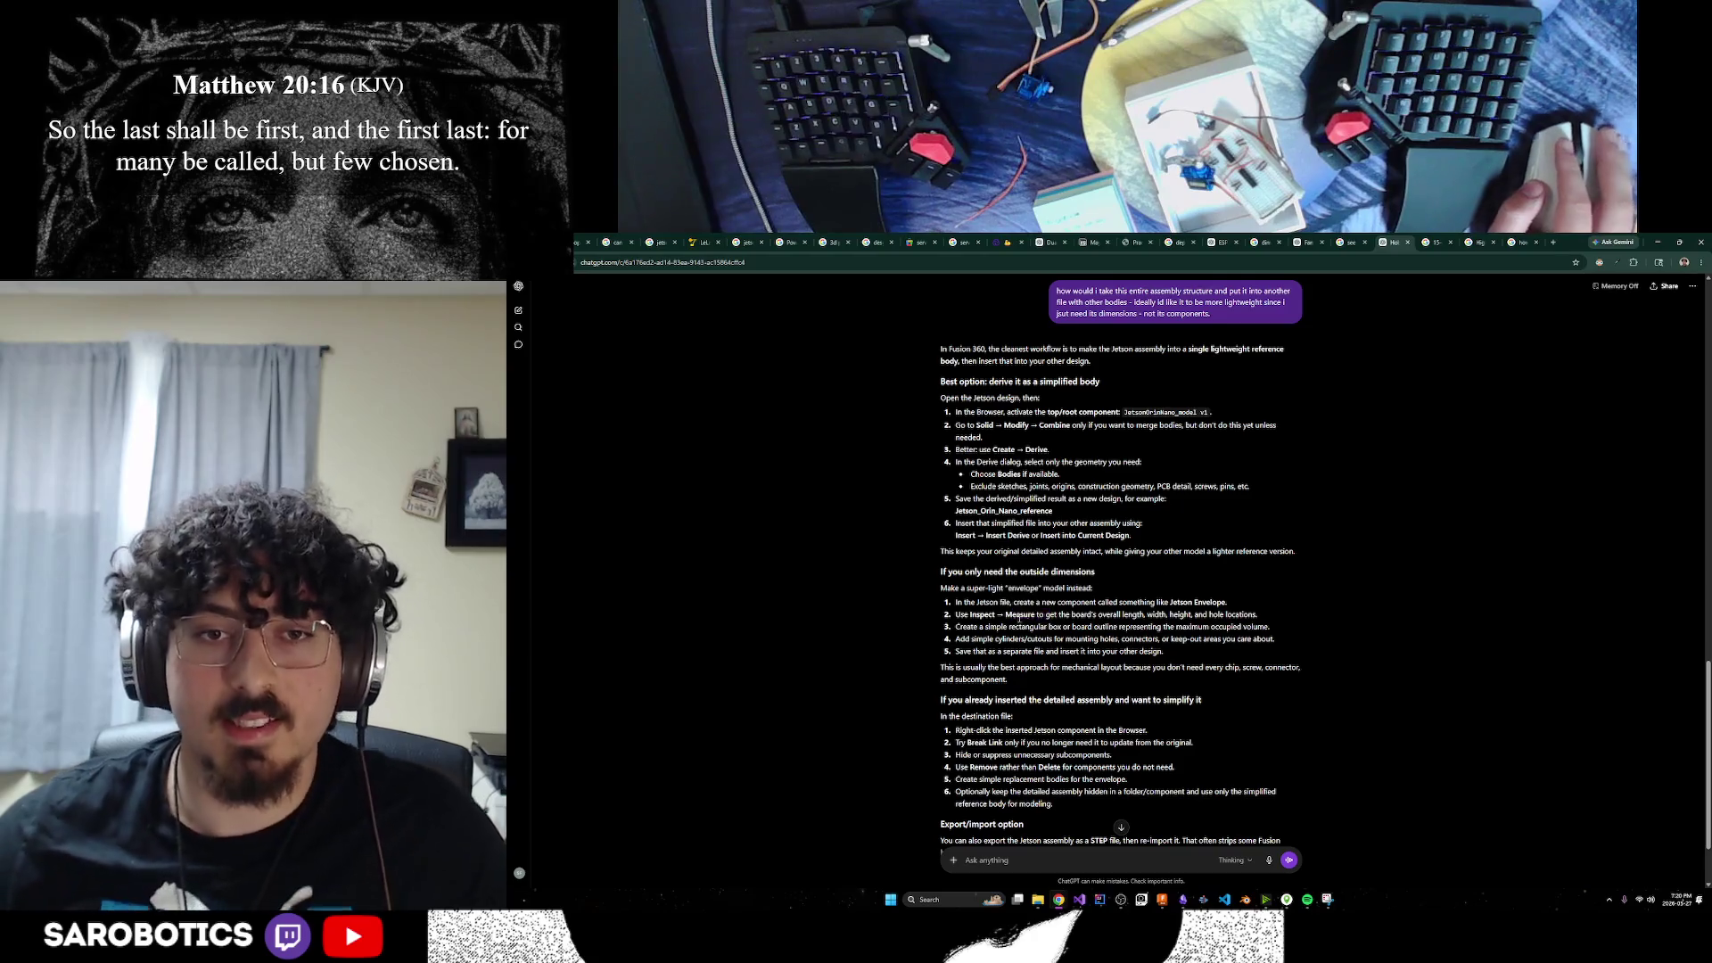
left_click_drag(1063, 630, 987, 614)
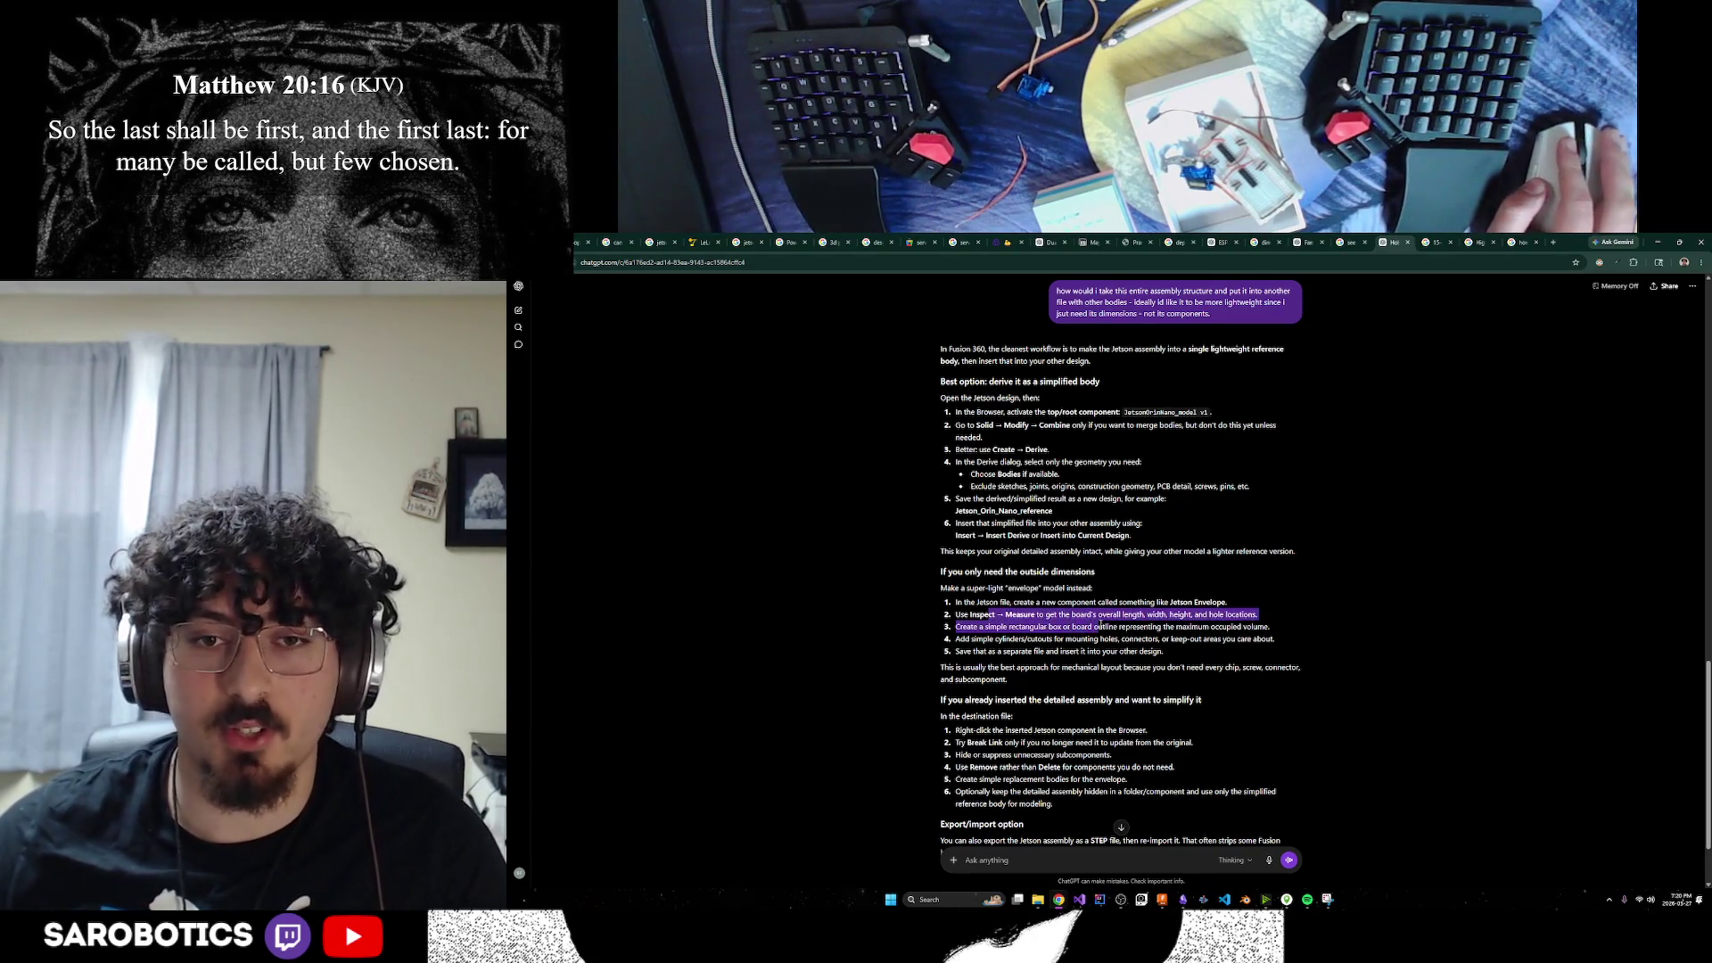
left_click(1157, 636)
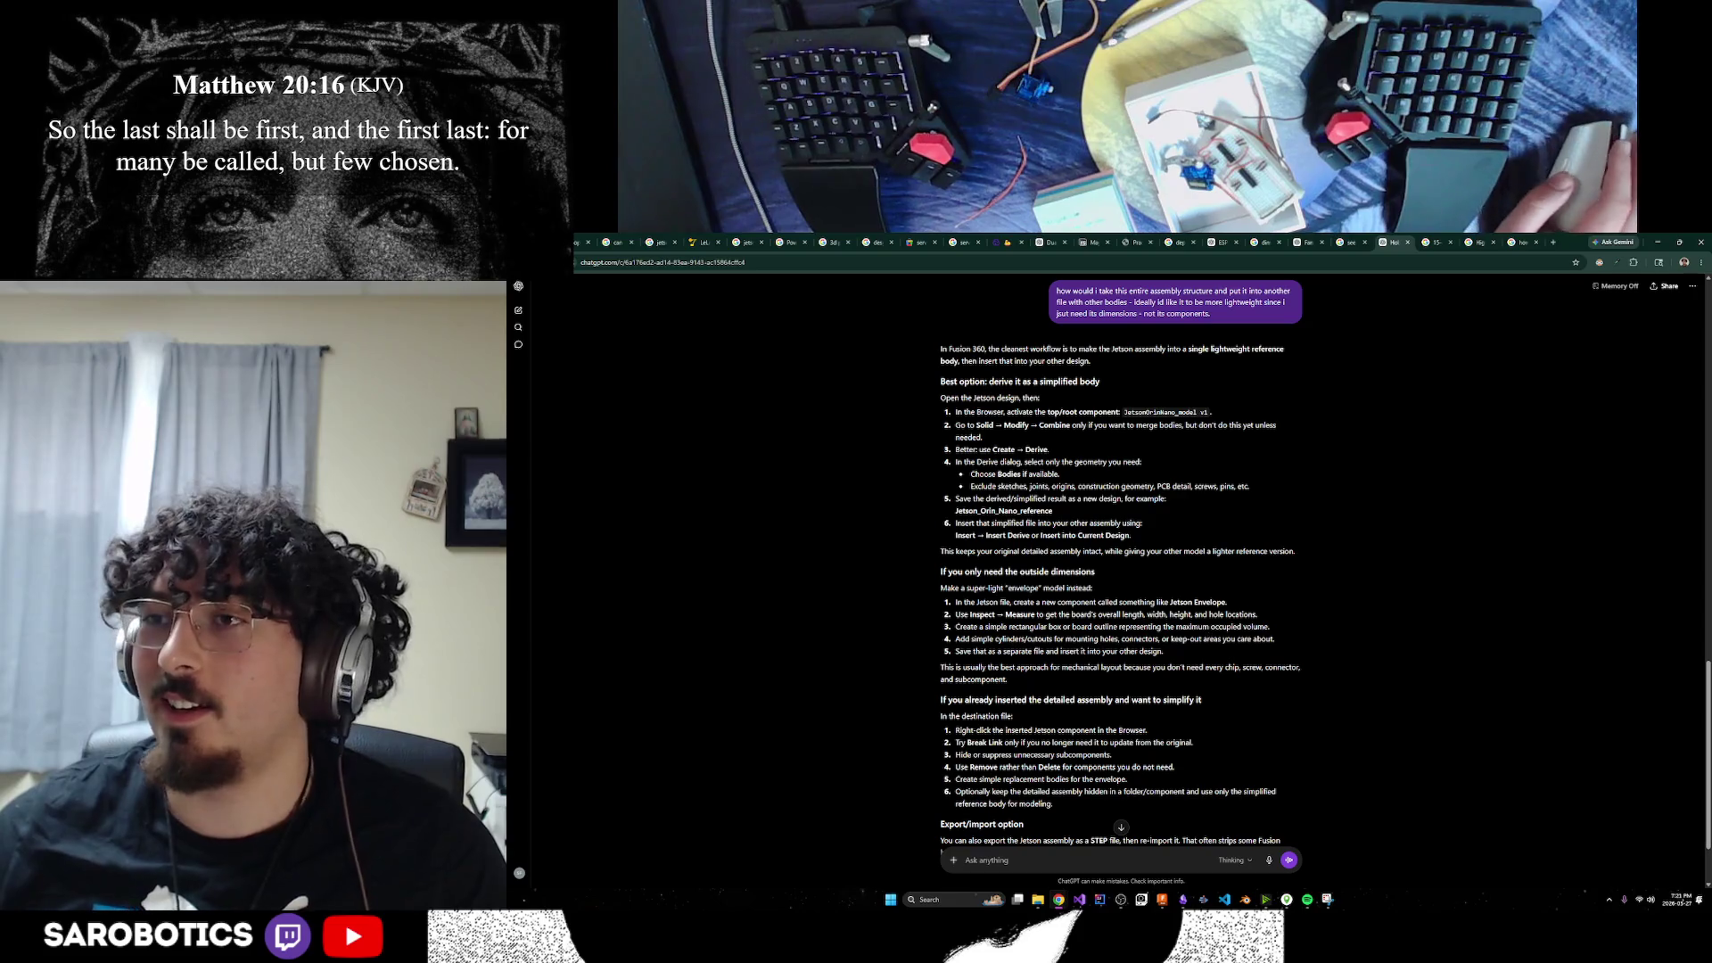
mouse_move(970, 667)
left_mouse_down()
mouse_move(1146, 670)
mouse_move(1134, 683)
left_mouse_up()
left_click(1134, 683)
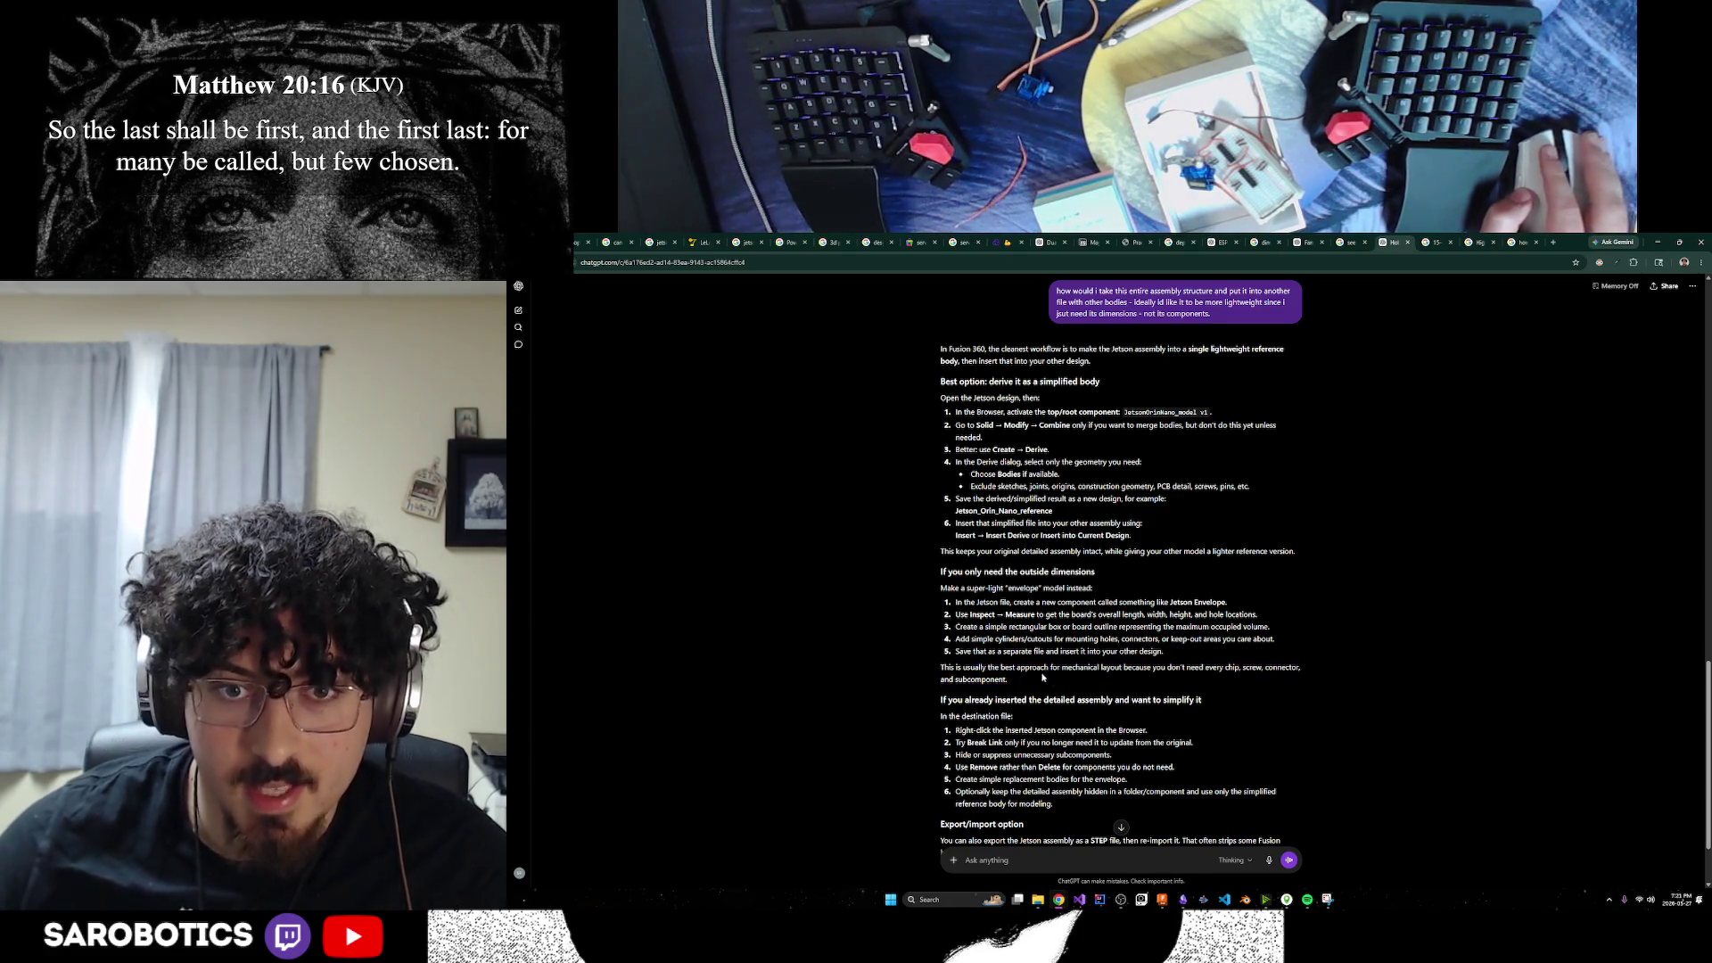
left_click_drag(968, 615, 1137, 627)
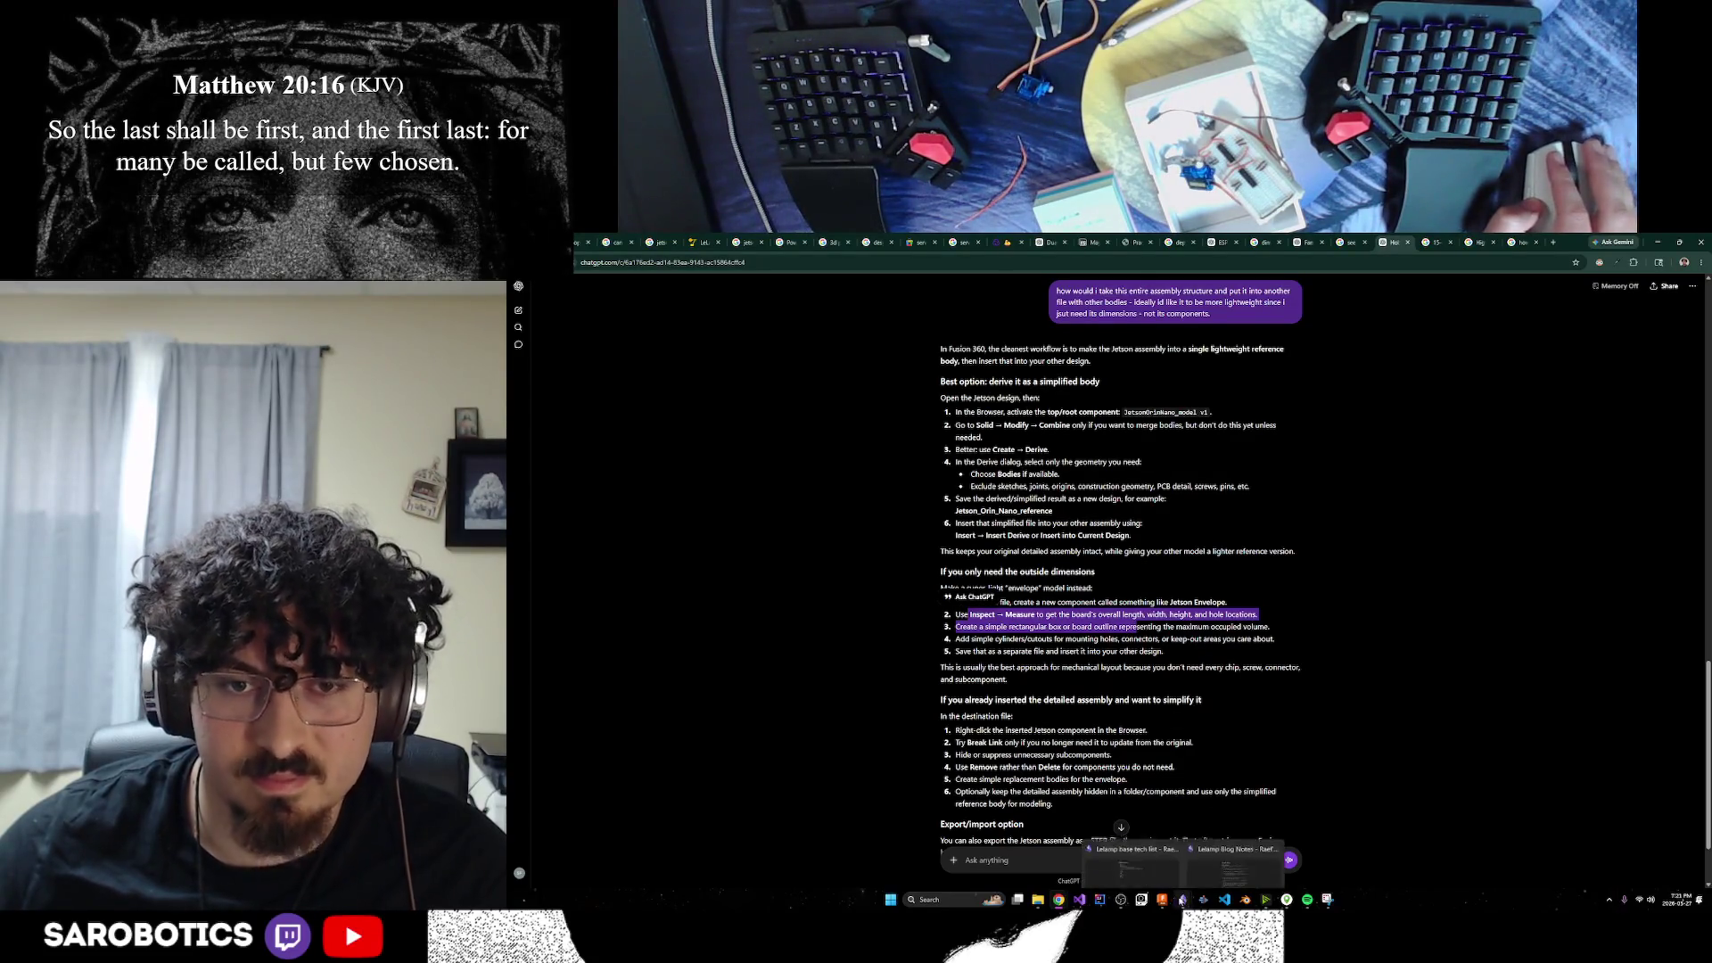
left_click(1016, 702)
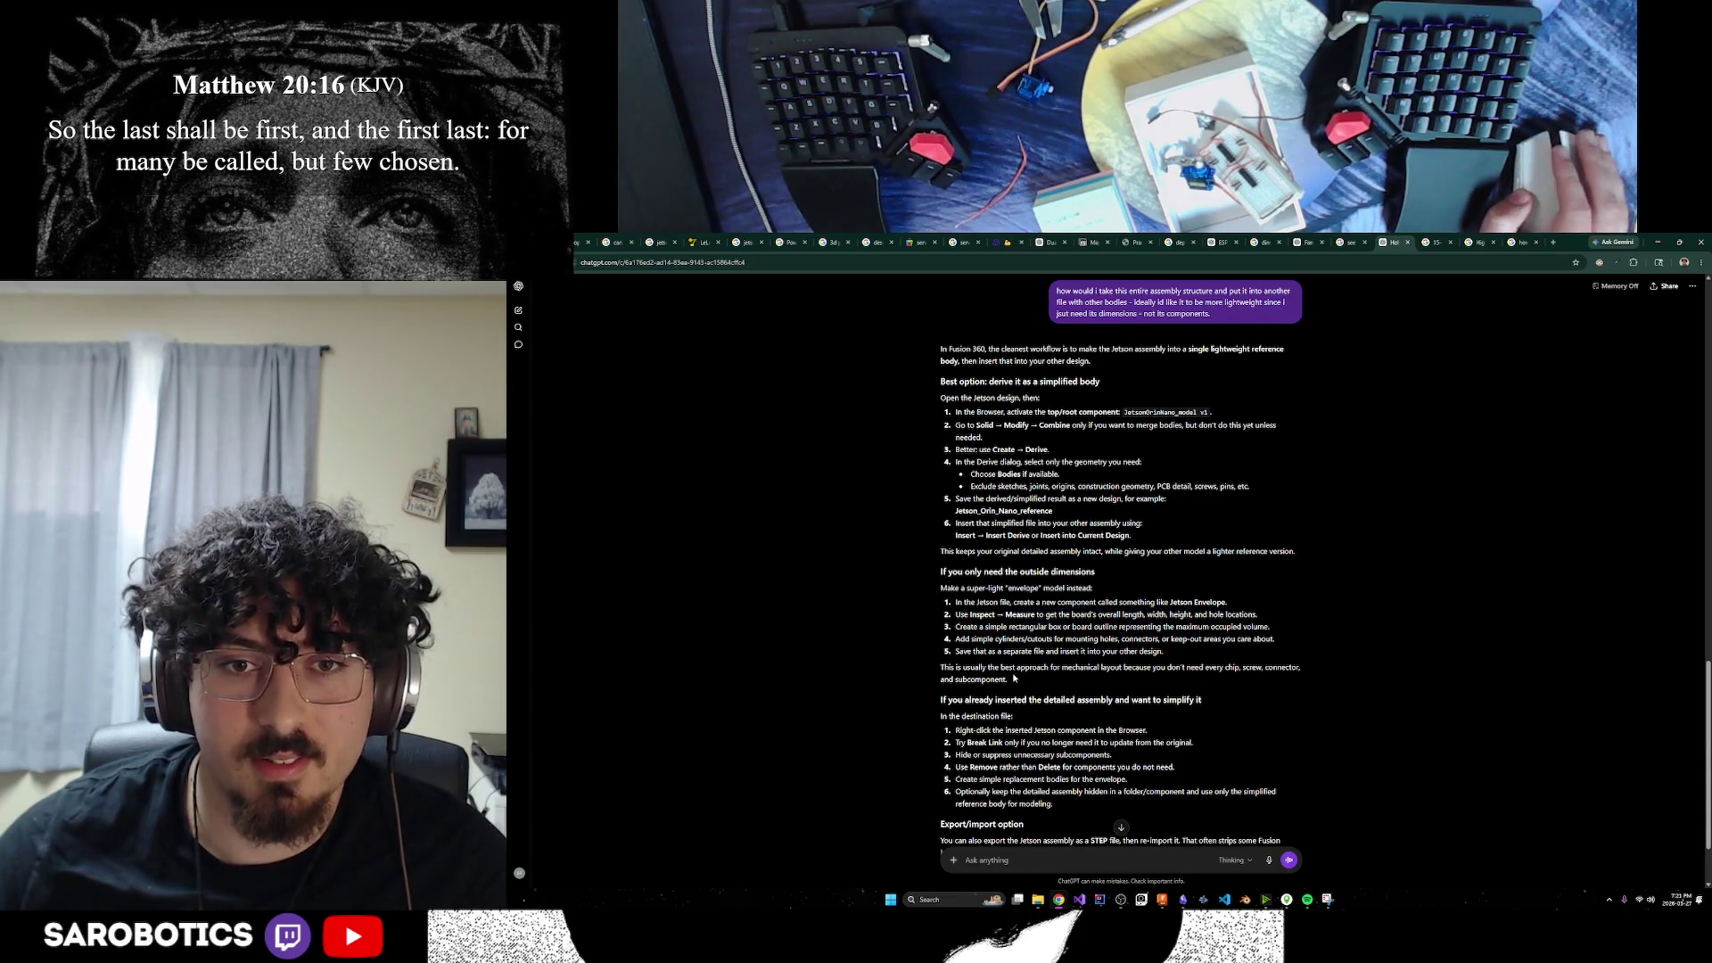
Read on through the Break Link, STEP export and recommended-path advice
scroll(1014, 679, "down", 1)
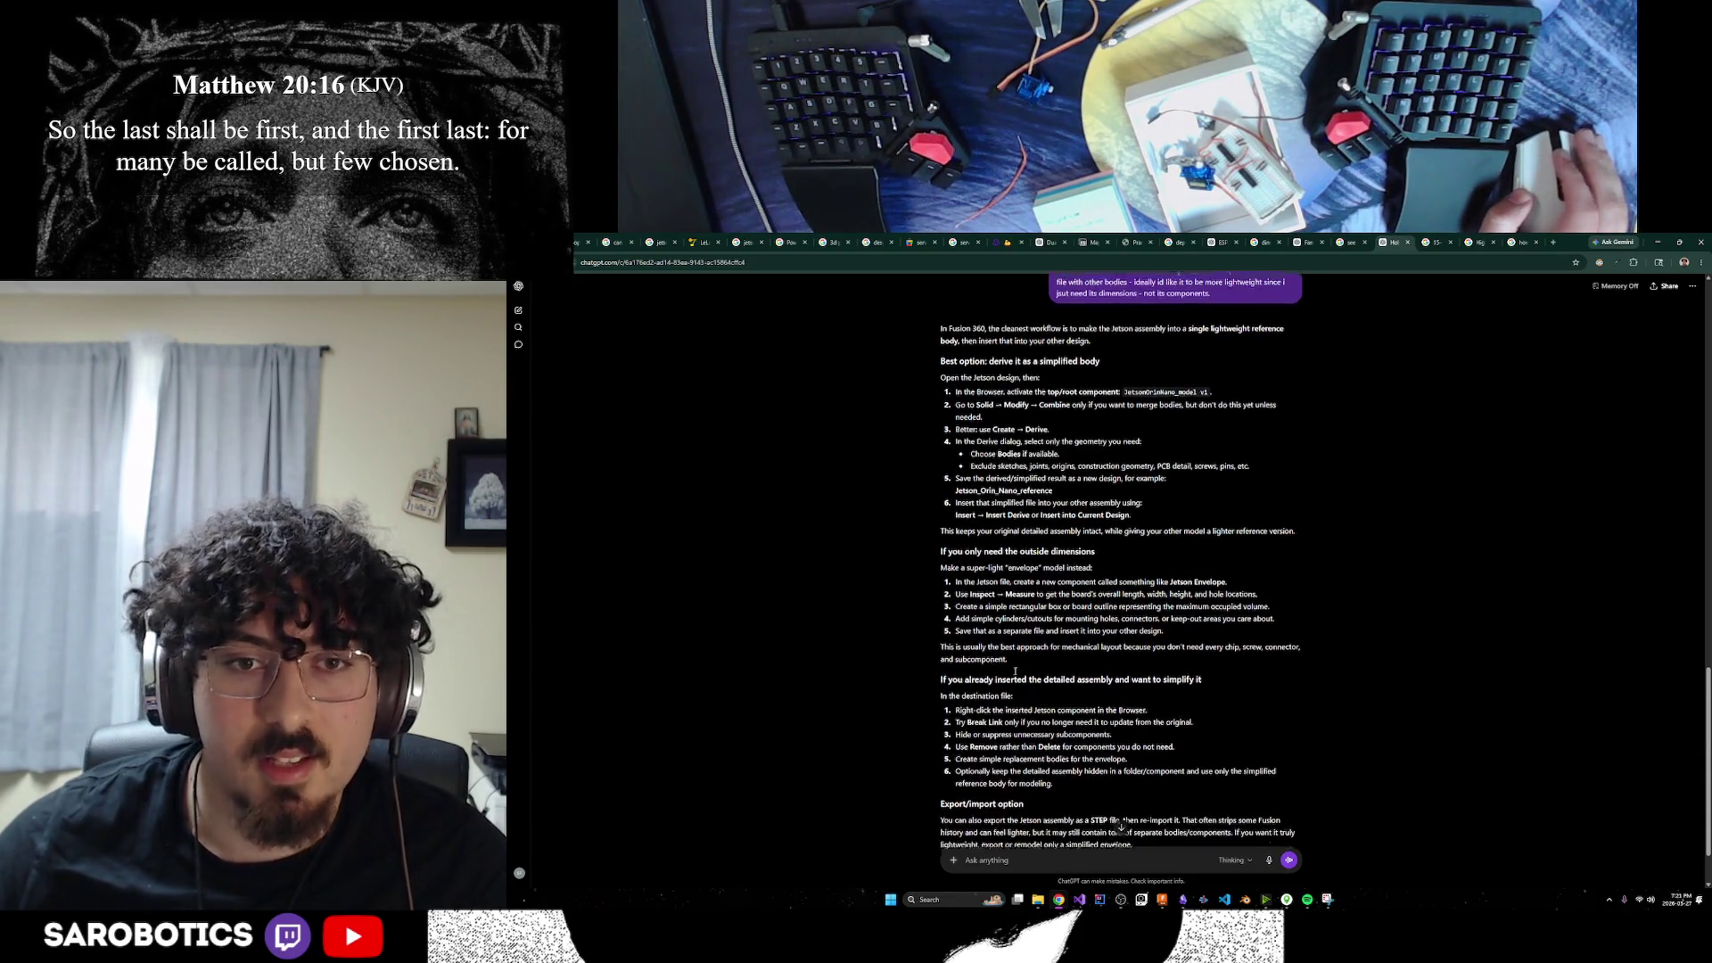
scroll(985, 629, "down", 1)
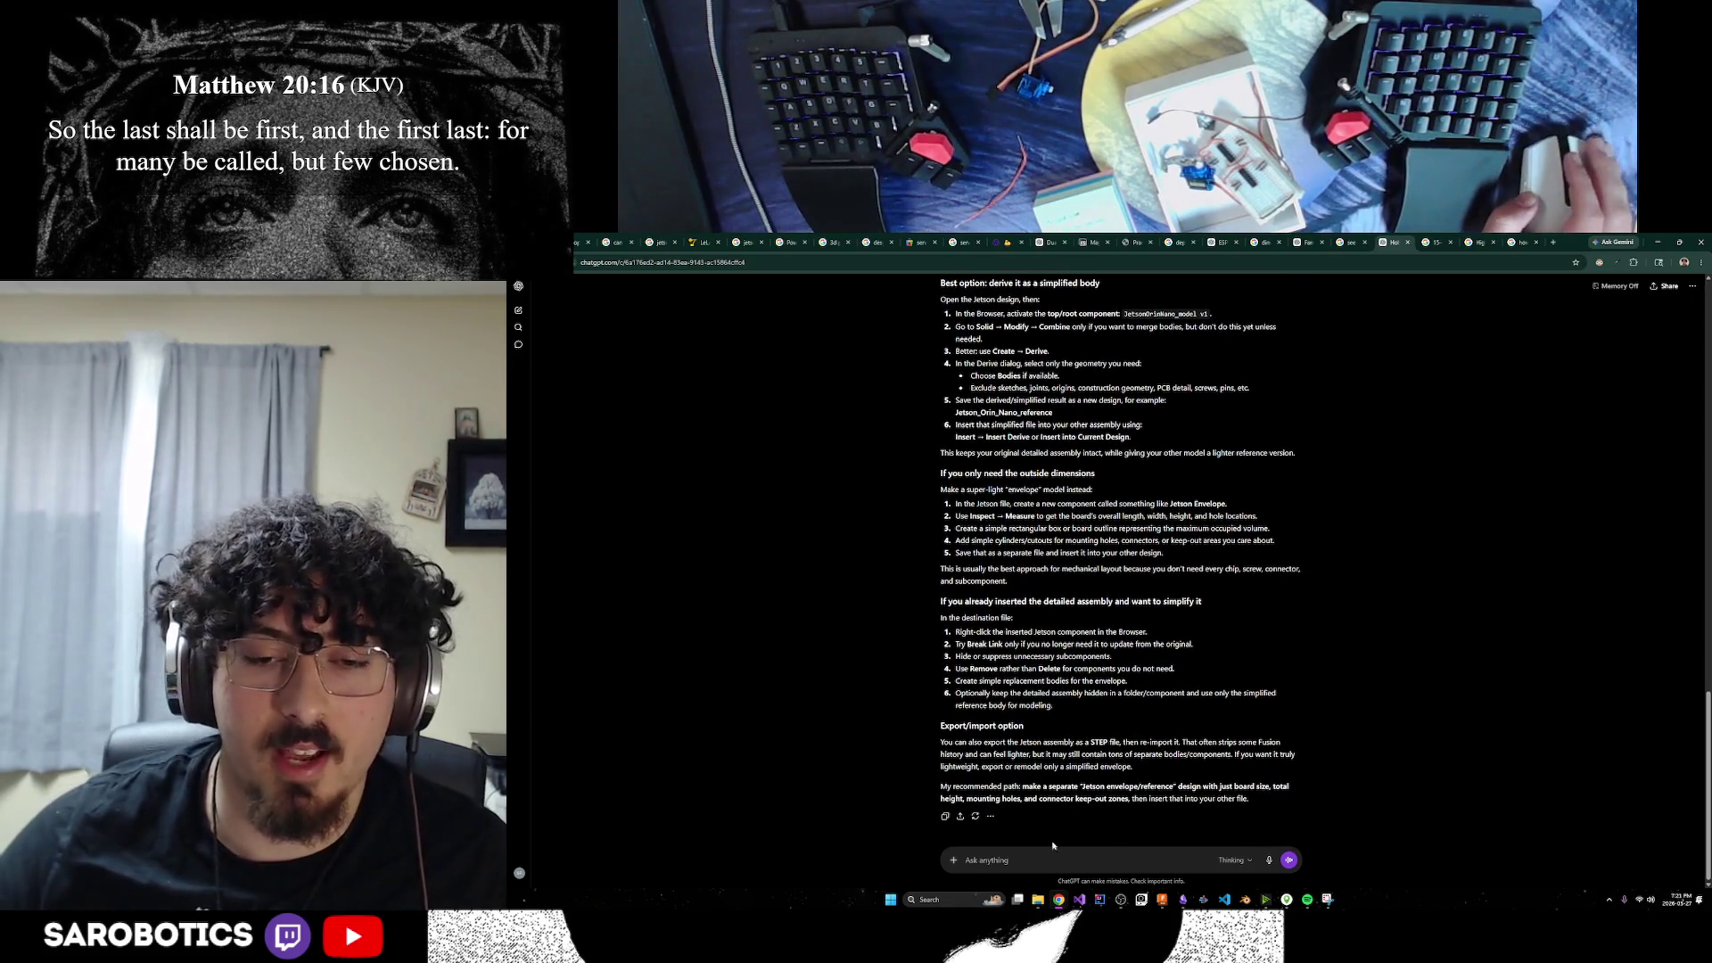
left_click_drag(956, 630, 1056, 644)
left_click(983, 642)
left_click(1086, 666)
left_click_drag(1001, 743, 1204, 743)
mouse_move(1004, 755)
left_mouse_down()
mouse_move(1142, 754)
mouse_move(1077, 782)
mouse_move(1159, 785)
left_mouse_up()
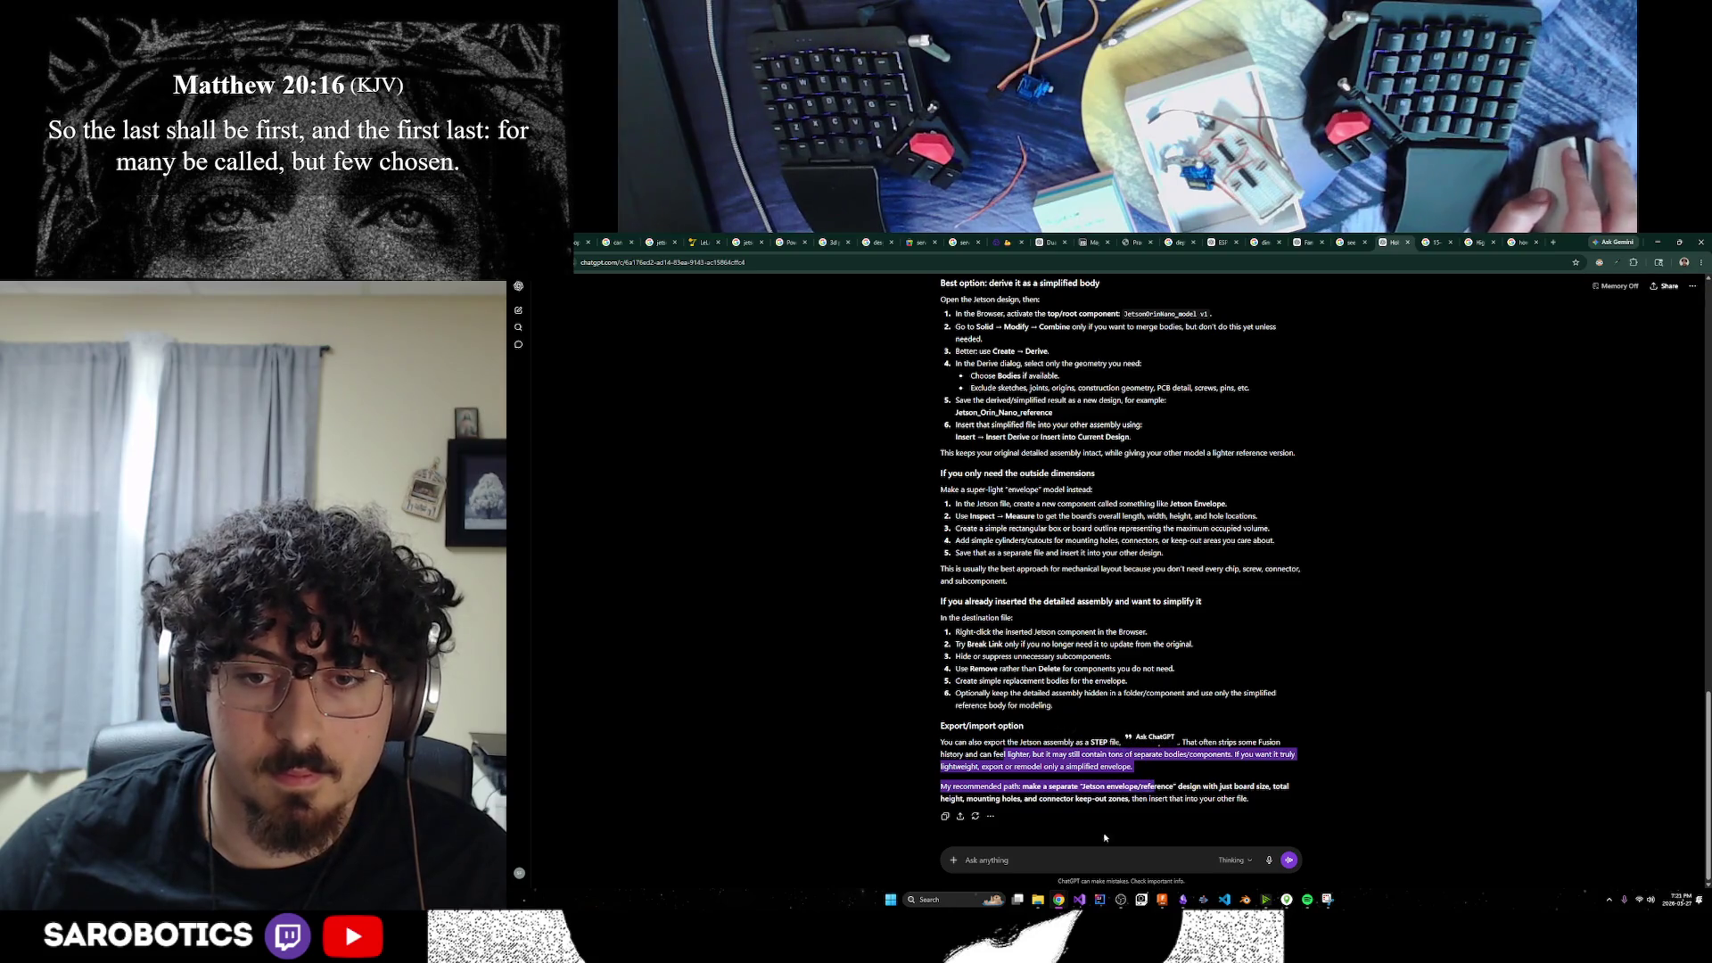
left_click(1094, 855)
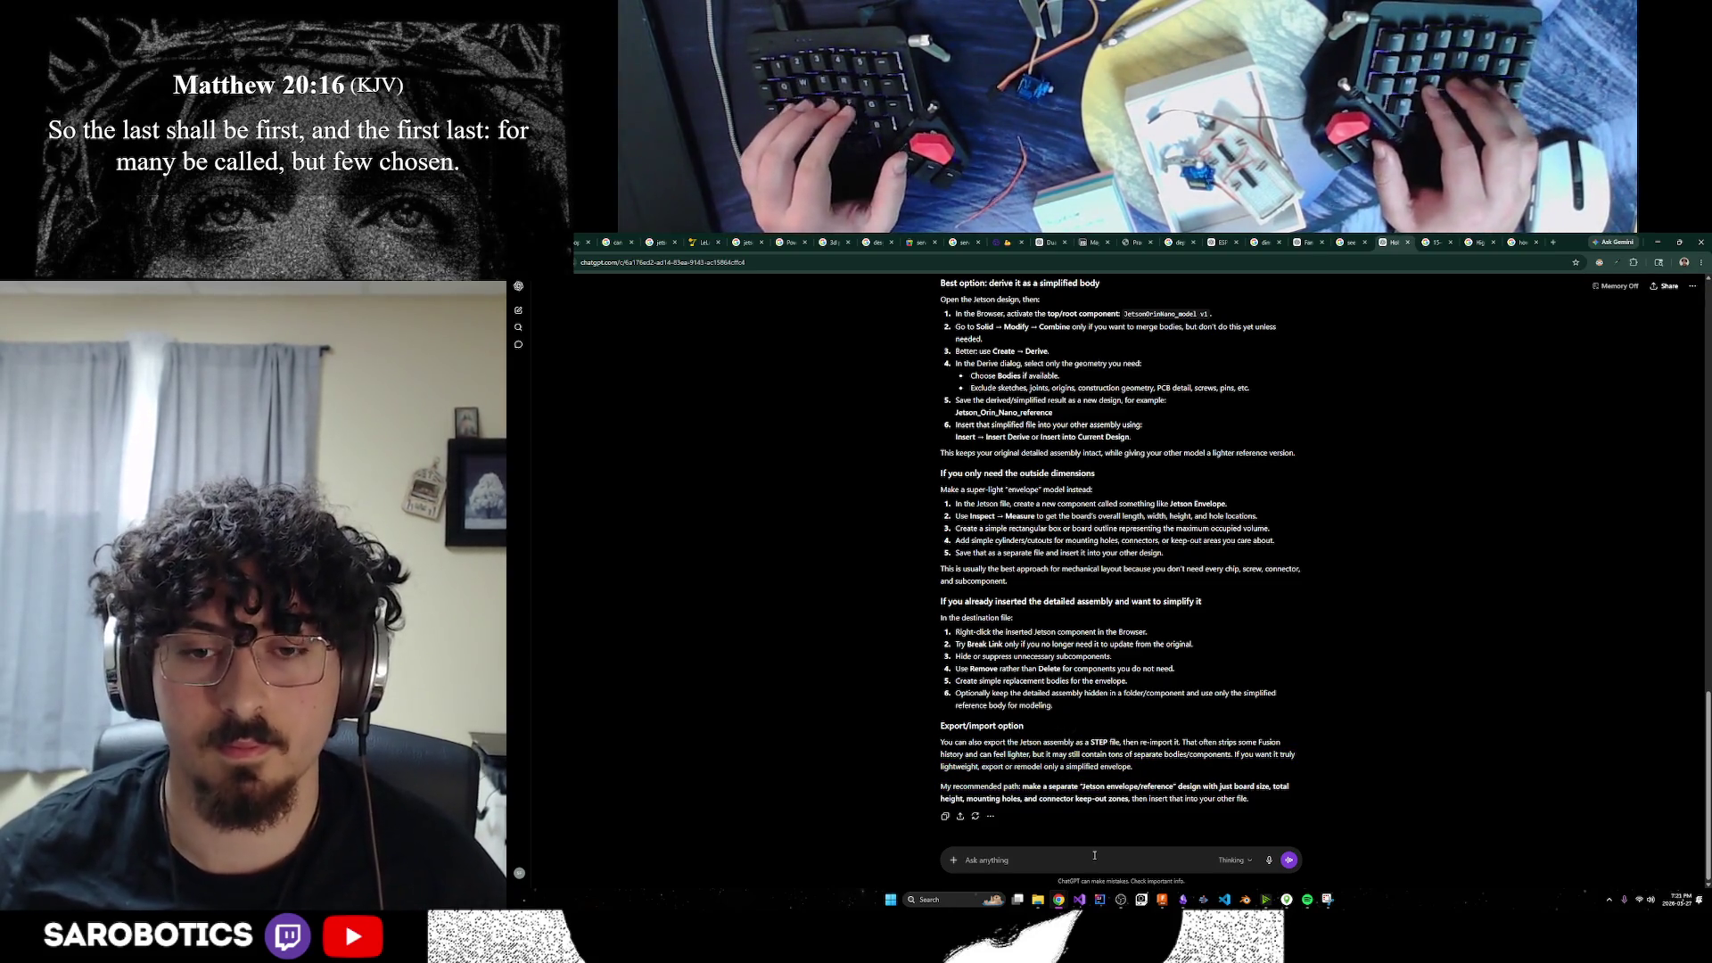
Return to Fusion and orbit the derived Jetson board to a top-down view
left_click(1164, 900)
middle_click_drag(1113, 692, 1366, 655, "shift")
middle_click_drag(1185, 807, 972, 767, "shift")
key("Escape")
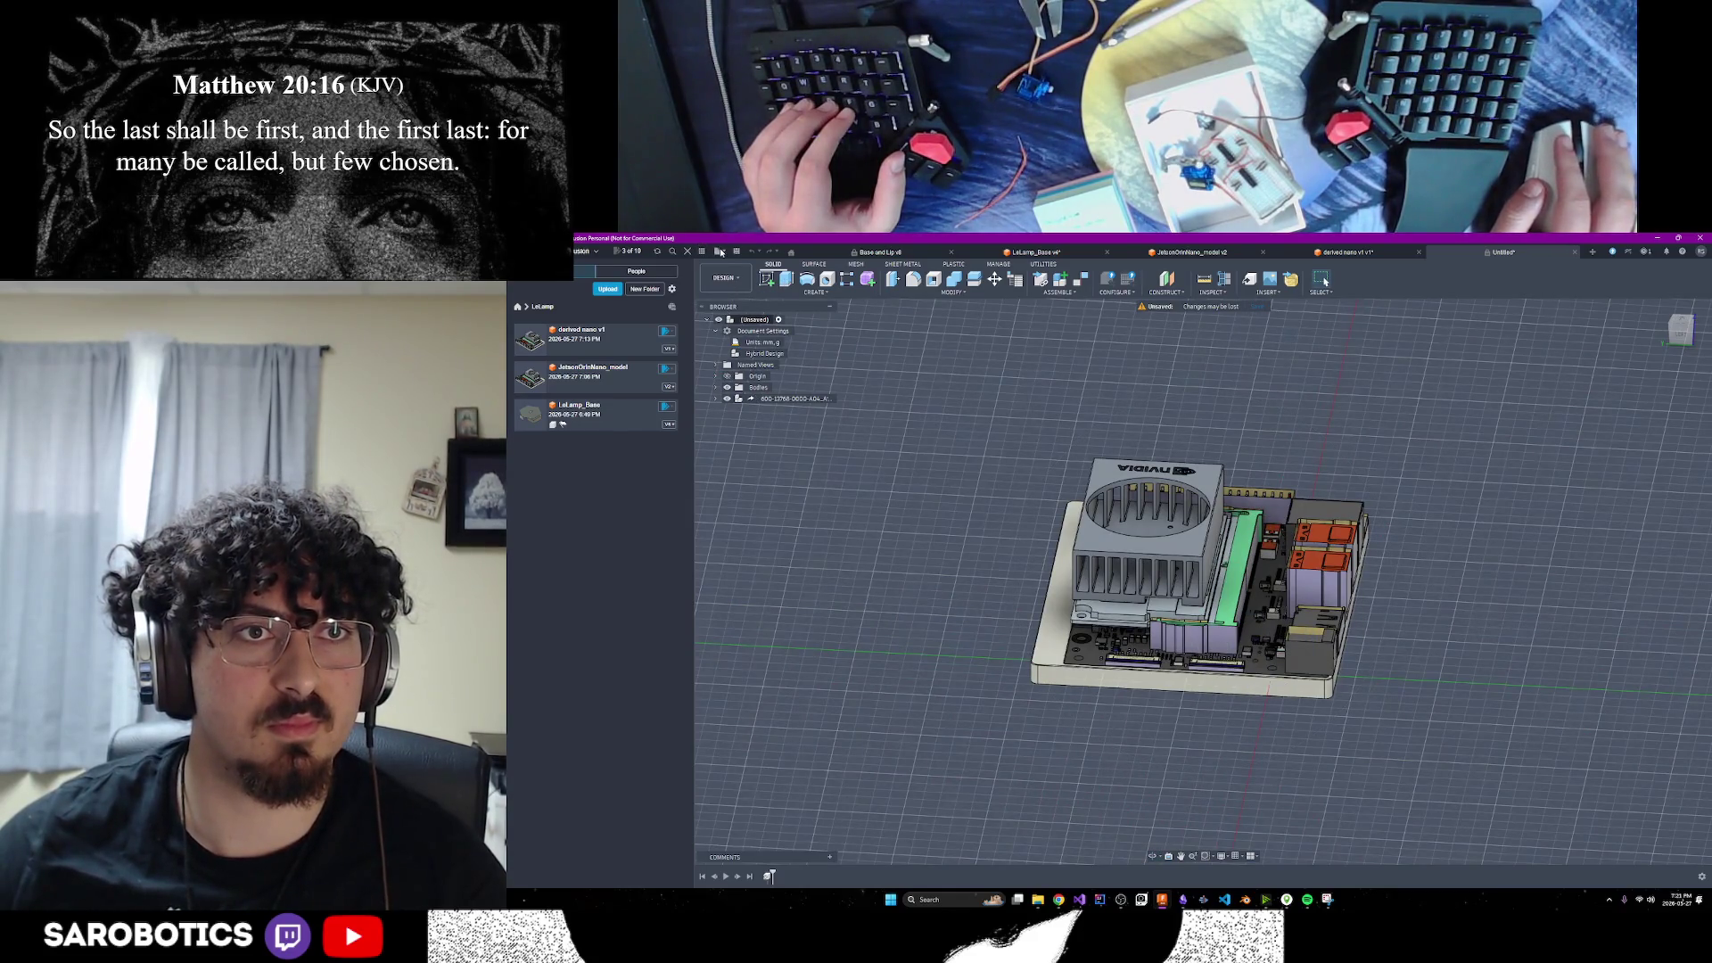
Set up a 3D Print STL export of all the board's bodies and confirm to reach Save As
left_click(723, 253)
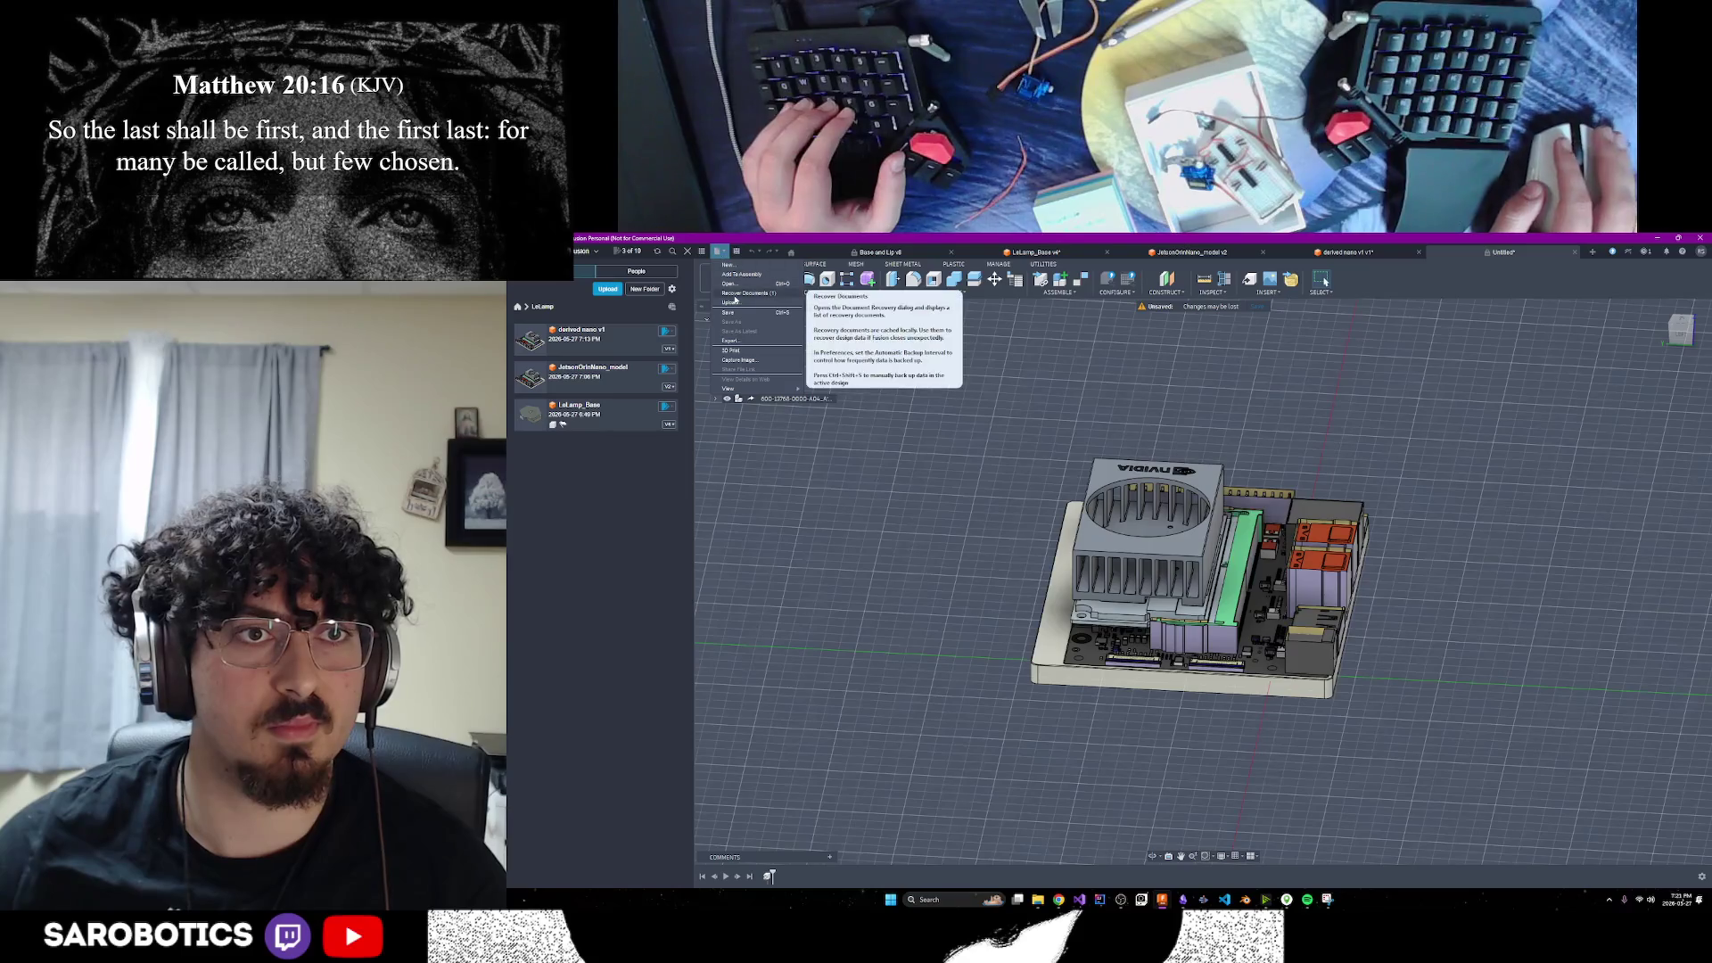
left_click(733, 352)
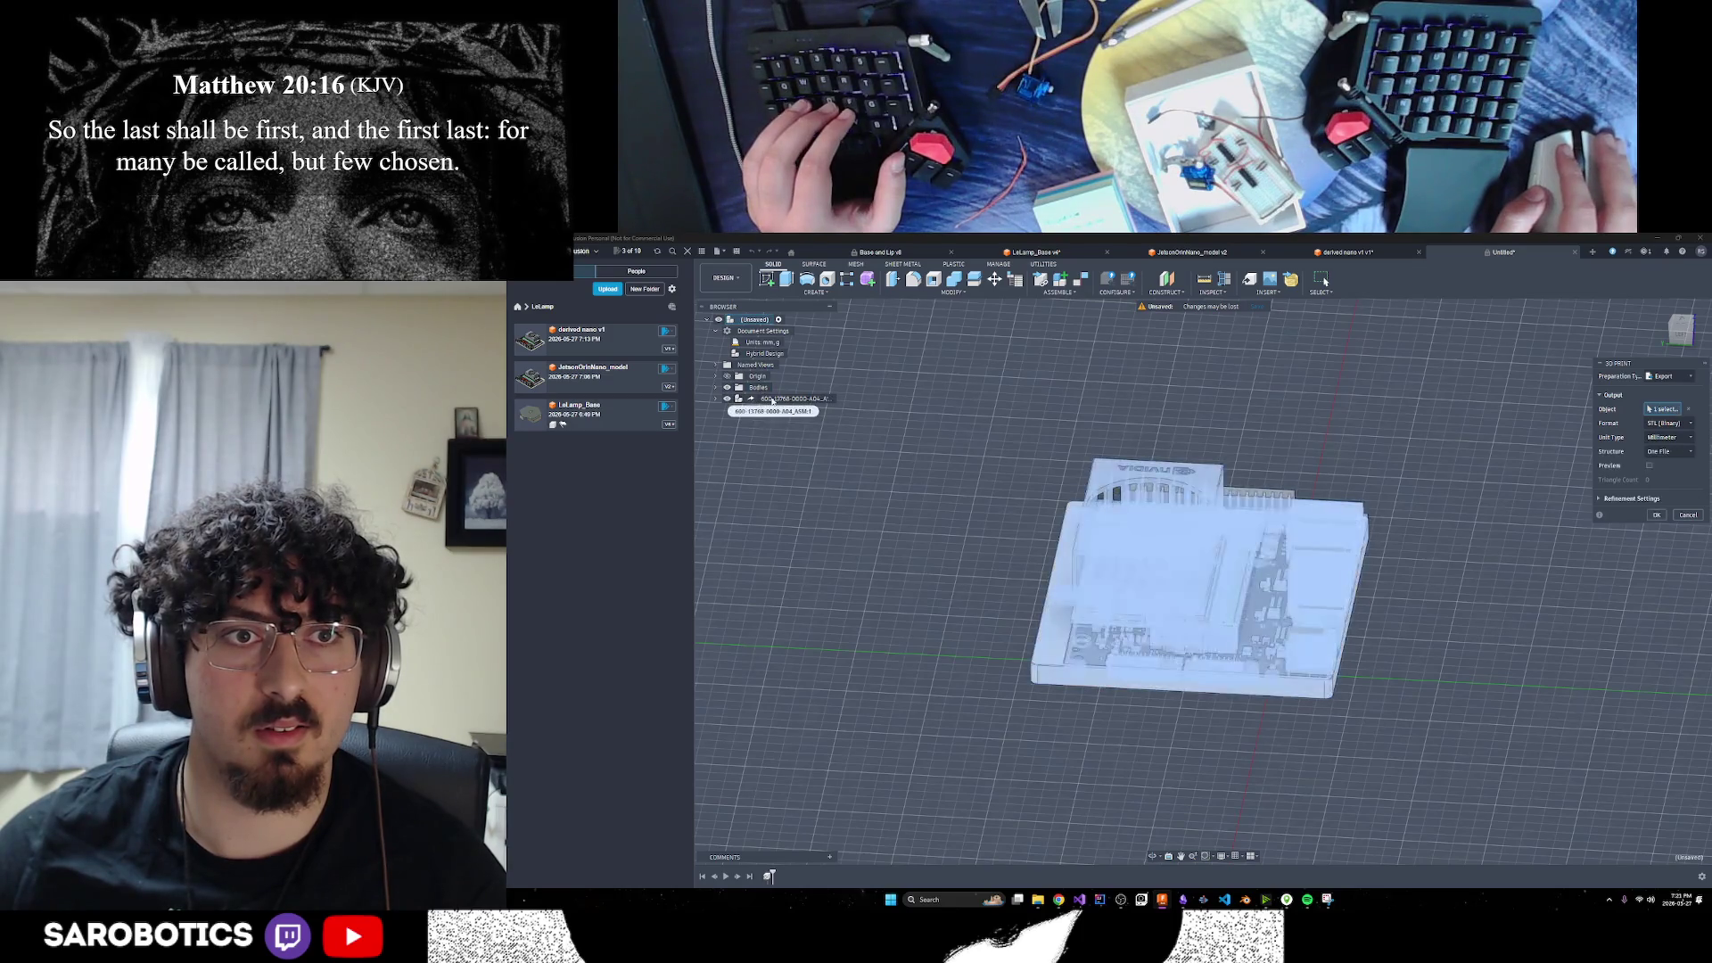
left_click(1081, 641)
left_click(1169, 856)
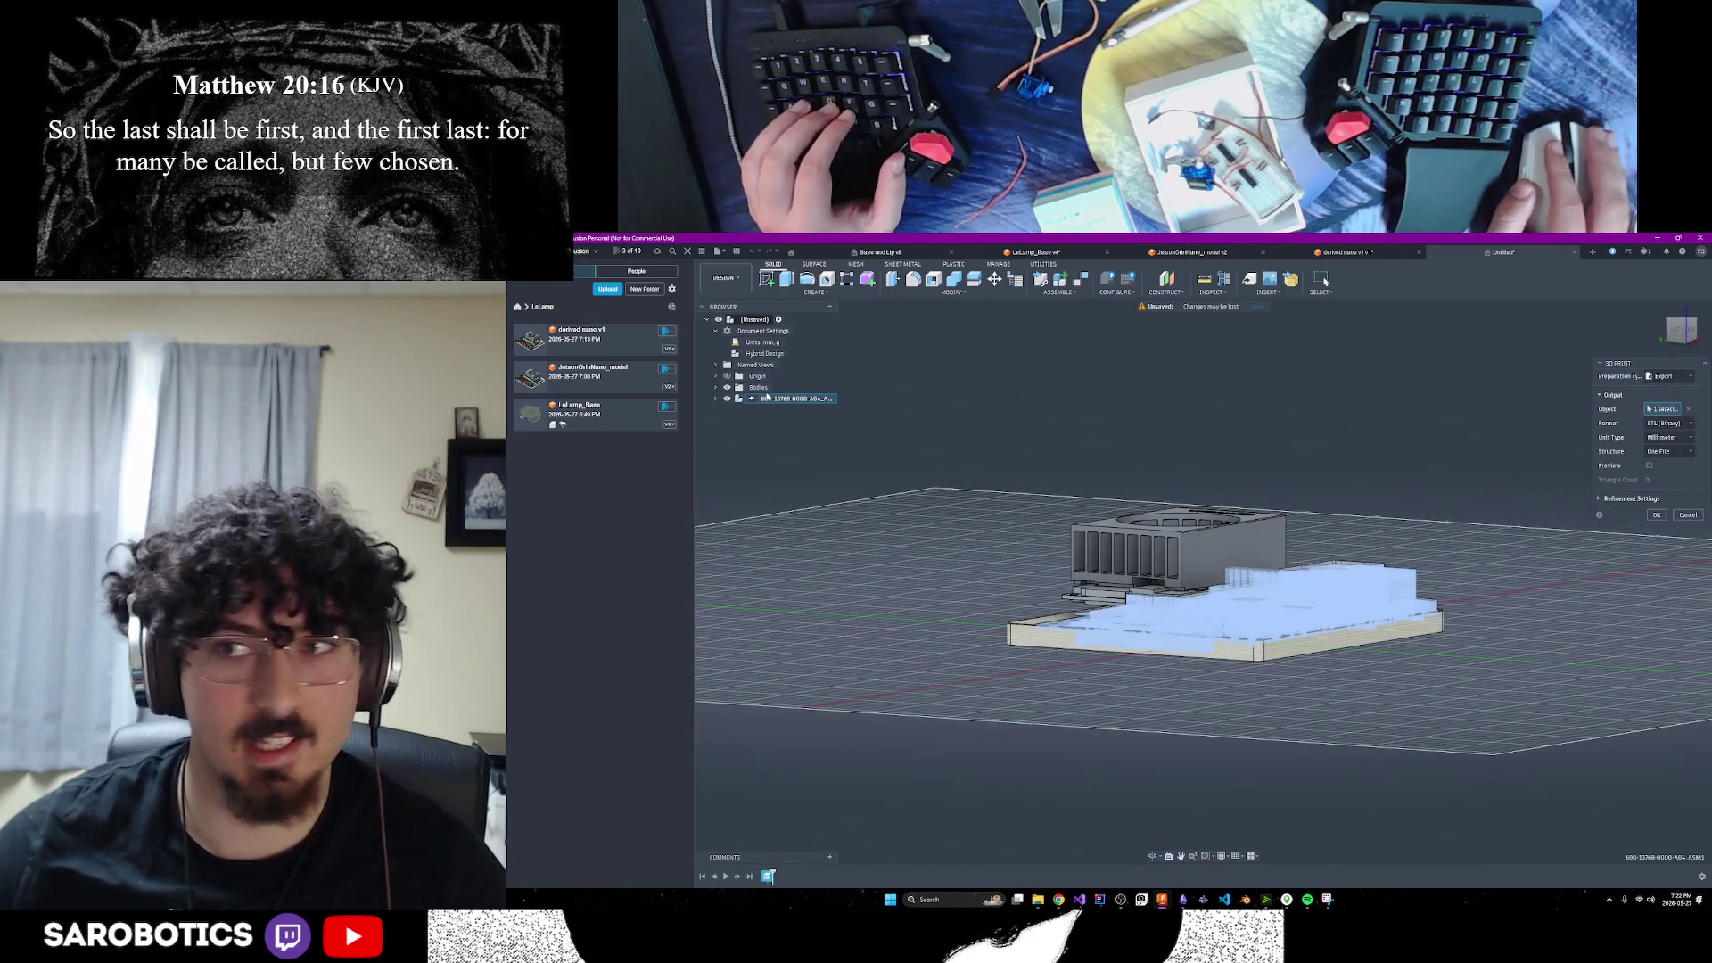
left_click(754, 389)
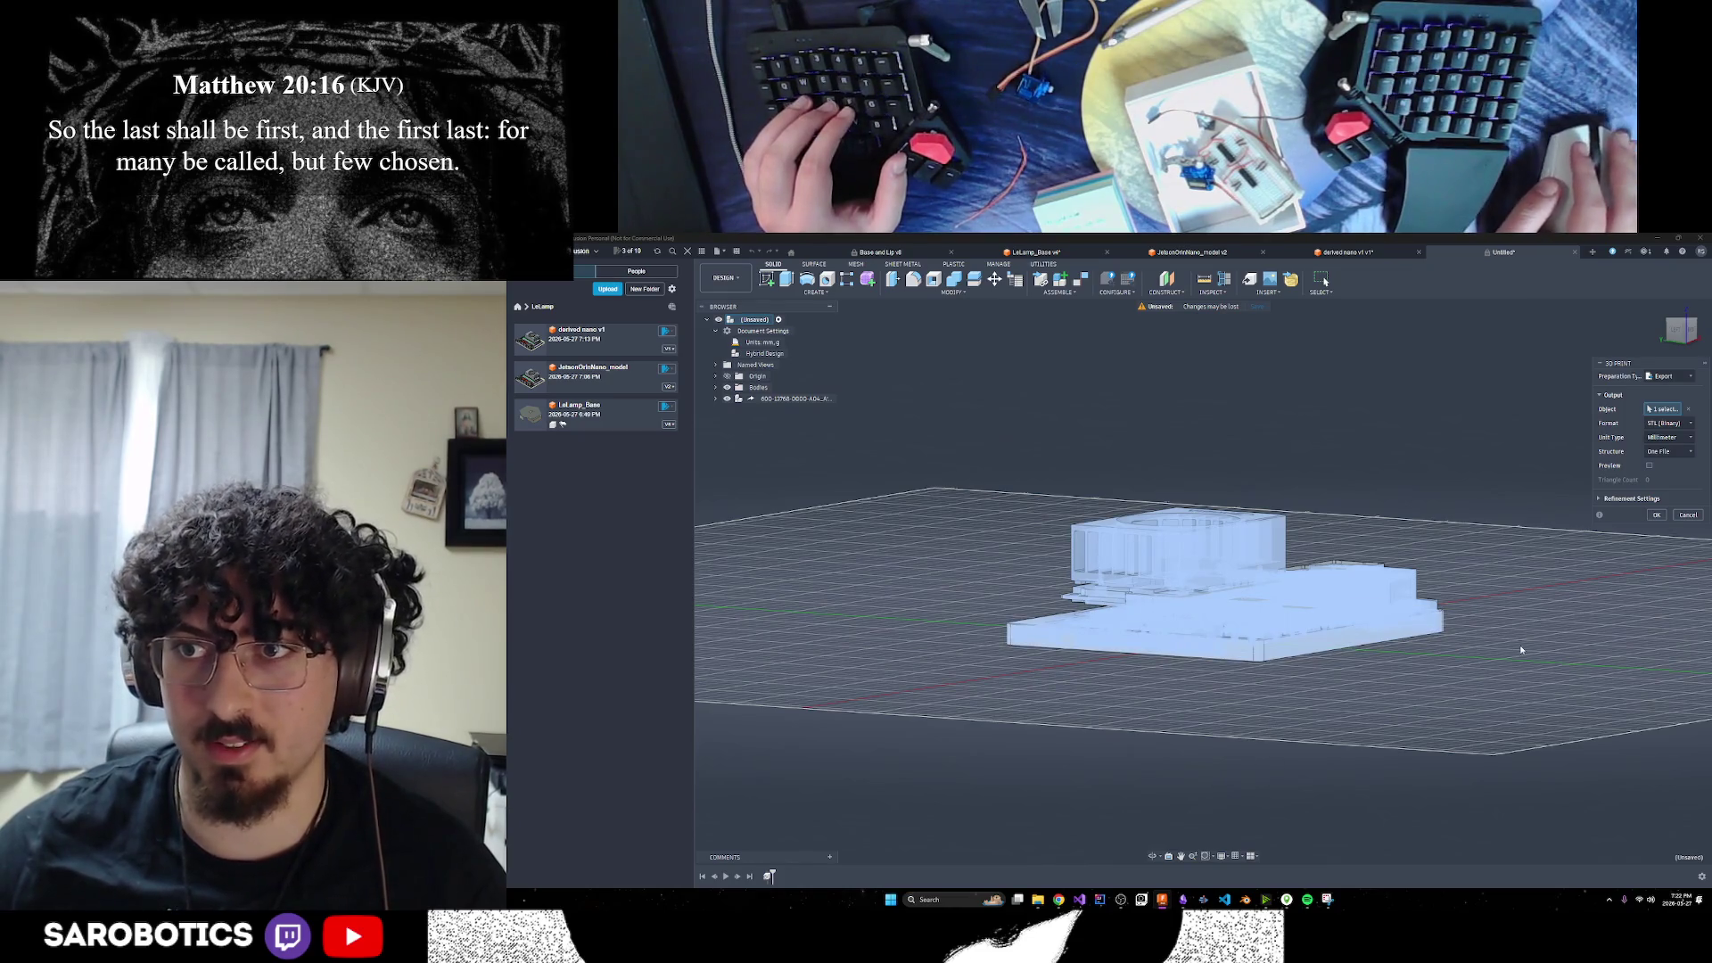
left_click(1153, 856)
mouse_move(1159, 669)
left_mouse_down()
mouse_move(1177, 580)
mouse_move(1168, 713)
mouse_move(1165, 683)
mouse_move(1247, 700)
left_mouse_up()
right_click(1247, 700)
left_click(1289, 701)
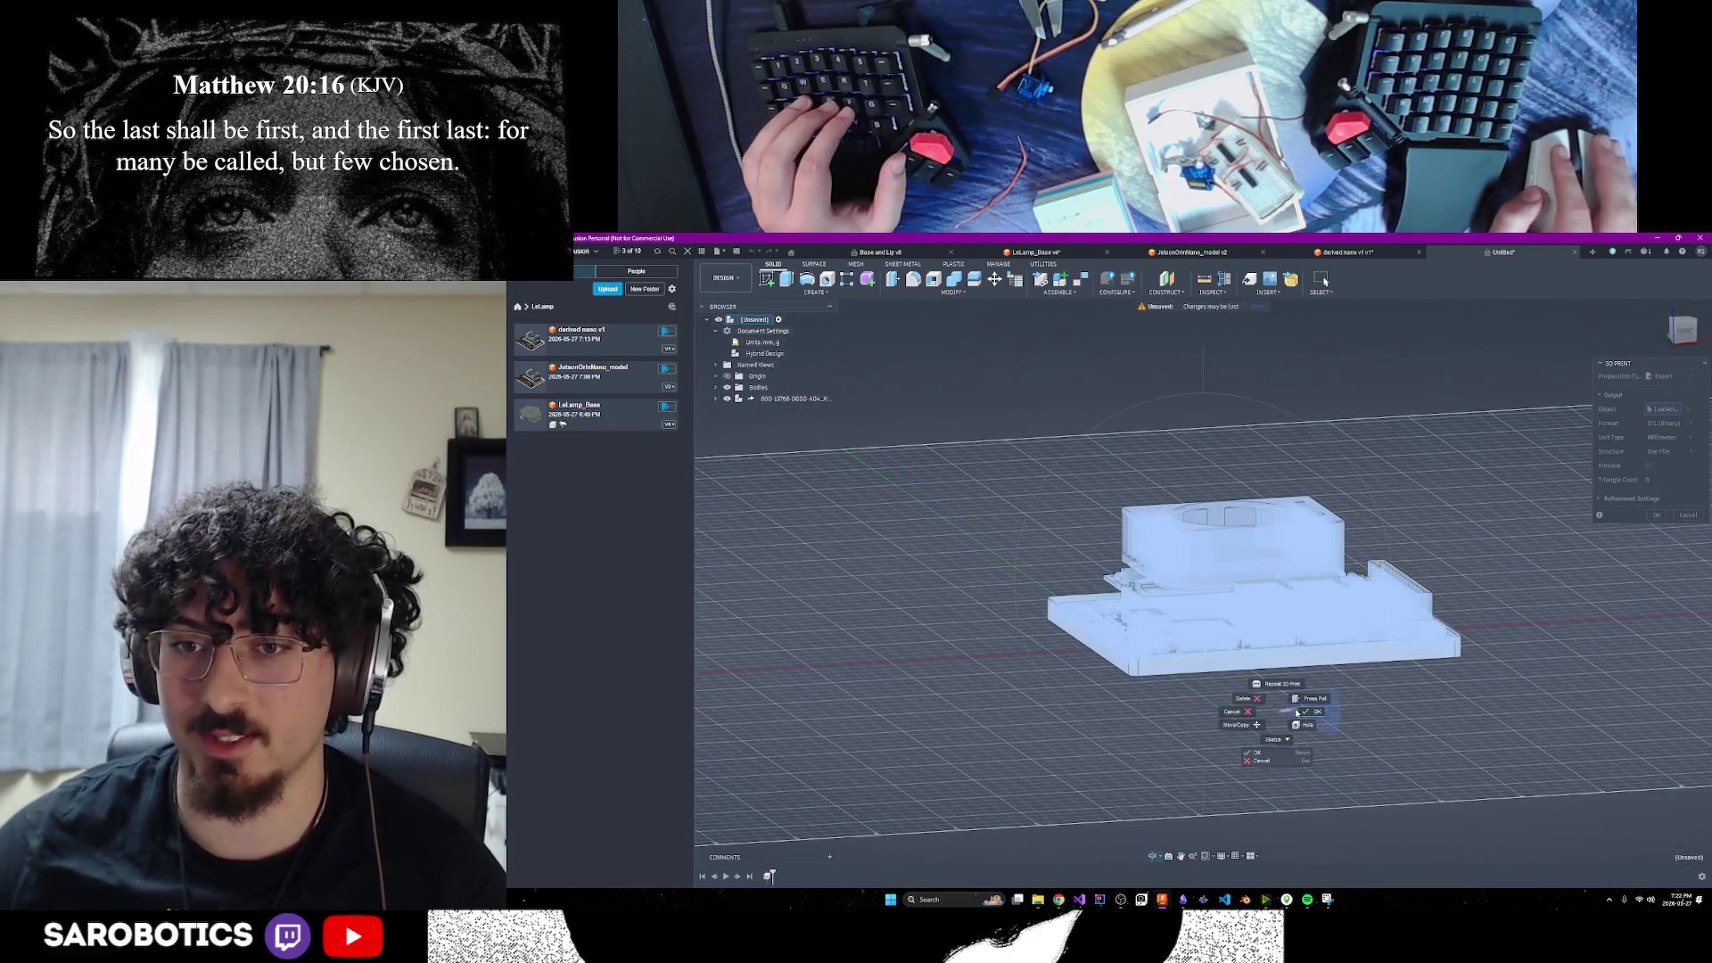
left_click(1657, 516)
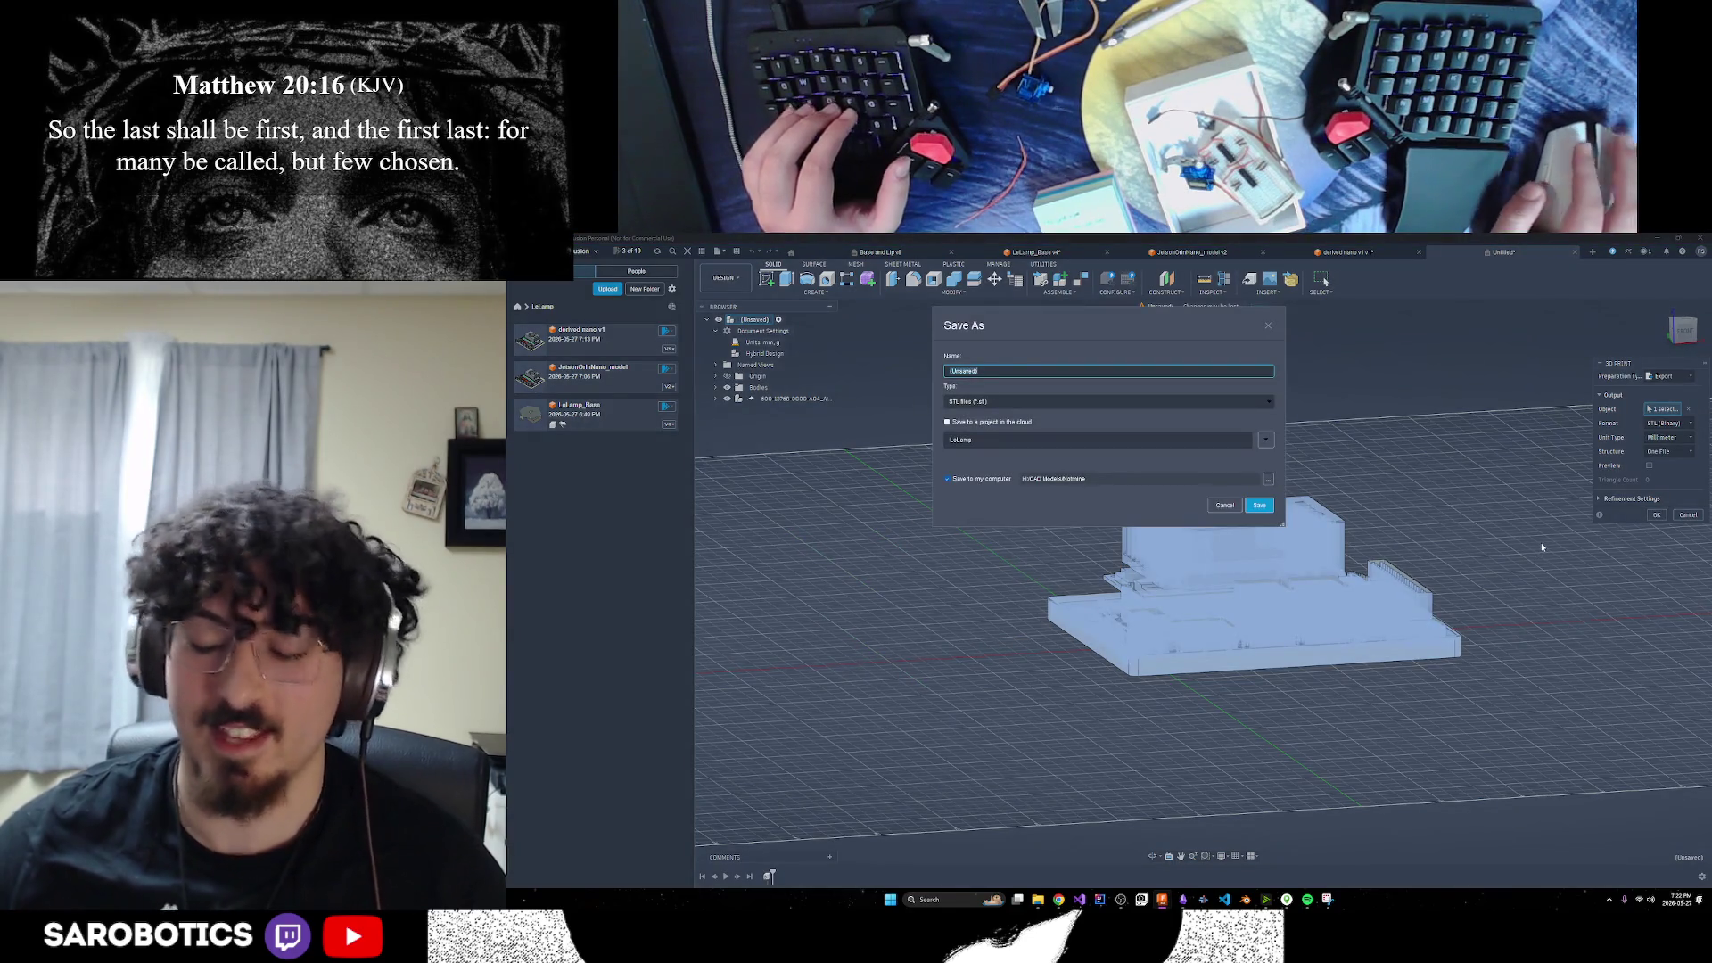
Name the export JetsonNano_Derived_v2, check the STL file type, then cancel the export
key("BackSpace")
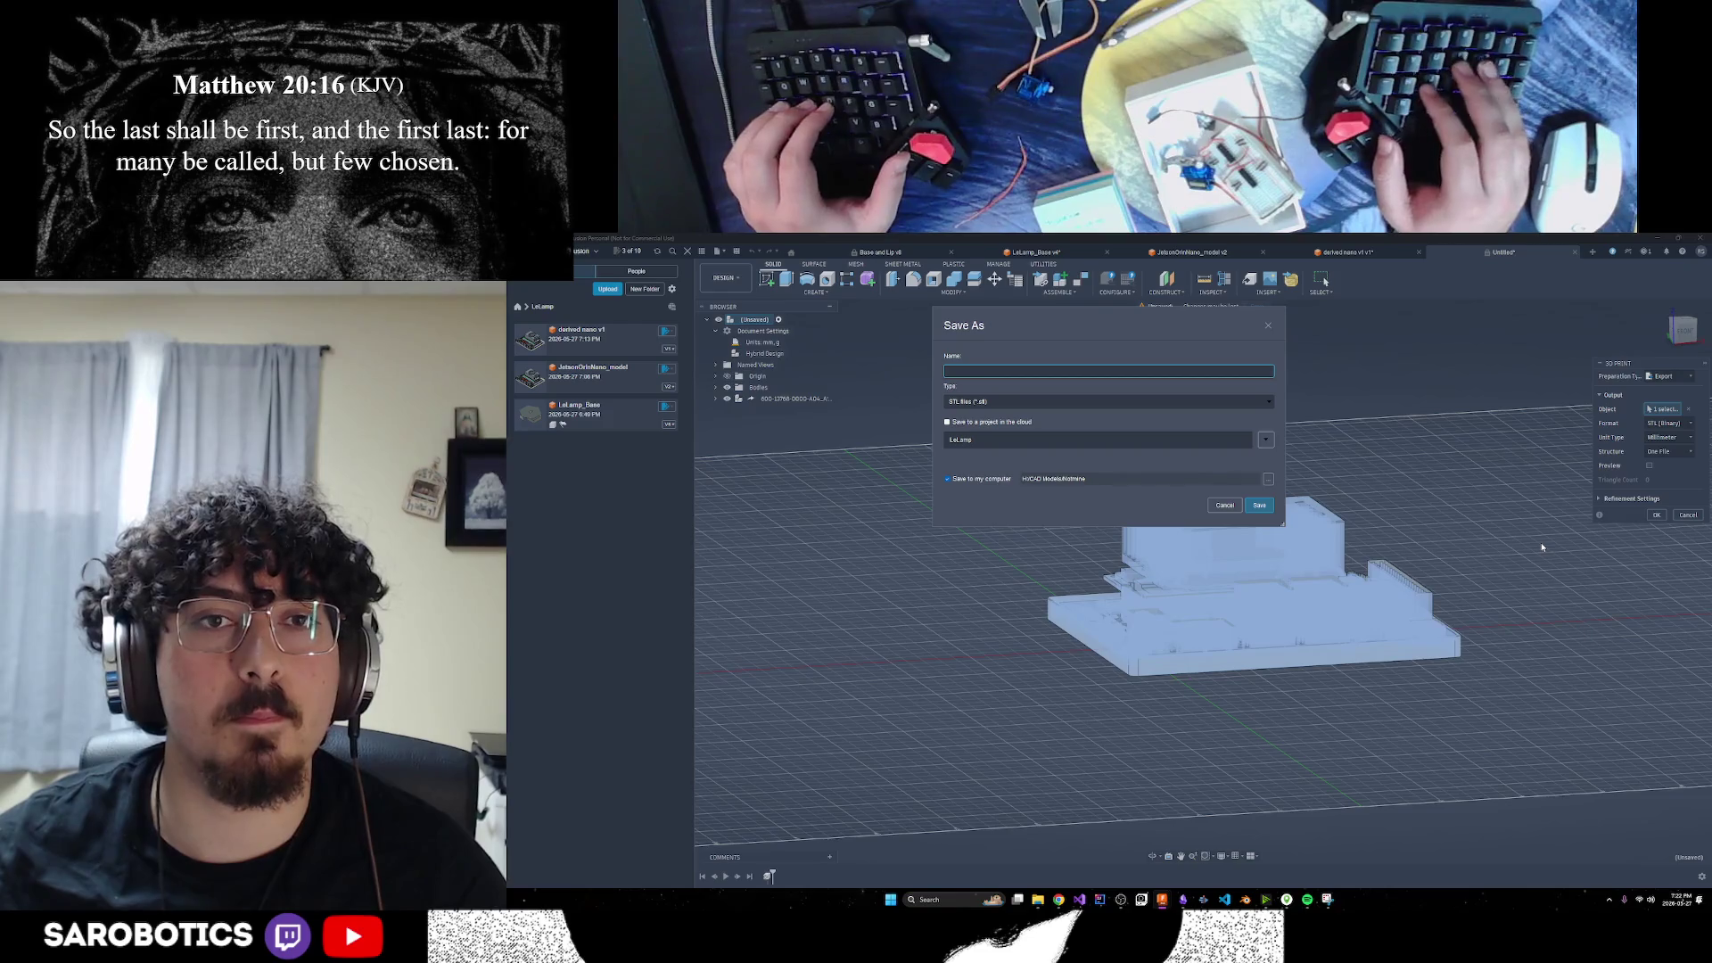
type("JetsonNano")
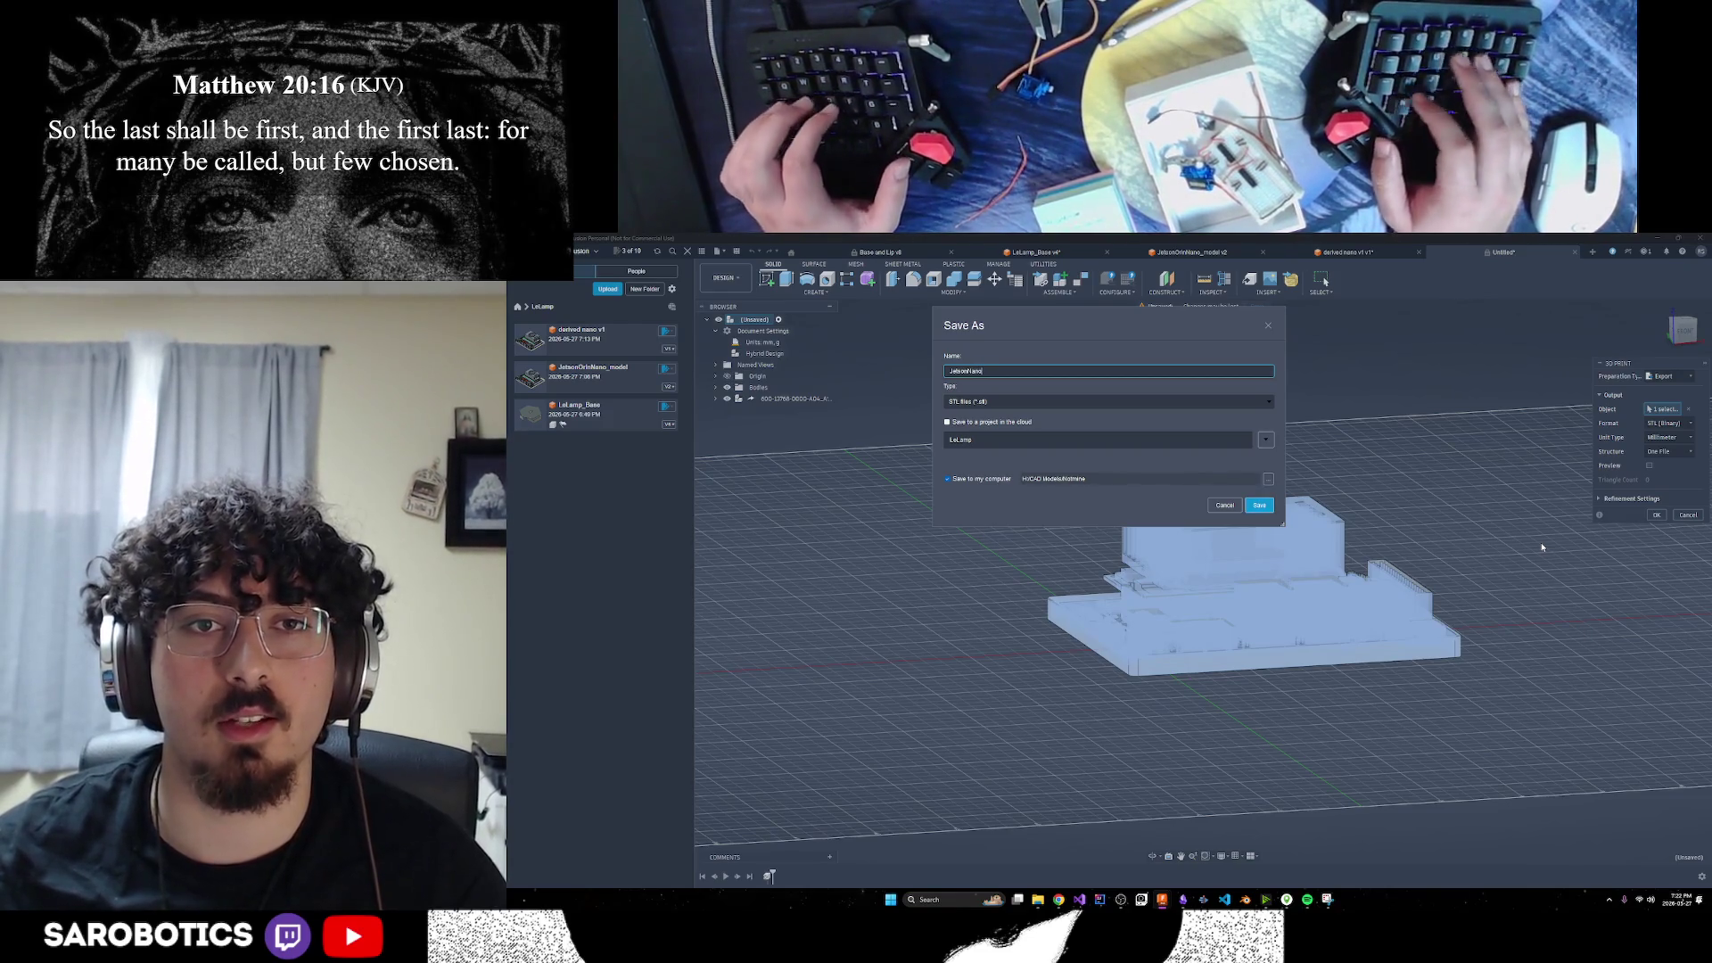
type("_Derived_v3")
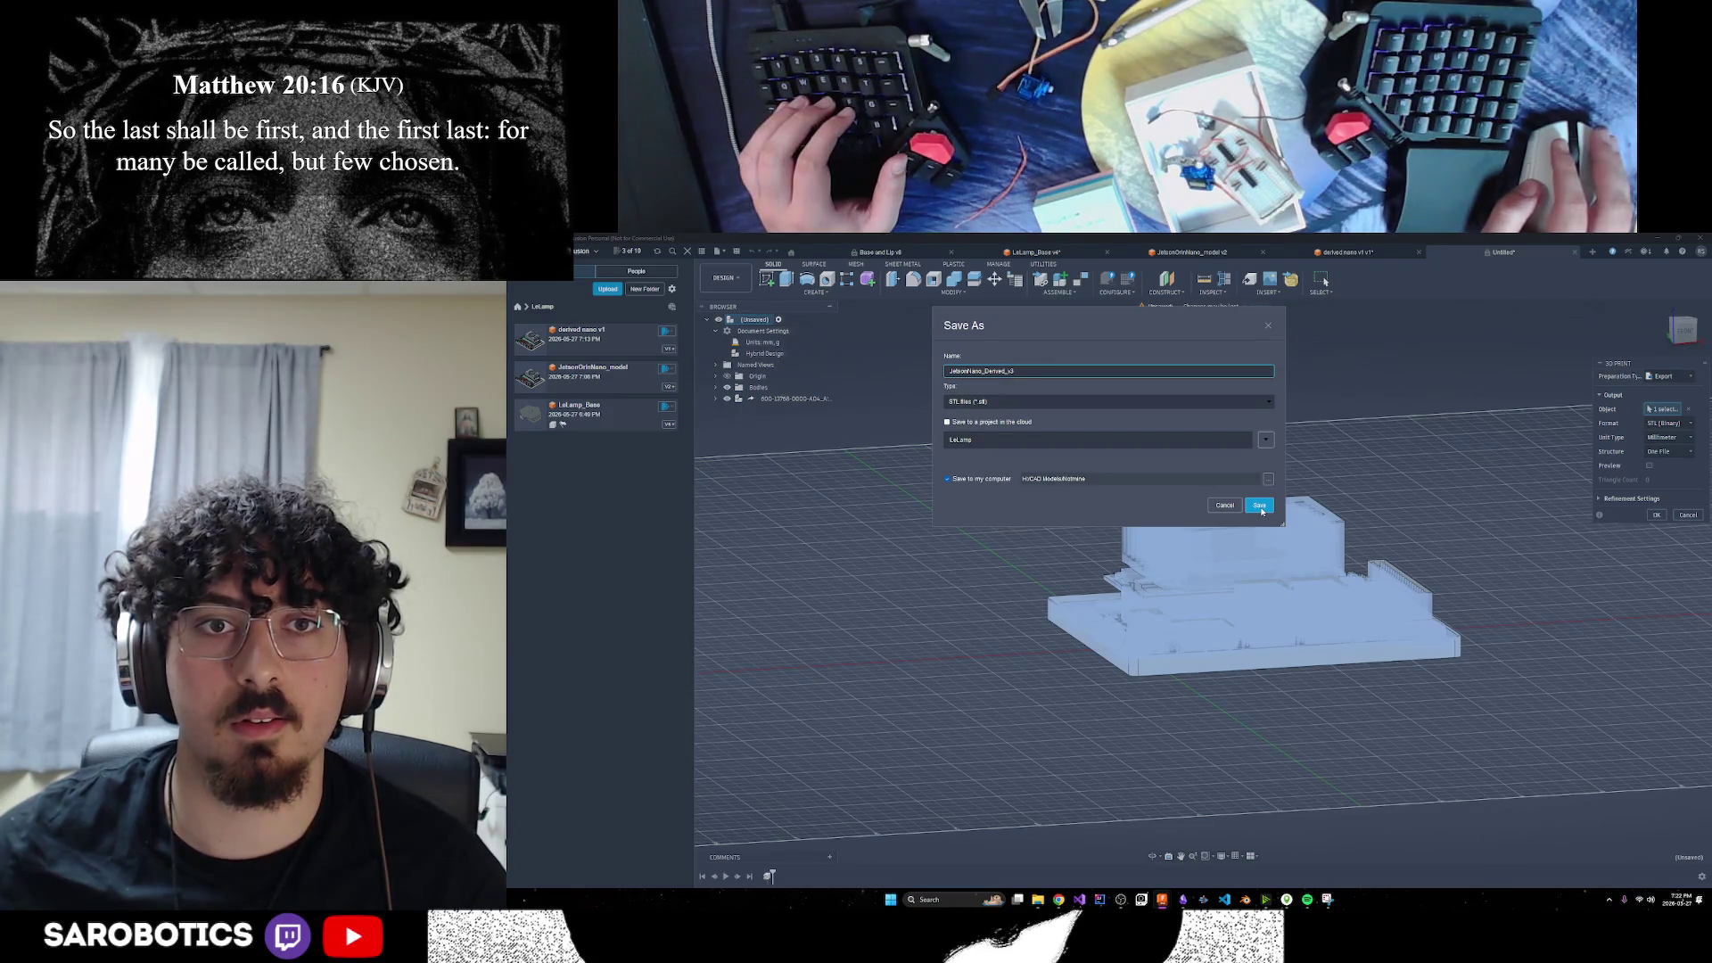
left_click(1182, 403)
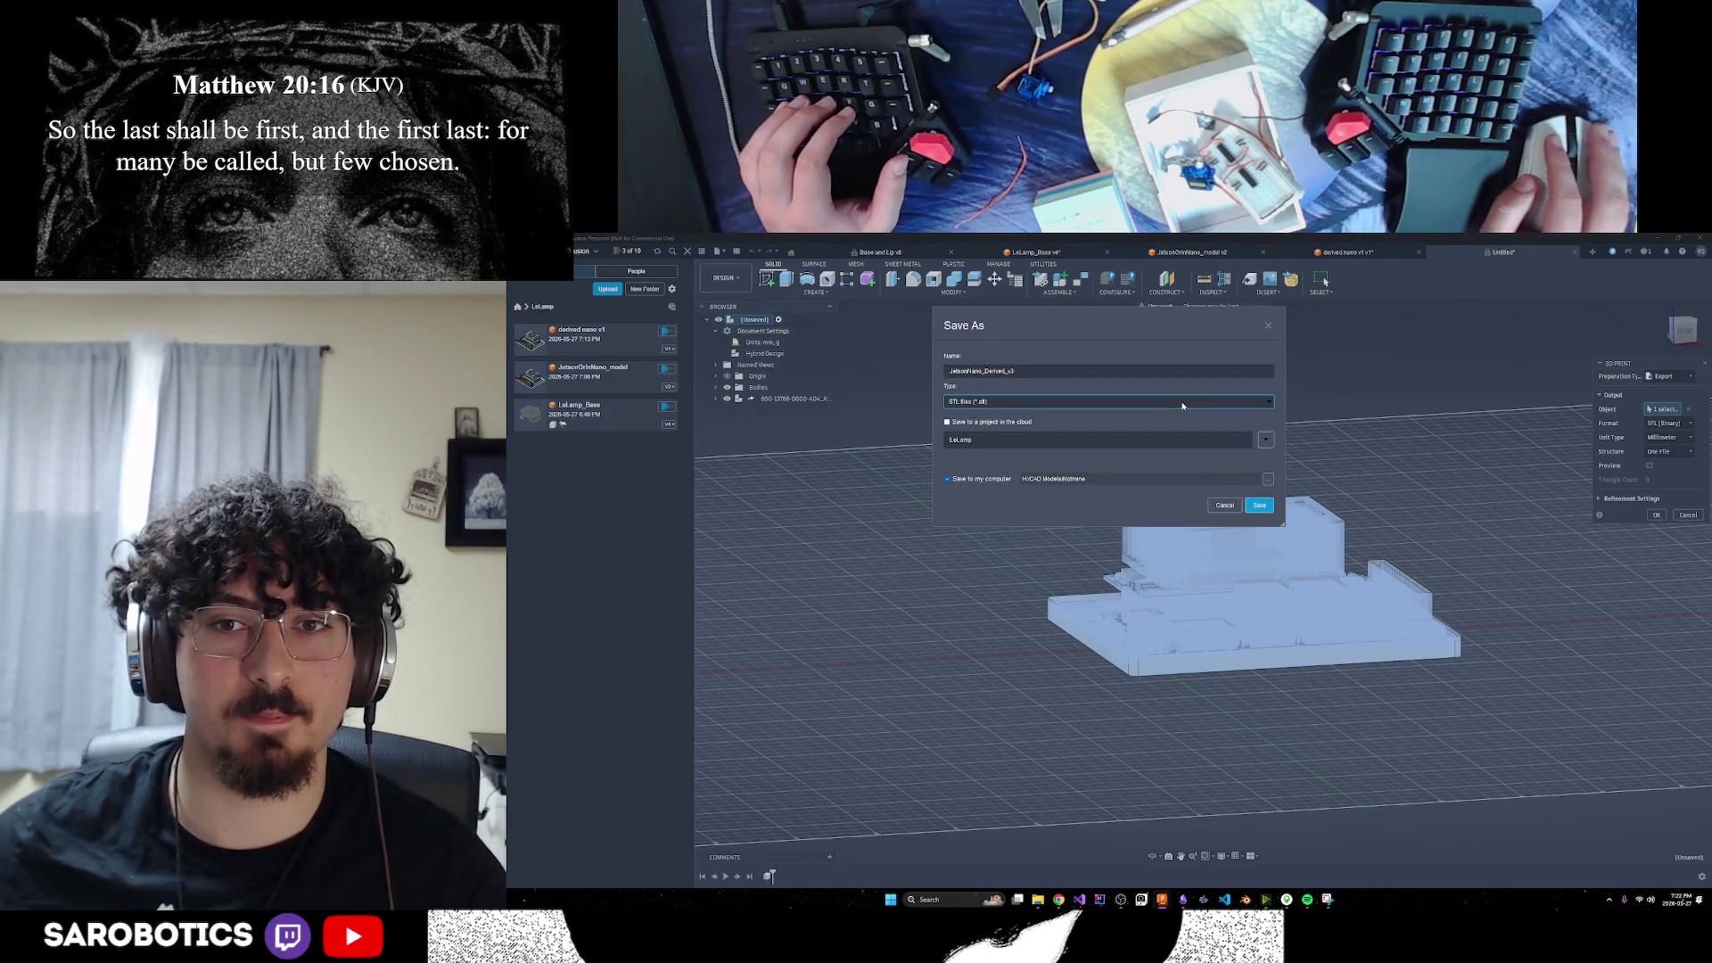
left_click(1224, 506)
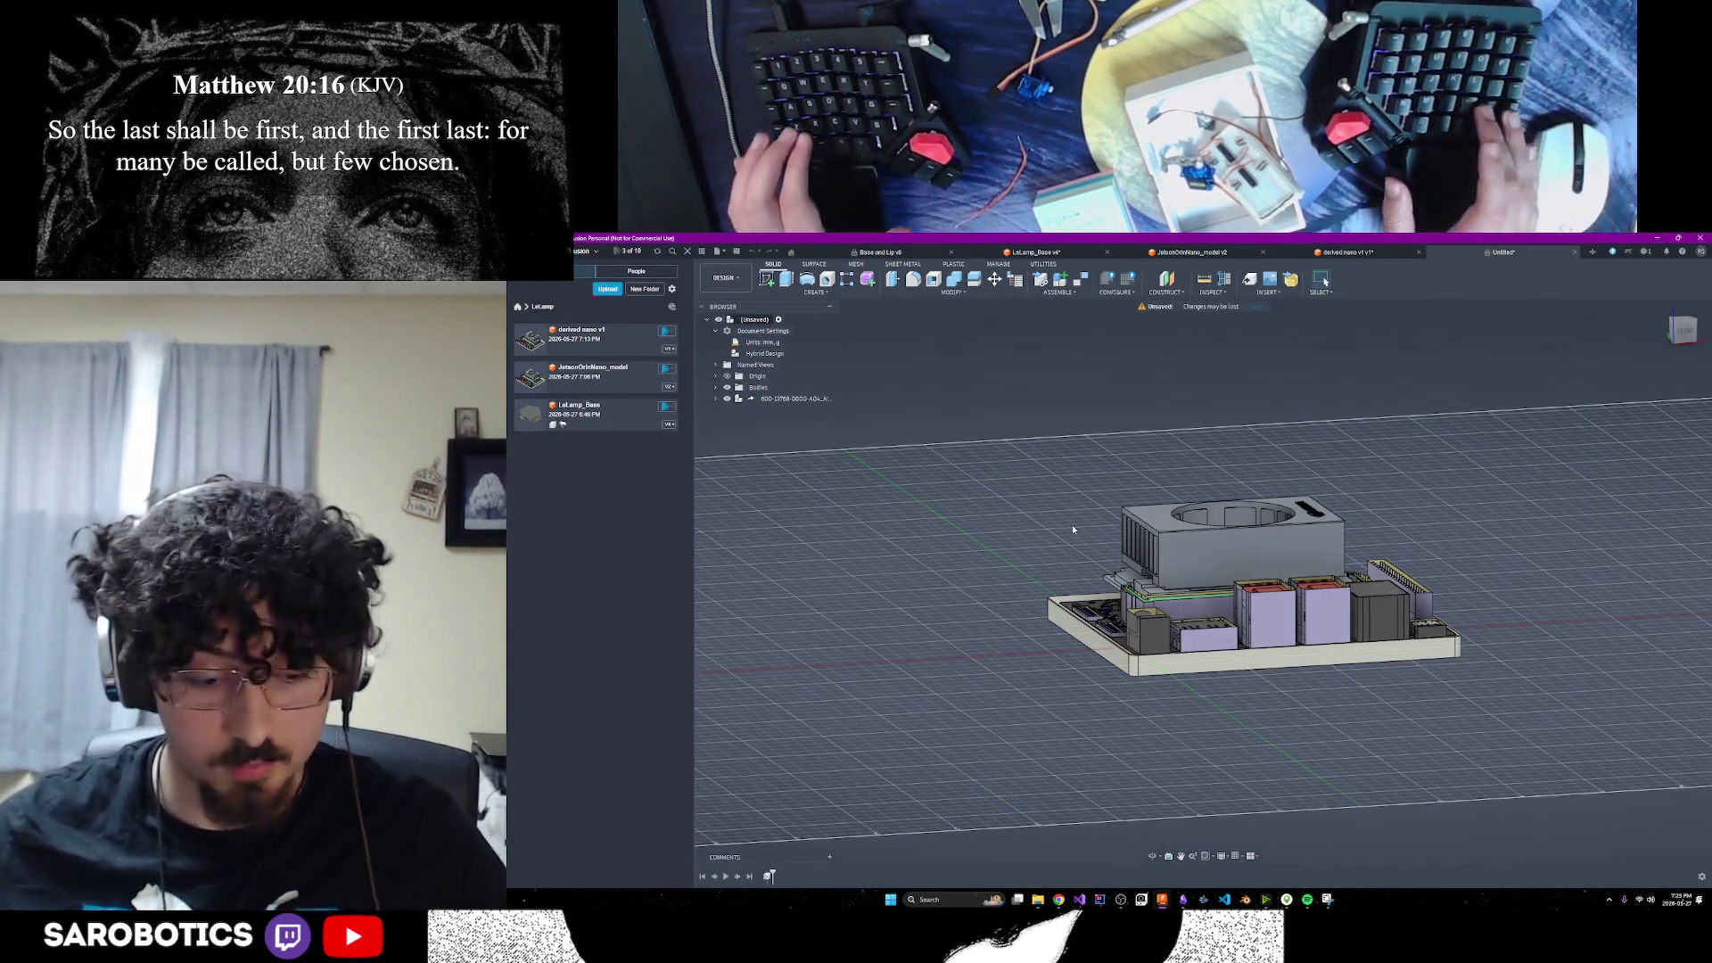
Re-export all bodies as STL named Jetson_Nano_Derived_V3 and save it to the computer
left_click(724, 255)
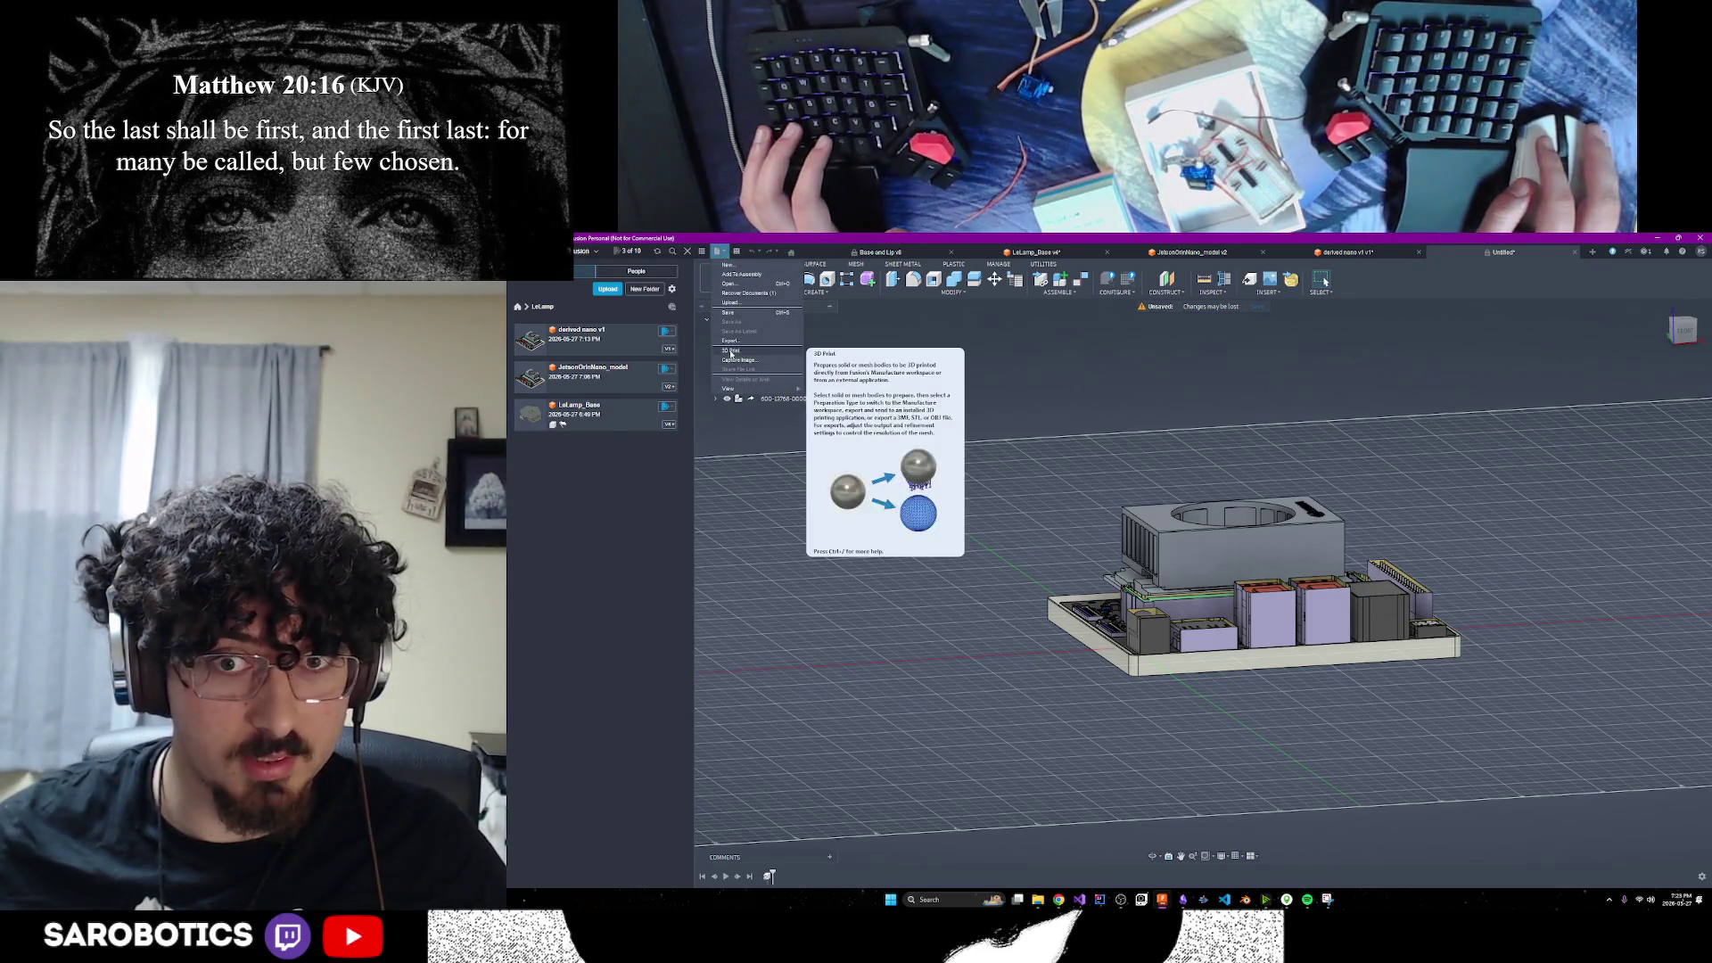
left_click(730, 351)
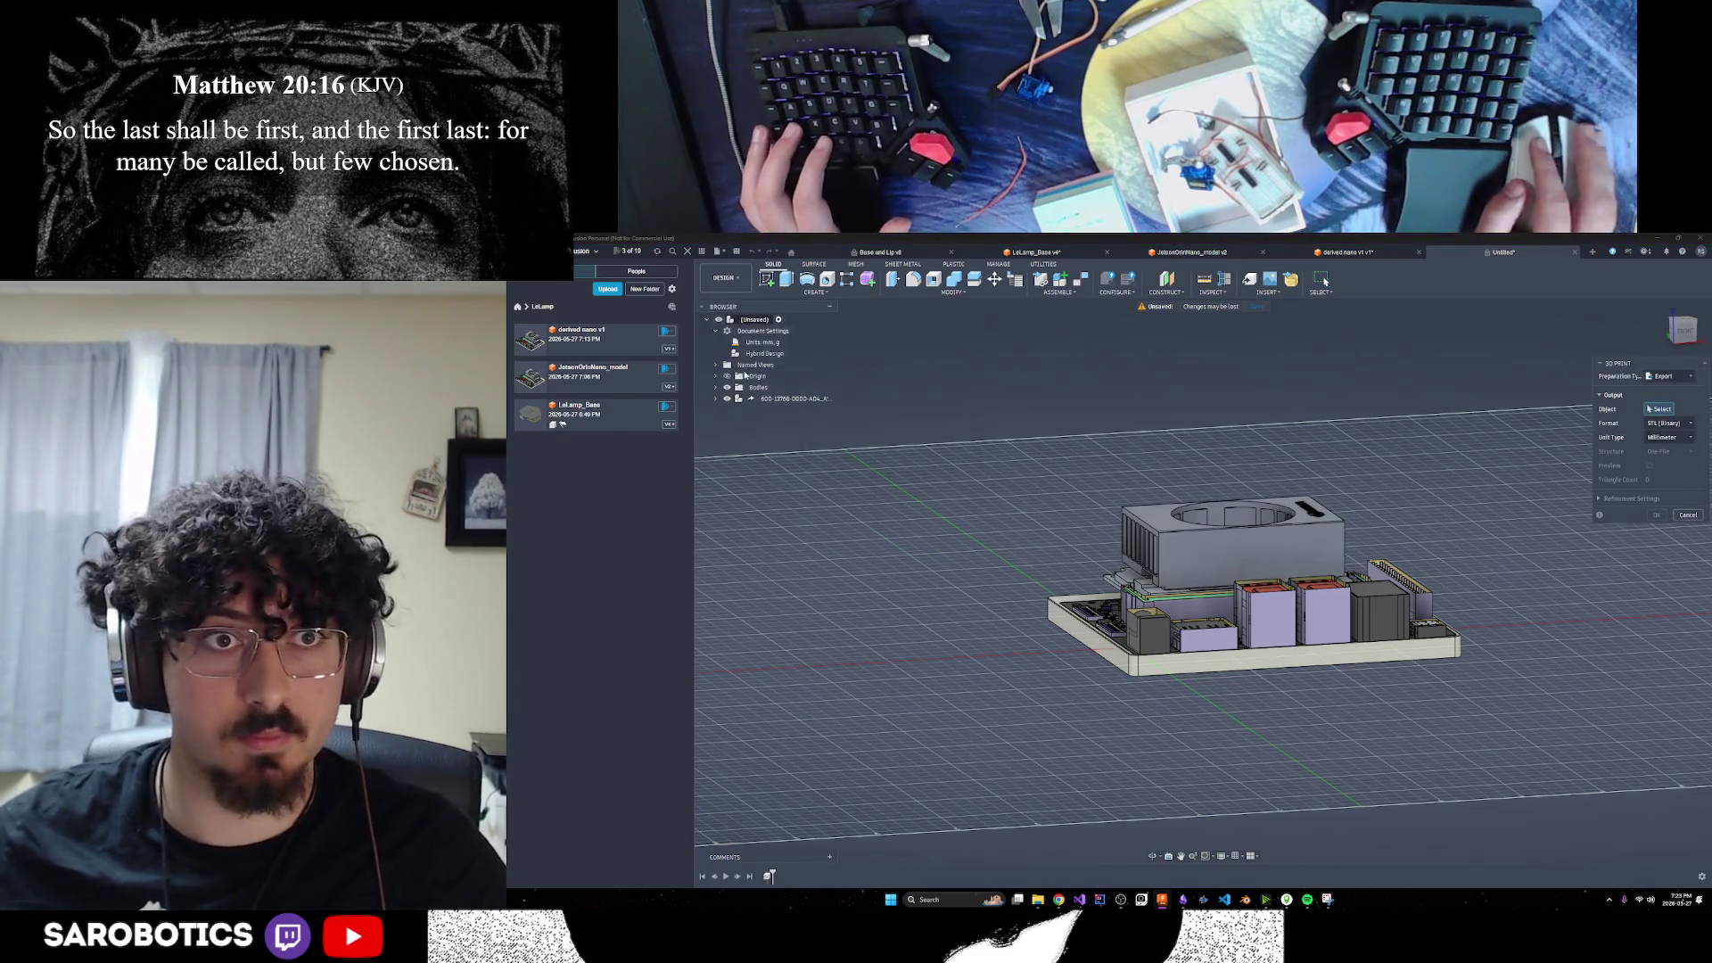
left_click(758, 388)
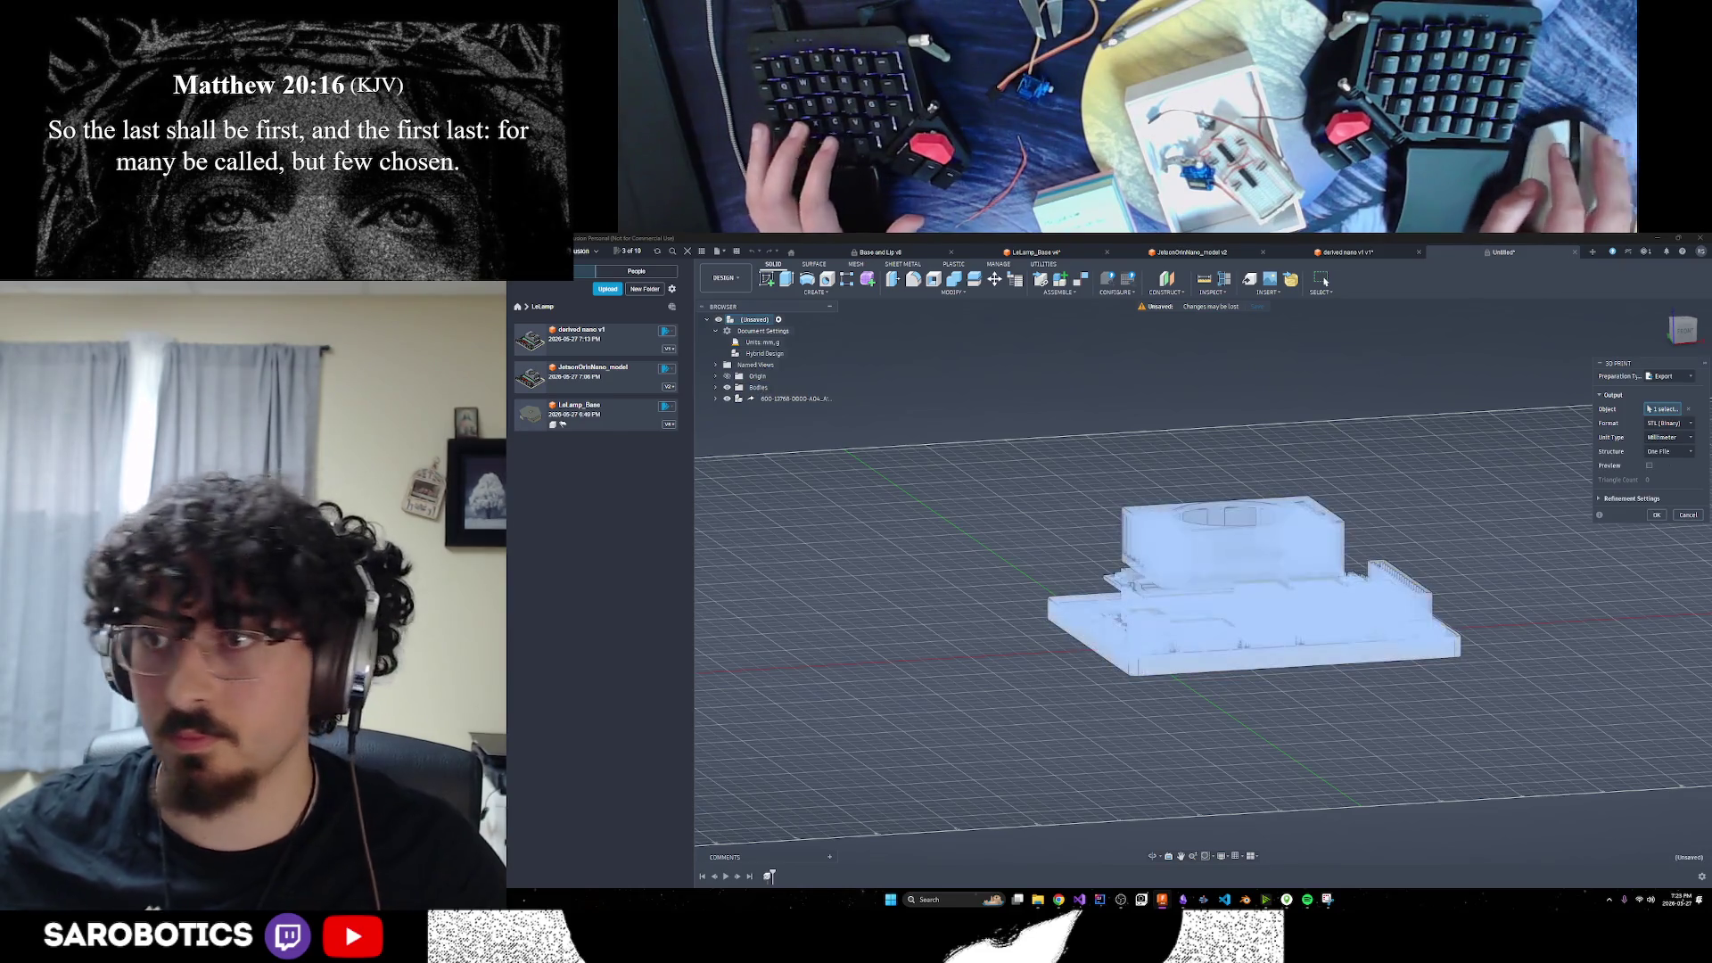
key("Return")
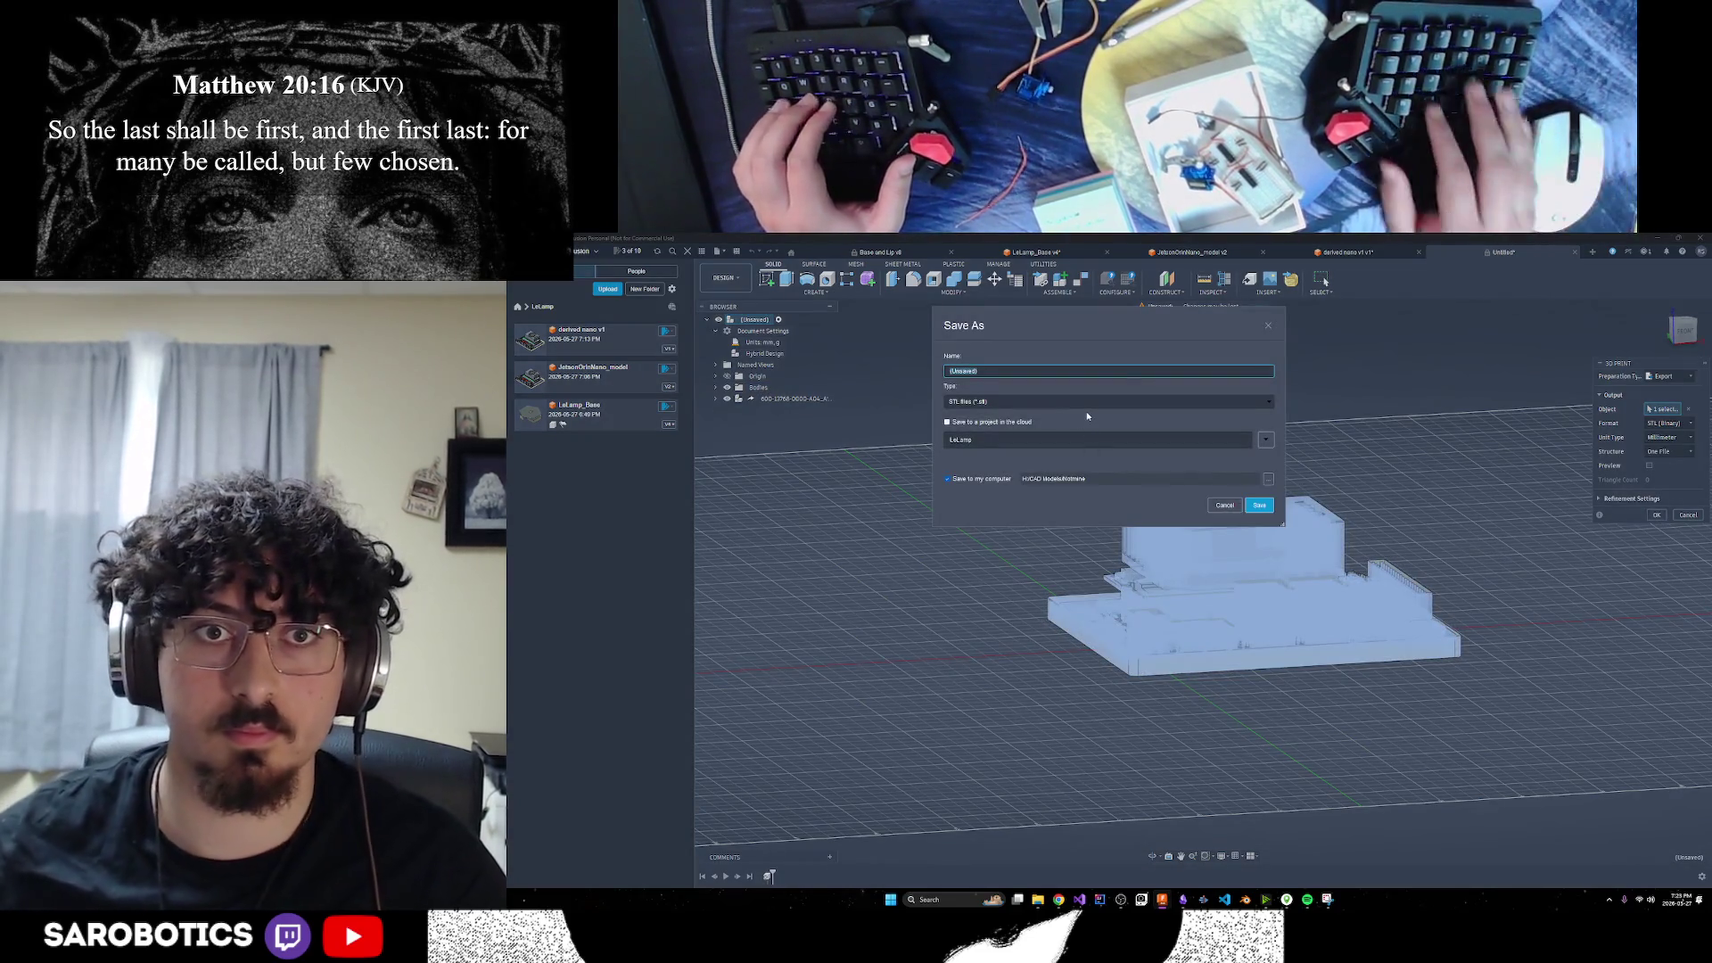
type("Jetson_Nano_Der")
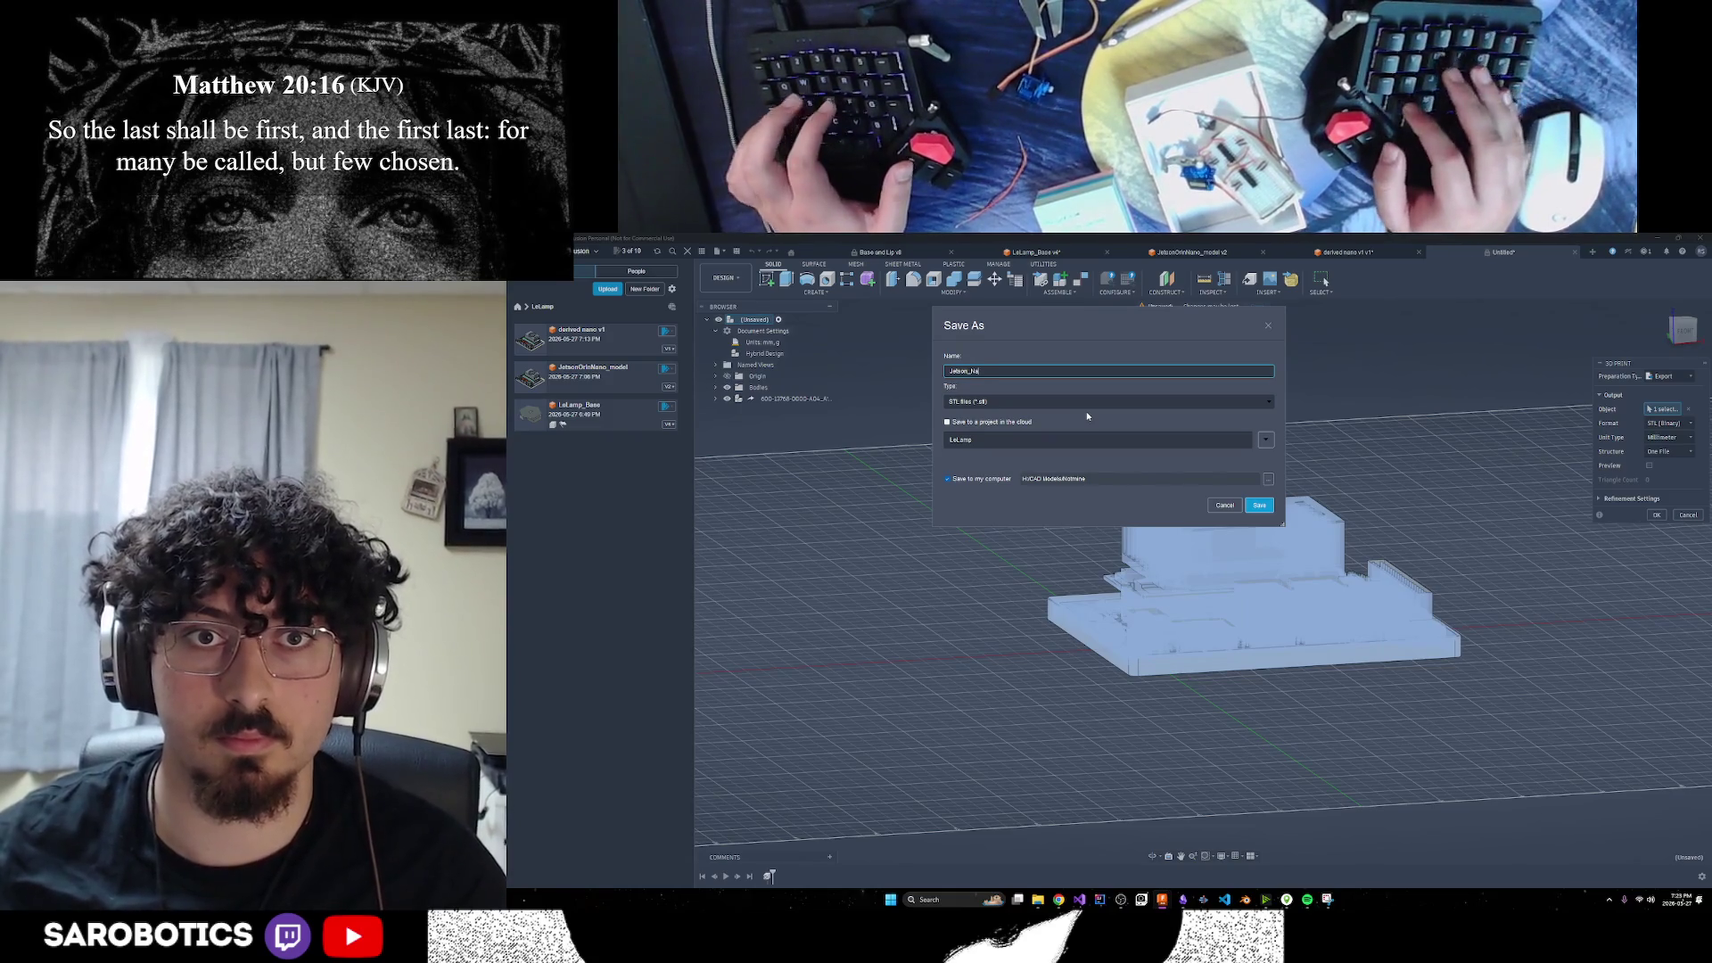
type("ived_V3")
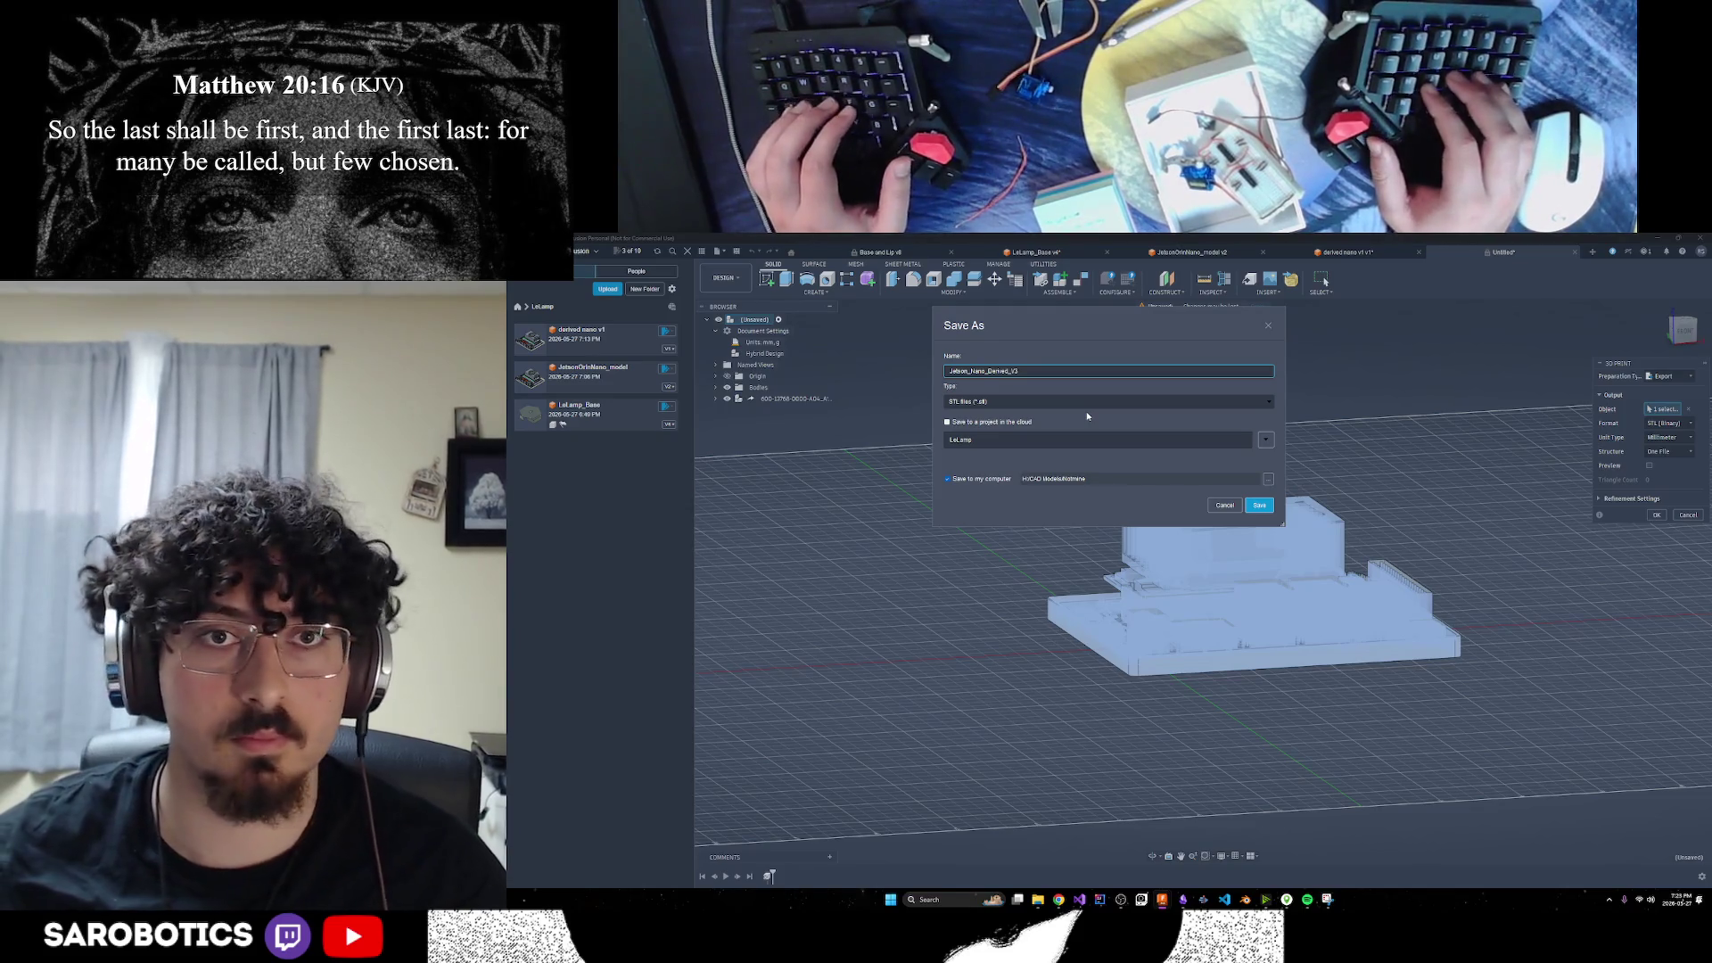
left_click(1257, 506)
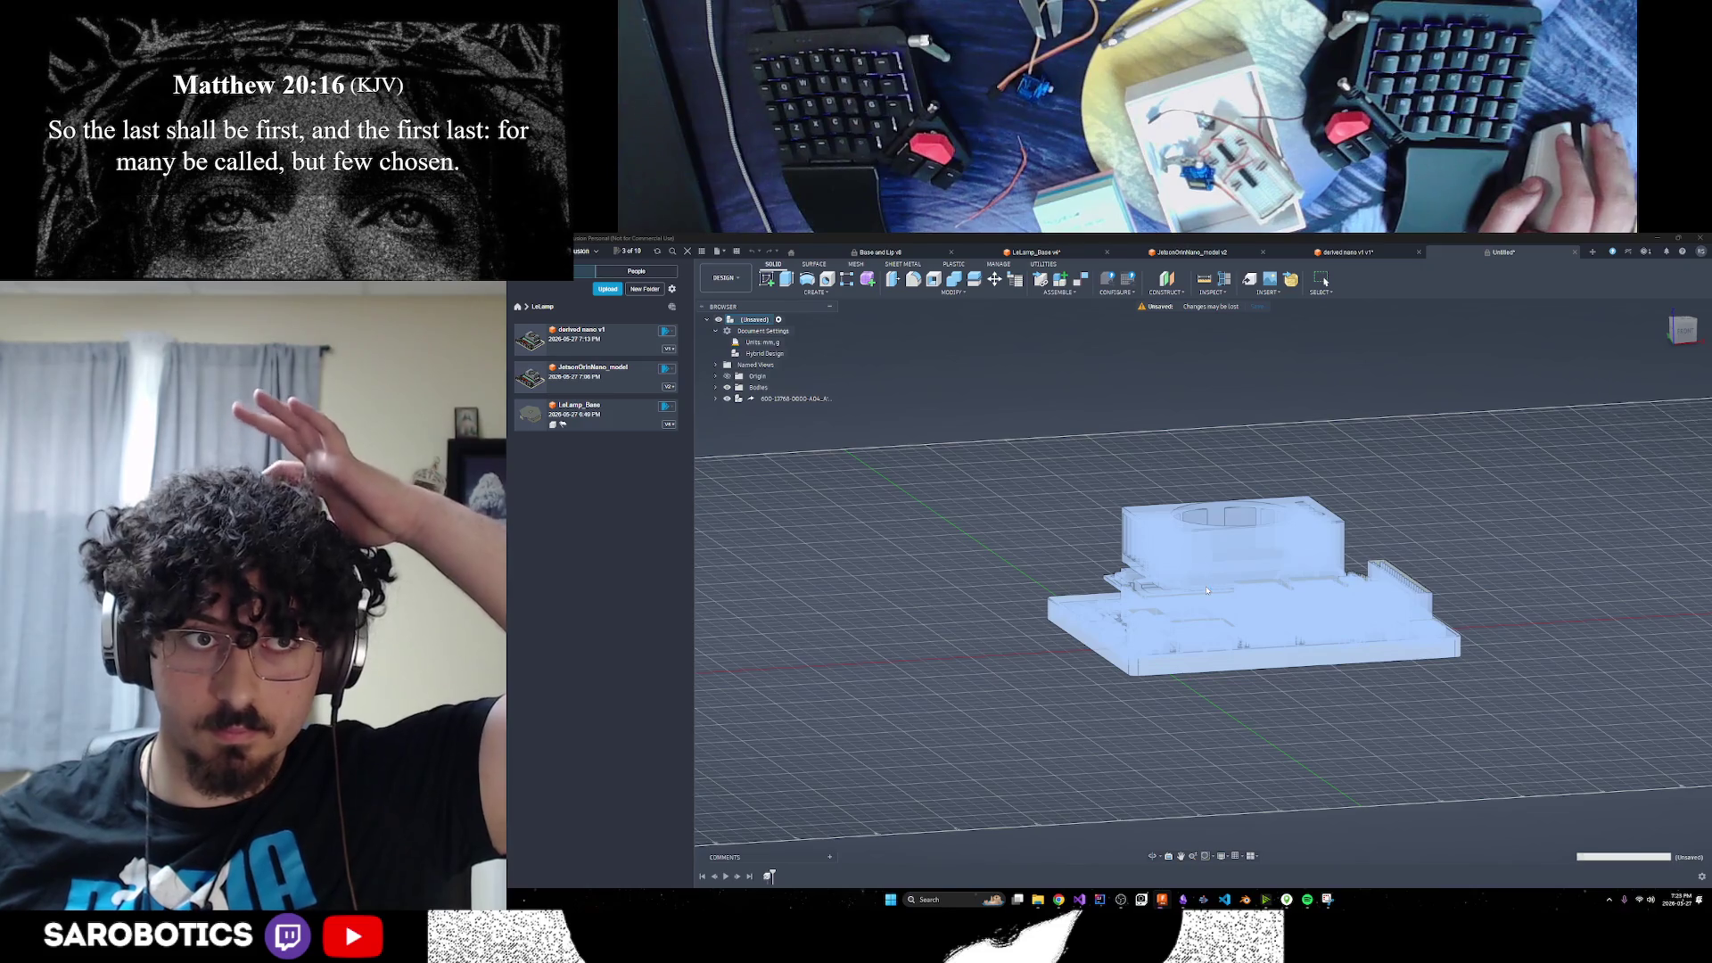
Zoom and orbit the exported Jetson board to view it from above and isometrically
scroll(1046, 591, "down", 2)
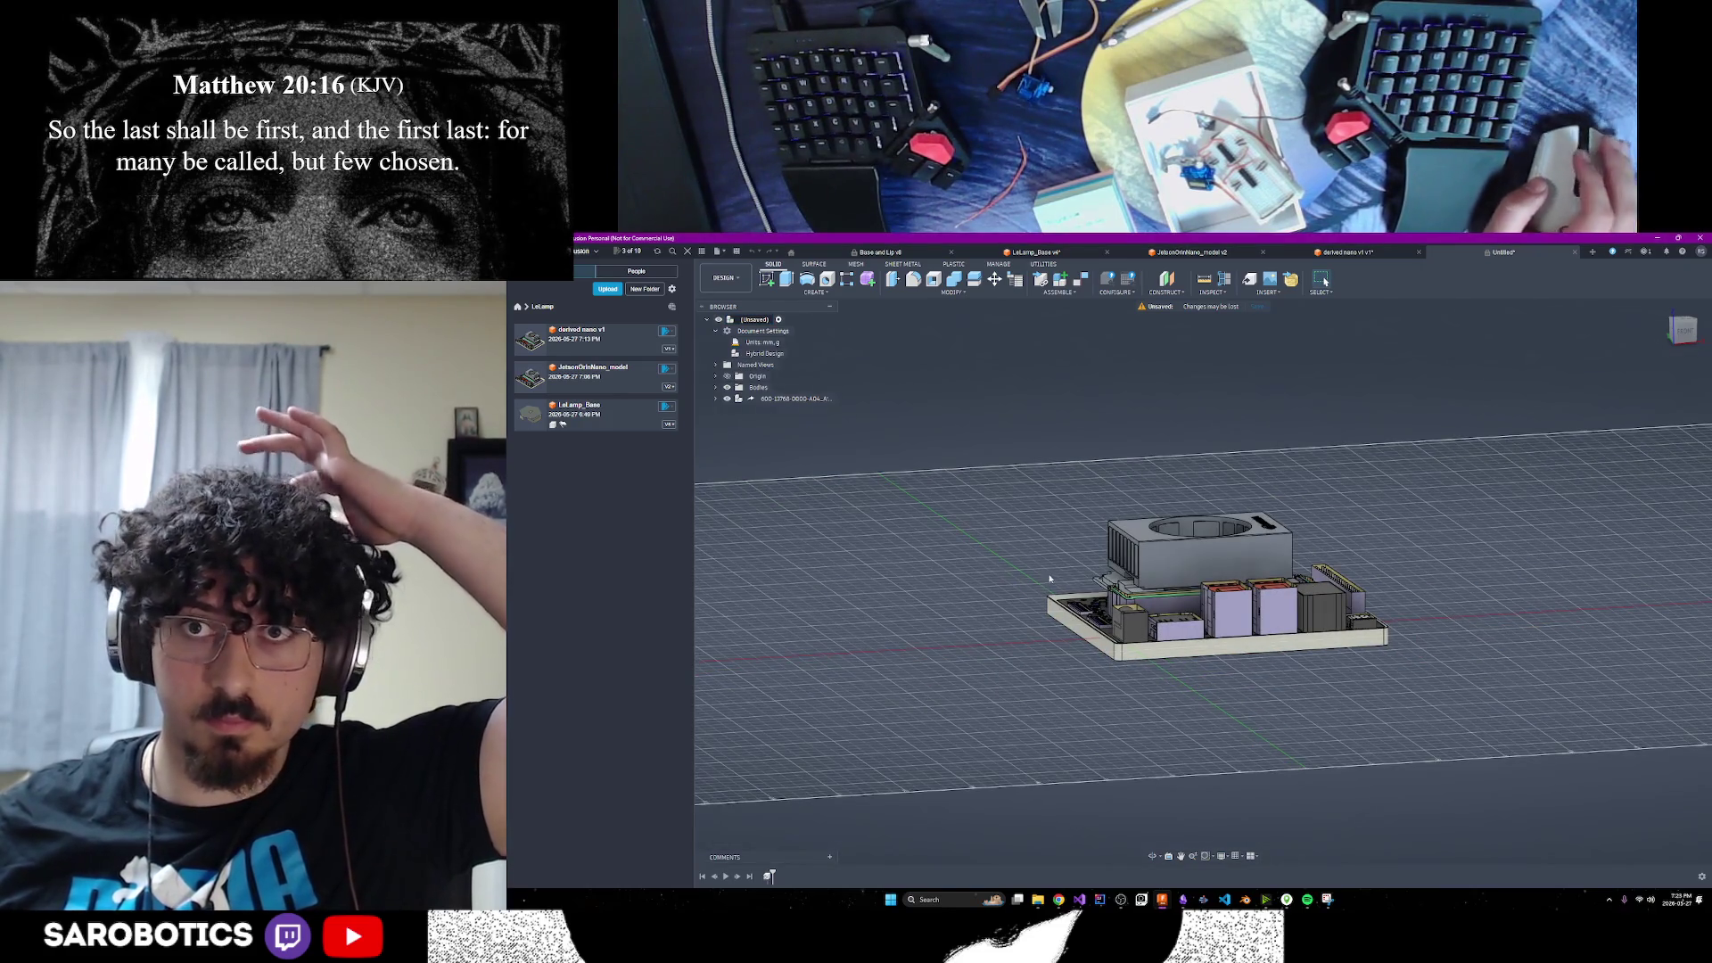
scroll(1044, 584, "down", 2)
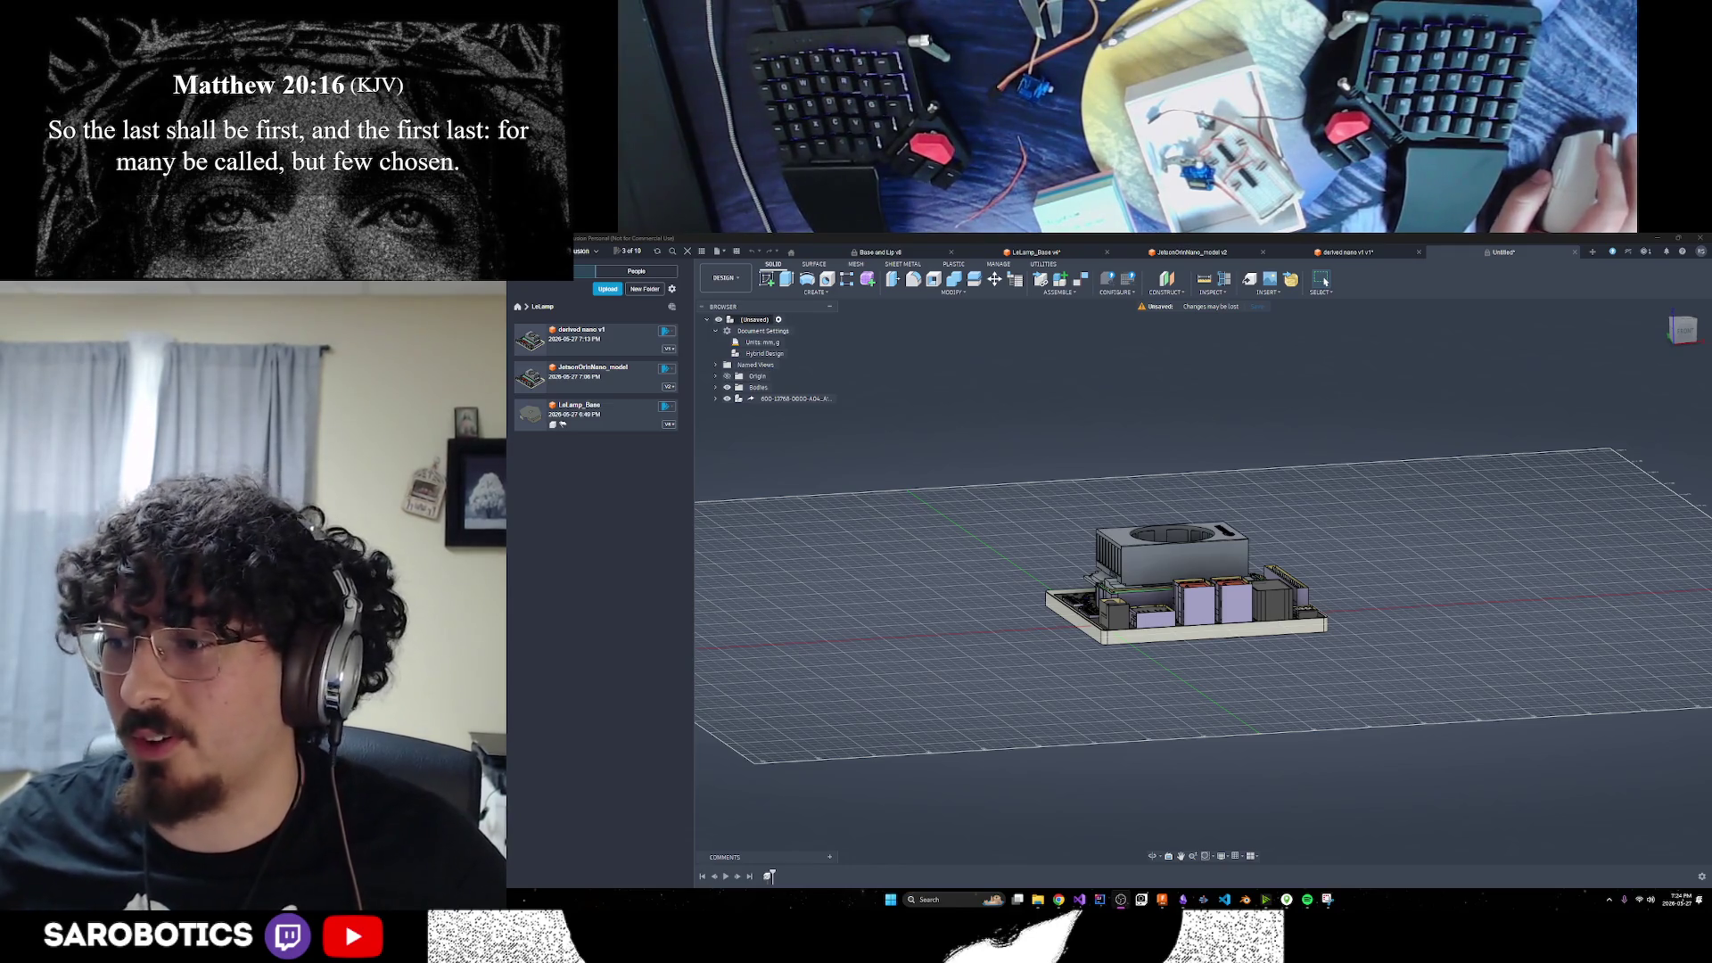
scroll(1277, 738, "down", 2)
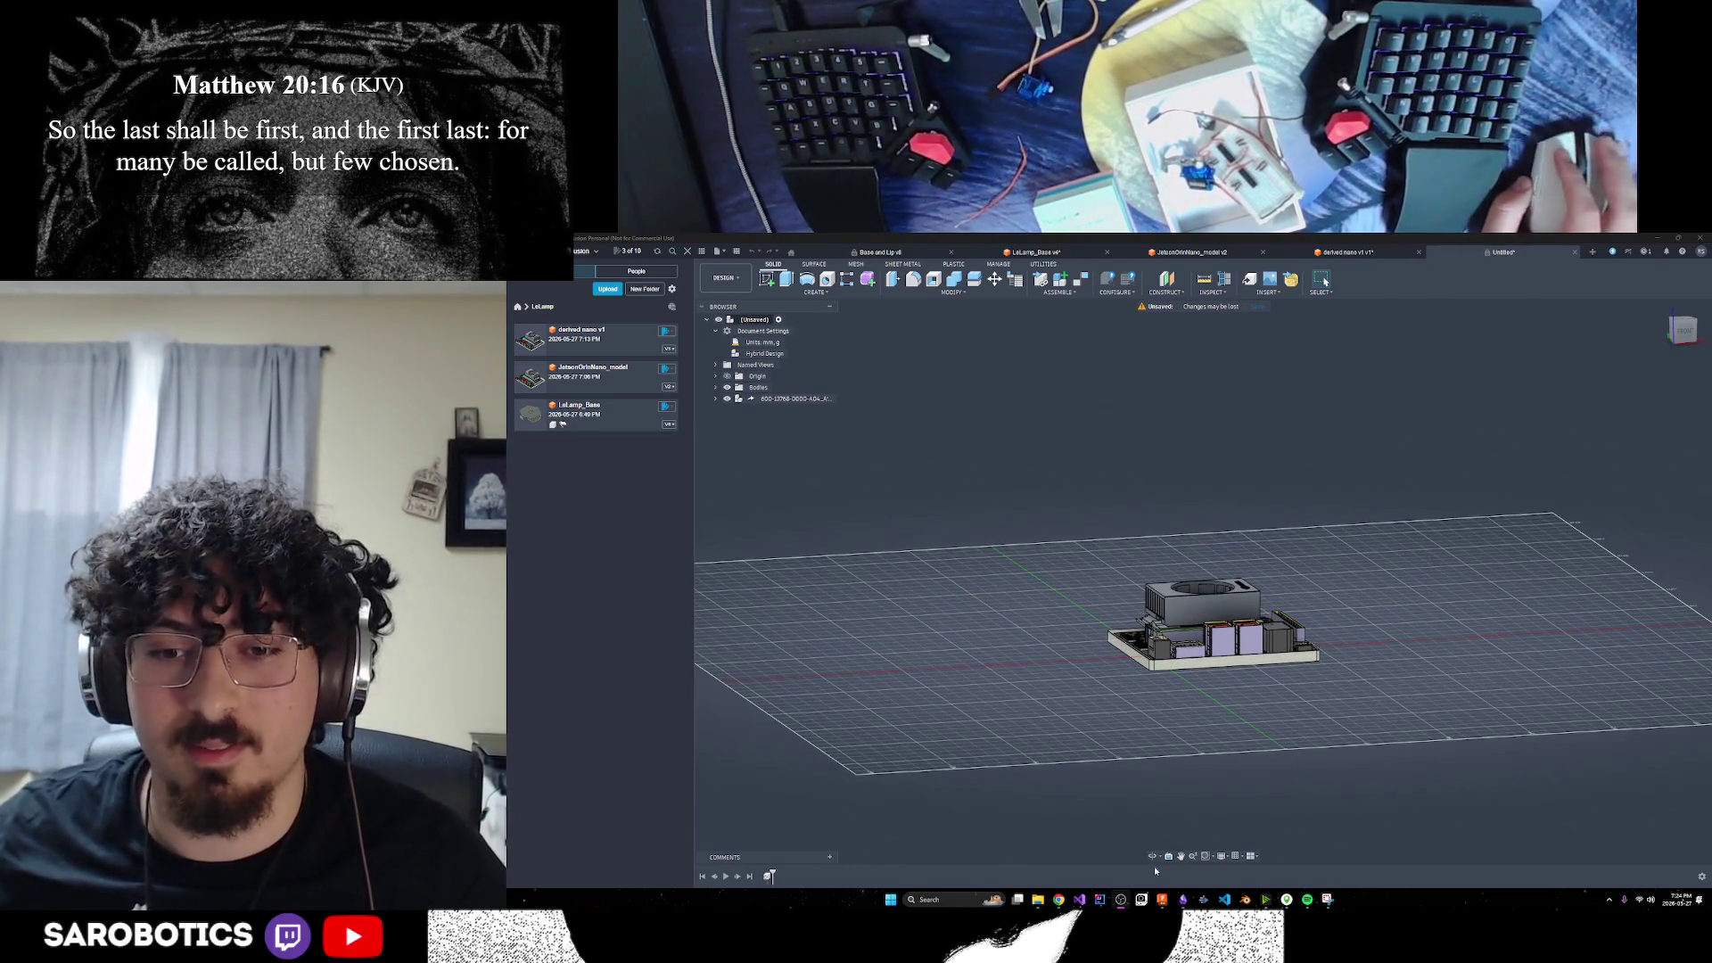
left_click(1231, 705)
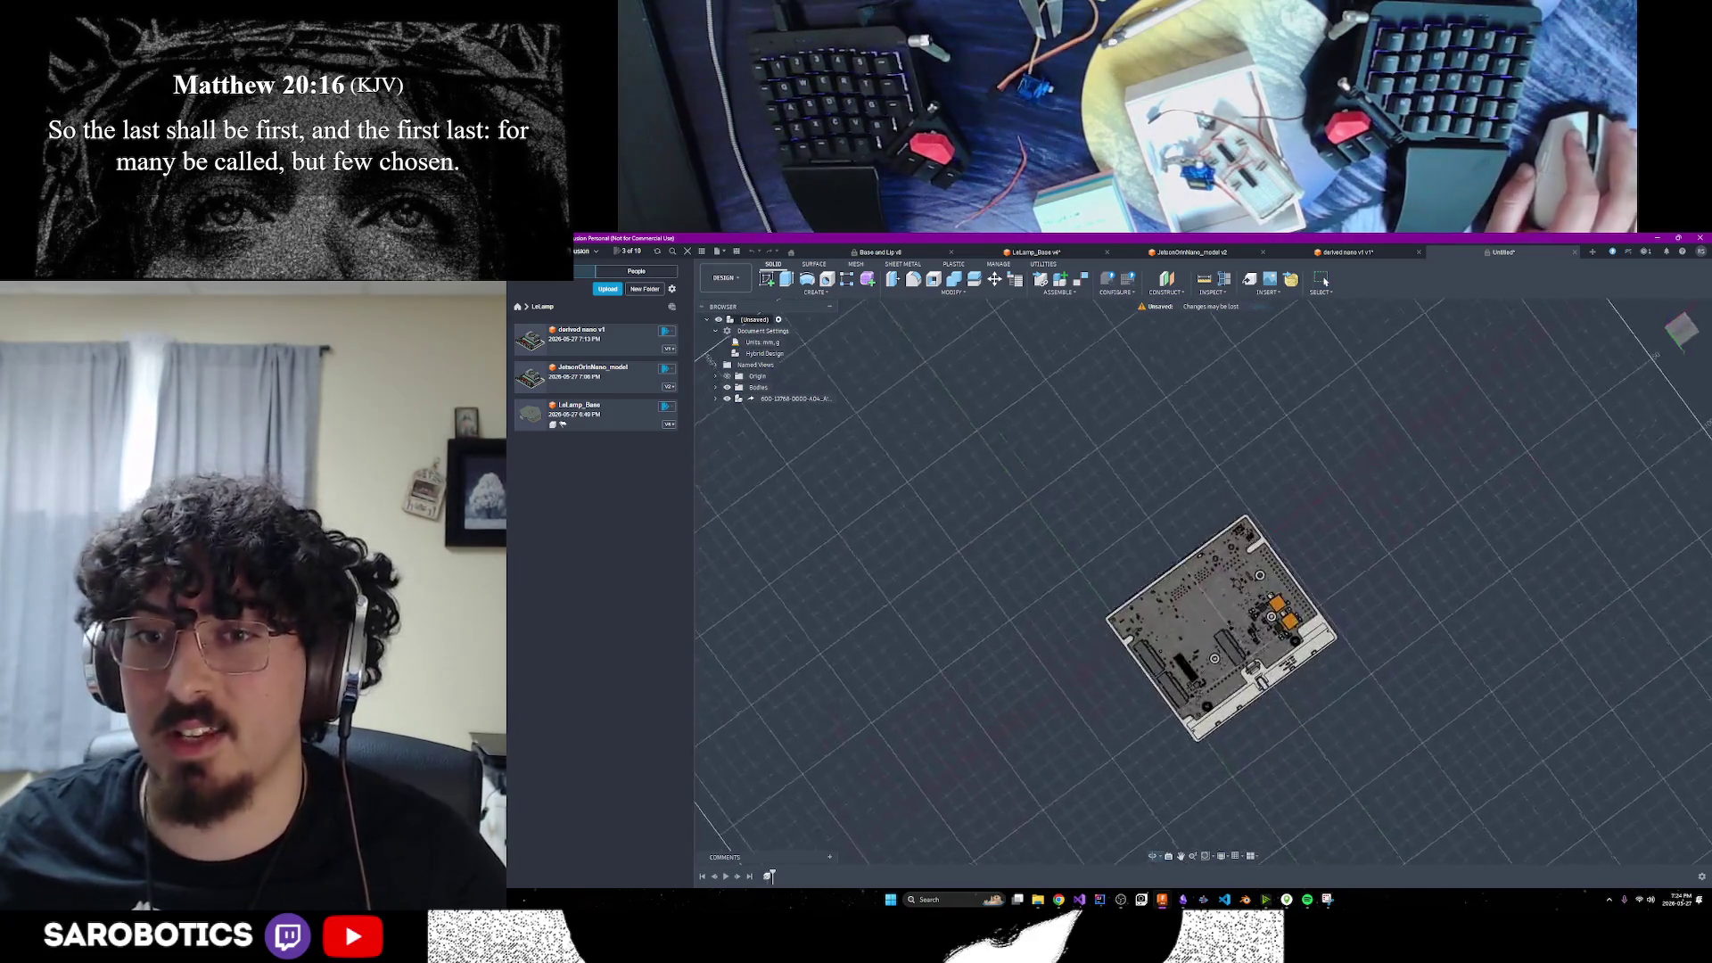
mouse_move(1252, 590)
middle_mouse_down("shift")
mouse_move(1252, 660)
mouse_move(1252, 553)
mouse_move(1213, 562)
middle_mouse_up("shift")
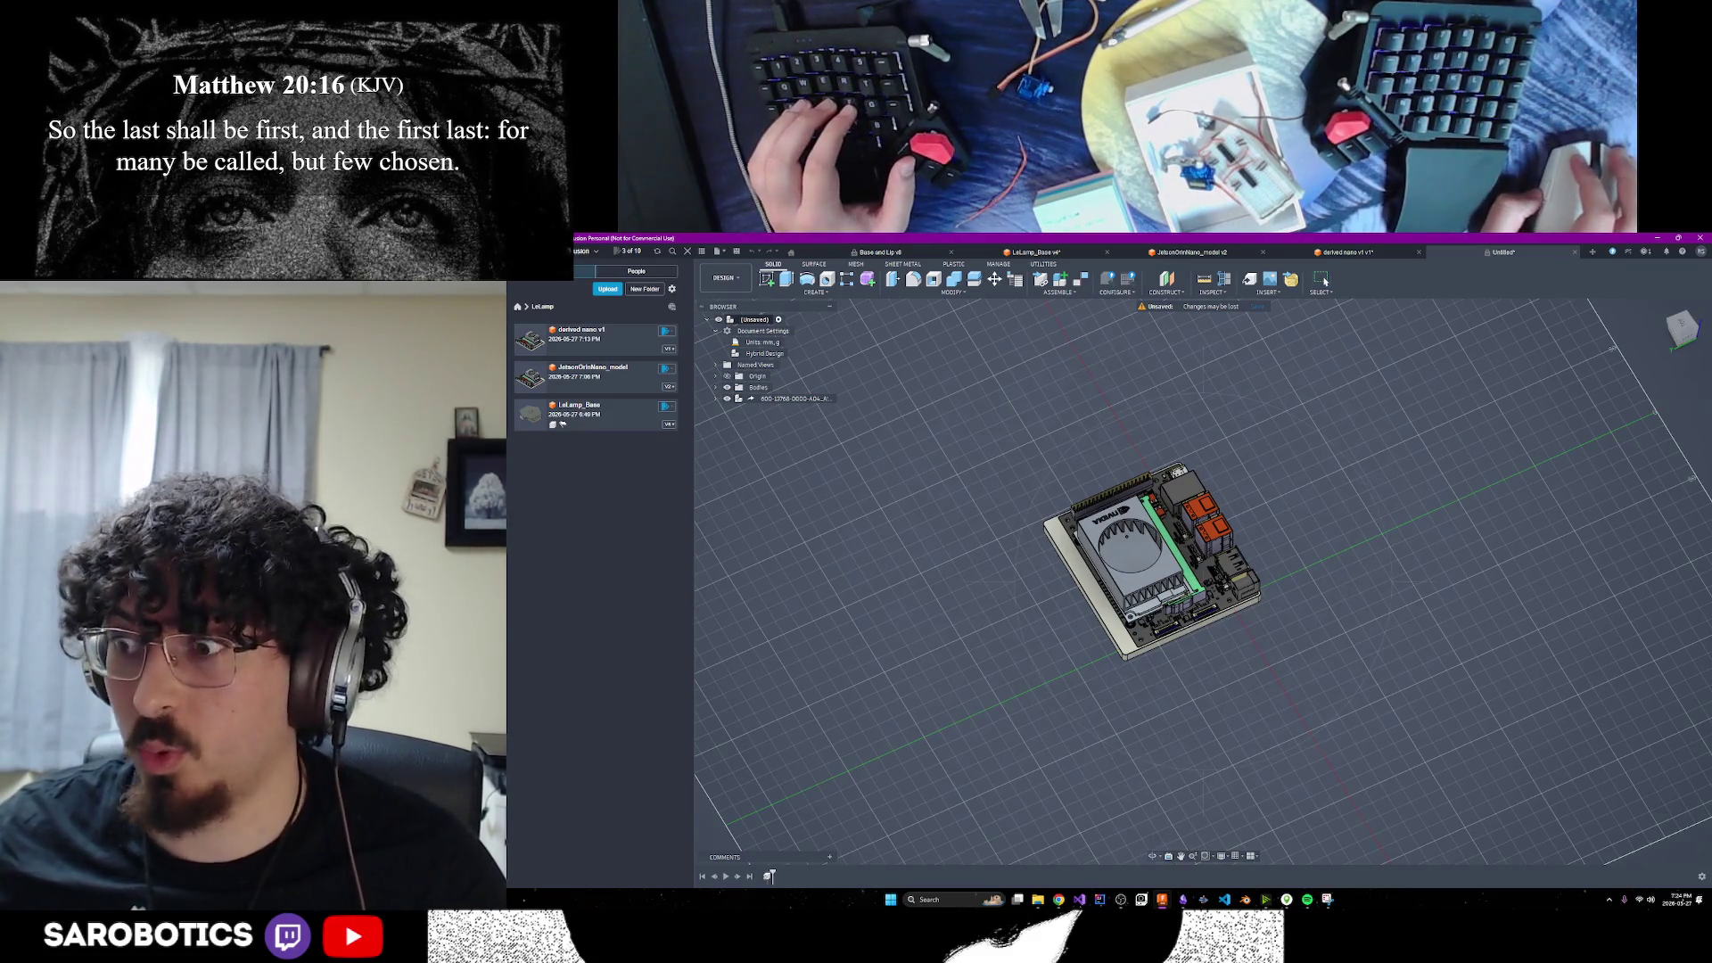
mouse_move(1164, 580)
middle_mouse_down("shift")
mouse_move(1185, 573)
mouse_move(1150, 544)
mouse_move(921, 490)
mouse_move(762, 399)
middle_mouse_up("shift")
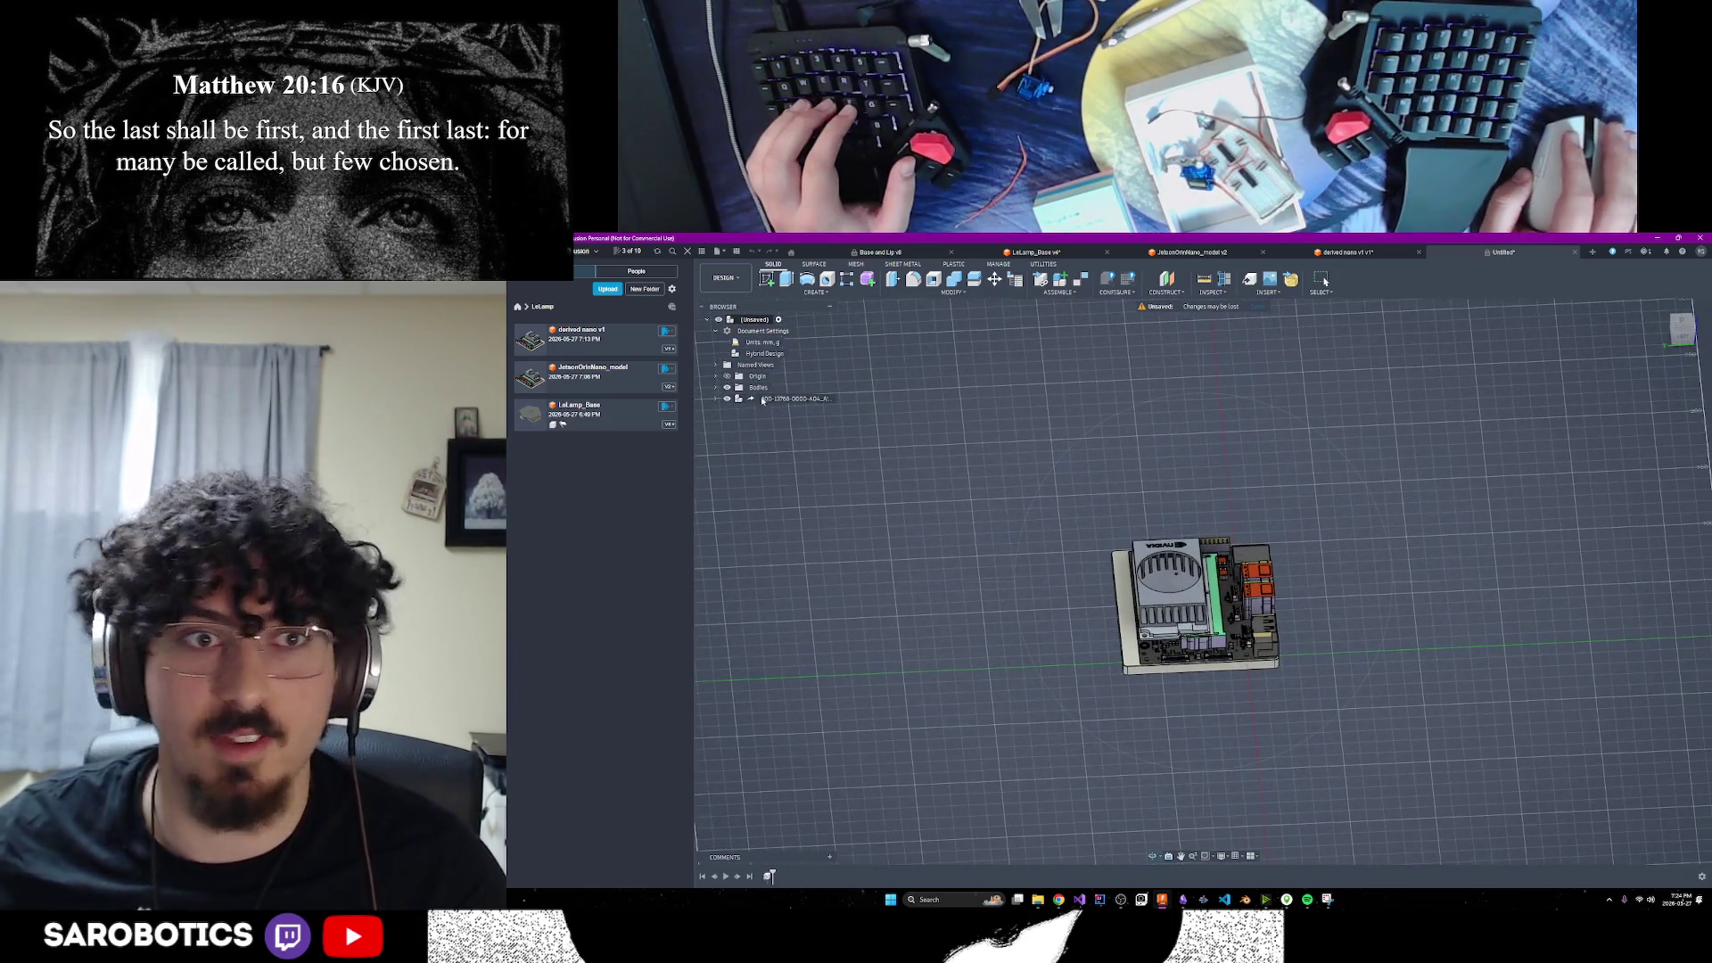
Expand and collapse the Jetson component in the Browser, then start a new design
left_click(715, 399)
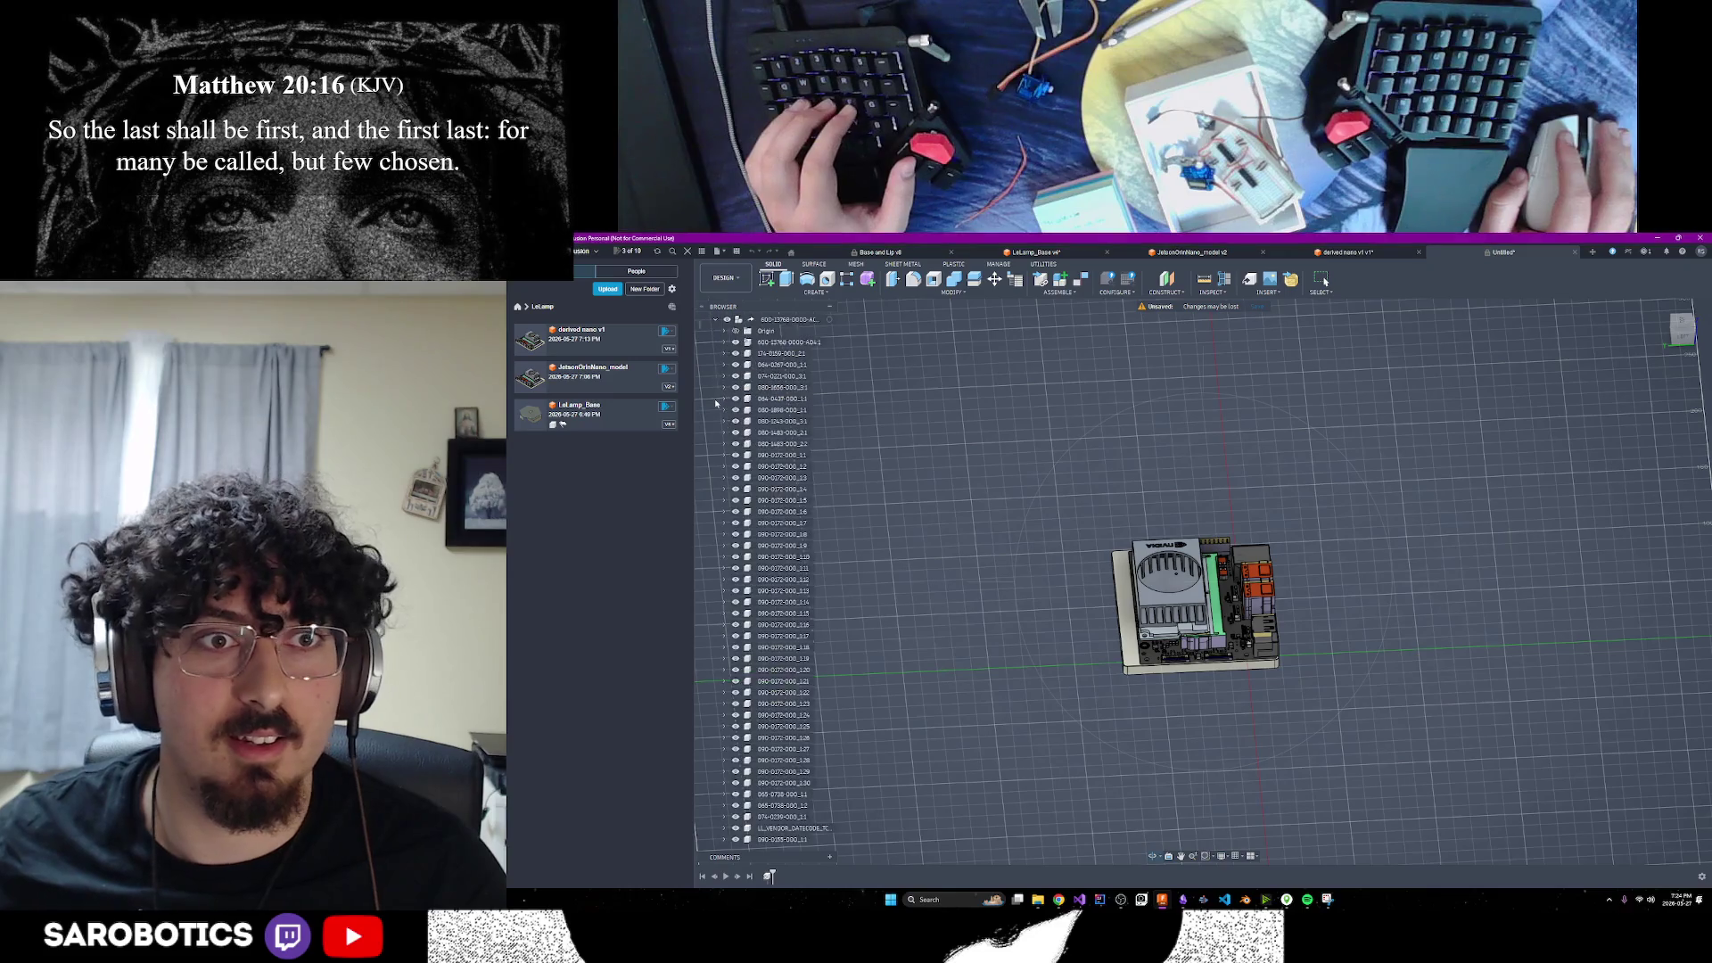
left_click(719, 323)
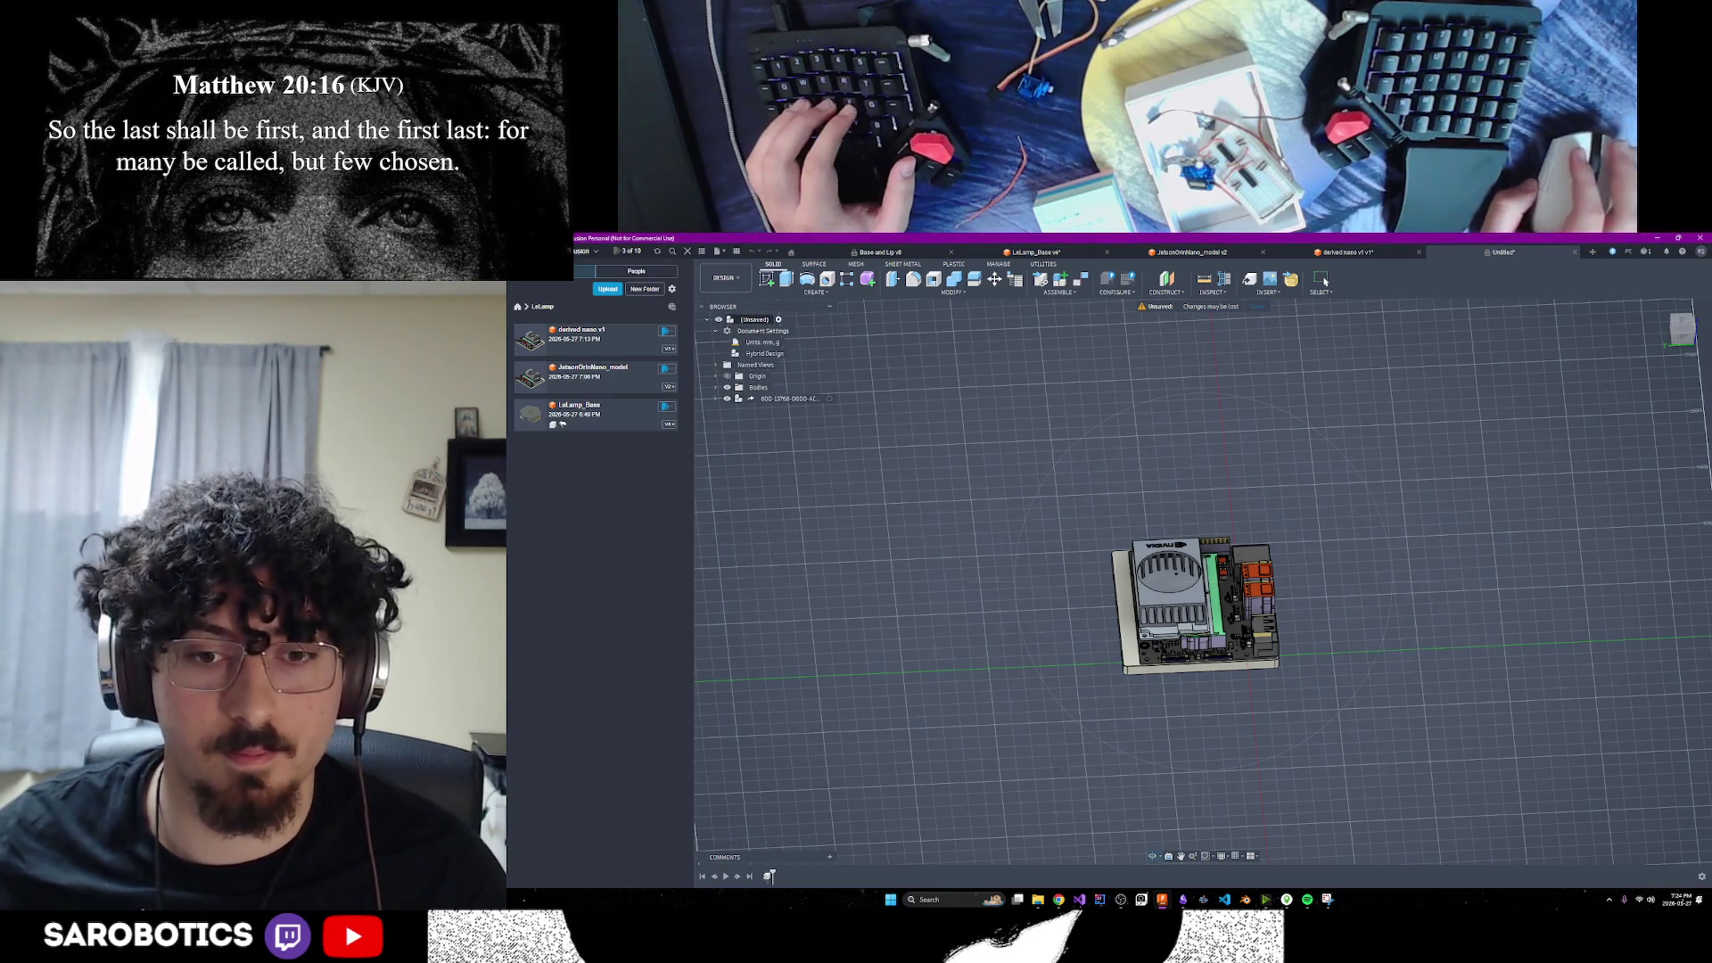
left_click(1593, 253)
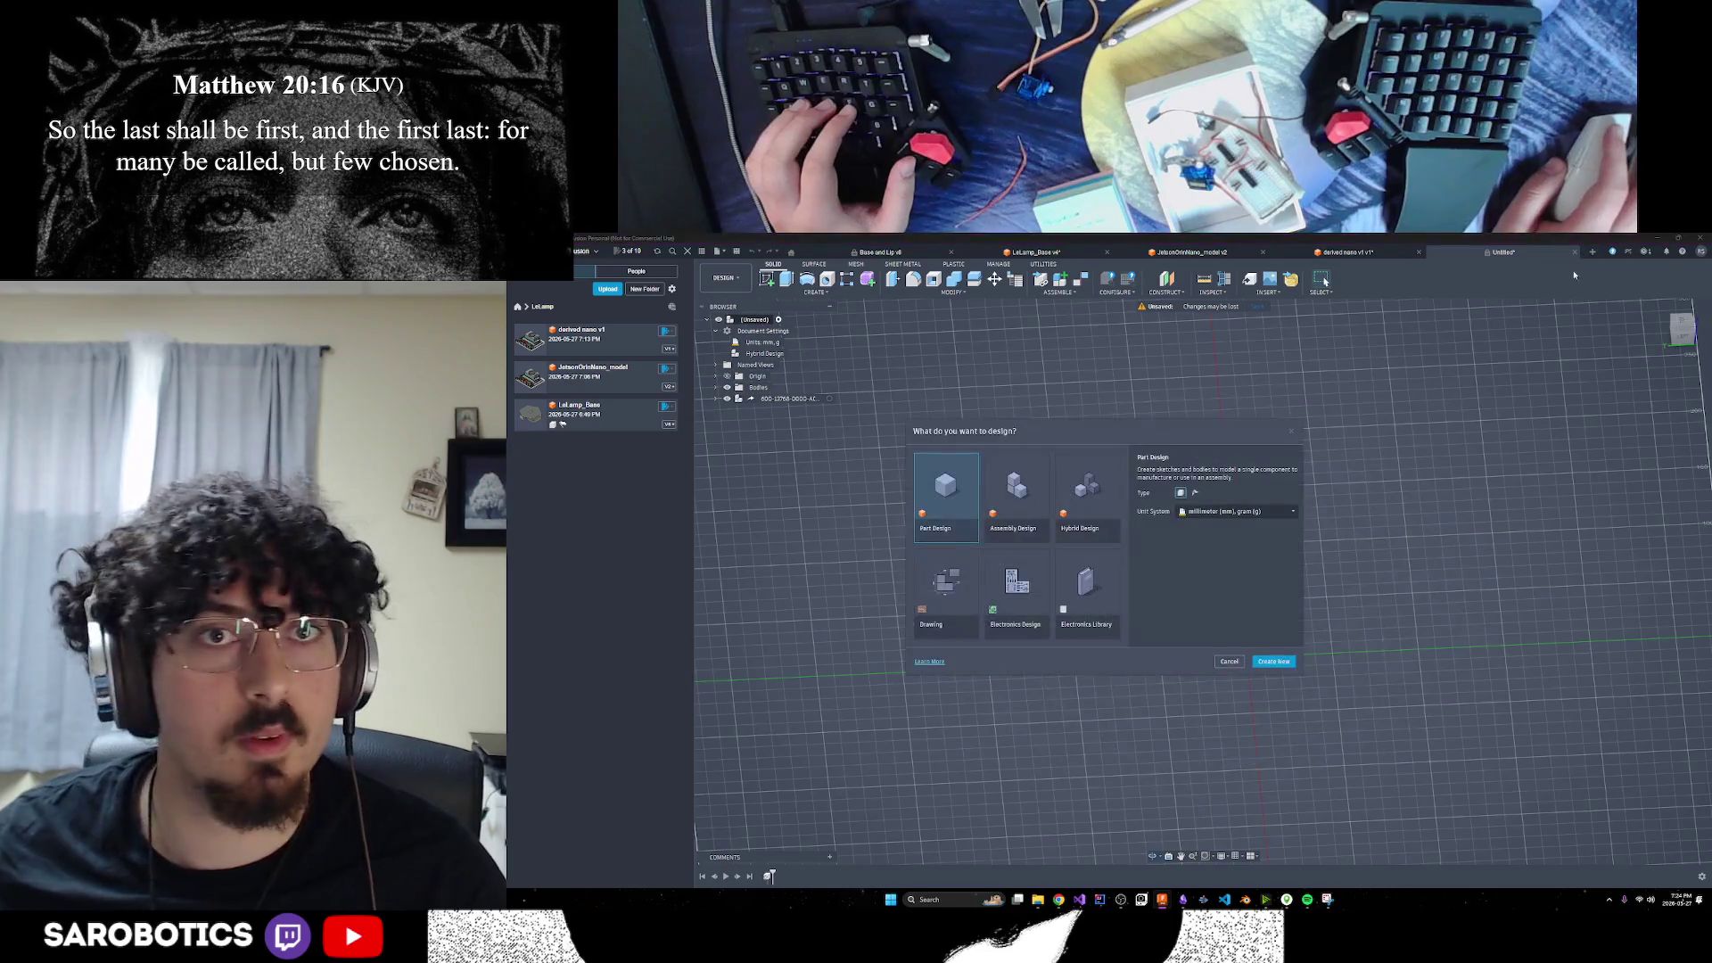
Cancel the new-design dialog and orbit the Jetson board to a front view
left_click(1236, 661)
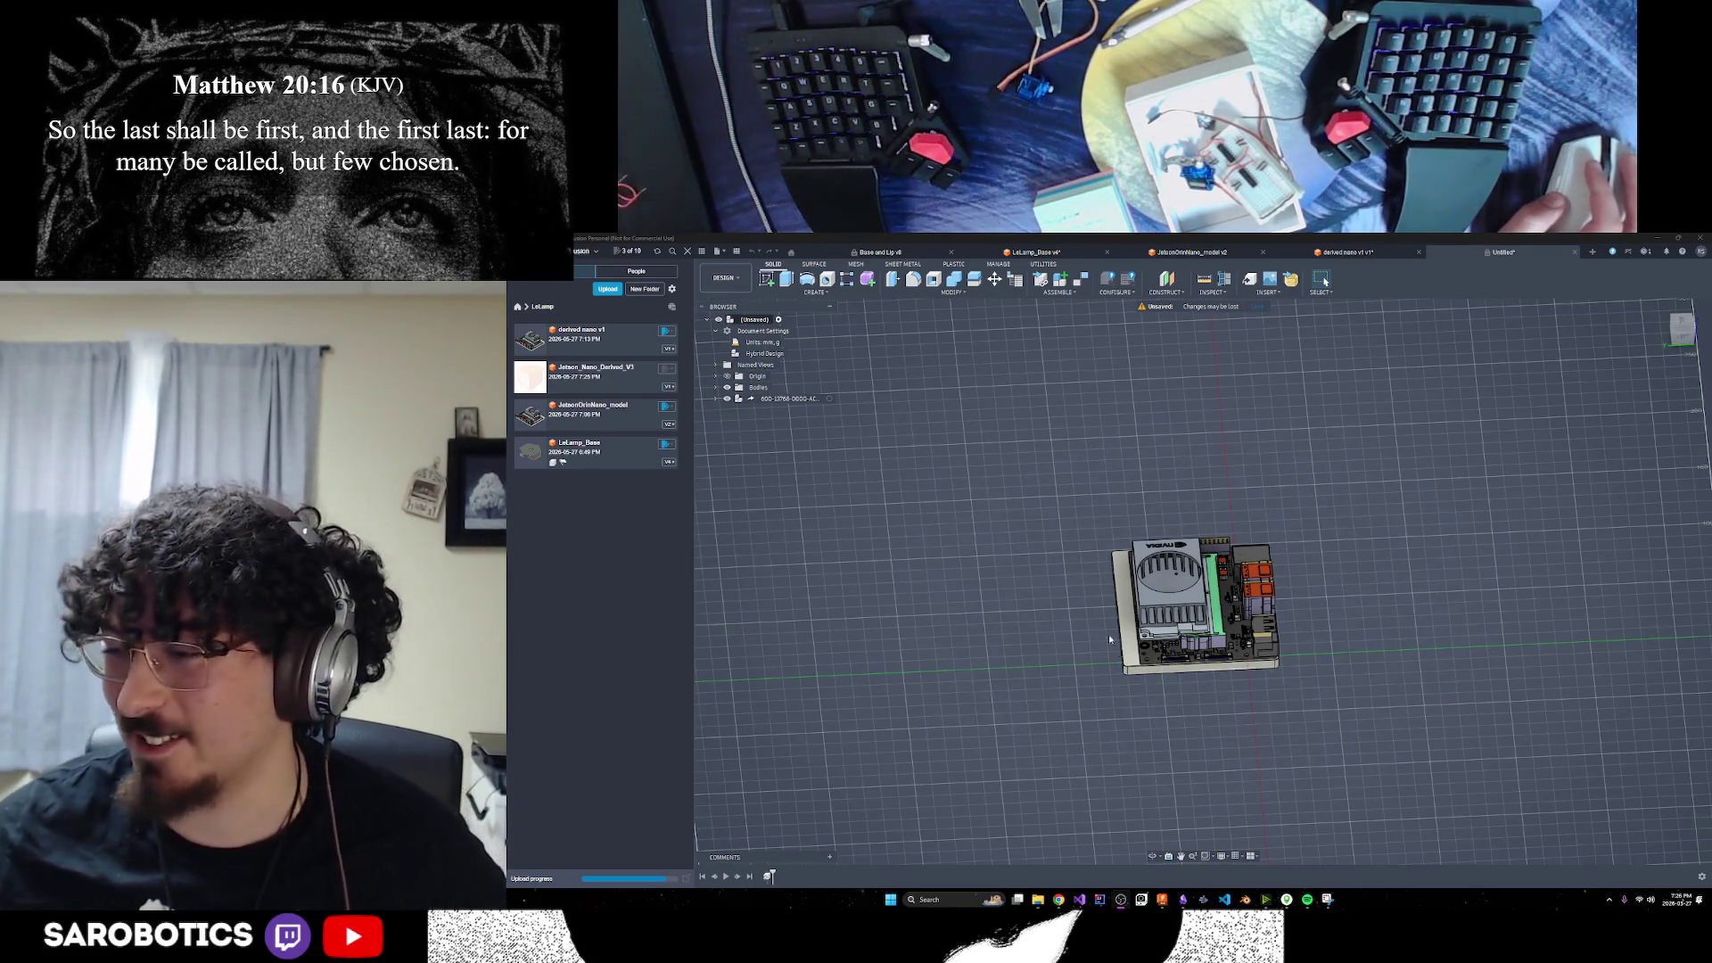
middle_click_drag(1175, 577, 1186, 615, "shift")
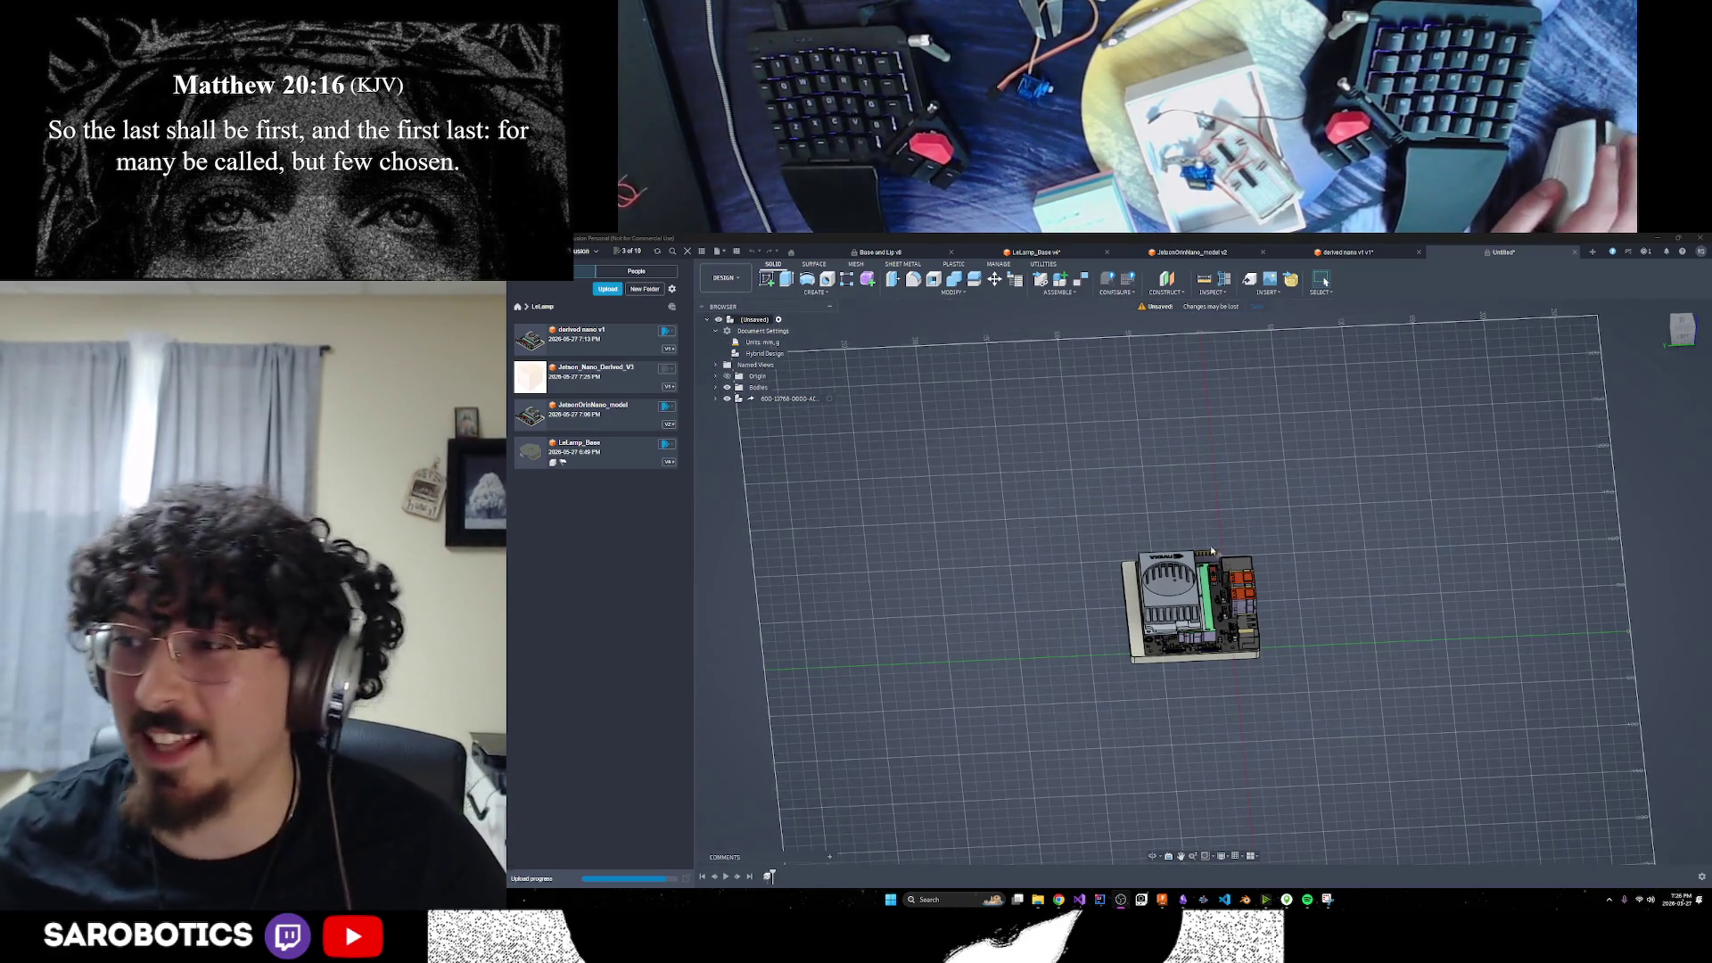
left_click(1152, 856)
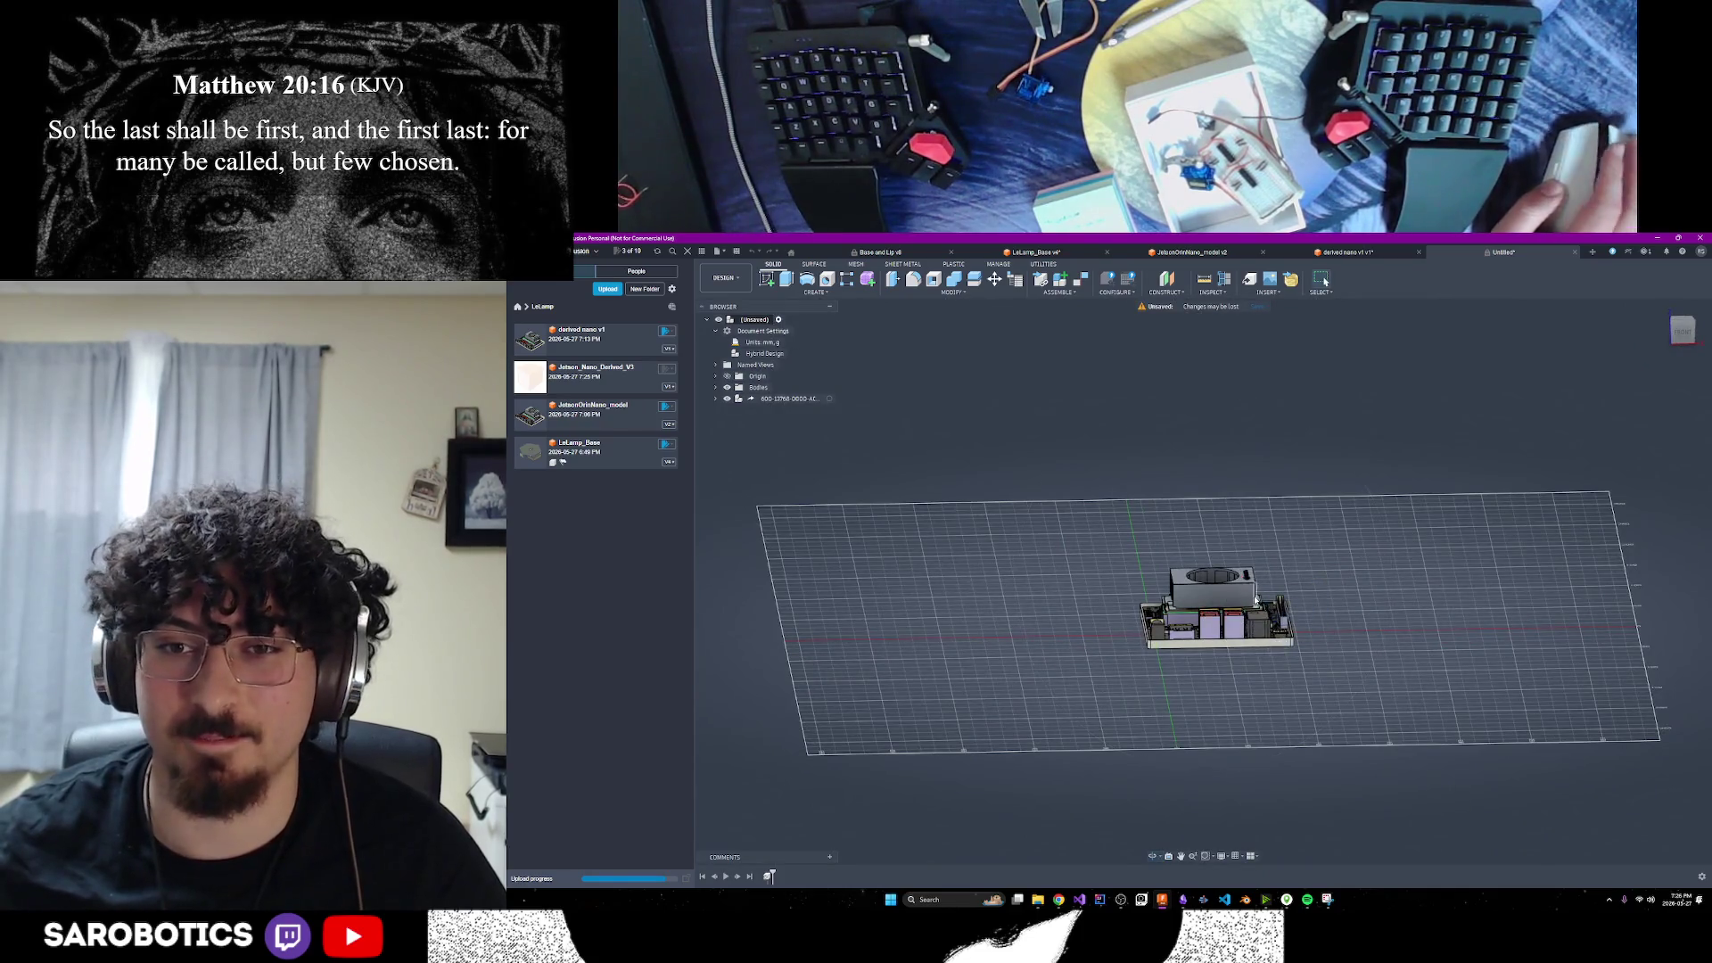
scroll(1252, 597, "up", 3)
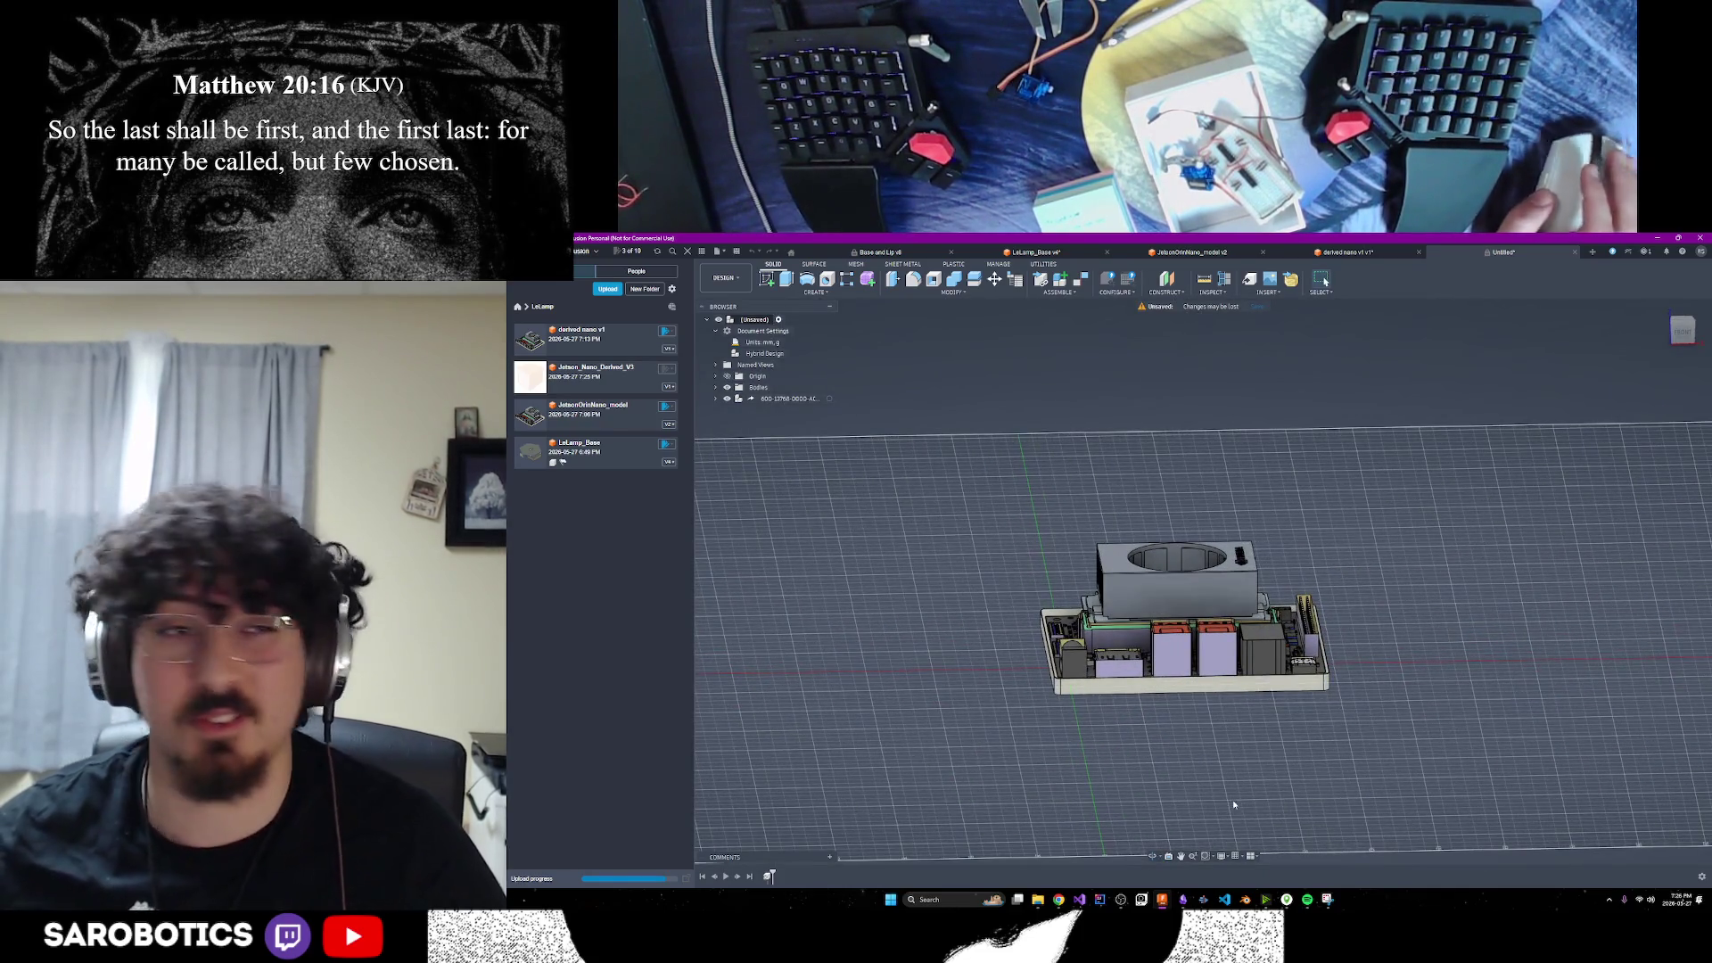
Open Jetson_Nano_Derived_V3 from the Data Panel and orbit the mesh to inspect it
key("h")
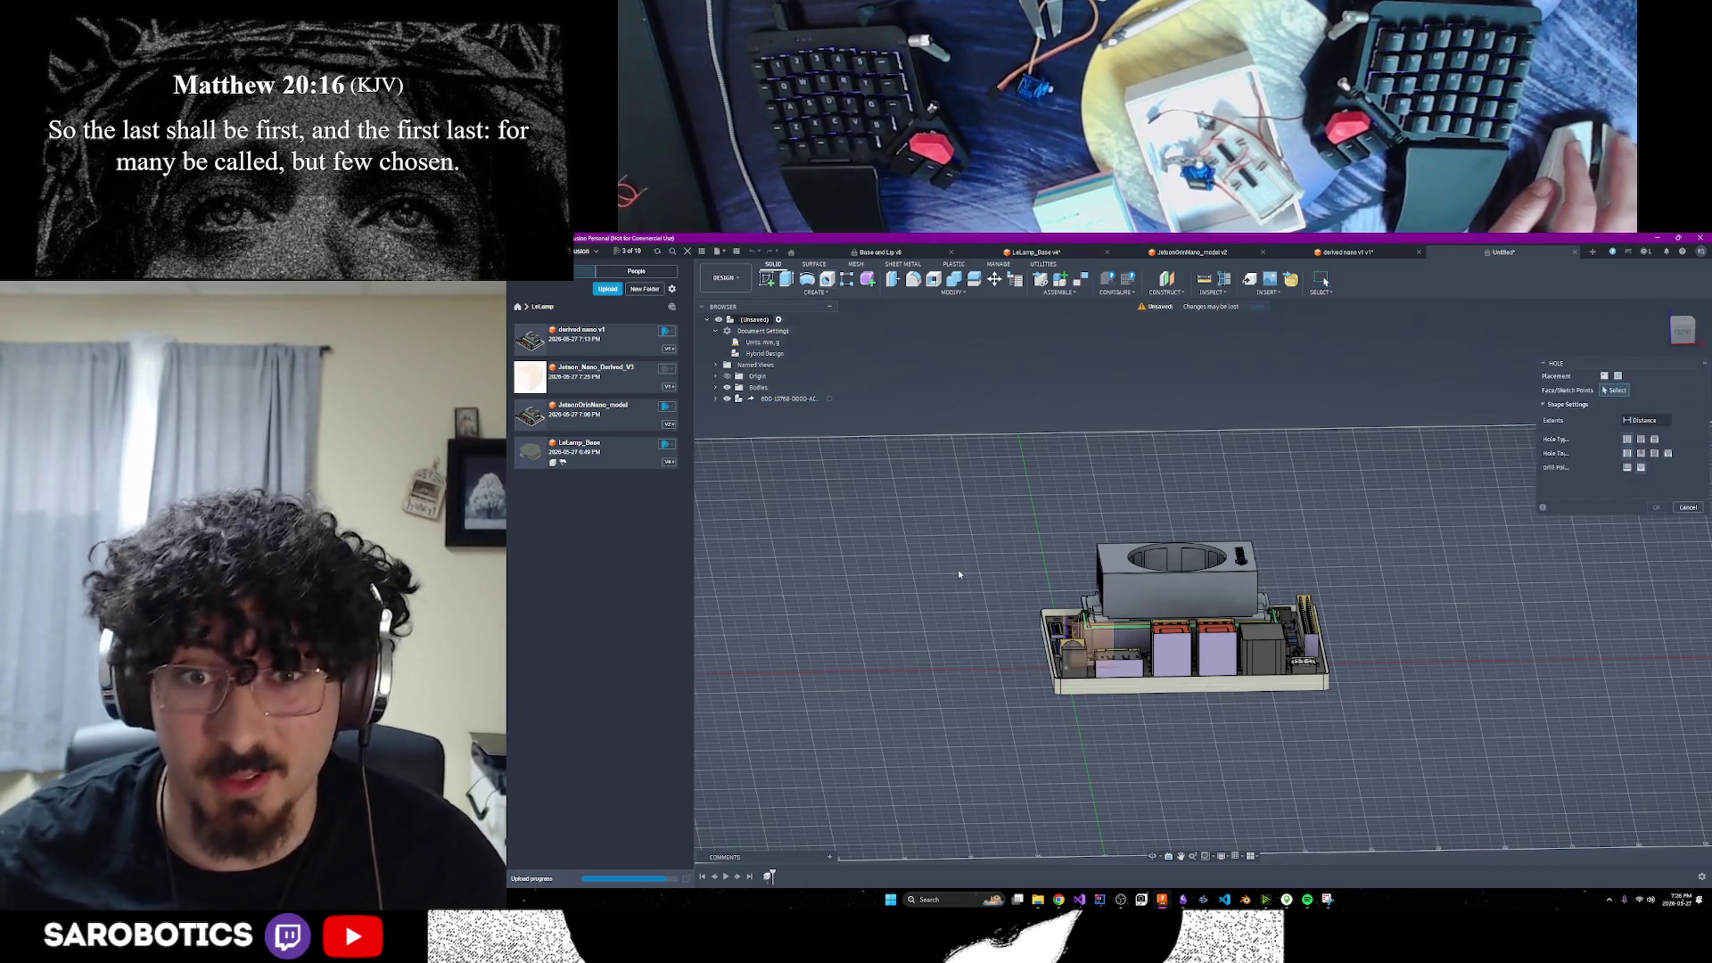
double_click(583, 377)
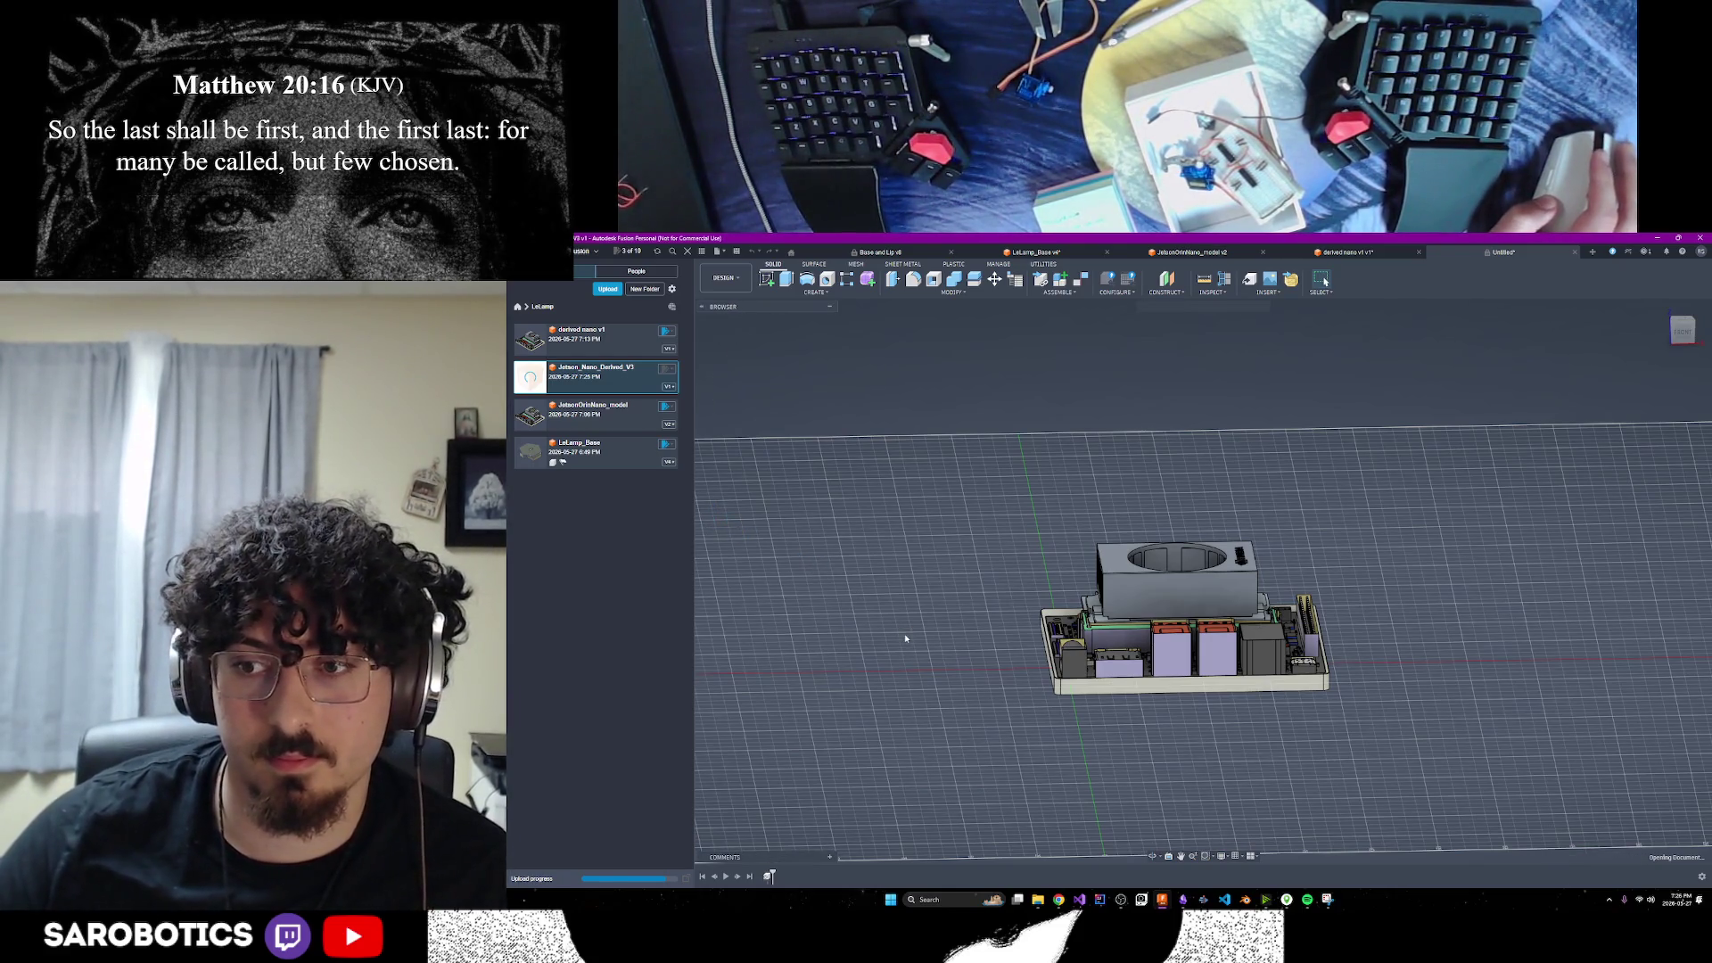
mouse_move(1153, 856)
middle_mouse_down("shift")
mouse_move(1115, 732)
mouse_move(1177, 687)
mouse_move(1142, 753)
middle_mouse_up("shift")
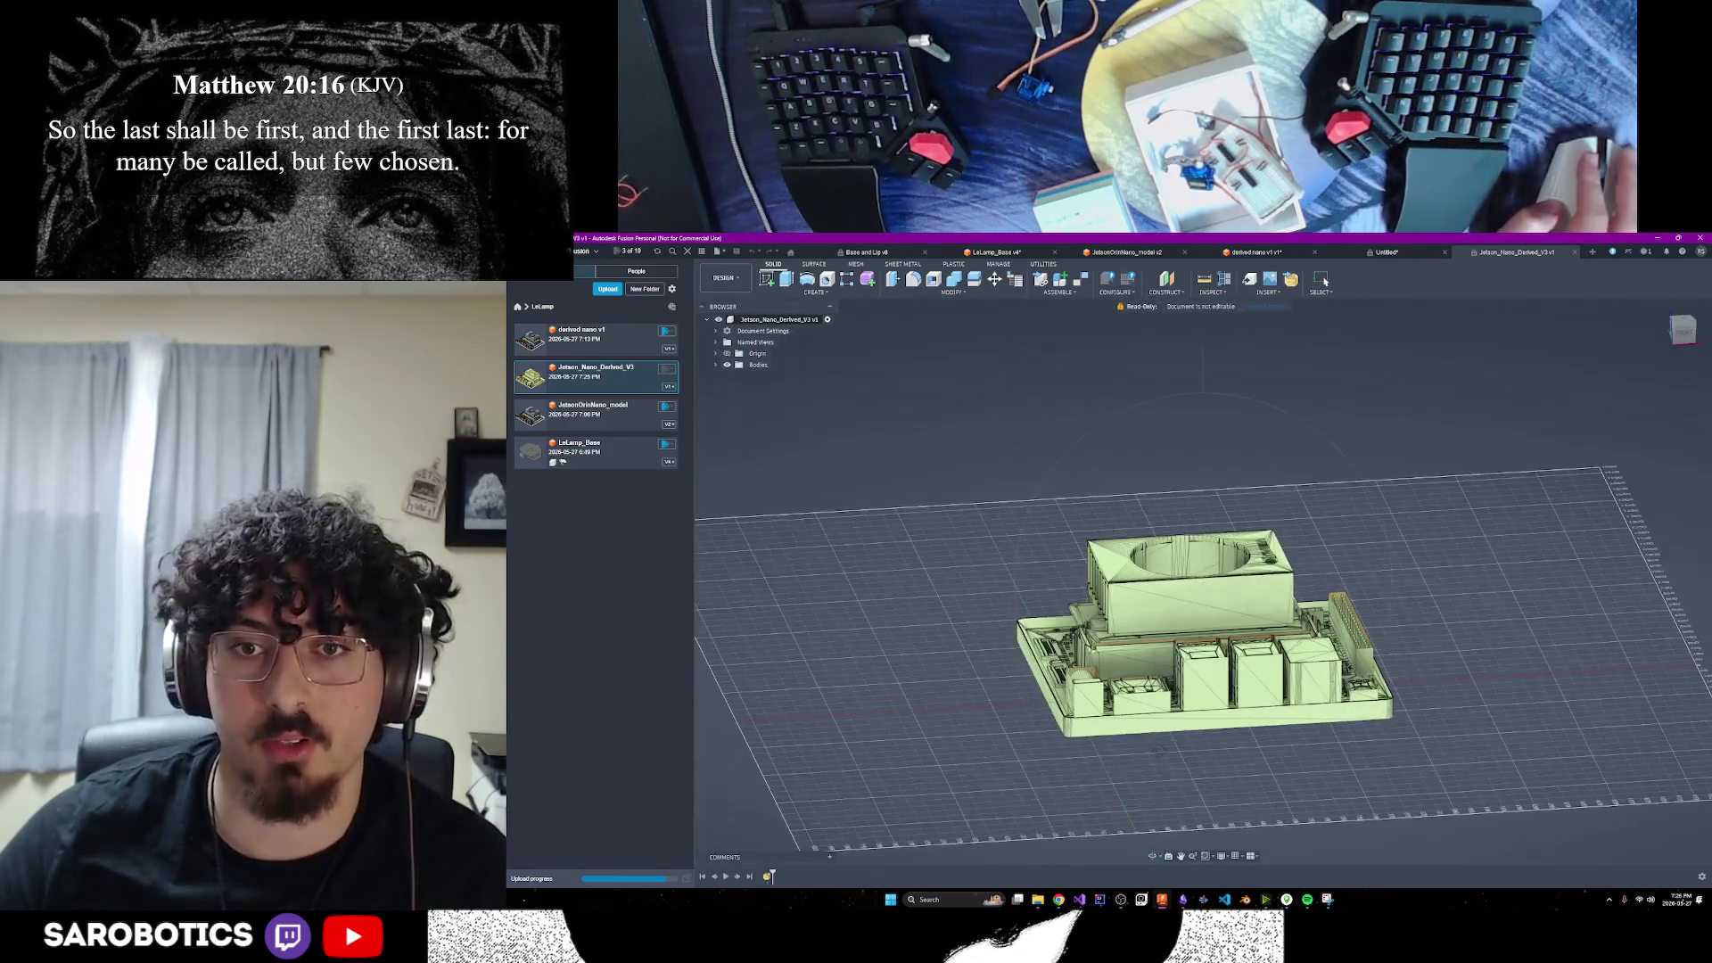
Set JetsonOrinNano_model and derived nano v1 to Read-Only, confirming each
left_click(663, 414)
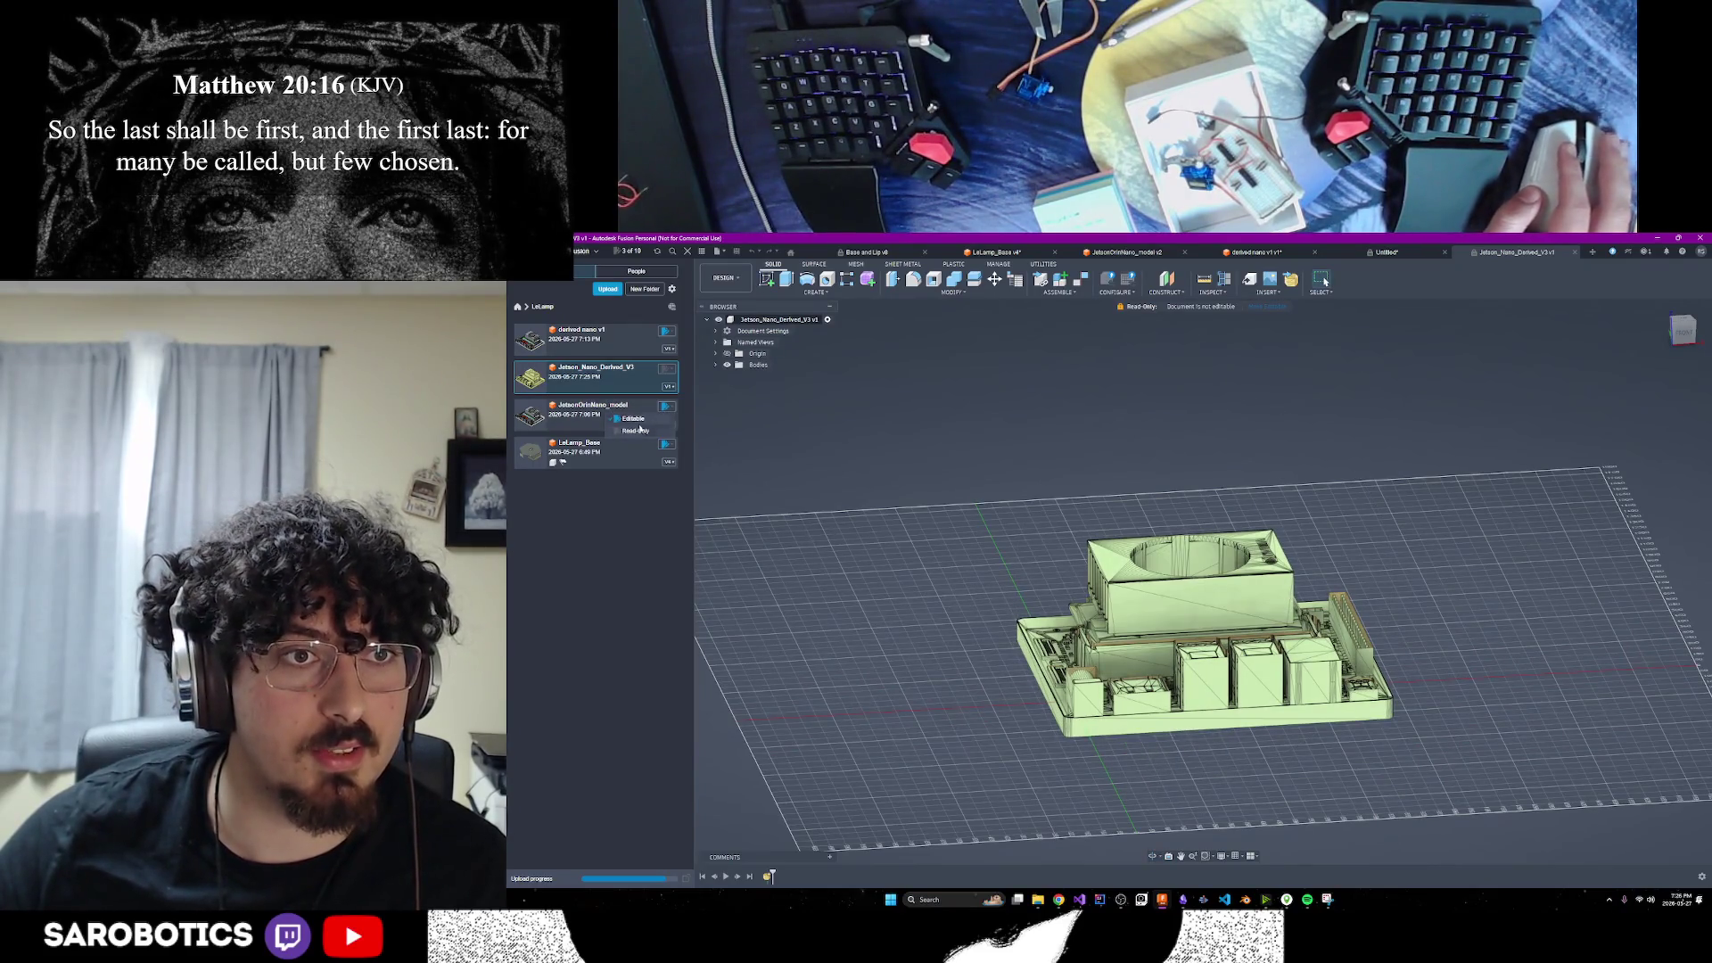
left_click(636, 431)
left_click(1184, 583)
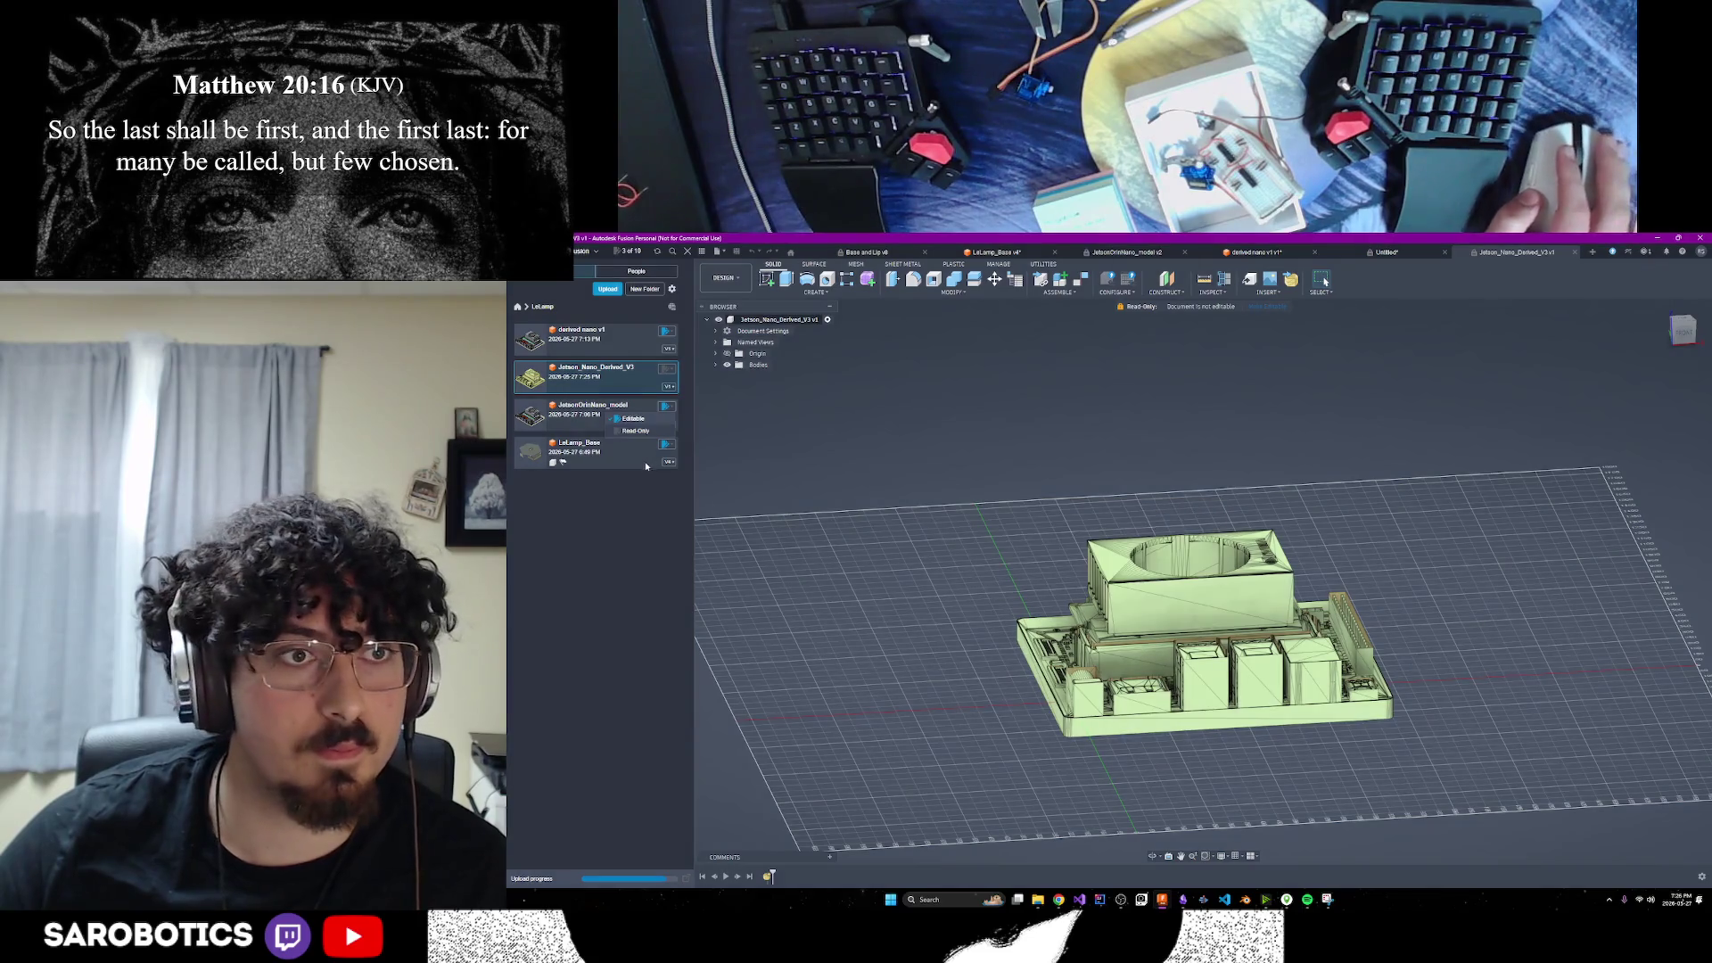
left_click(666, 333)
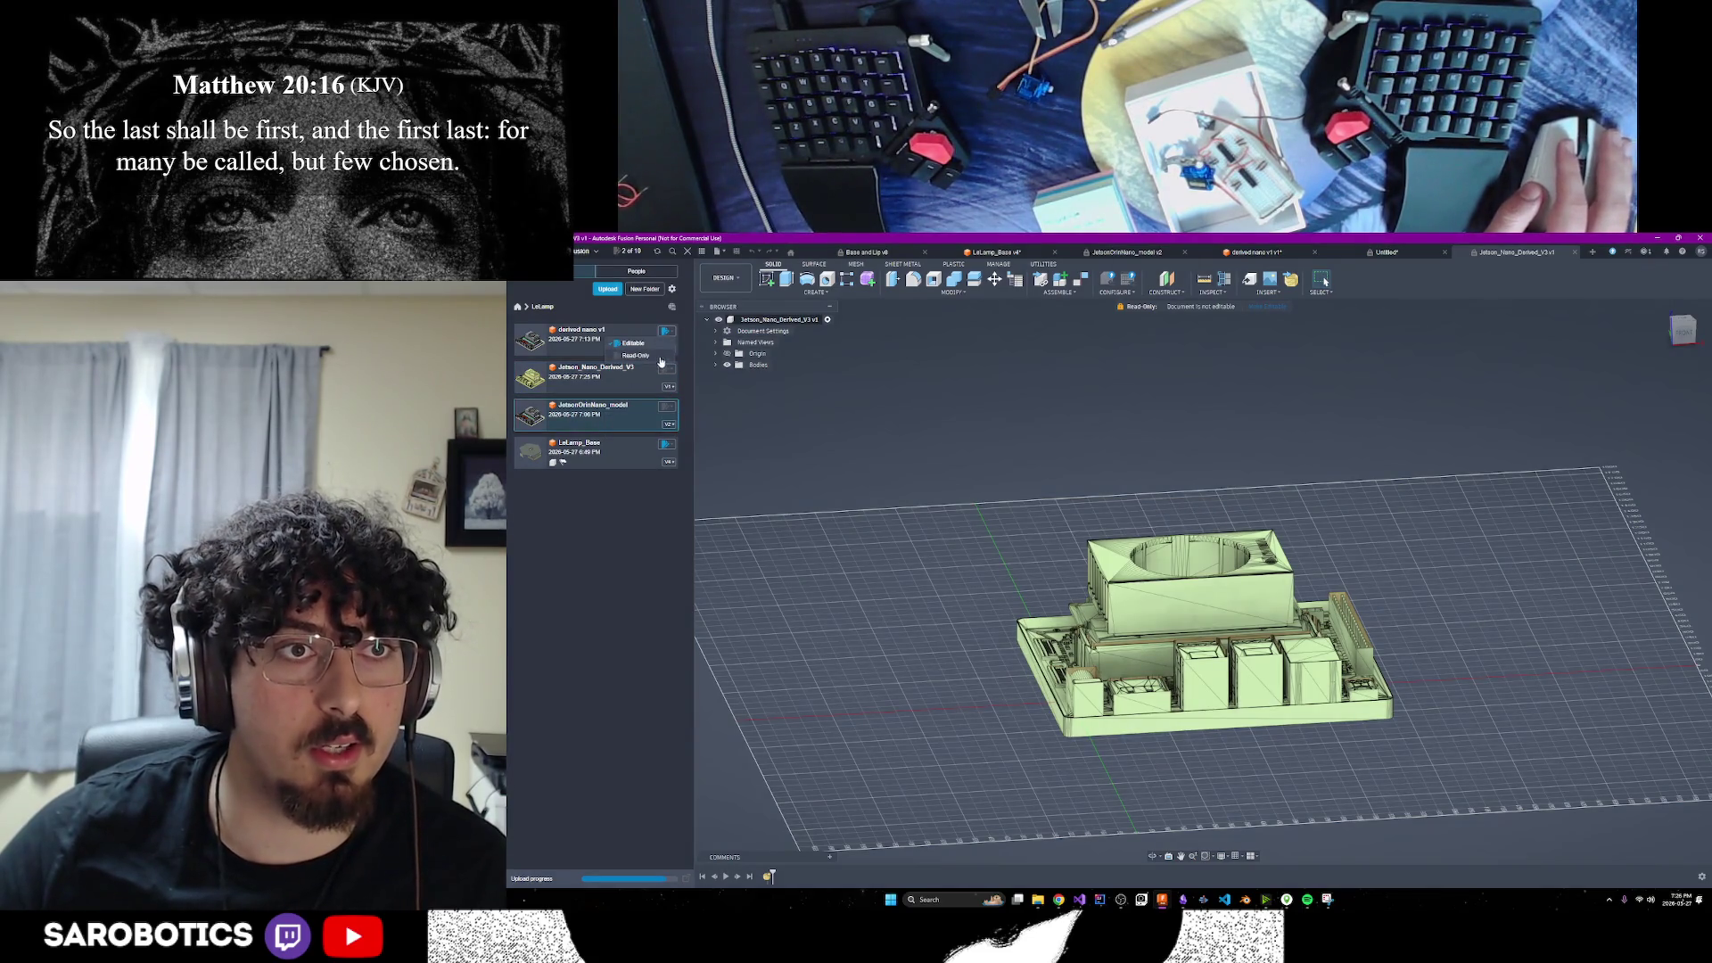
left_click(658, 356)
left_click(1174, 583)
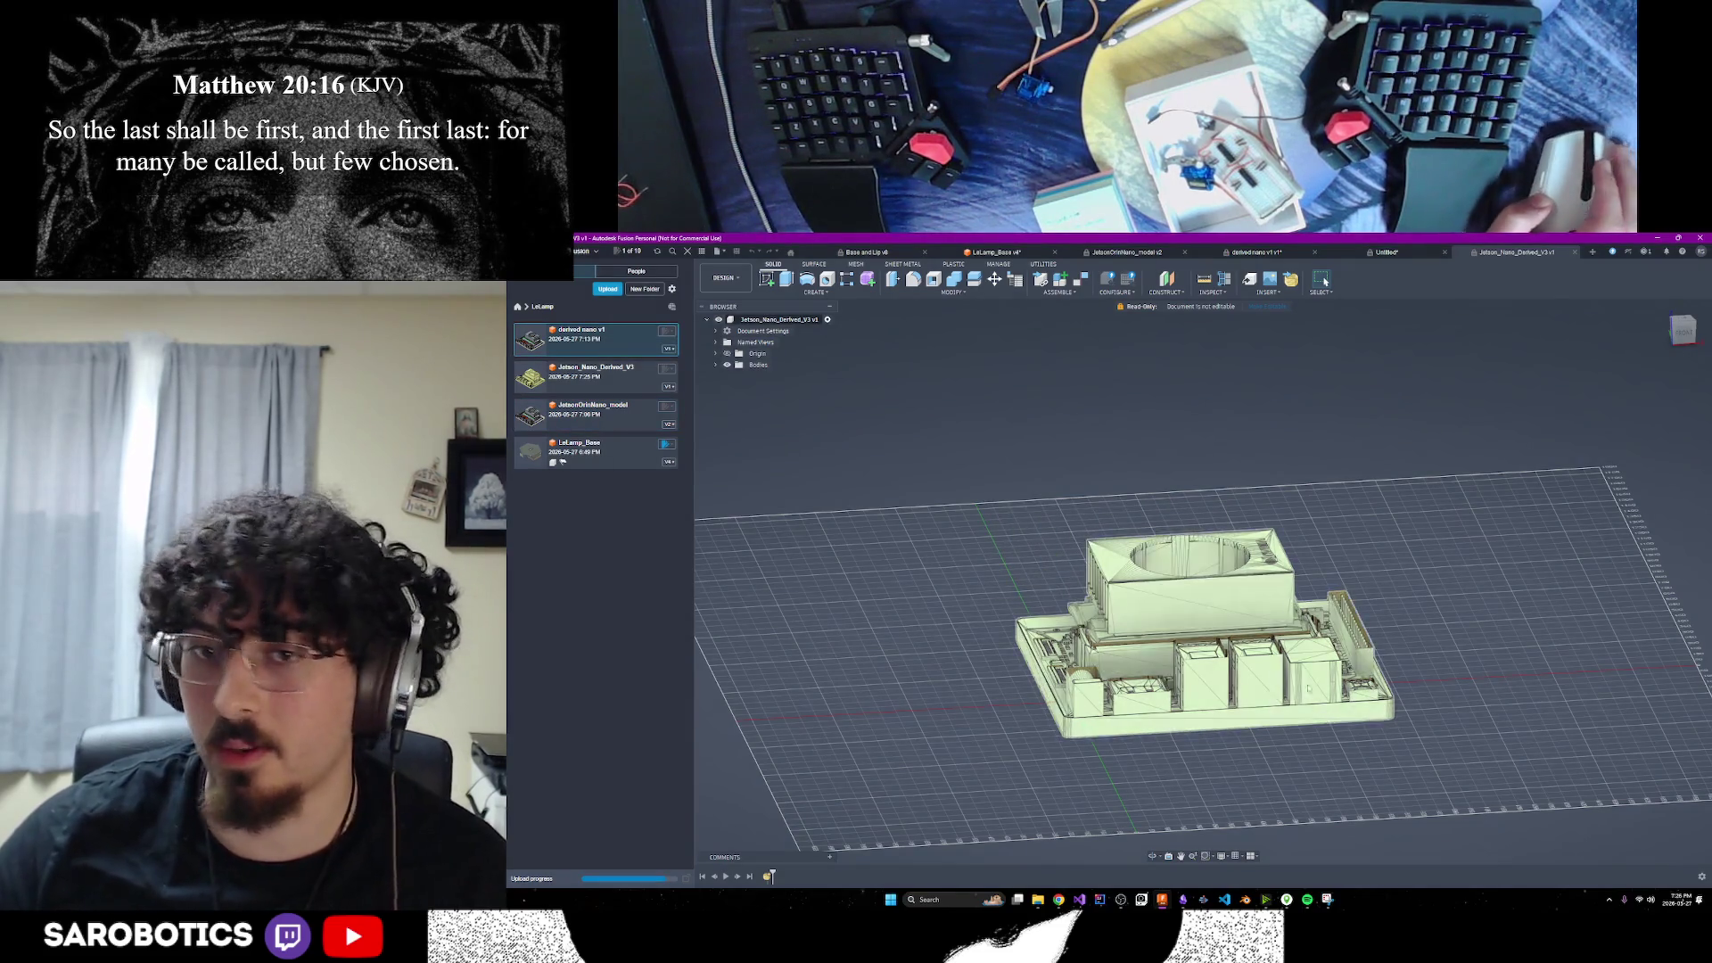
scroll(1325, 673, "down", 2)
middle_click_drag(1155, 852, 1113, 629, "shift")
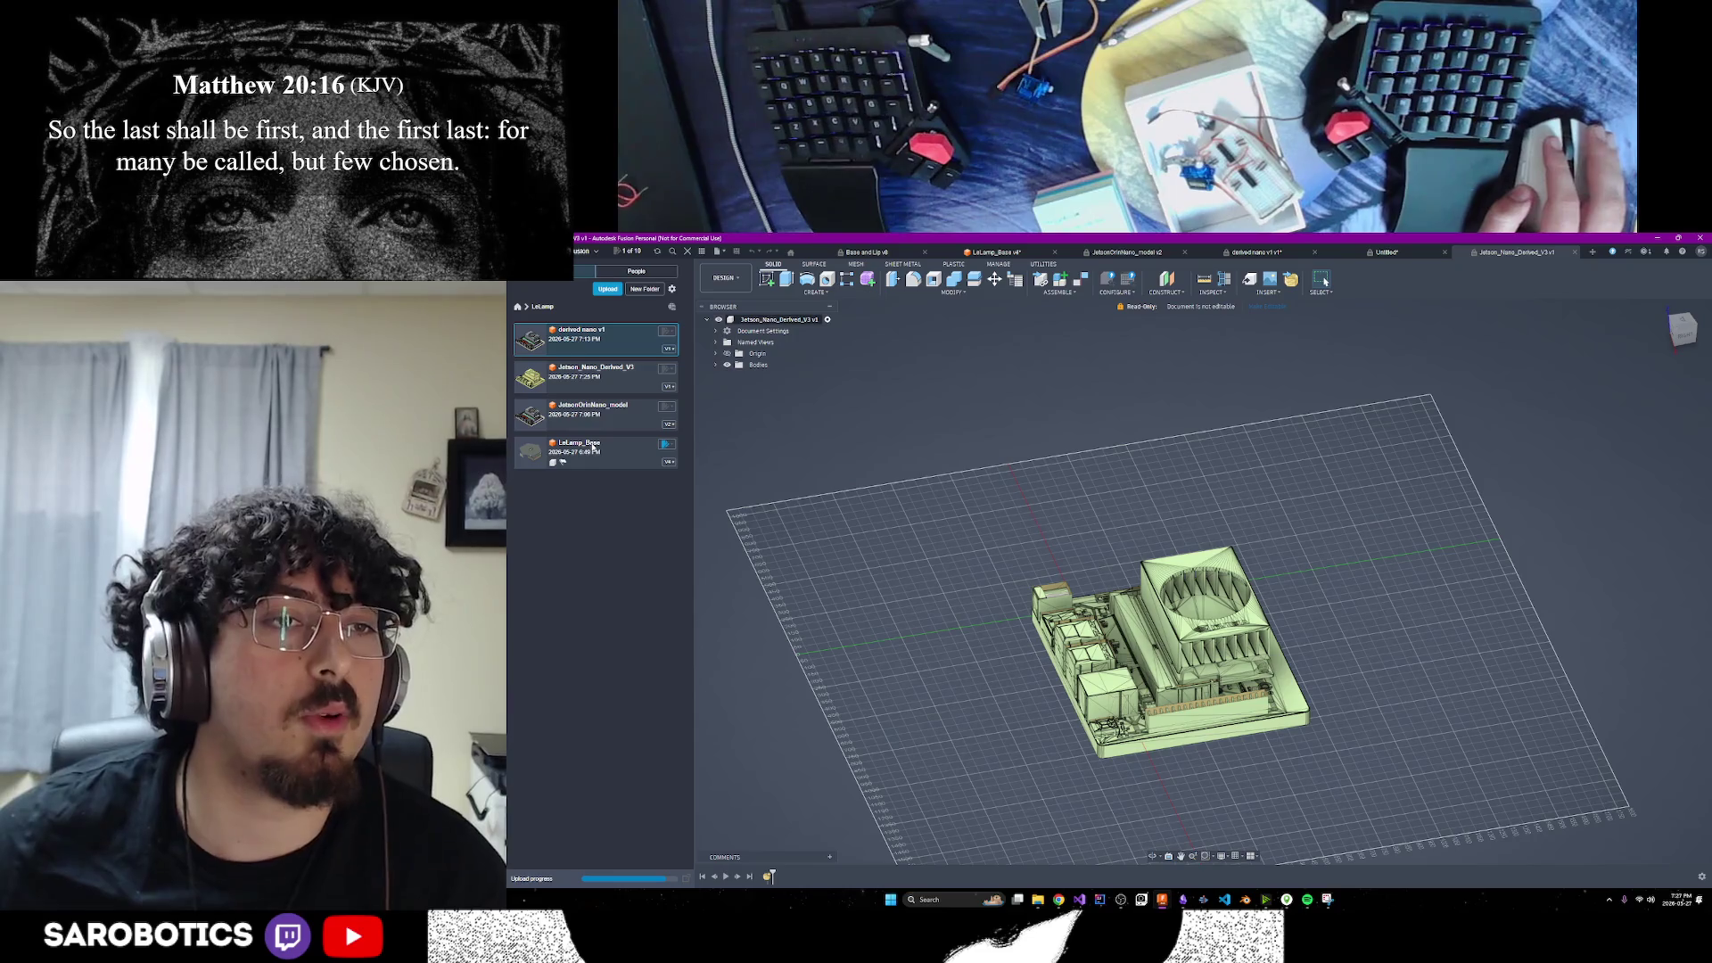
Open the LeLamp_Base design and keep it in Editable mode
left_click(593, 448)
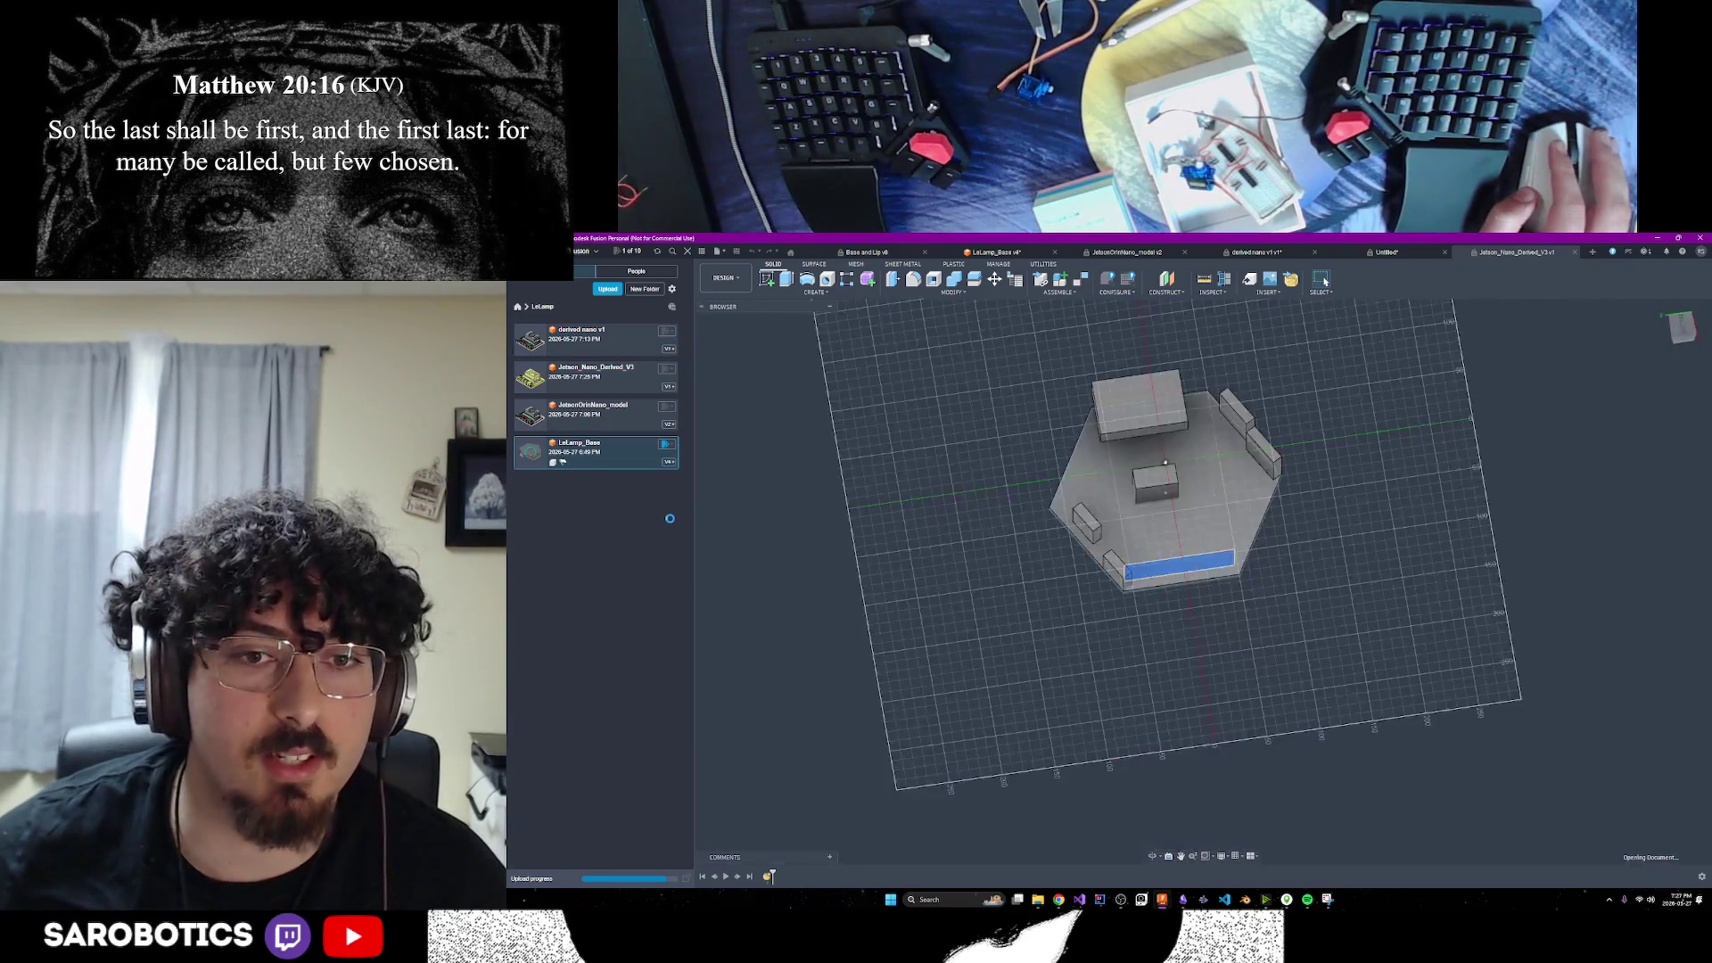
right_click(585, 446)
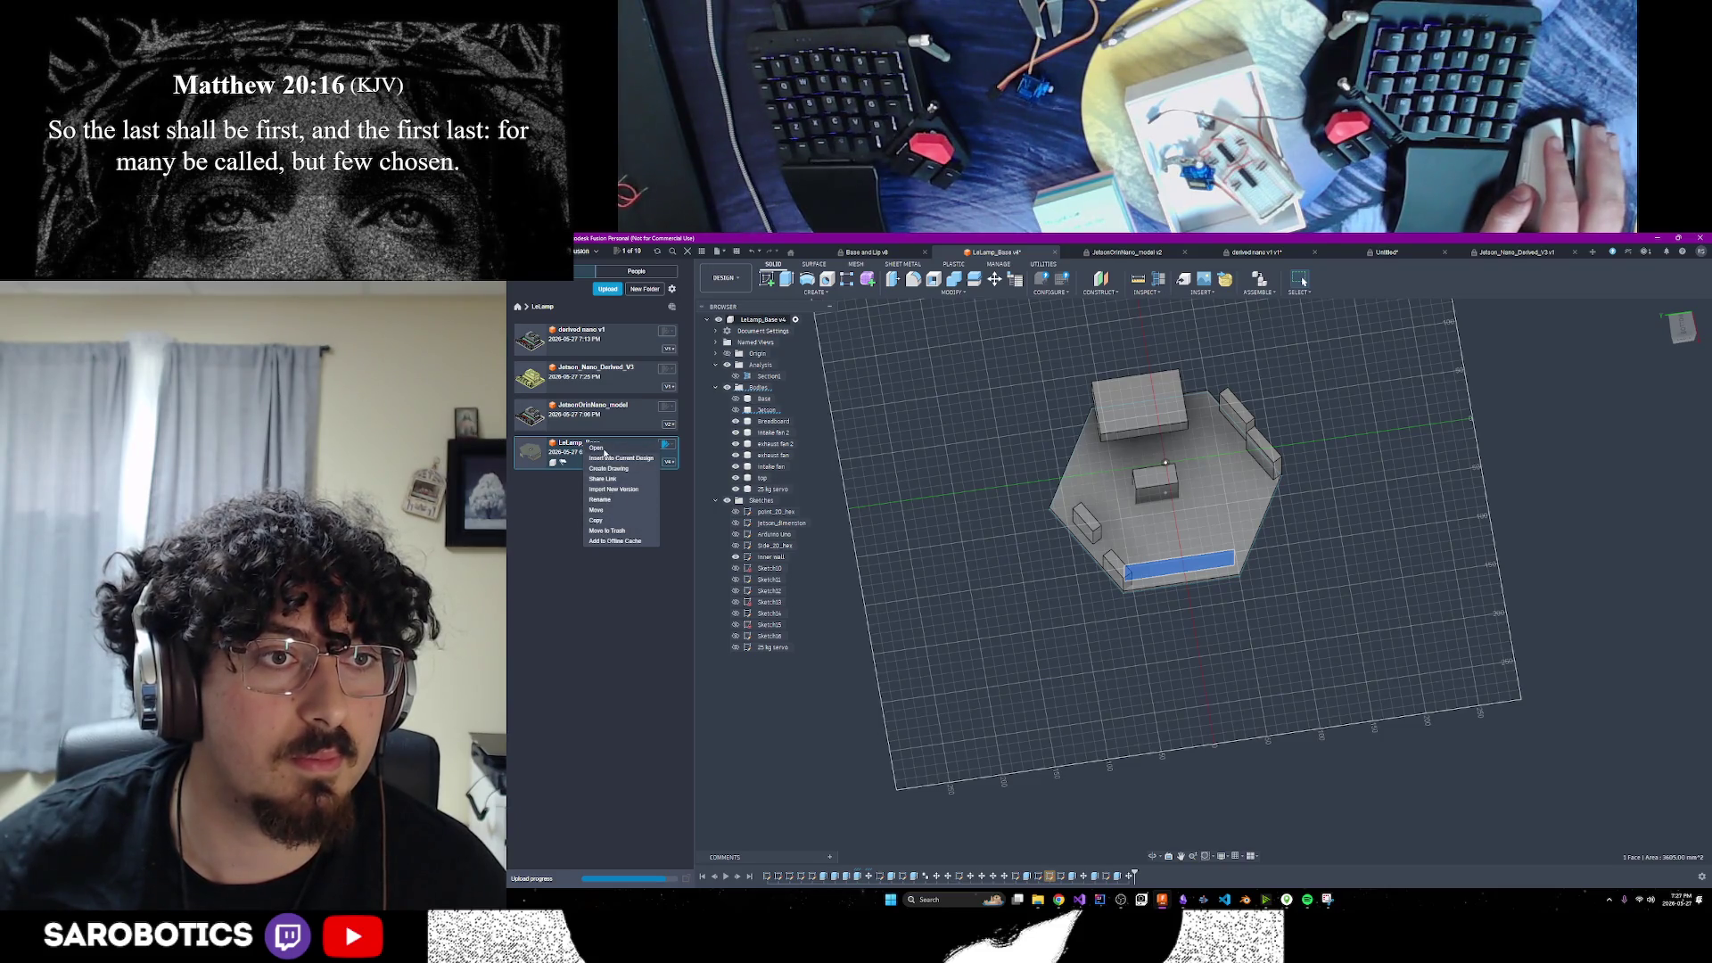
left_click(666, 446)
left_click(666, 445)
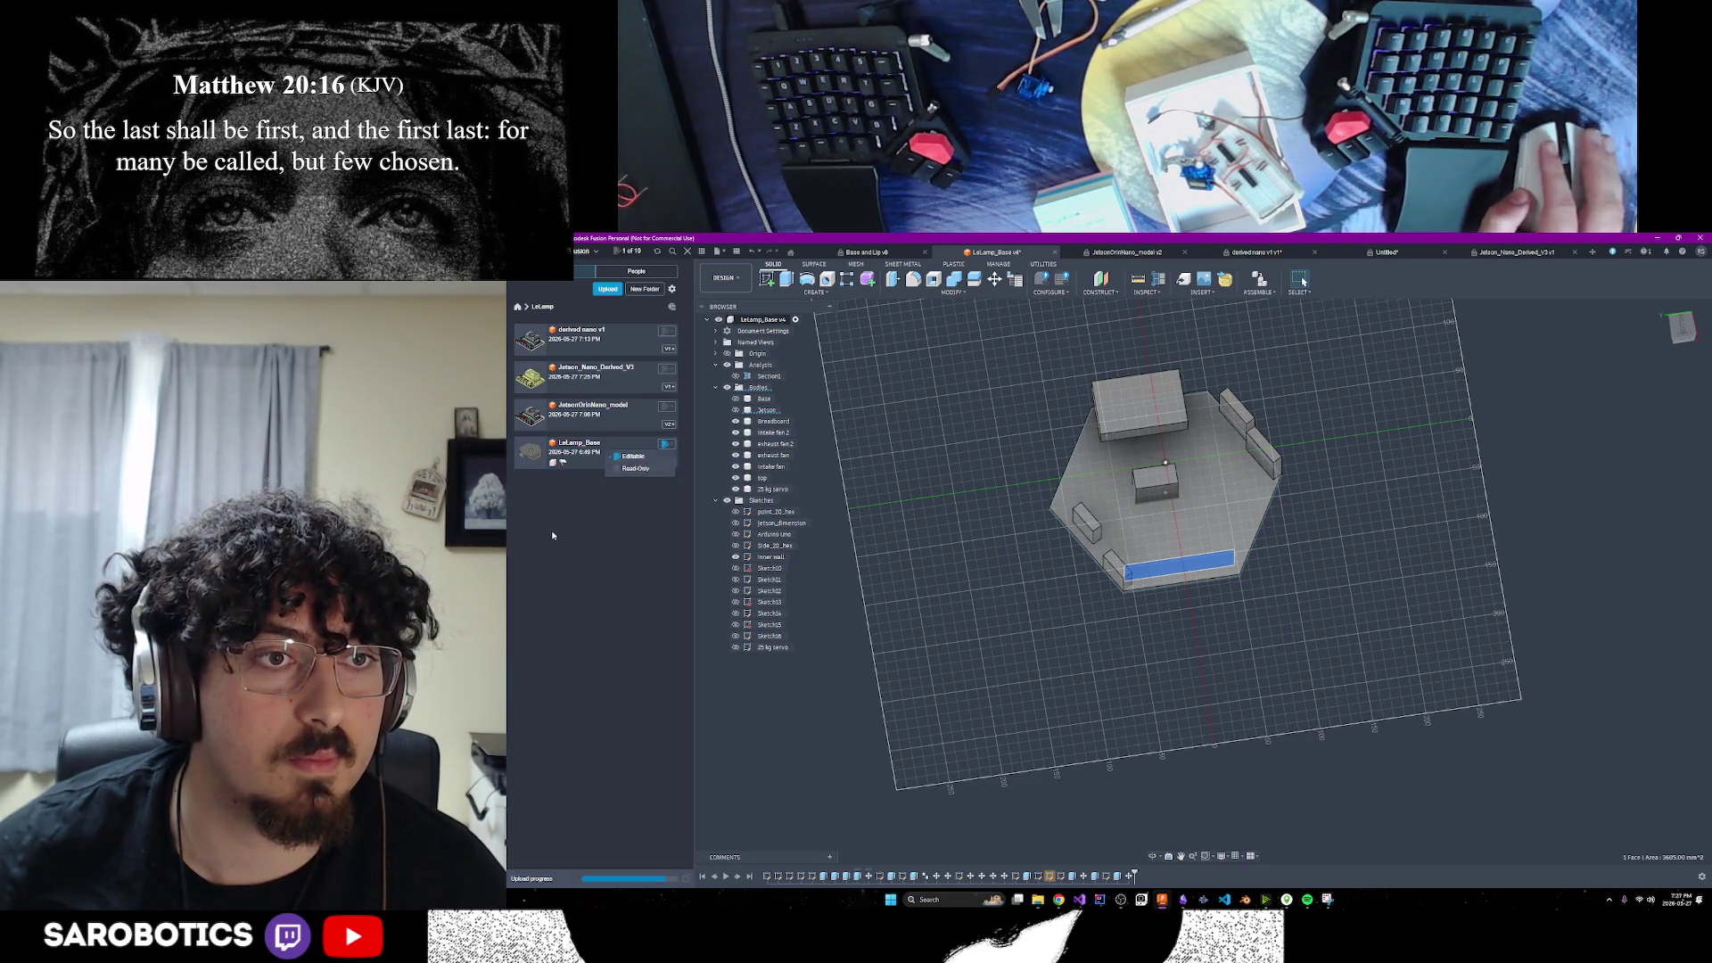
Switch to the ChatGPT window and type the question 'how would i move fintntother file with bodies'
left_click(1059, 899)
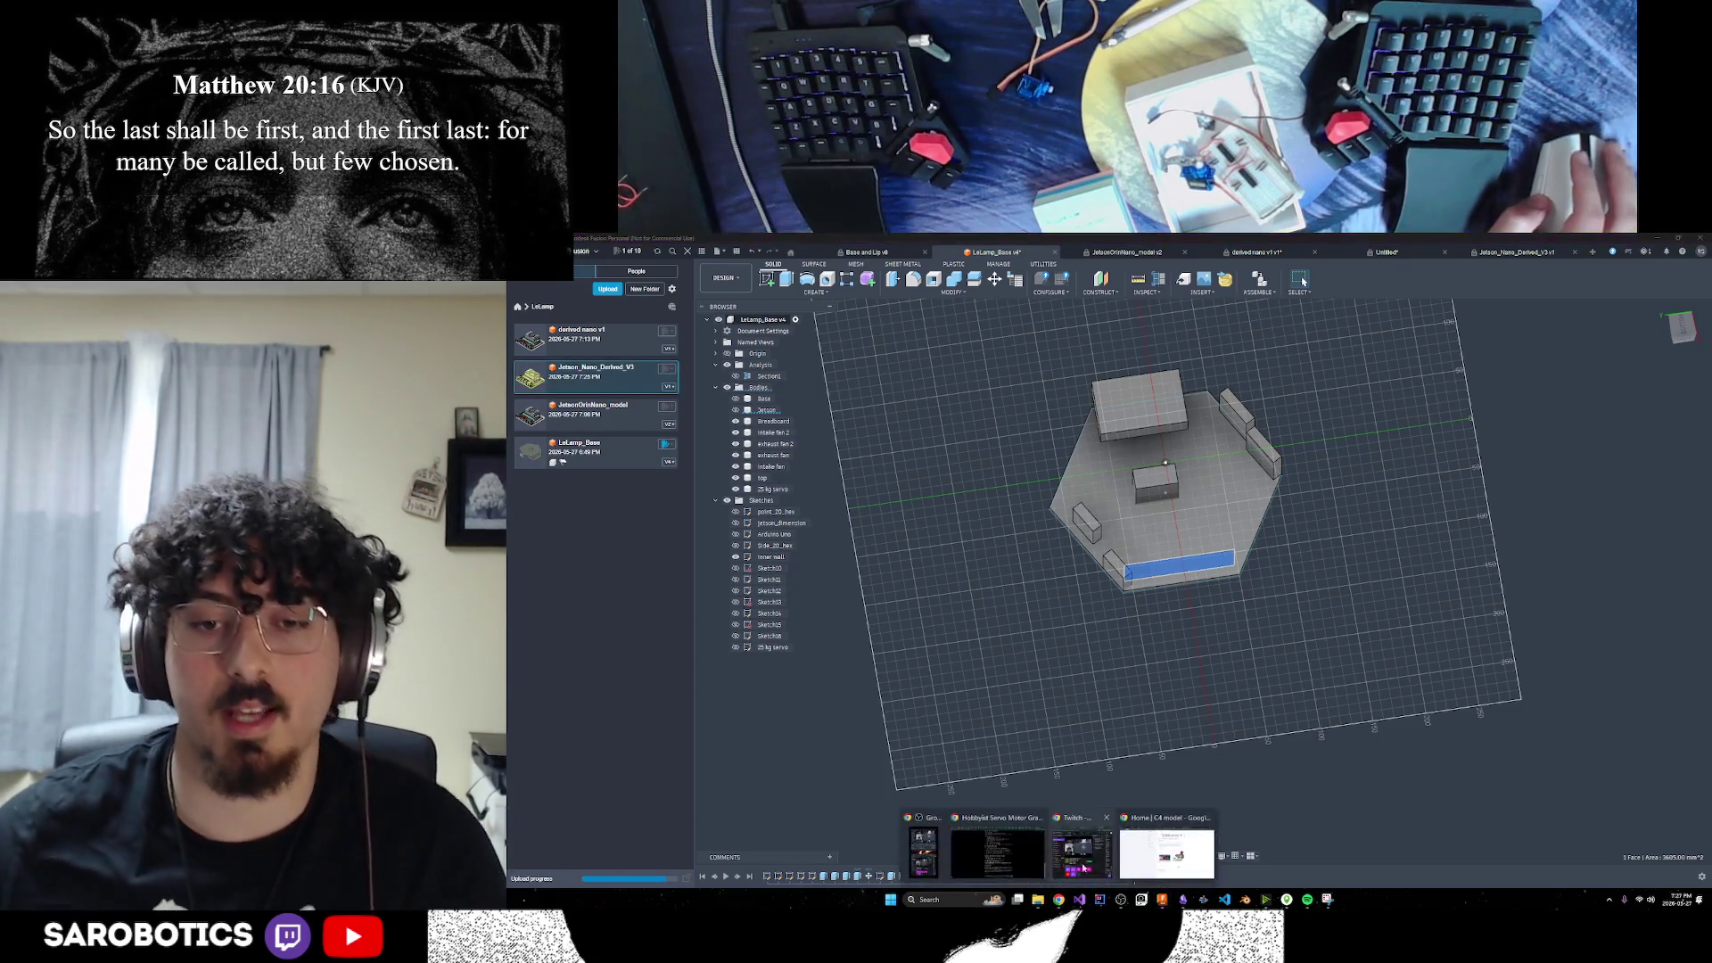
left_click(1083, 868)
type("how would i move")
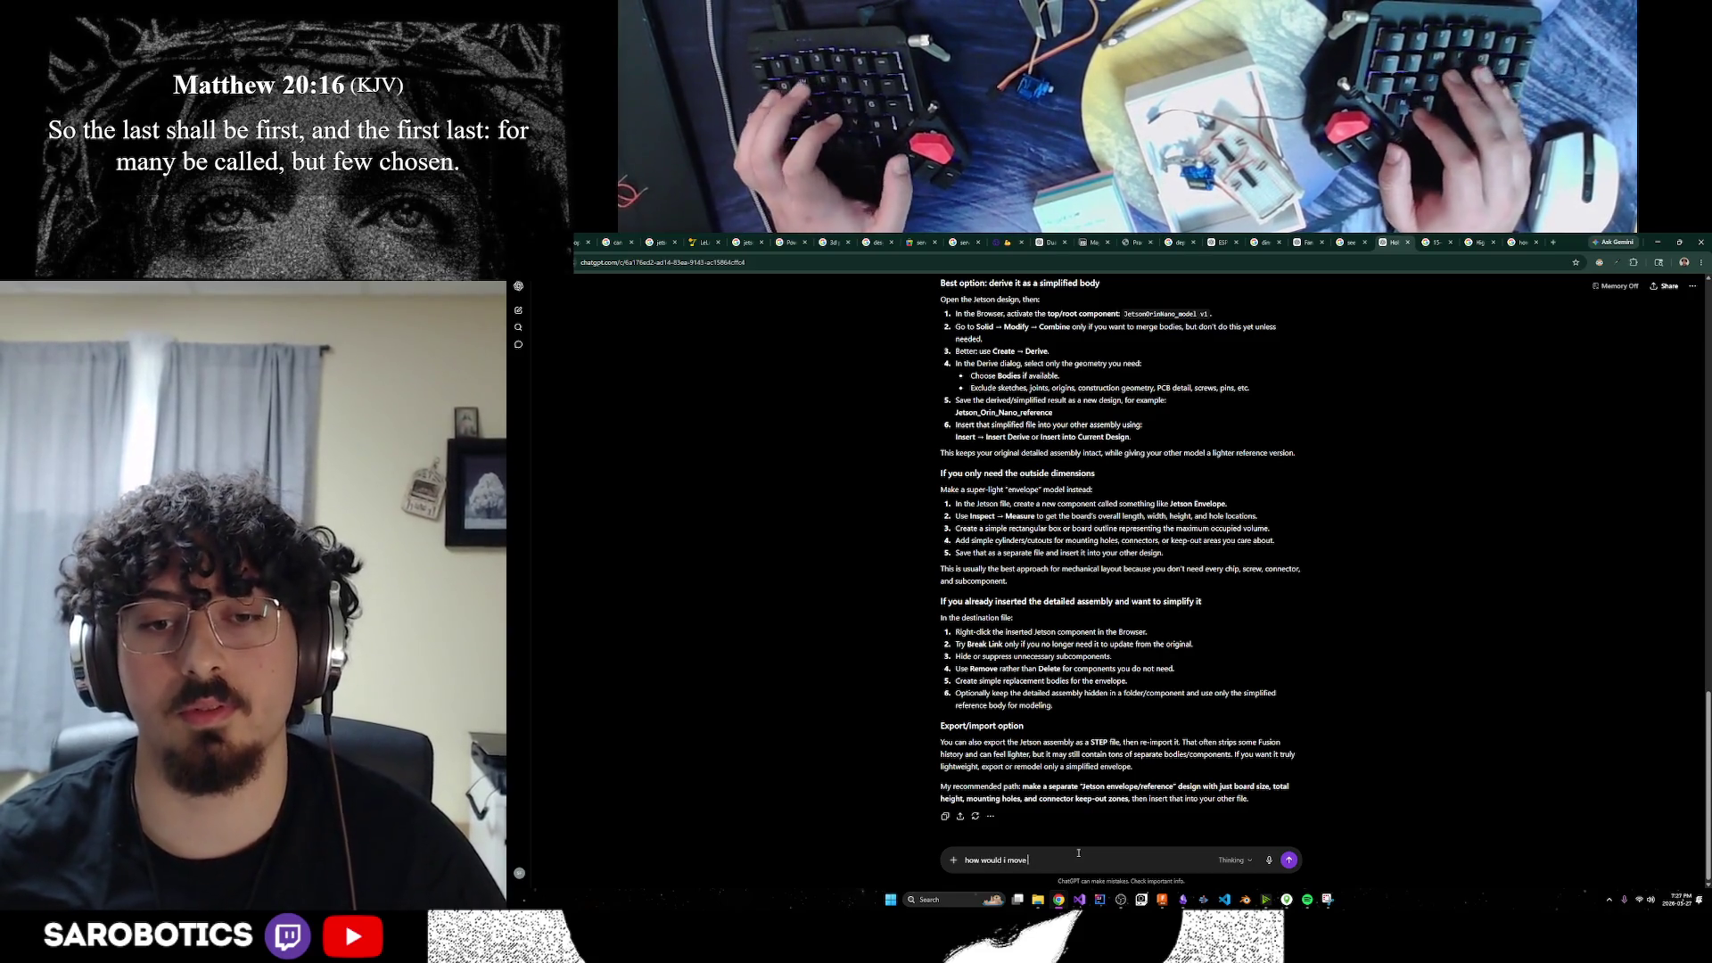
type(" an STL file ")
type("int")
type("nto")
type("ther")
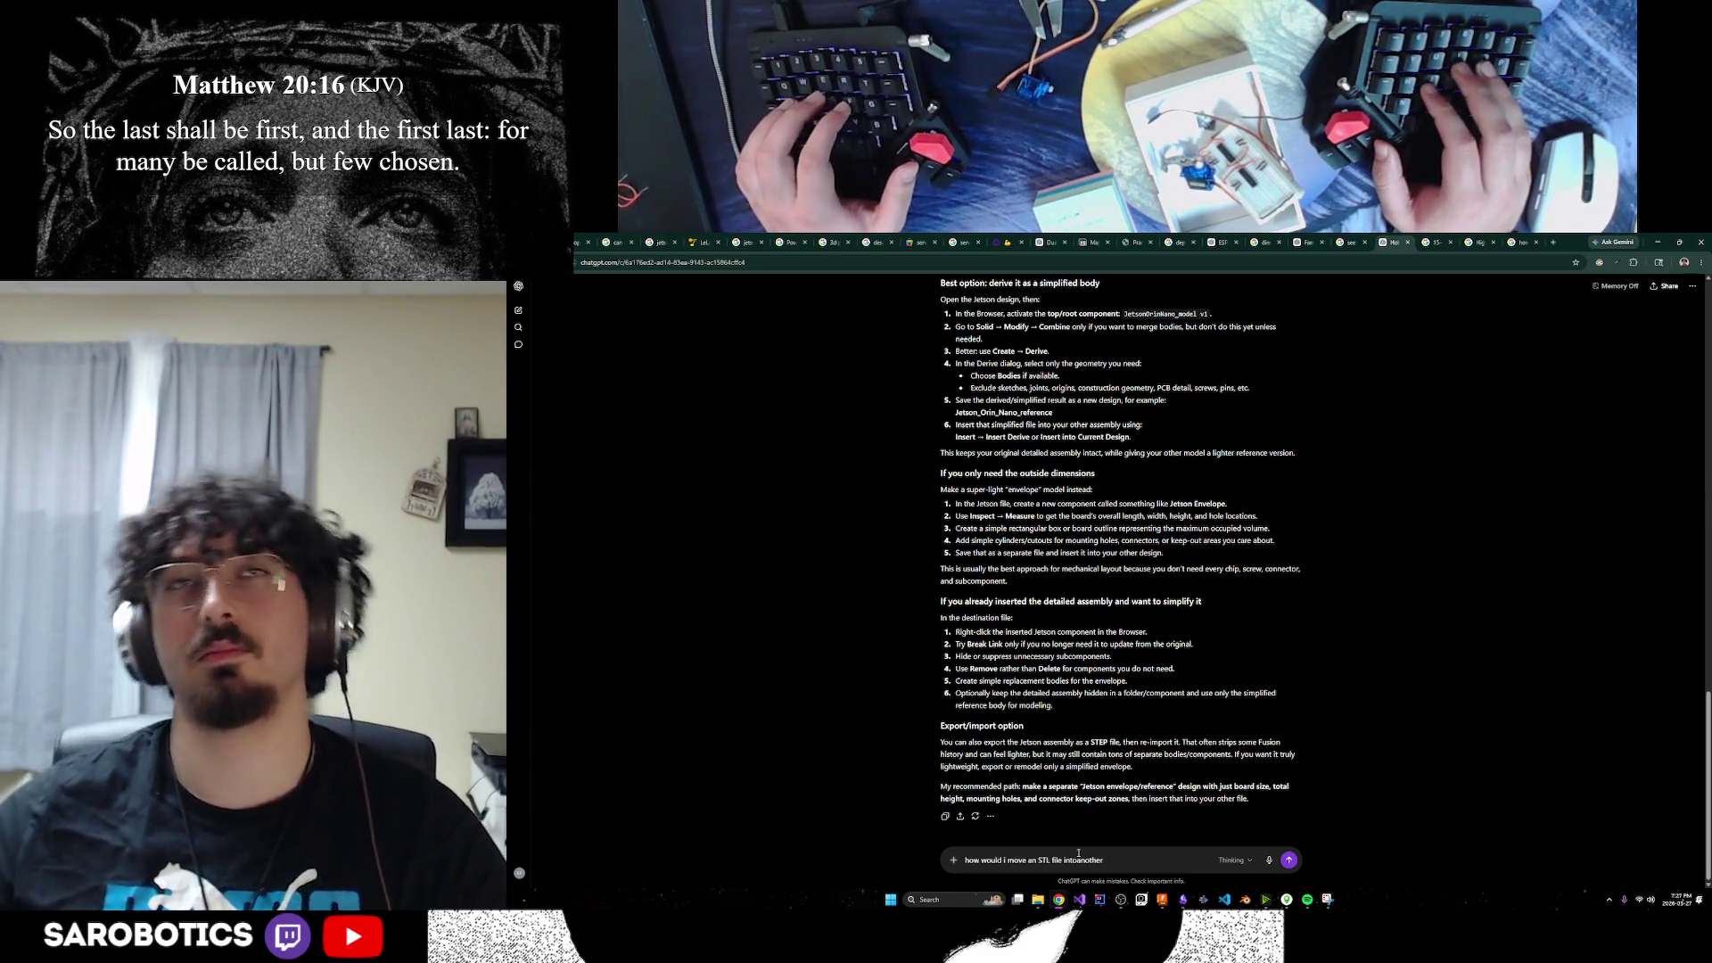
type(" file ")
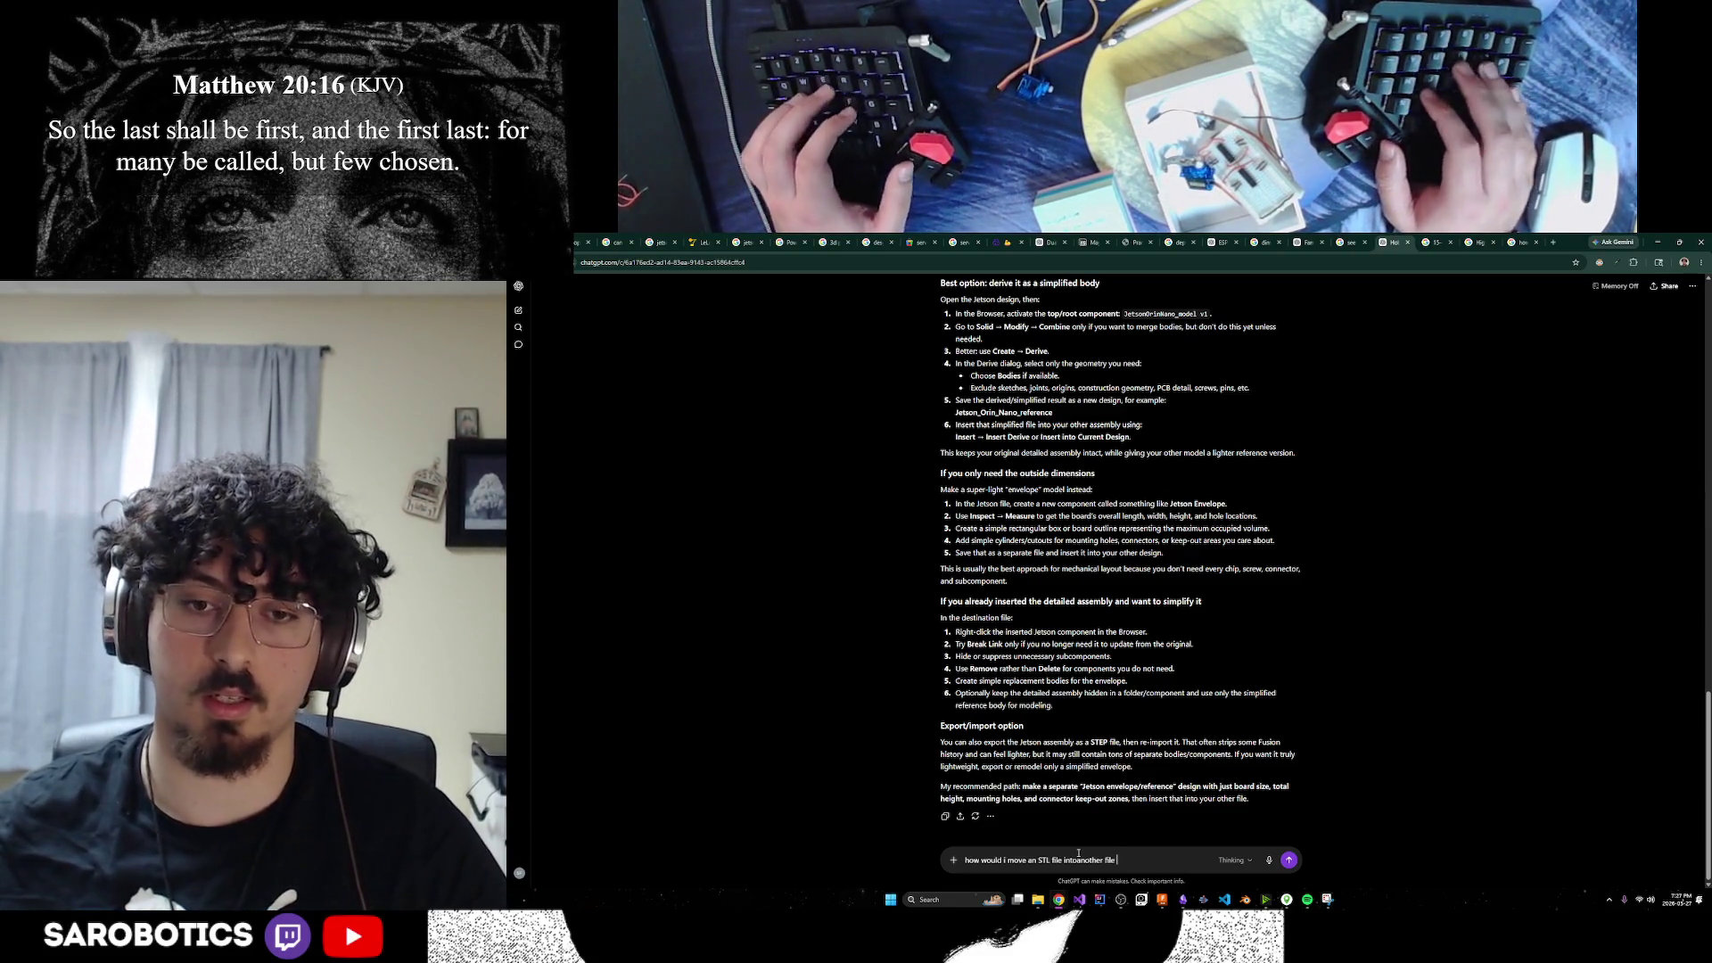
type("with bodies")
Send the question, read the Insert Mesh answer, then switch to the servo search tab
key("Return")
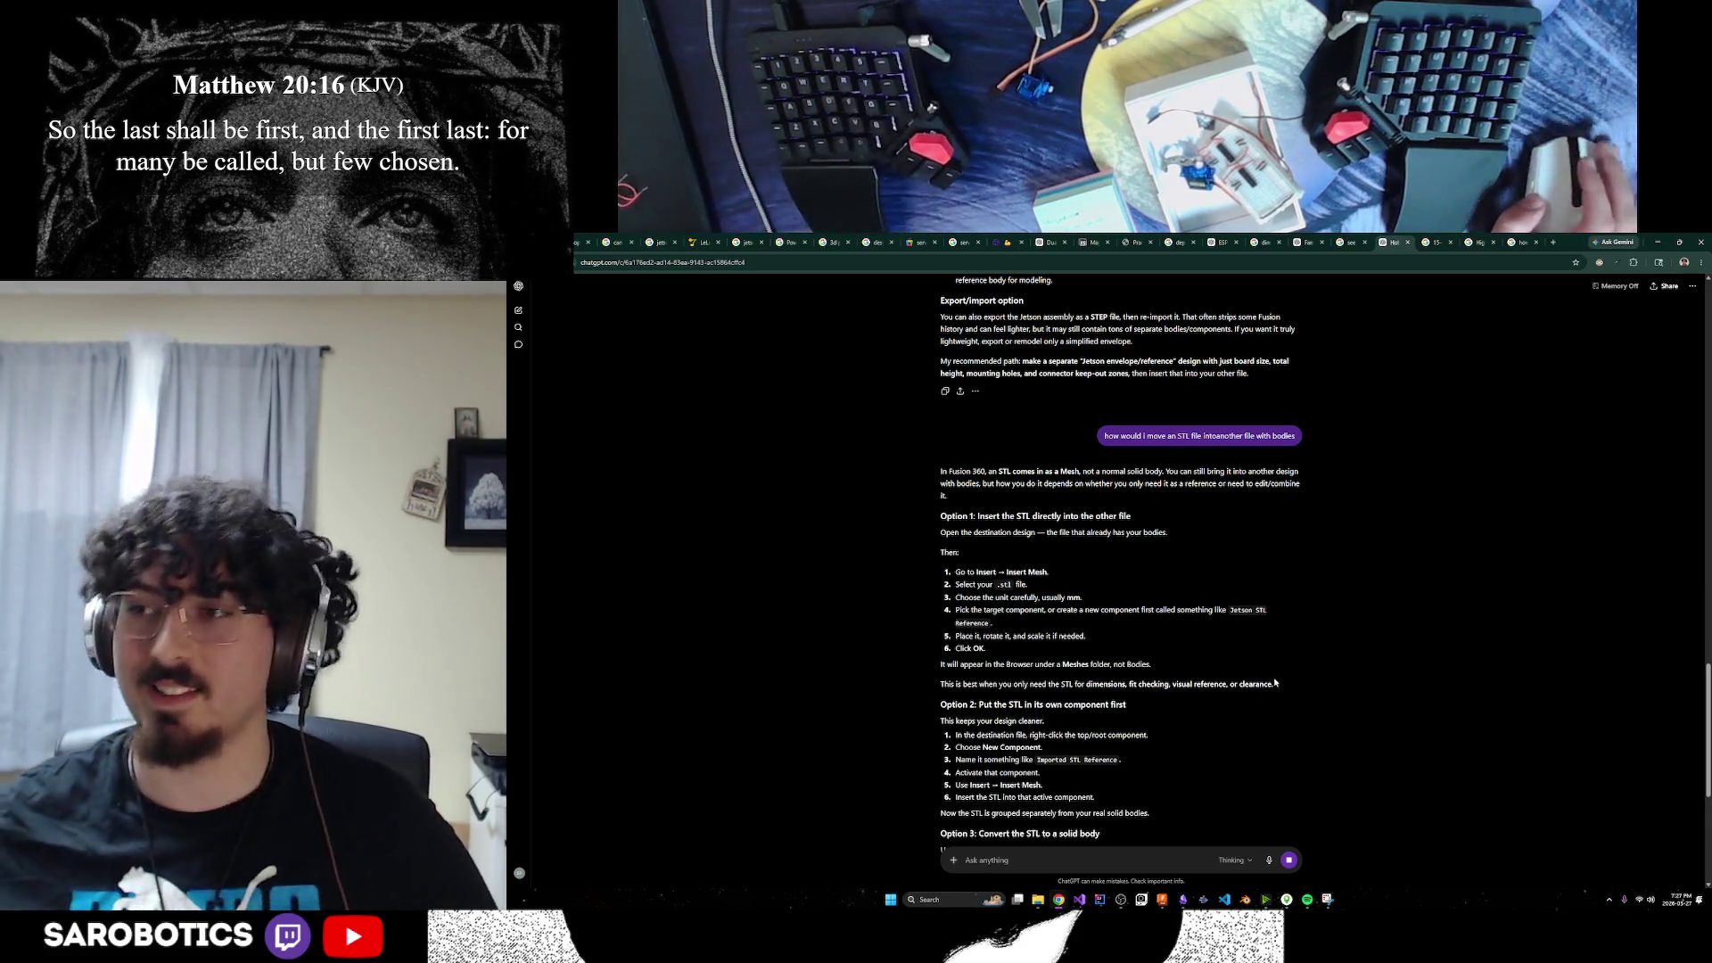
scroll(1284, 691, "down", 1)
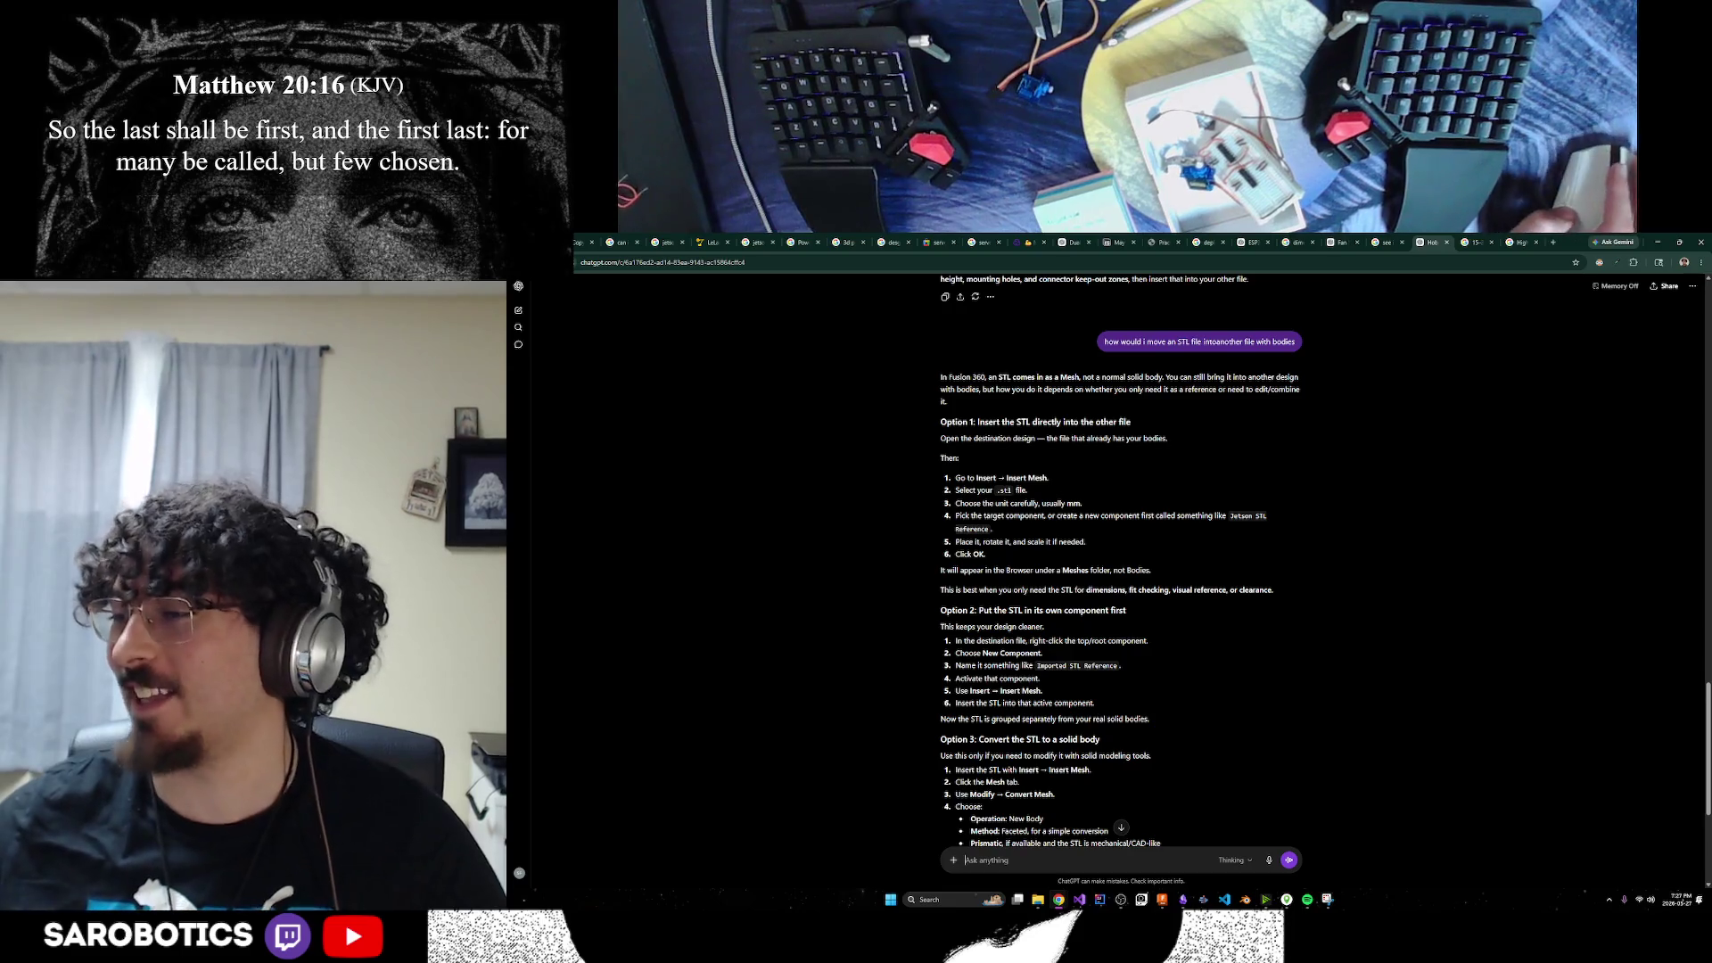
left_click(1527, 242)
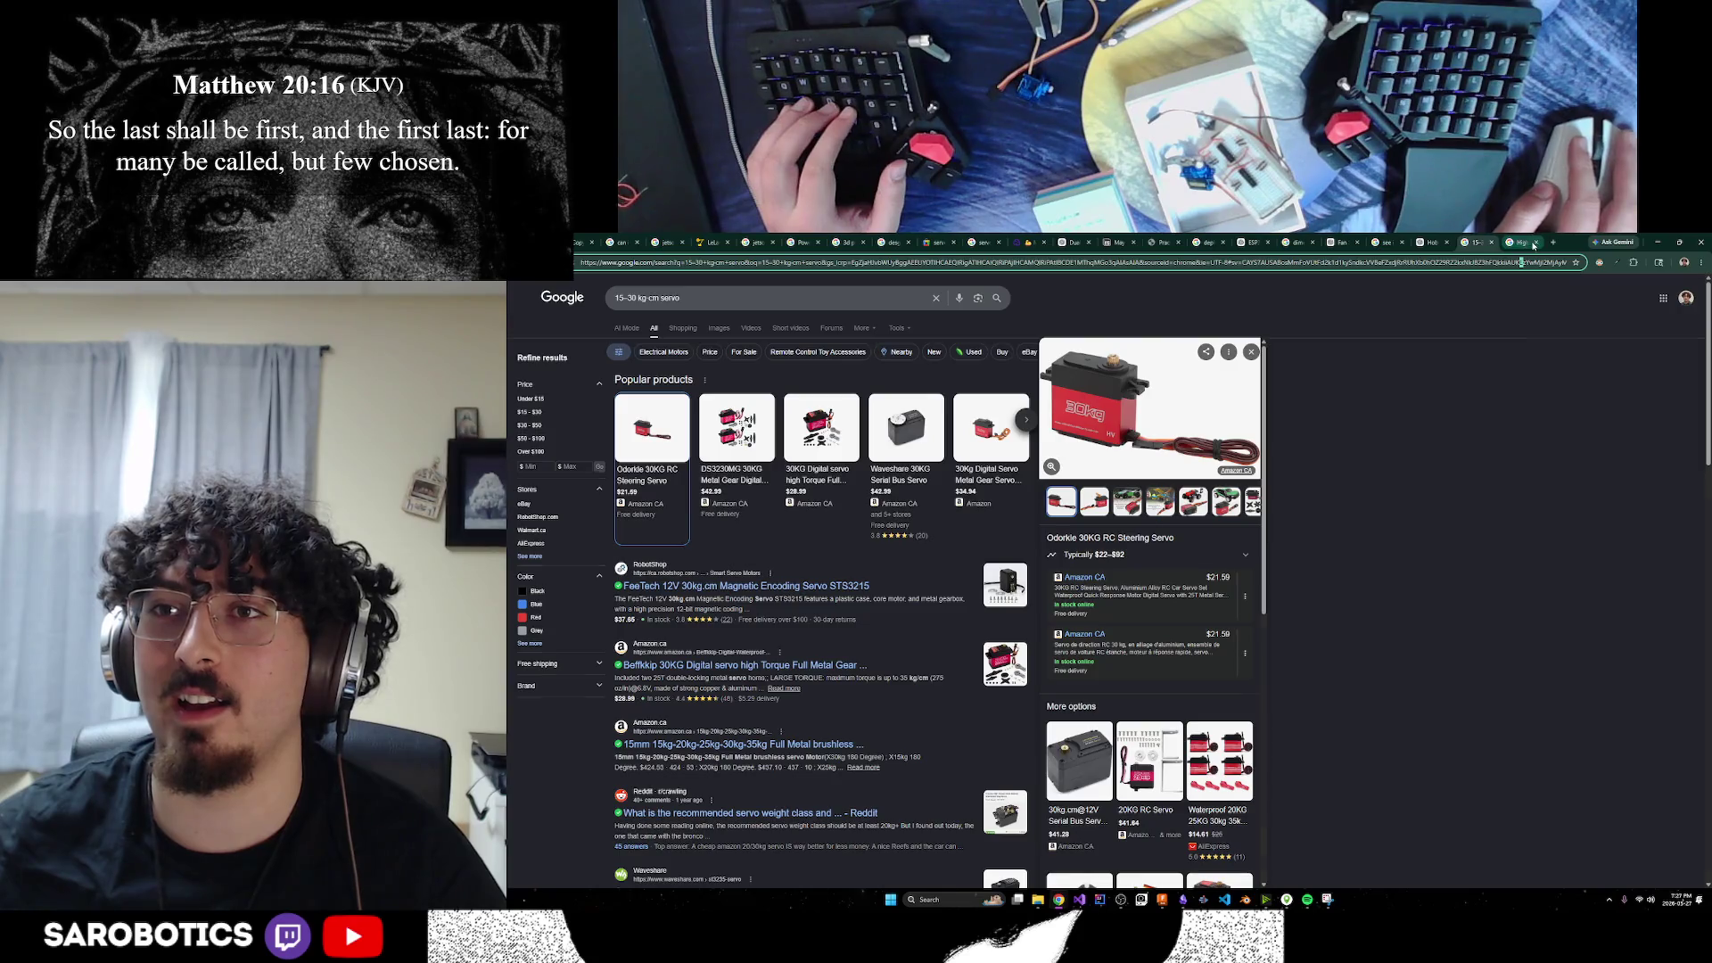
Select and clear the web address on the servo results page
left_click(1503, 263)
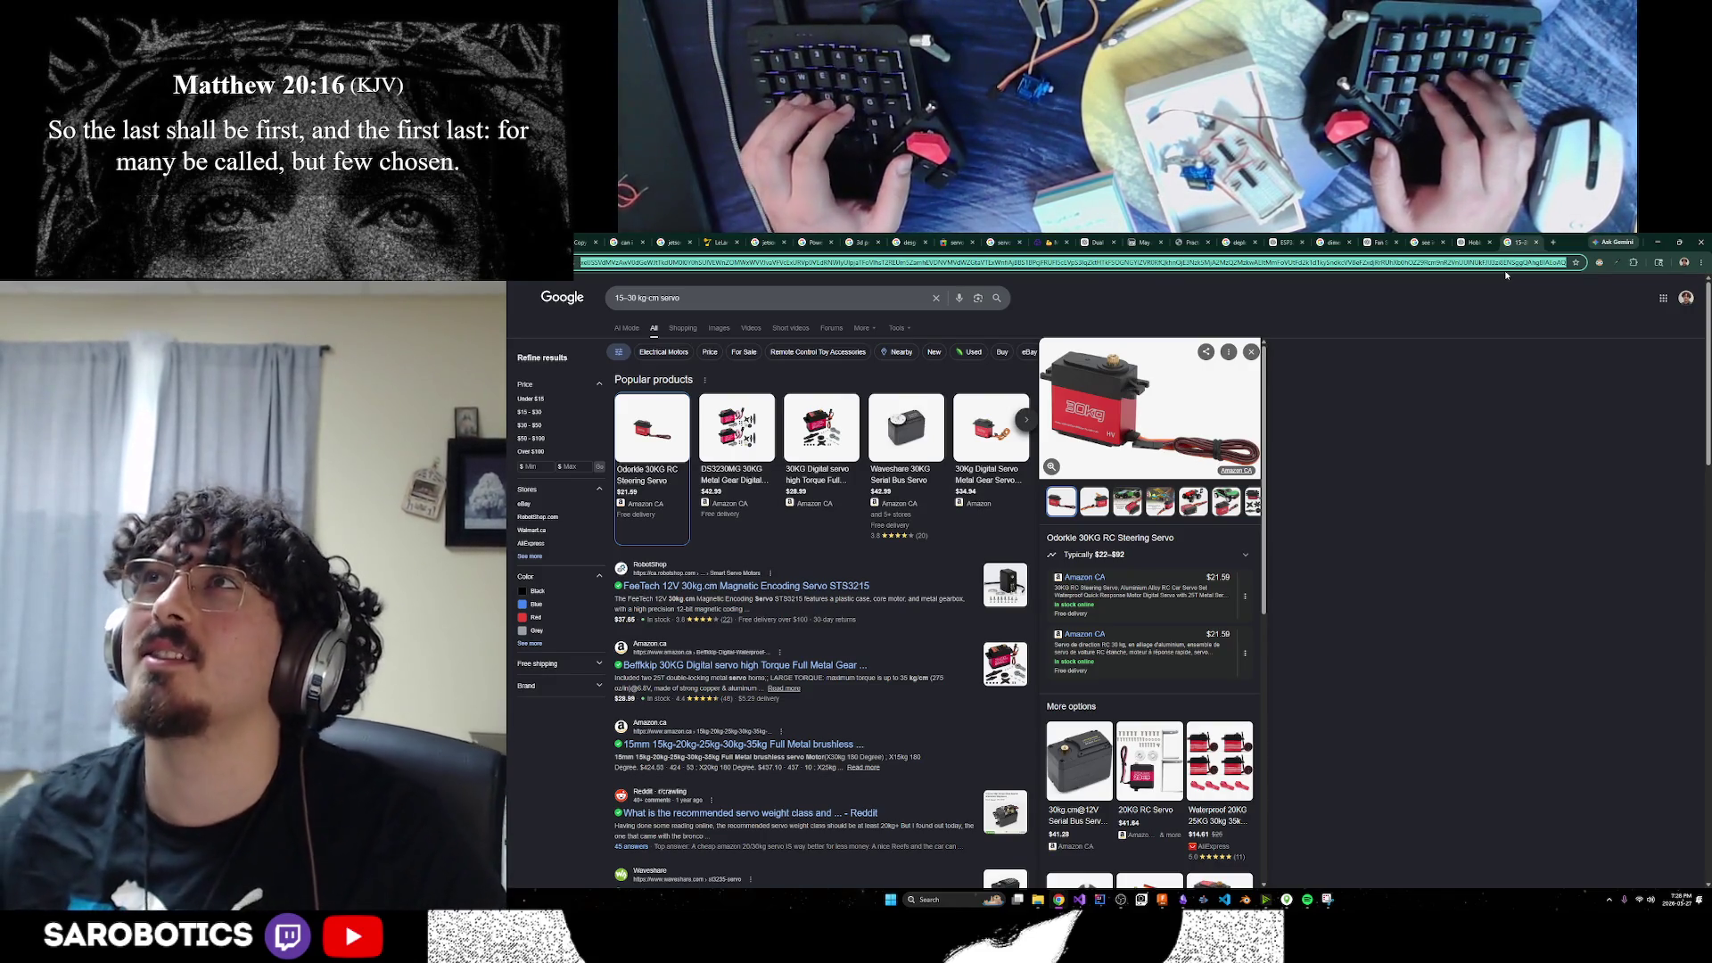
key("BackSpace")
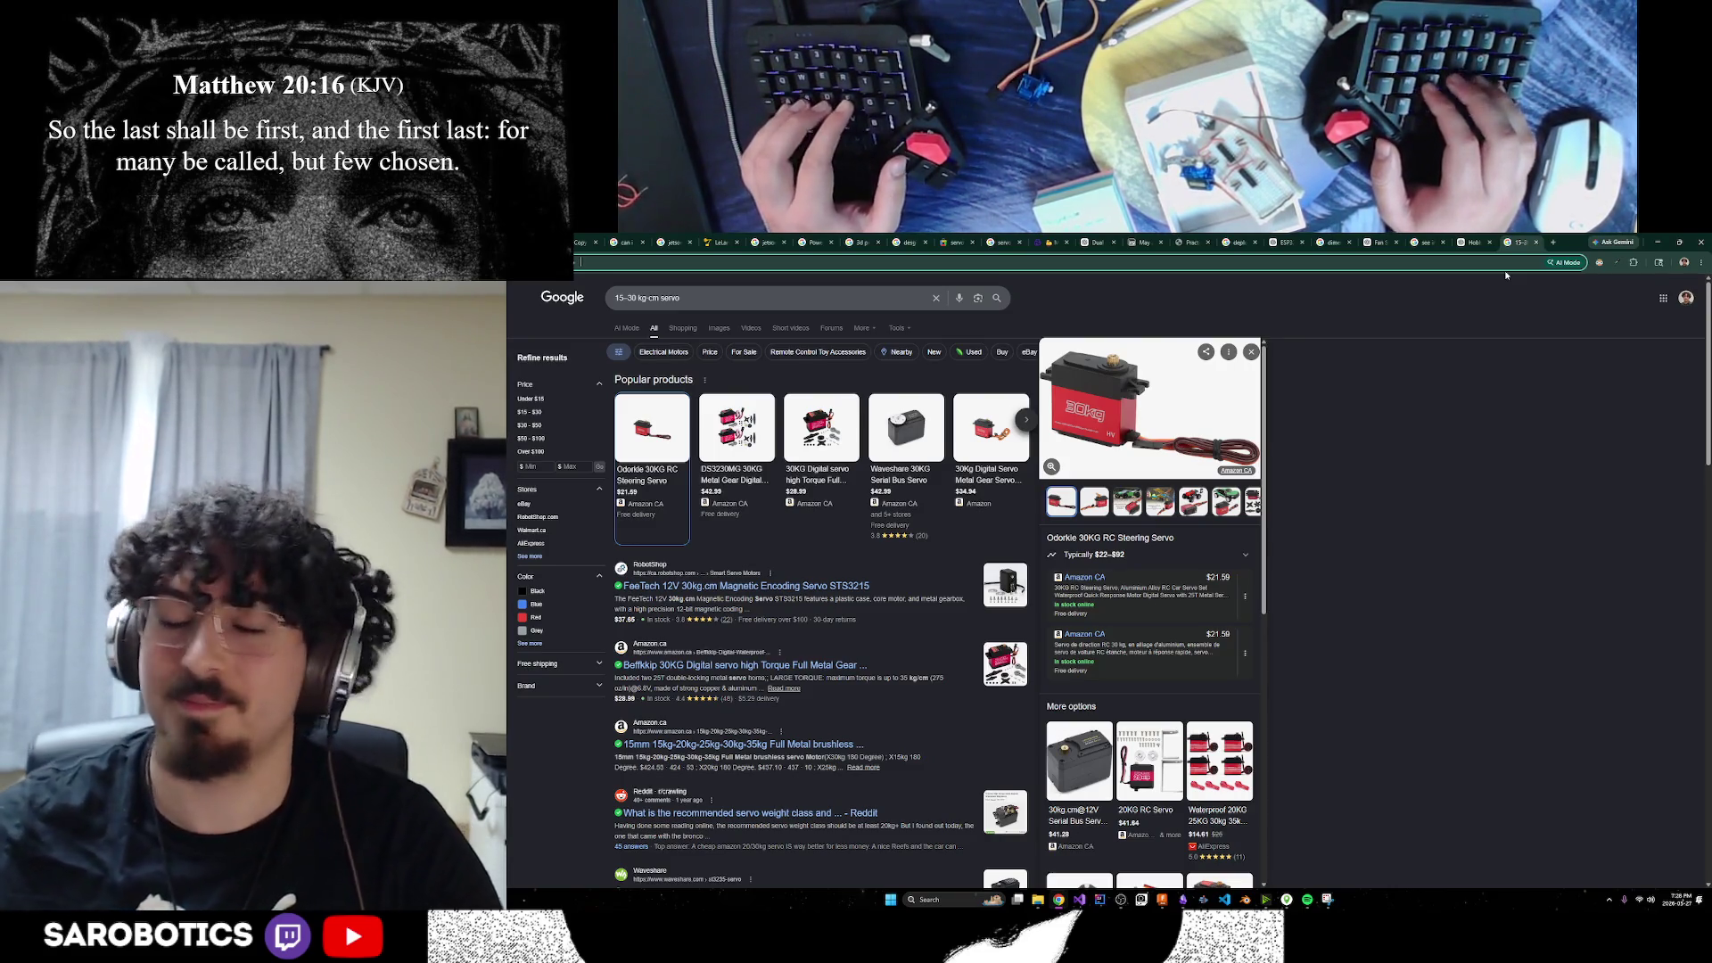
Load fast.ai and browse the Practical Deep Learning for Coders course page
type("fa")
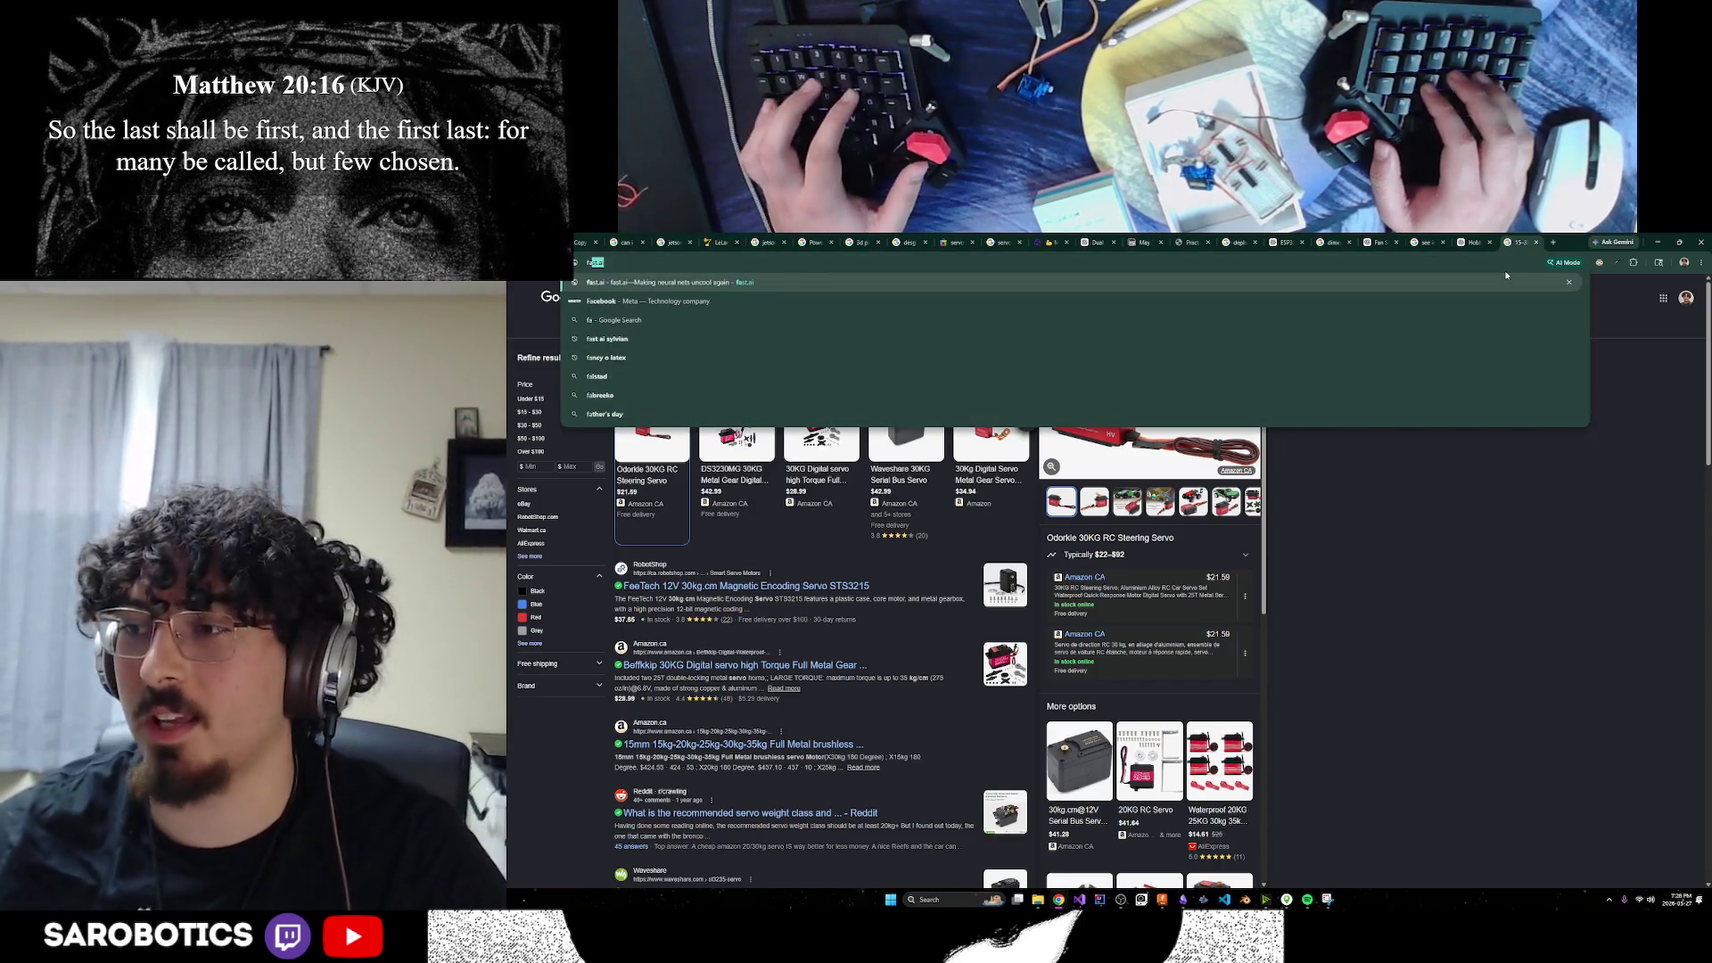
key("Return")
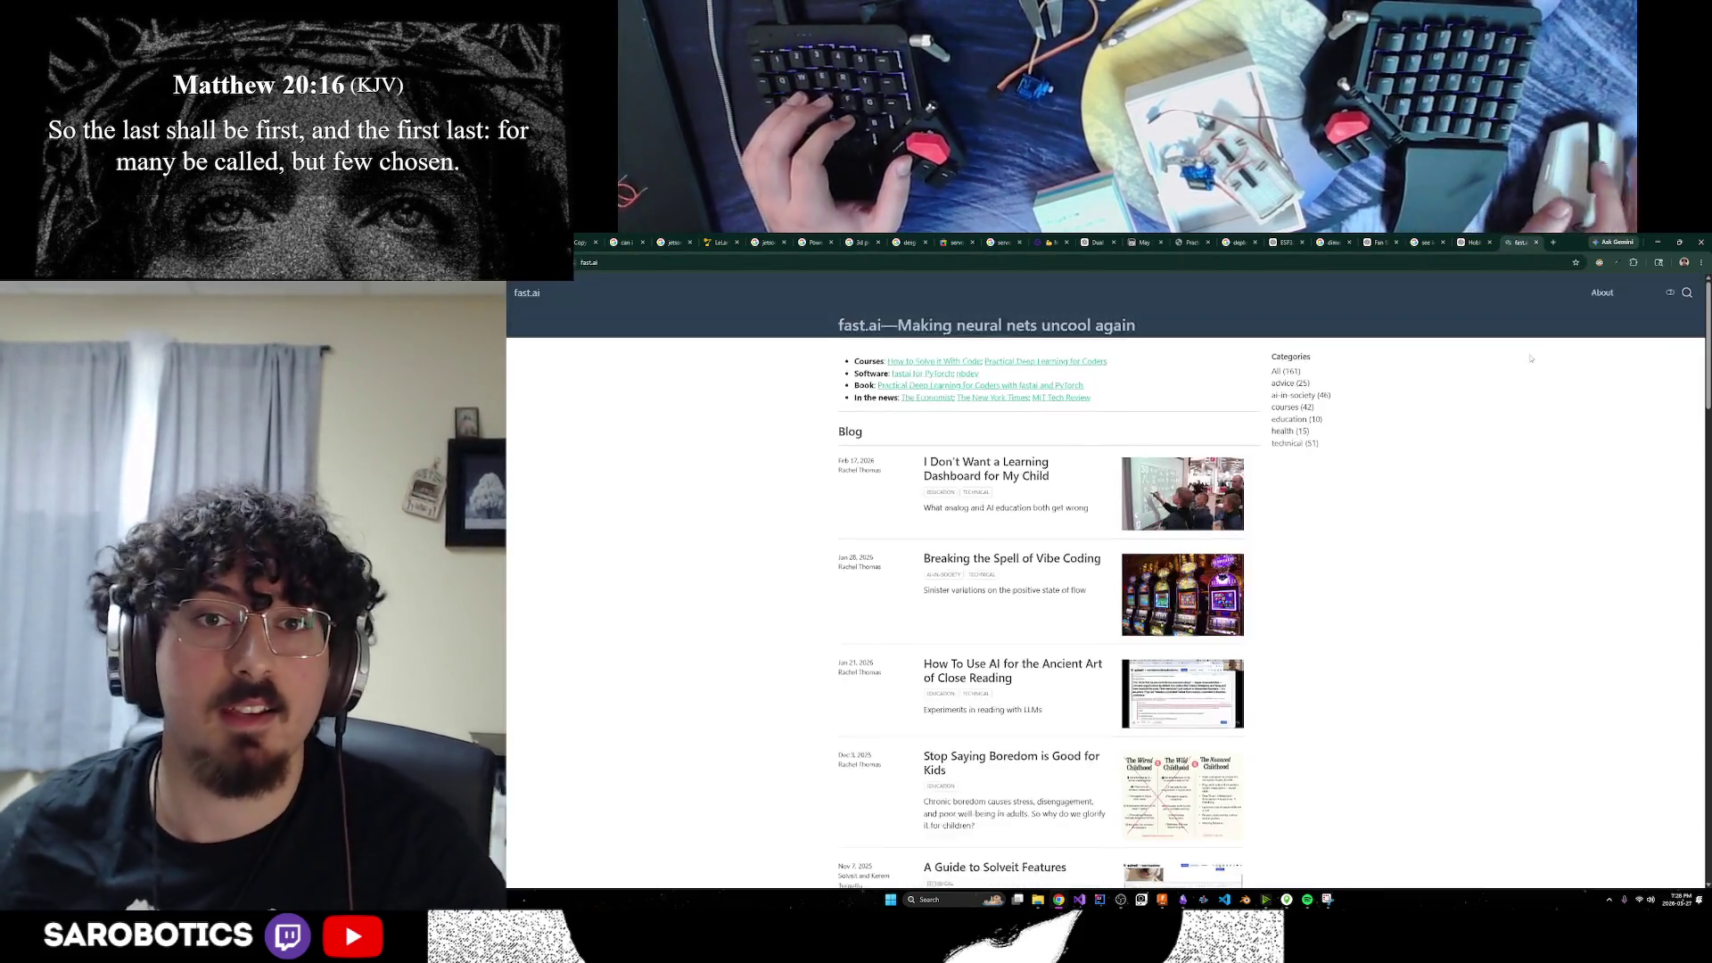
left_click(1056, 387)
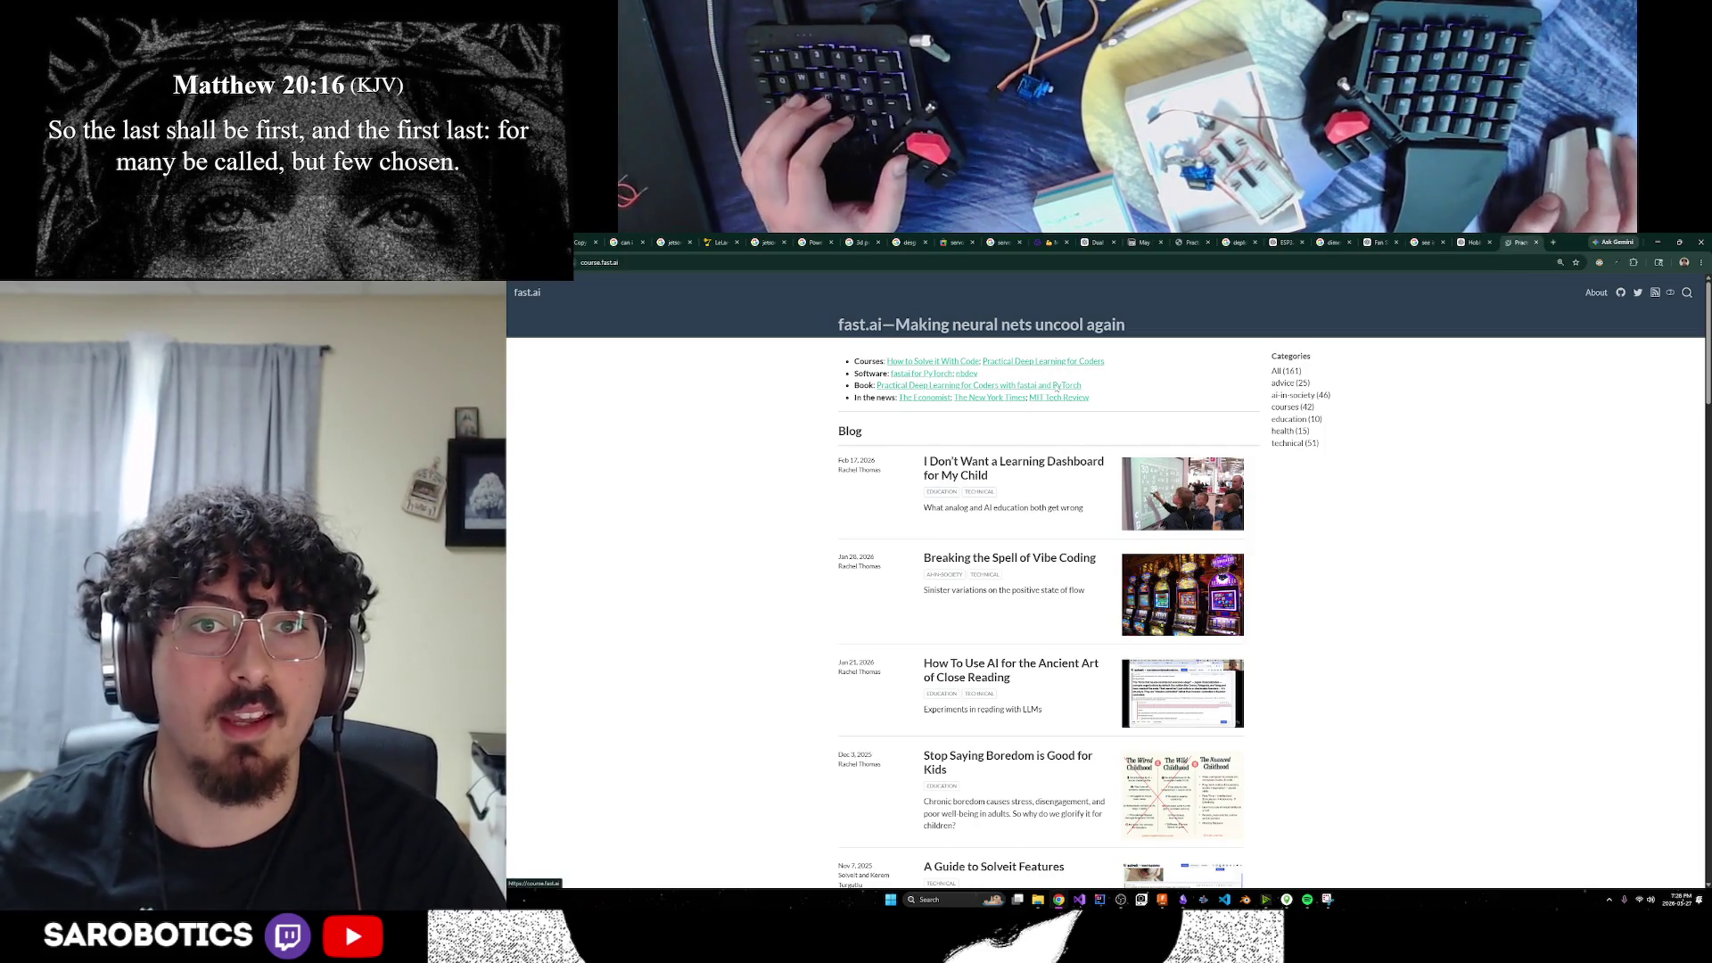
scroll(1064, 560, "down", 6)
scroll(1064, 560, "down", 8)
scroll(1014, 655, "down", 5)
scroll(1040, 671, "up", 2)
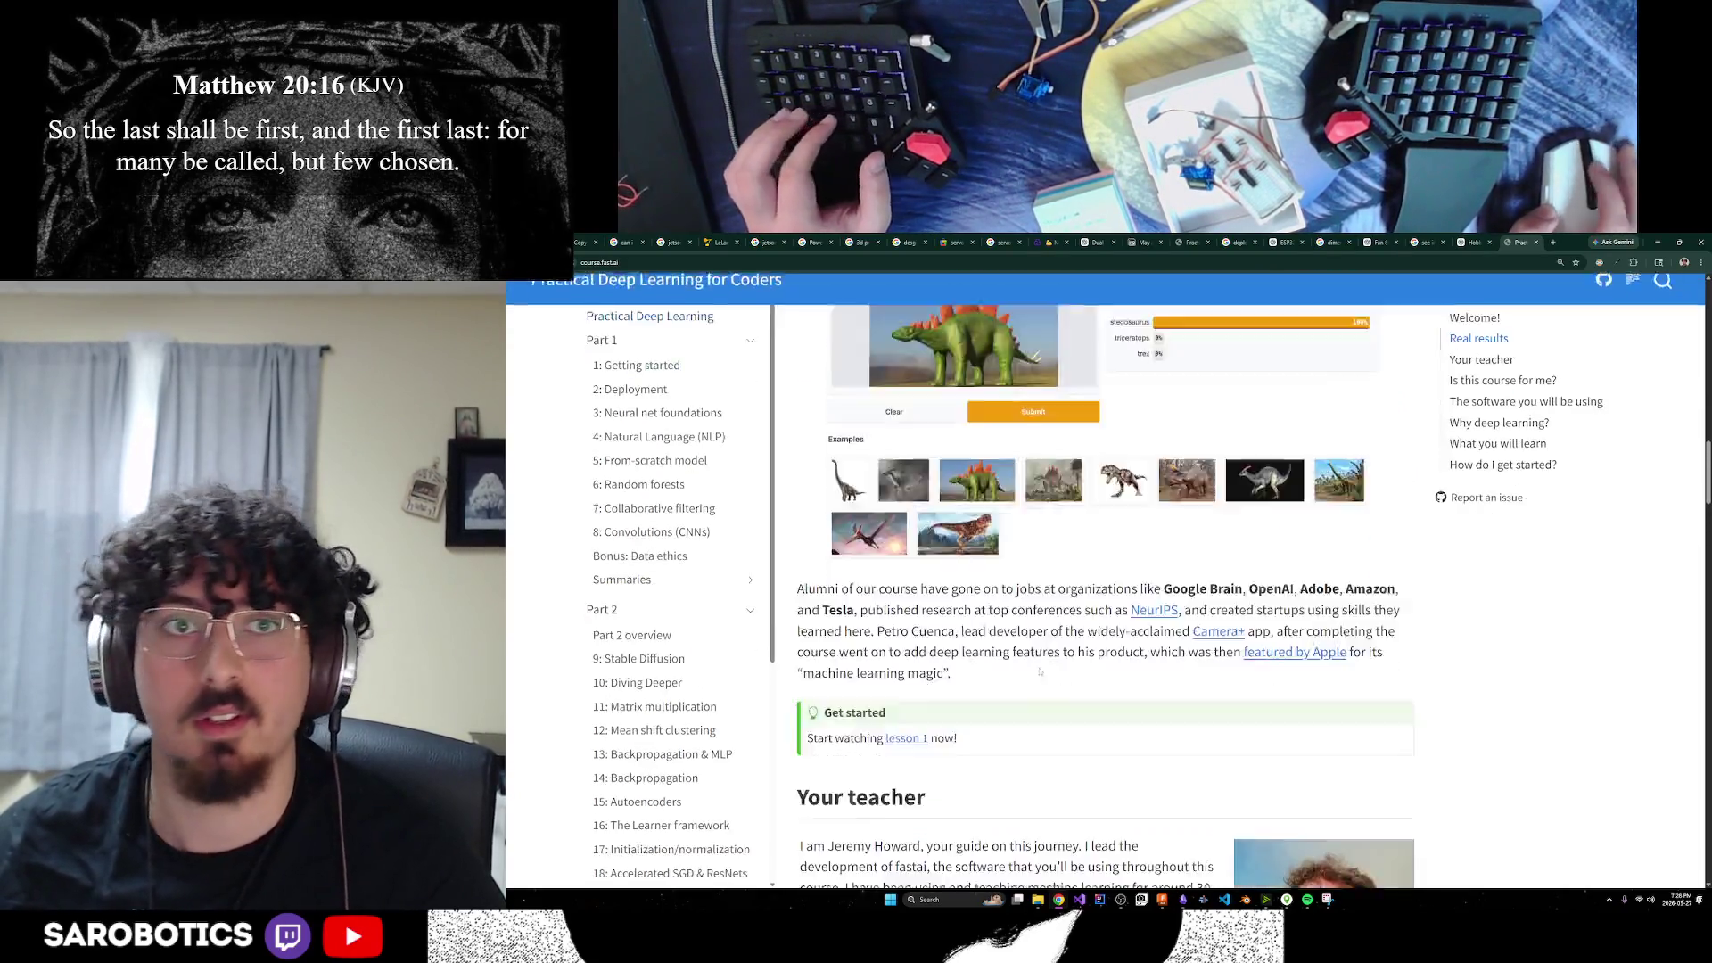
scroll(1040, 671, "up", 1)
Close the fast.ai course tab to return to the ChatGPT answer
left_click(883, 262)
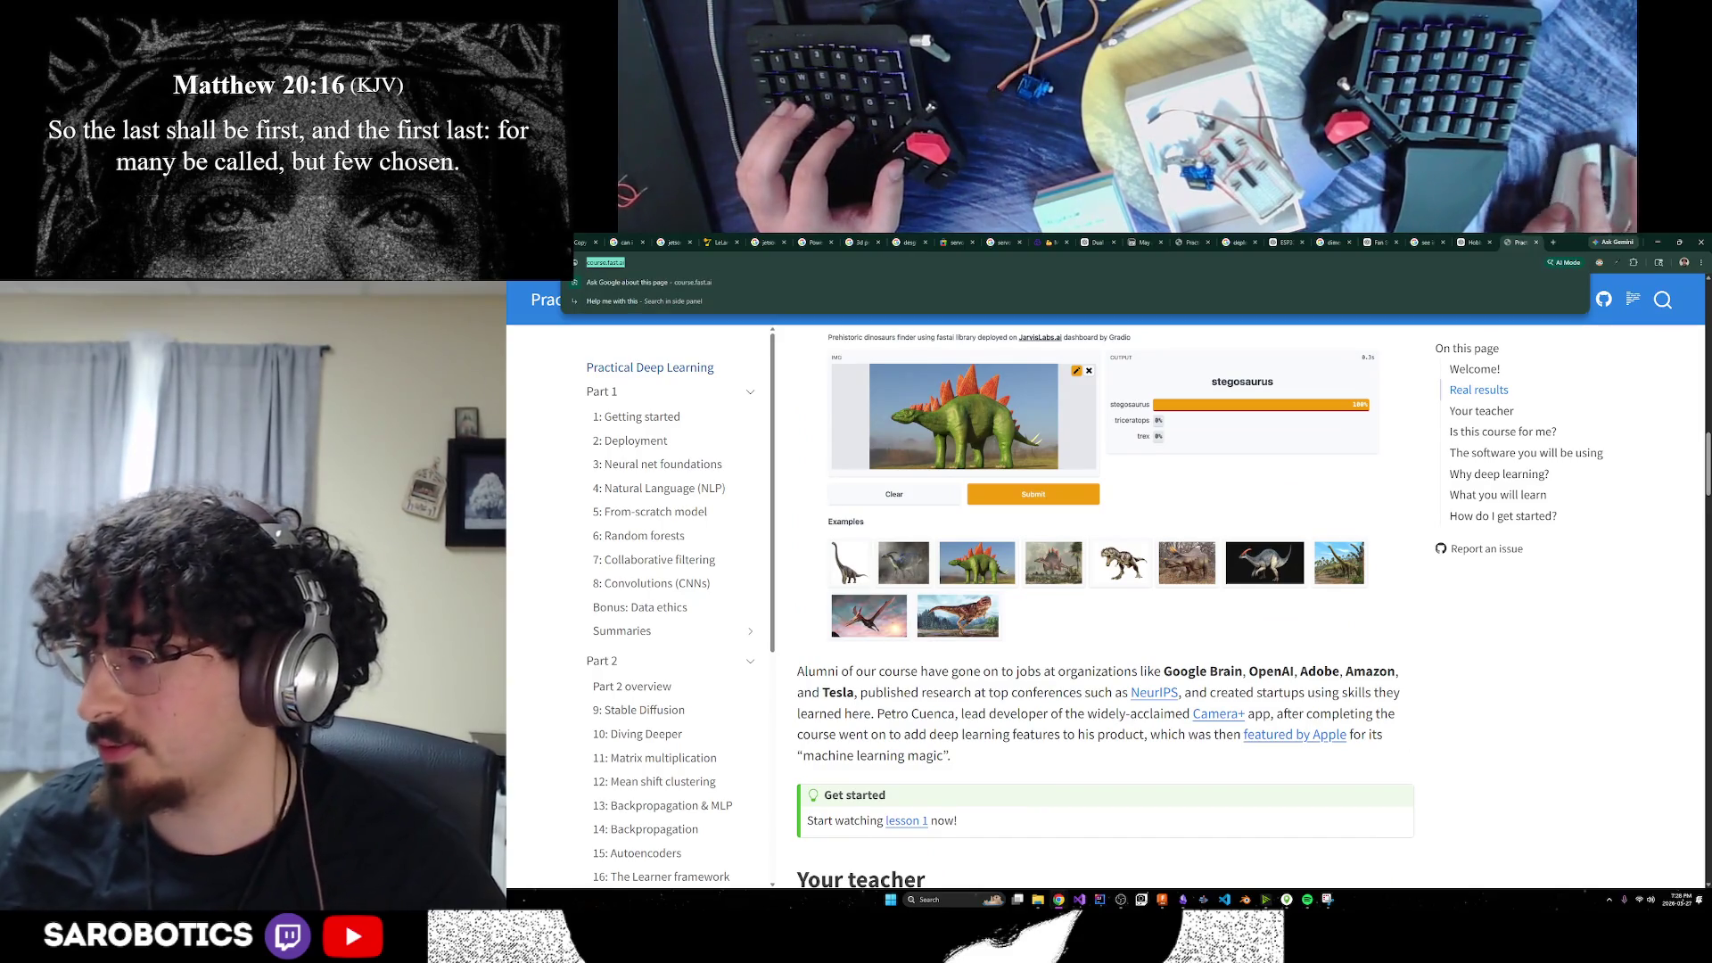
key("Escape")
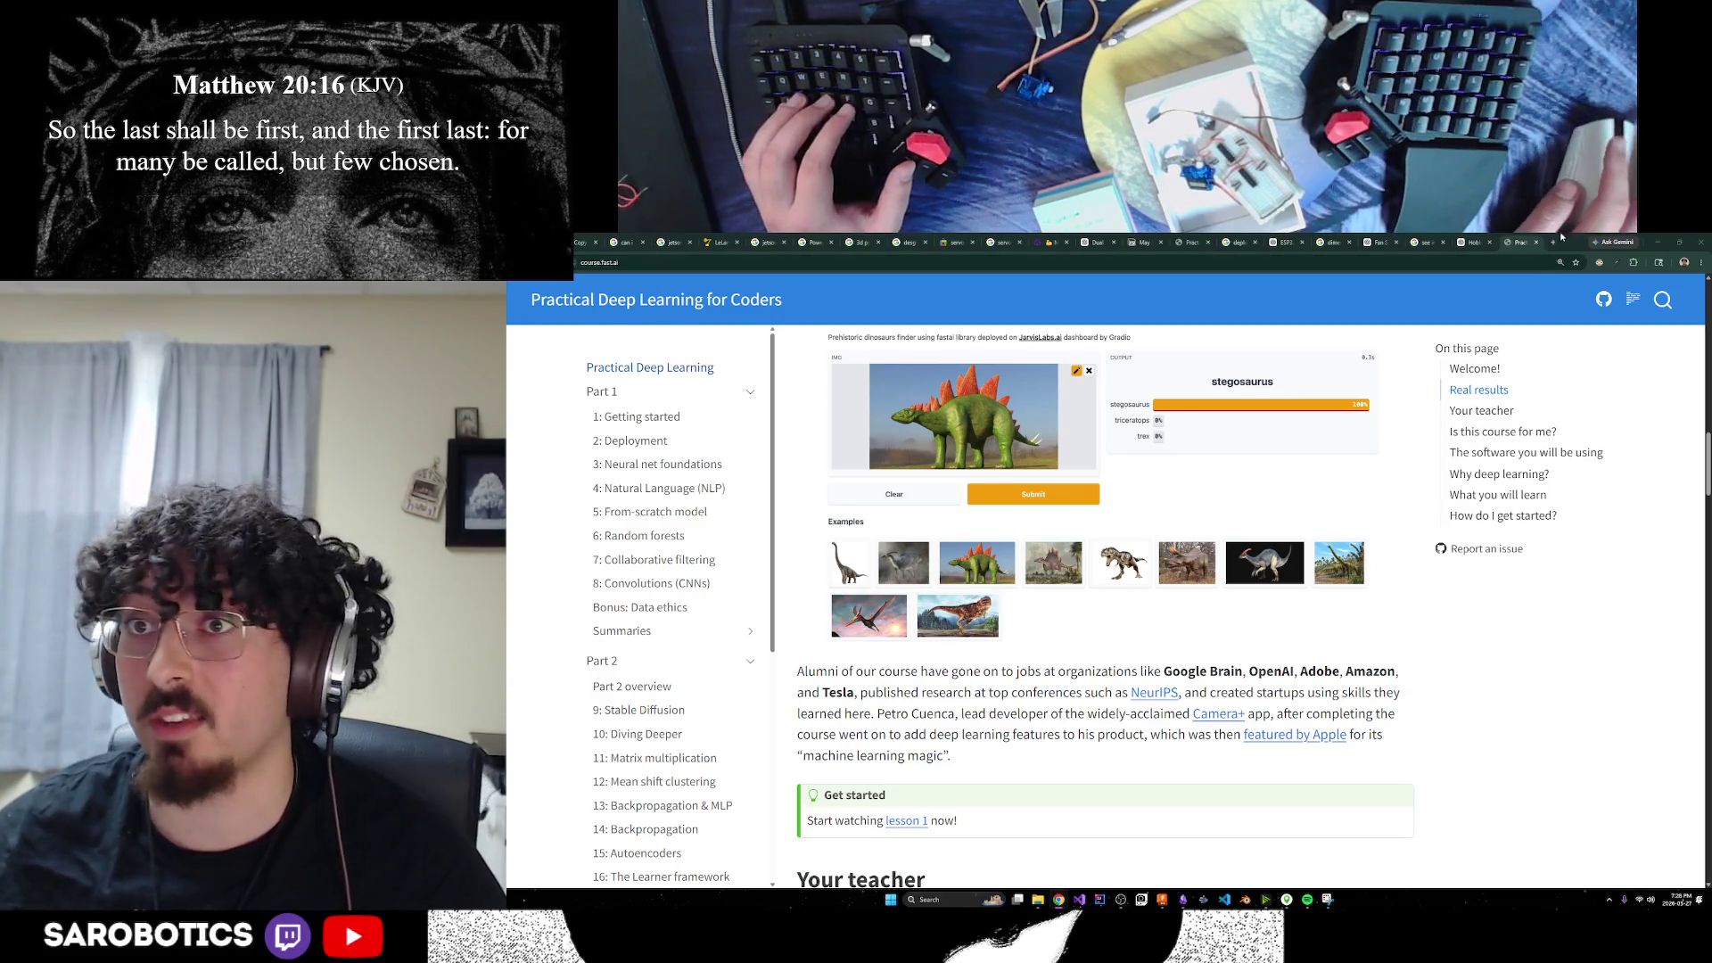
key("ctrl+w")
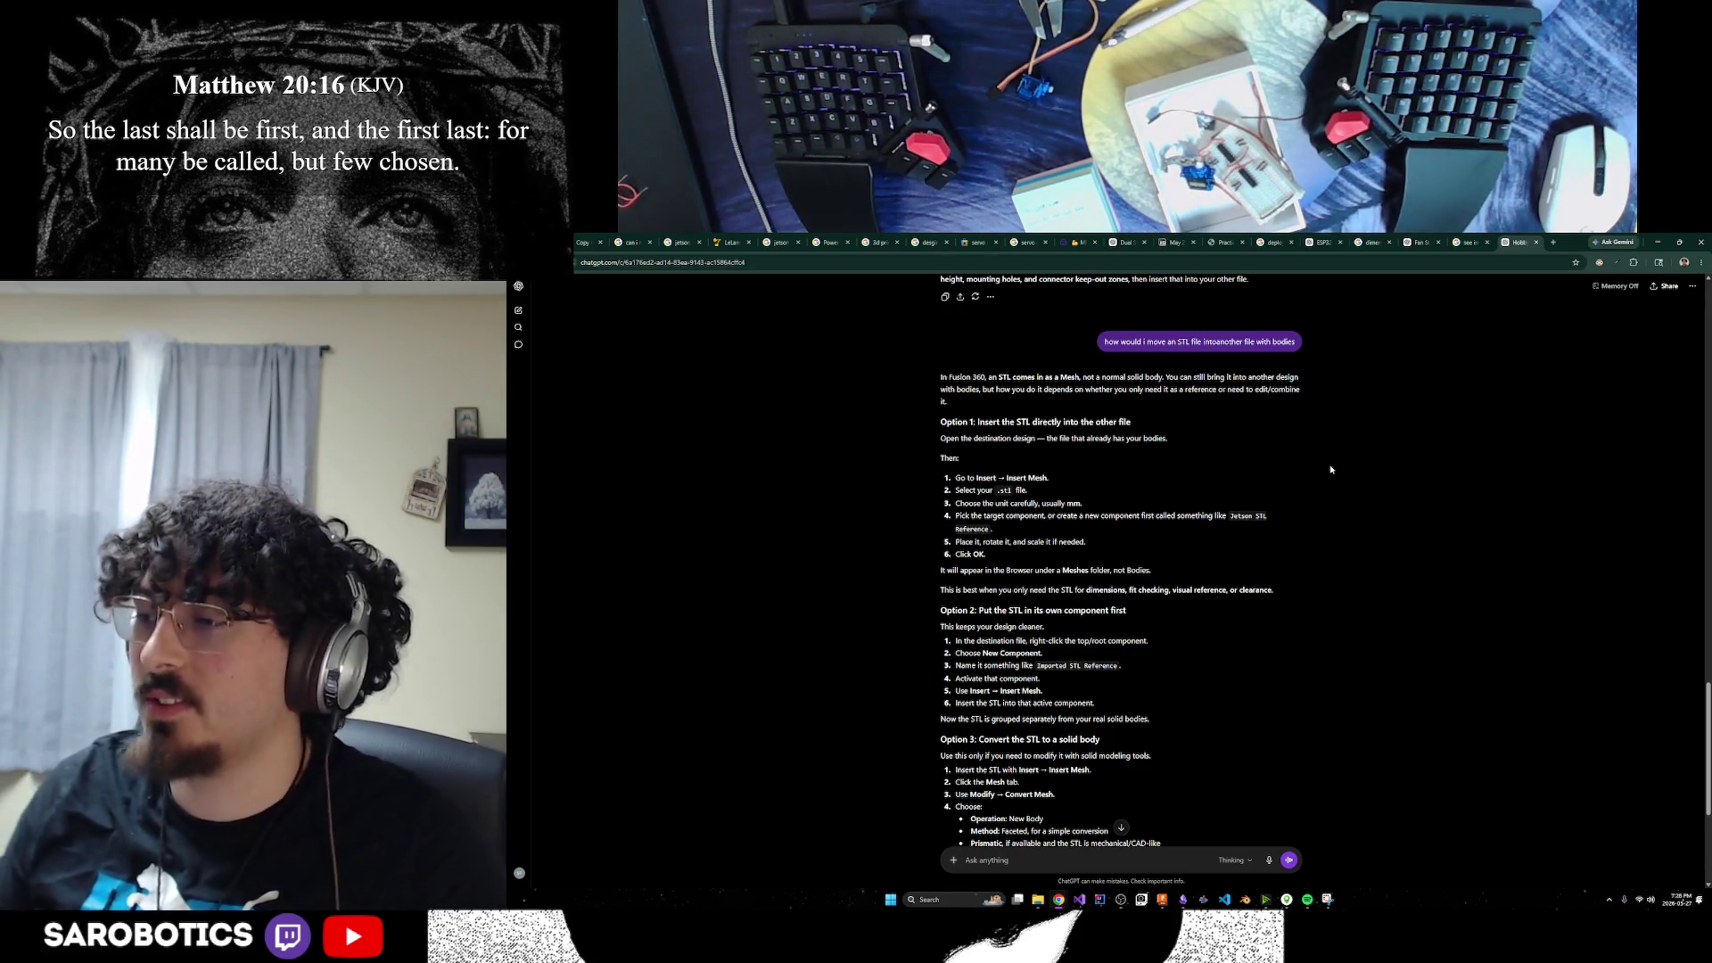
Read through ChatGPT's Options 1–3 for inserting the STL, then return to Fusion's LeLamp_Base
scroll(1221, 635, "up", 2)
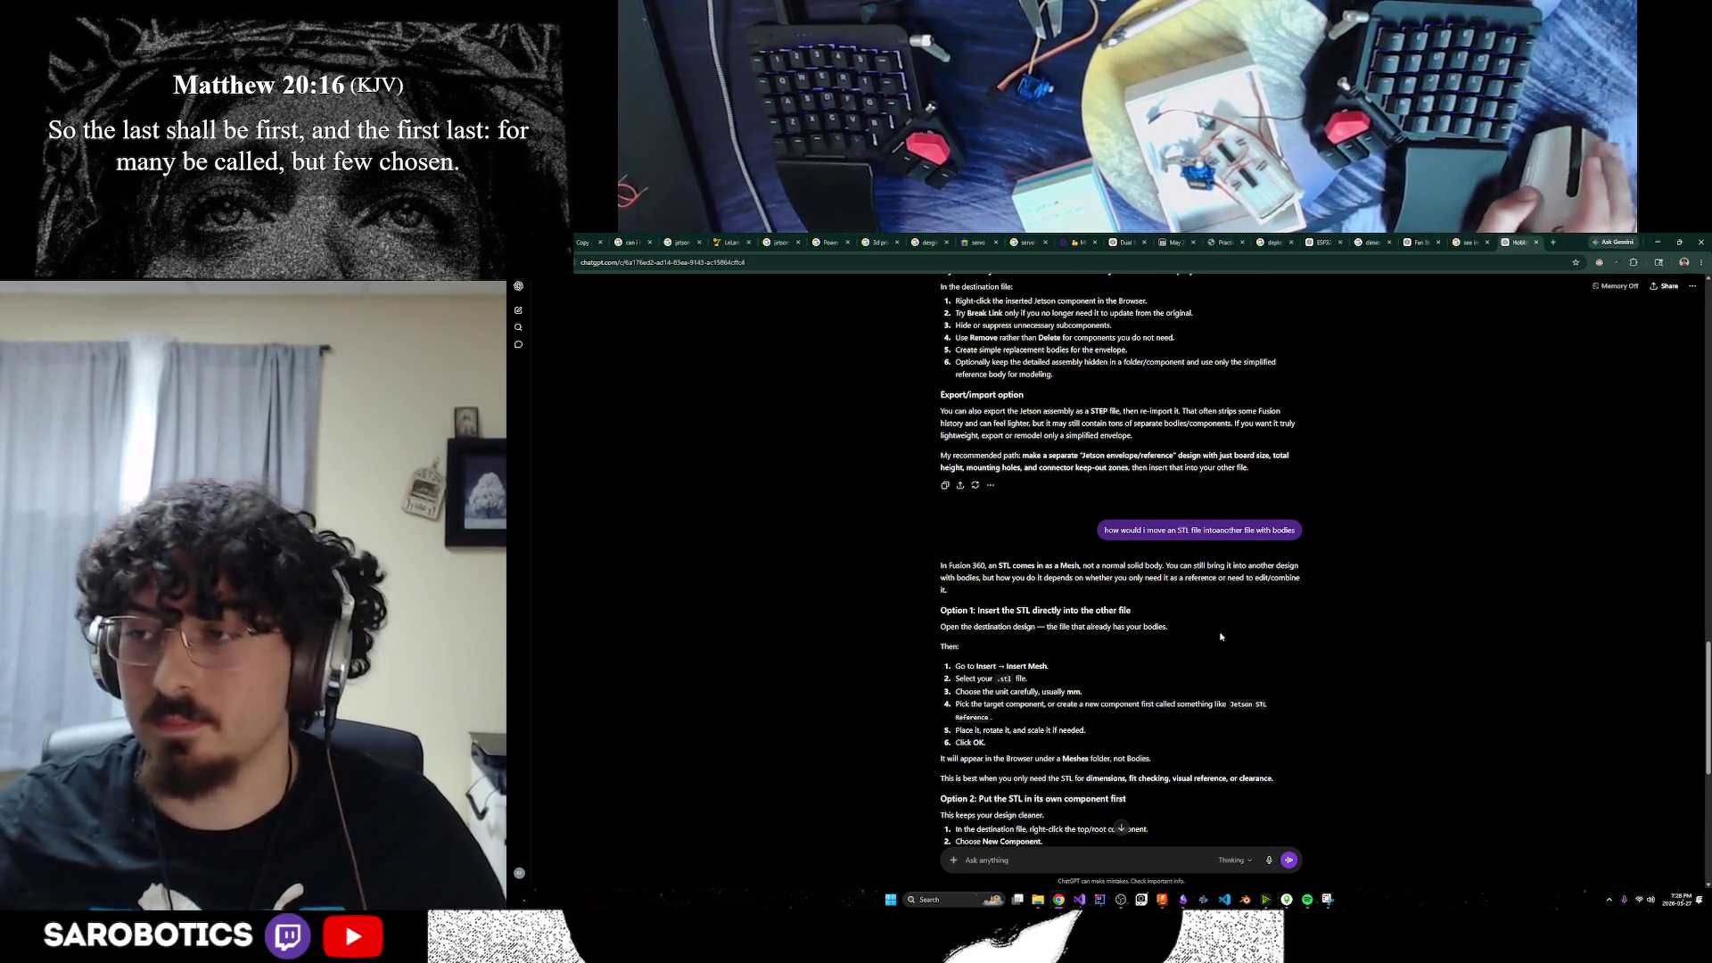
scroll(1221, 636, "down", 2)
scroll(1109, 561, "up", 2)
scroll(1110, 561, "down", 1)
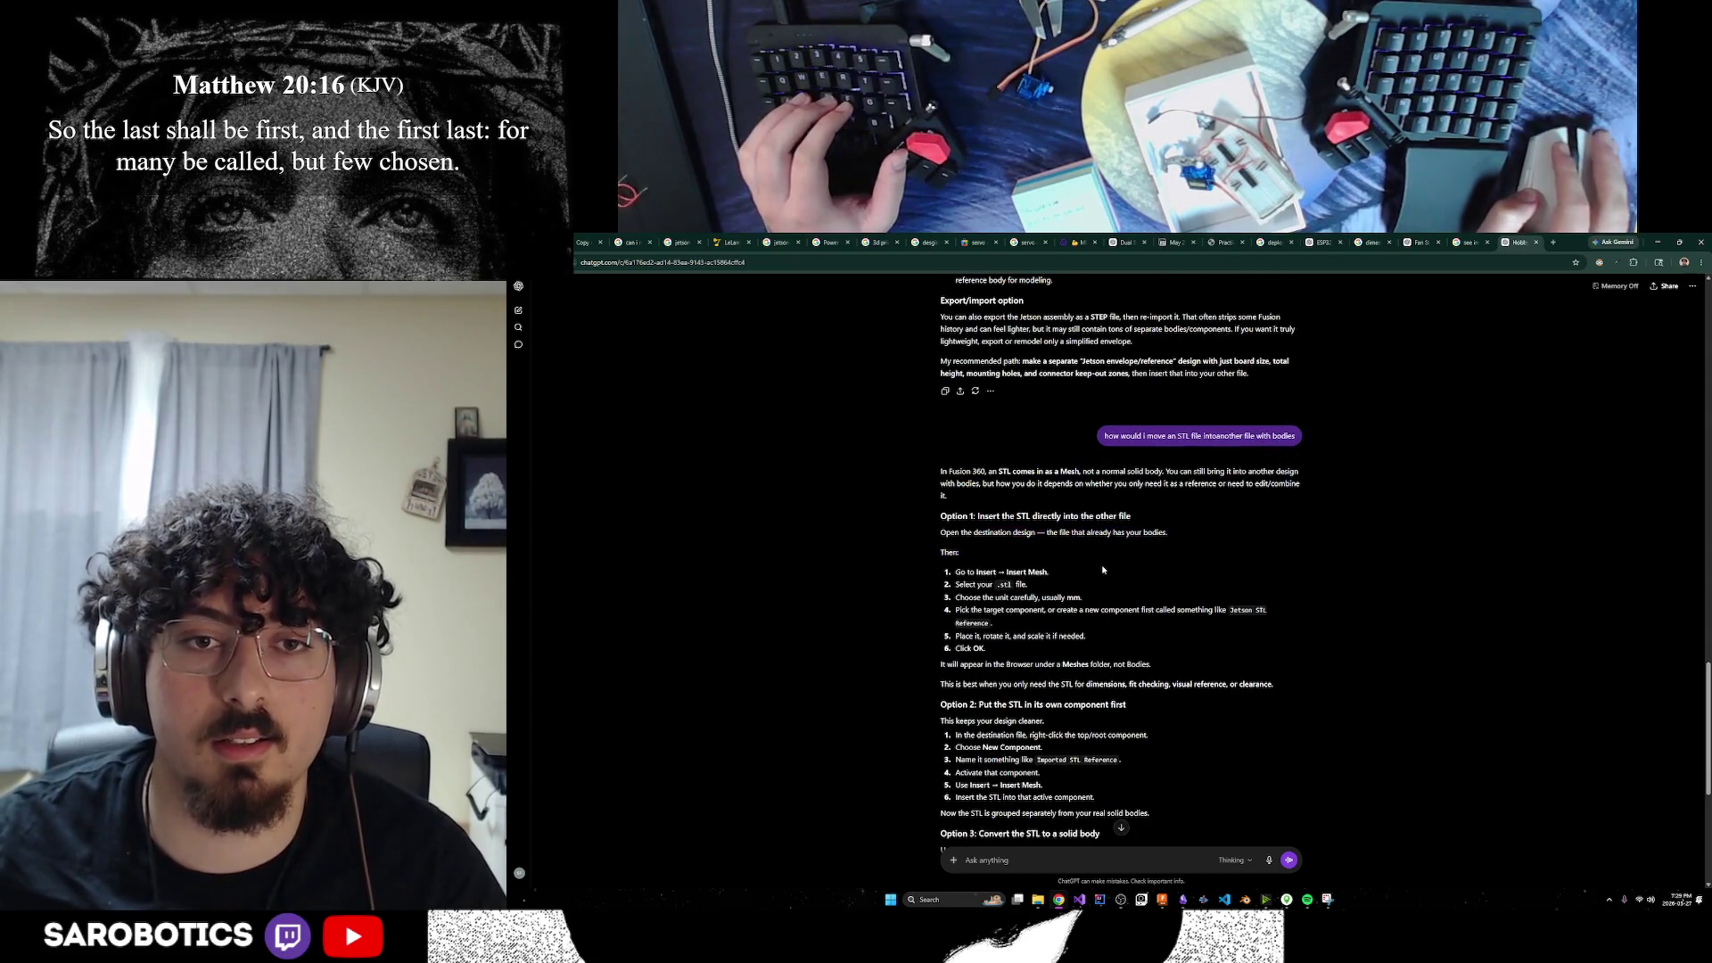
scroll(981, 535, "down", 1)
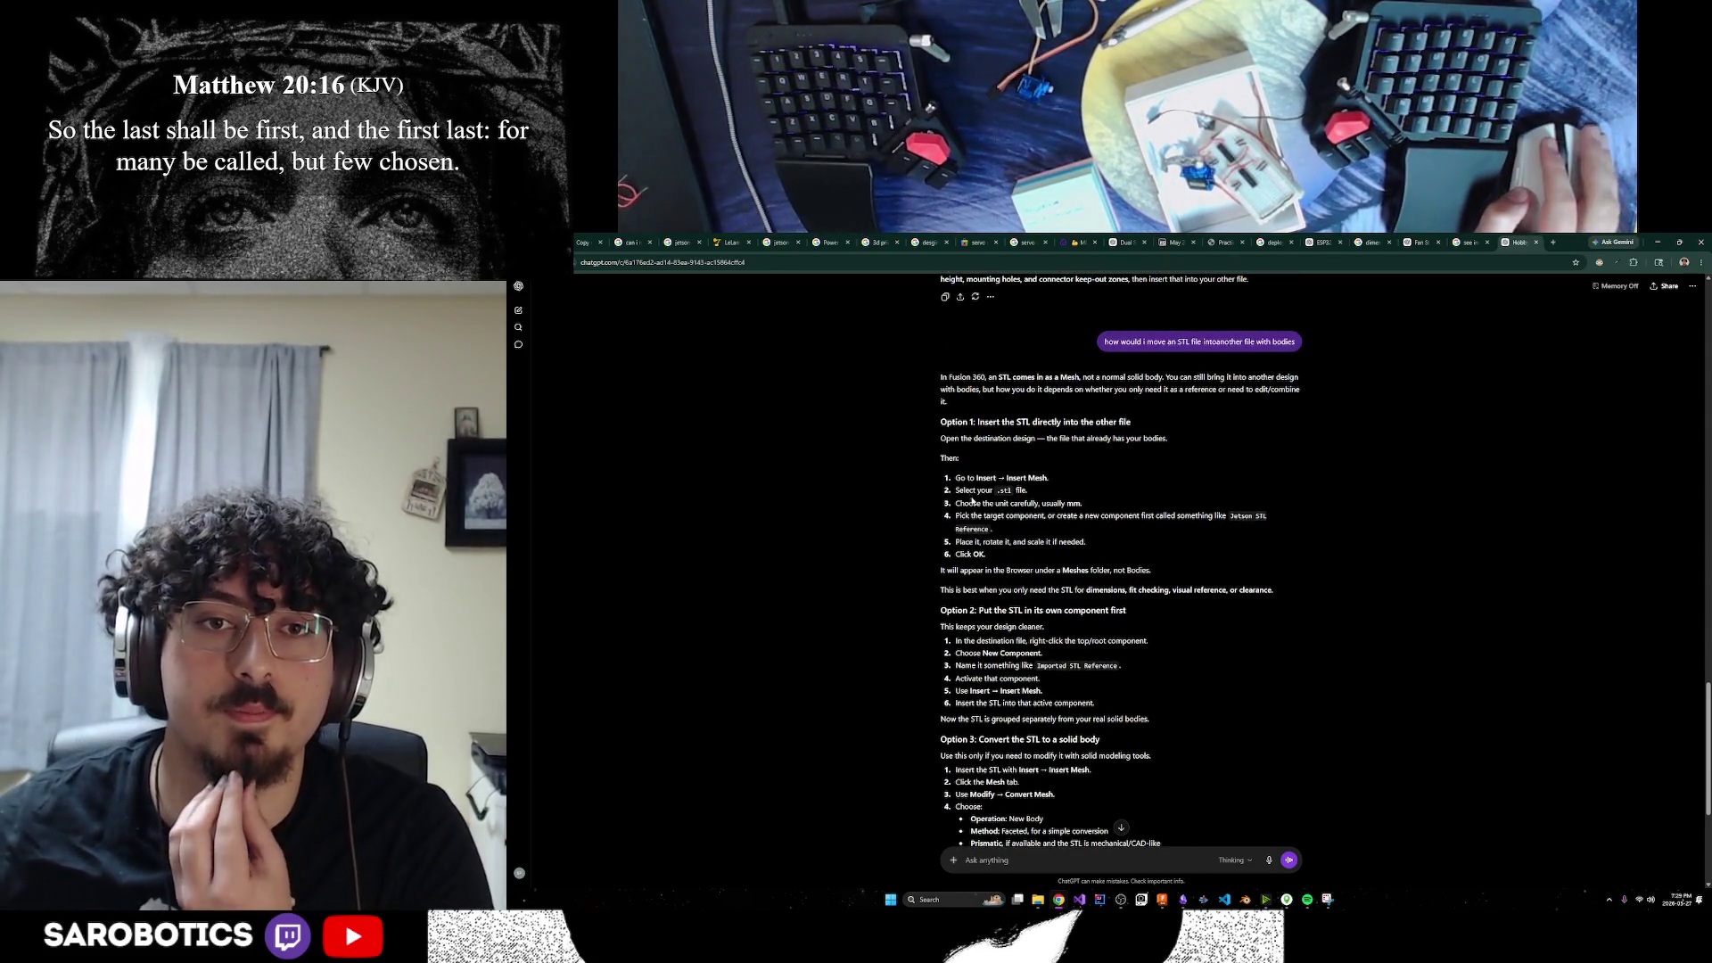
left_click(992, 493)
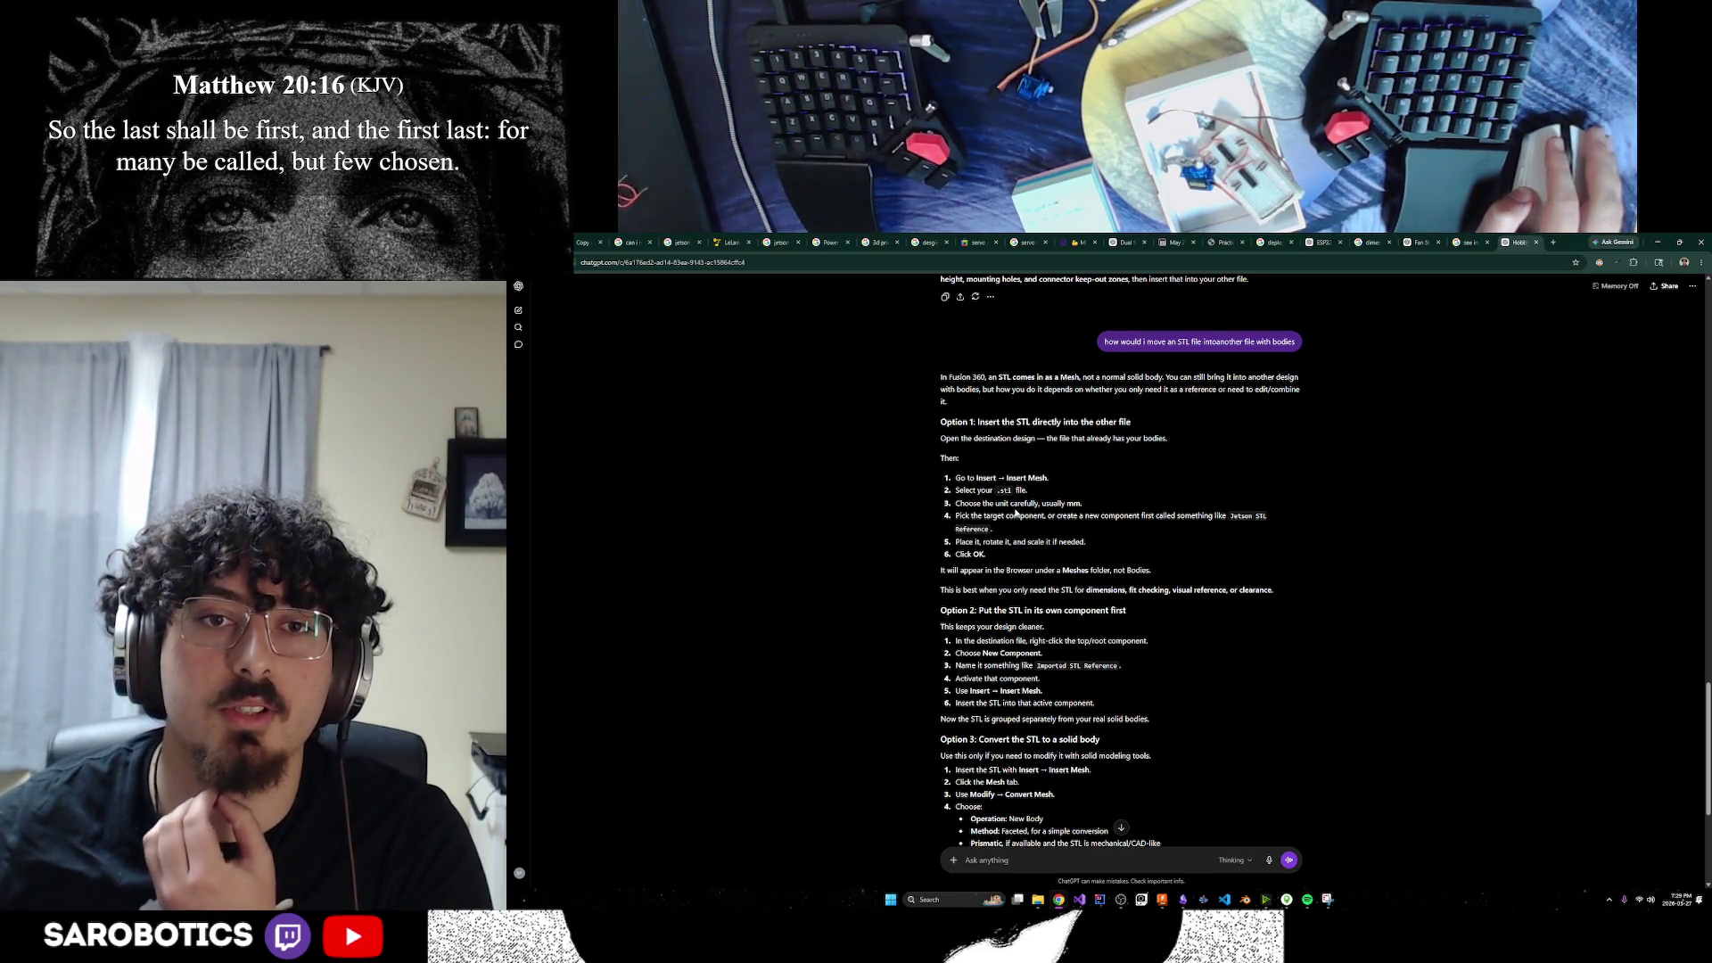
scroll(1016, 512, "down", 2)
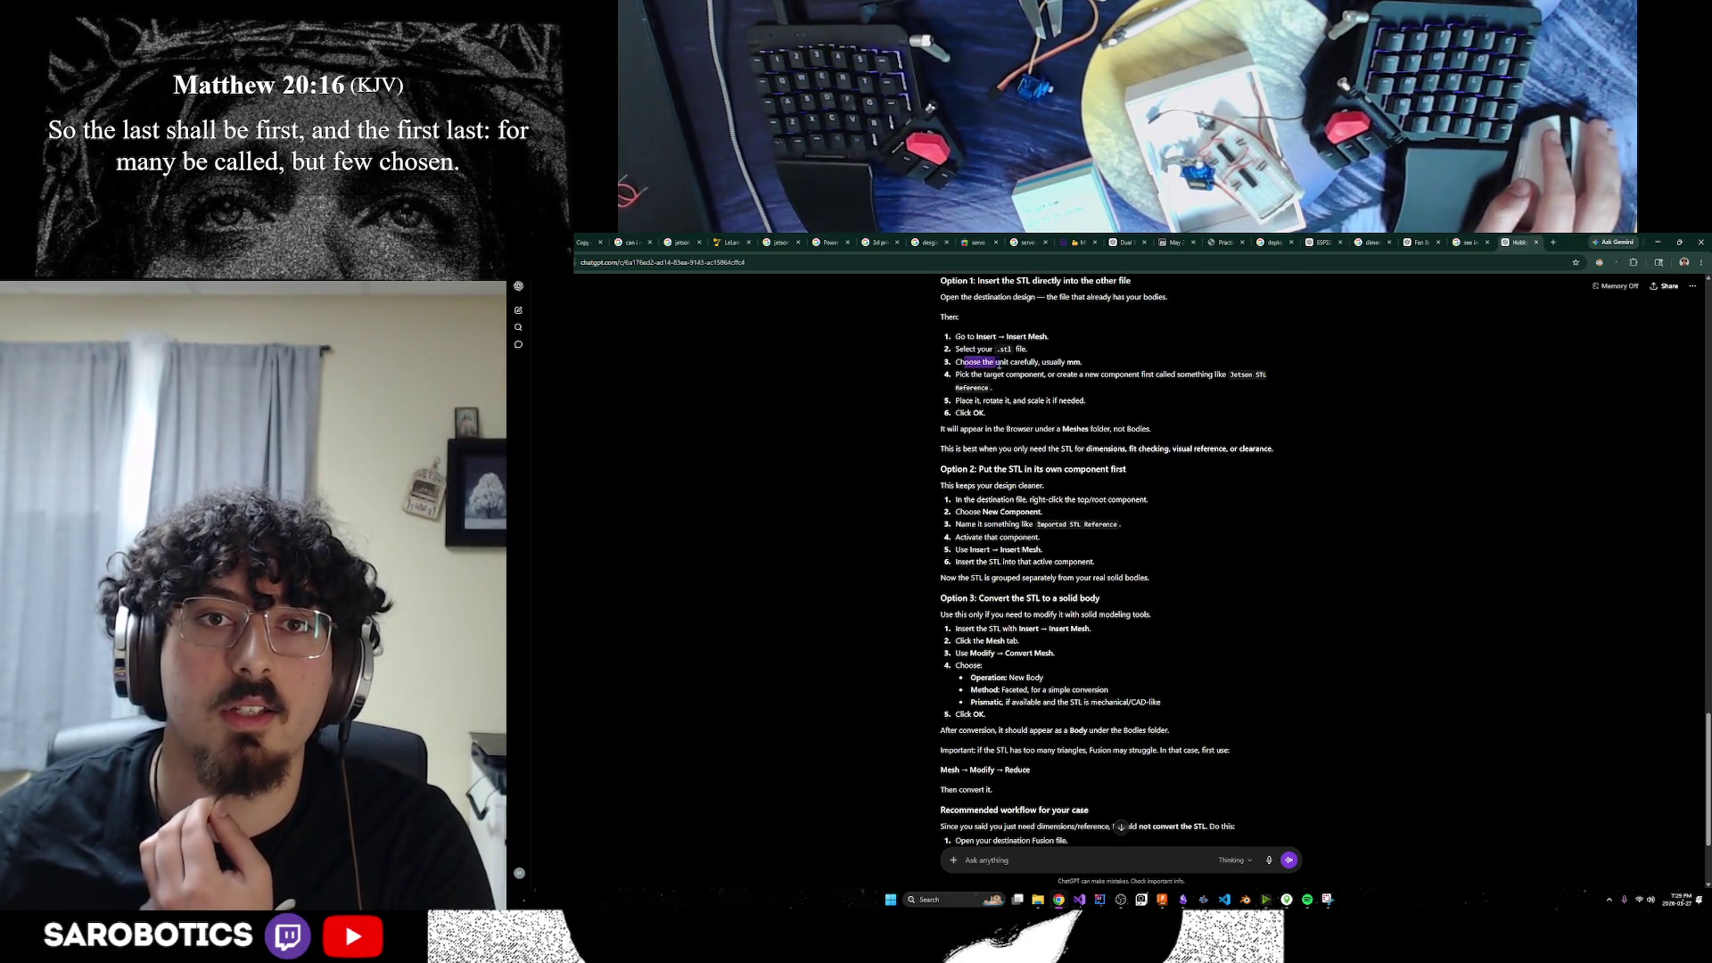
left_click(1026, 388)
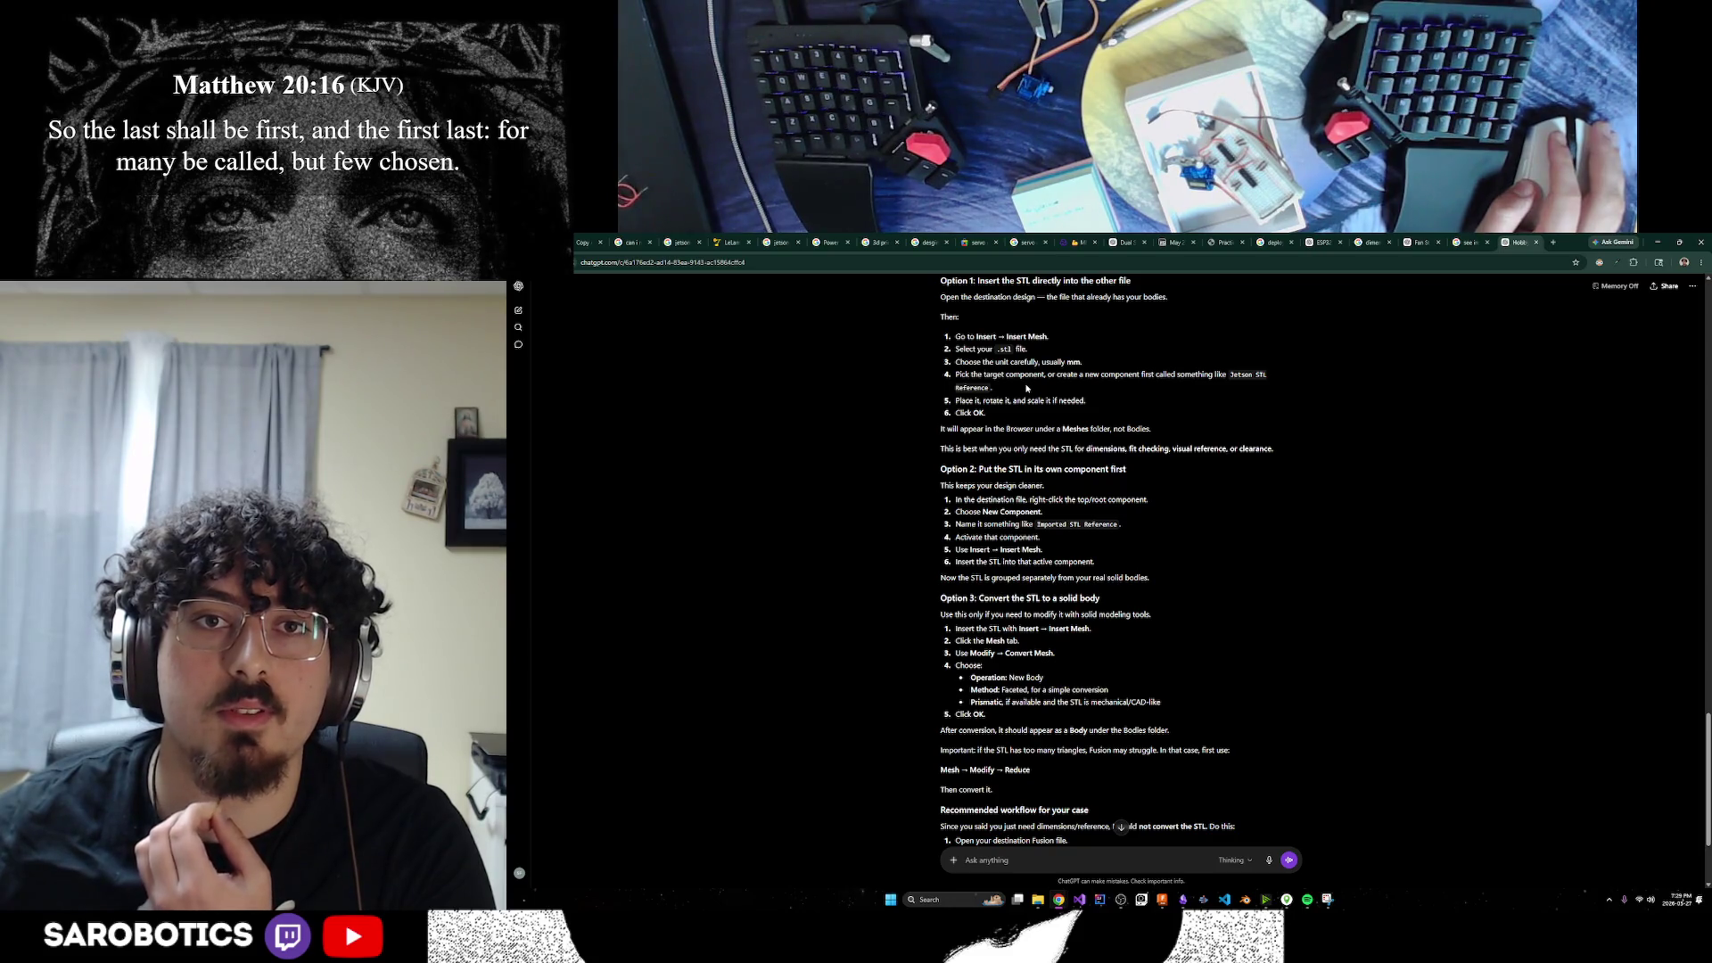
left_click(1162, 902)
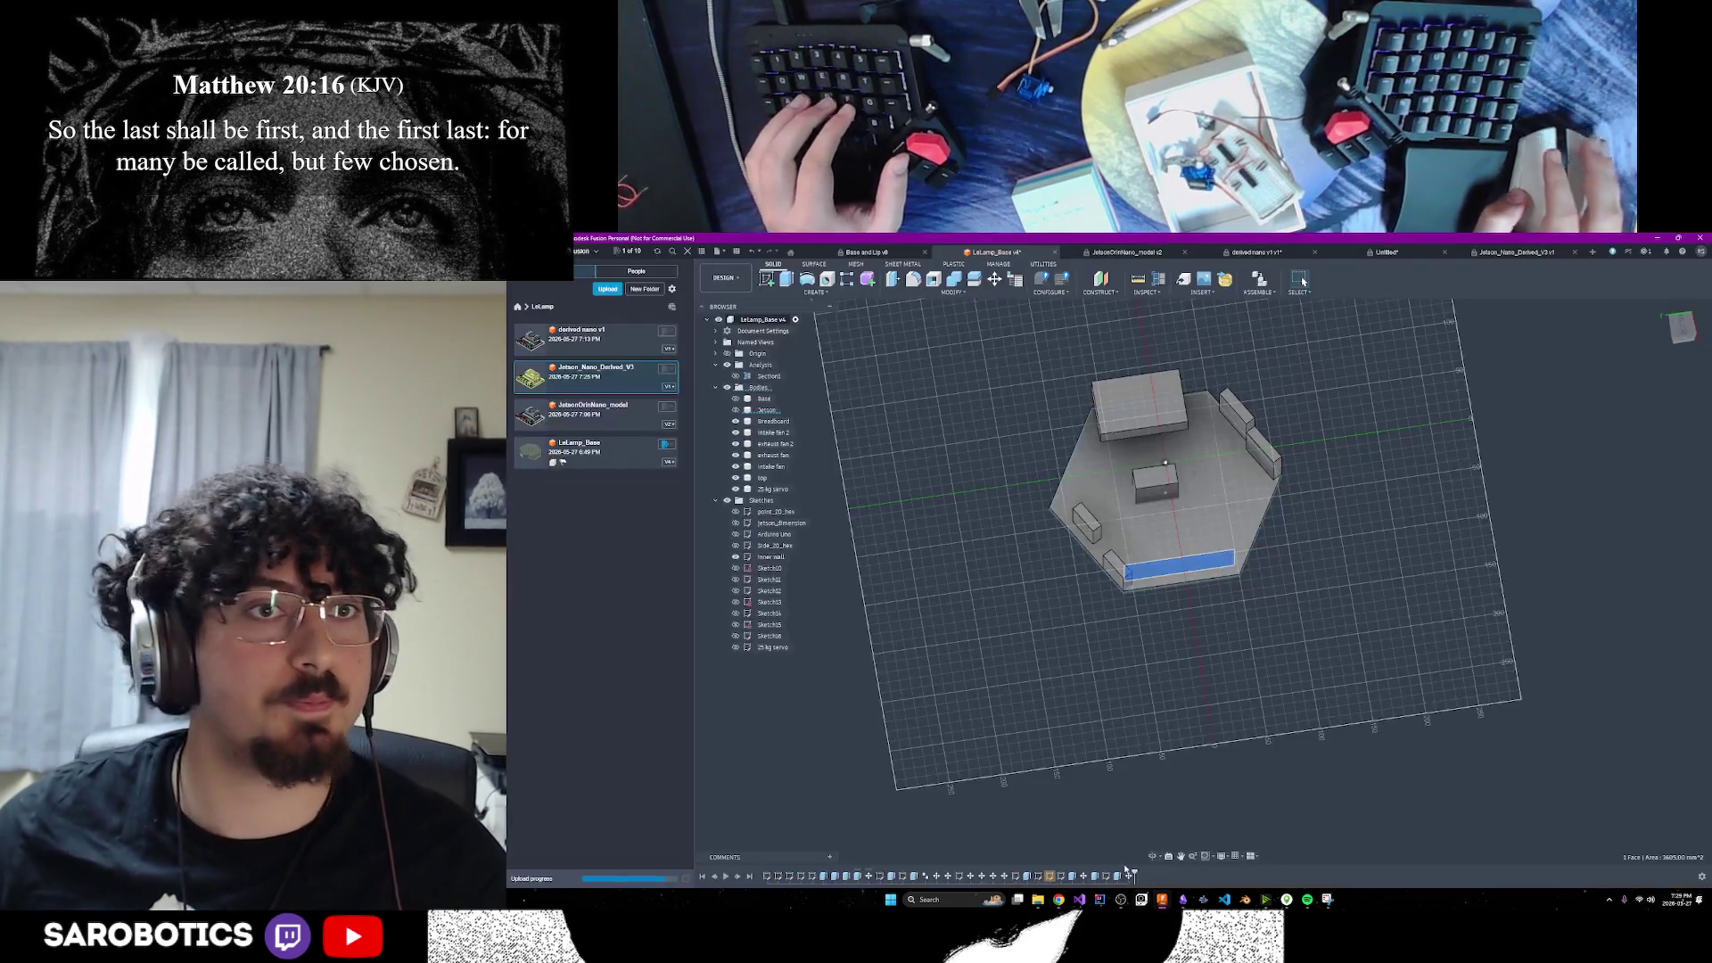
Open LeLamp_Base and start inserting the Jetson_Nano_Derived STL as a mesh beside the hexagonal base
left_click(591, 449)
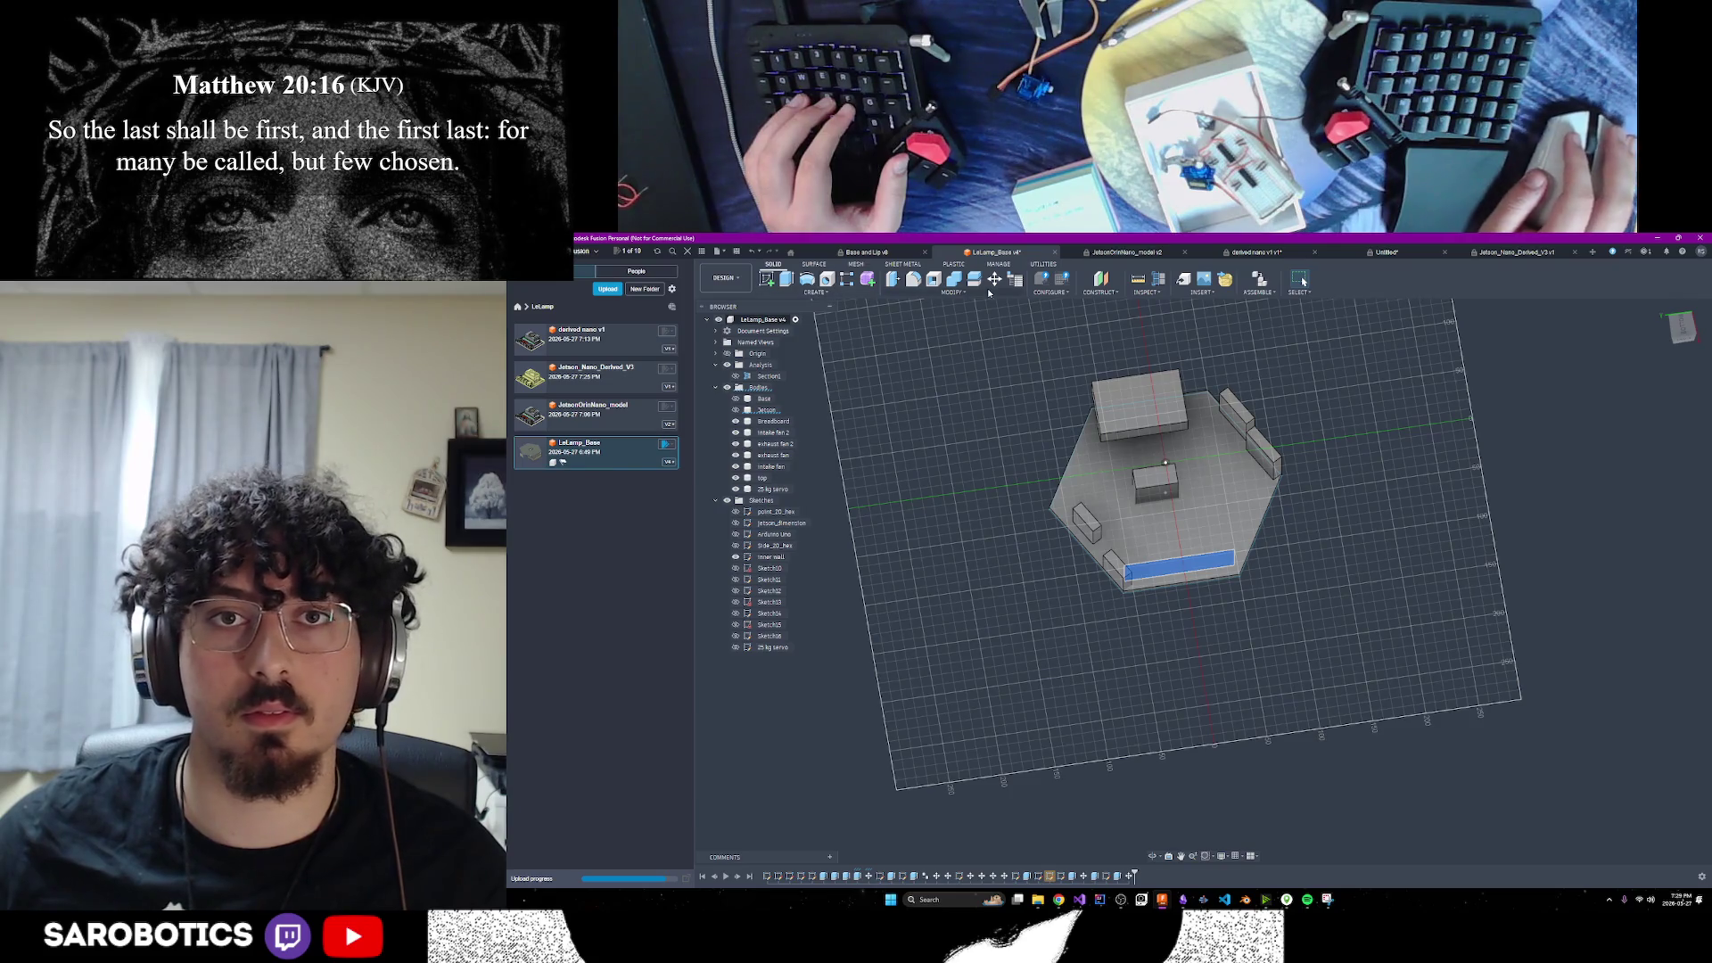
left_click(1204, 292)
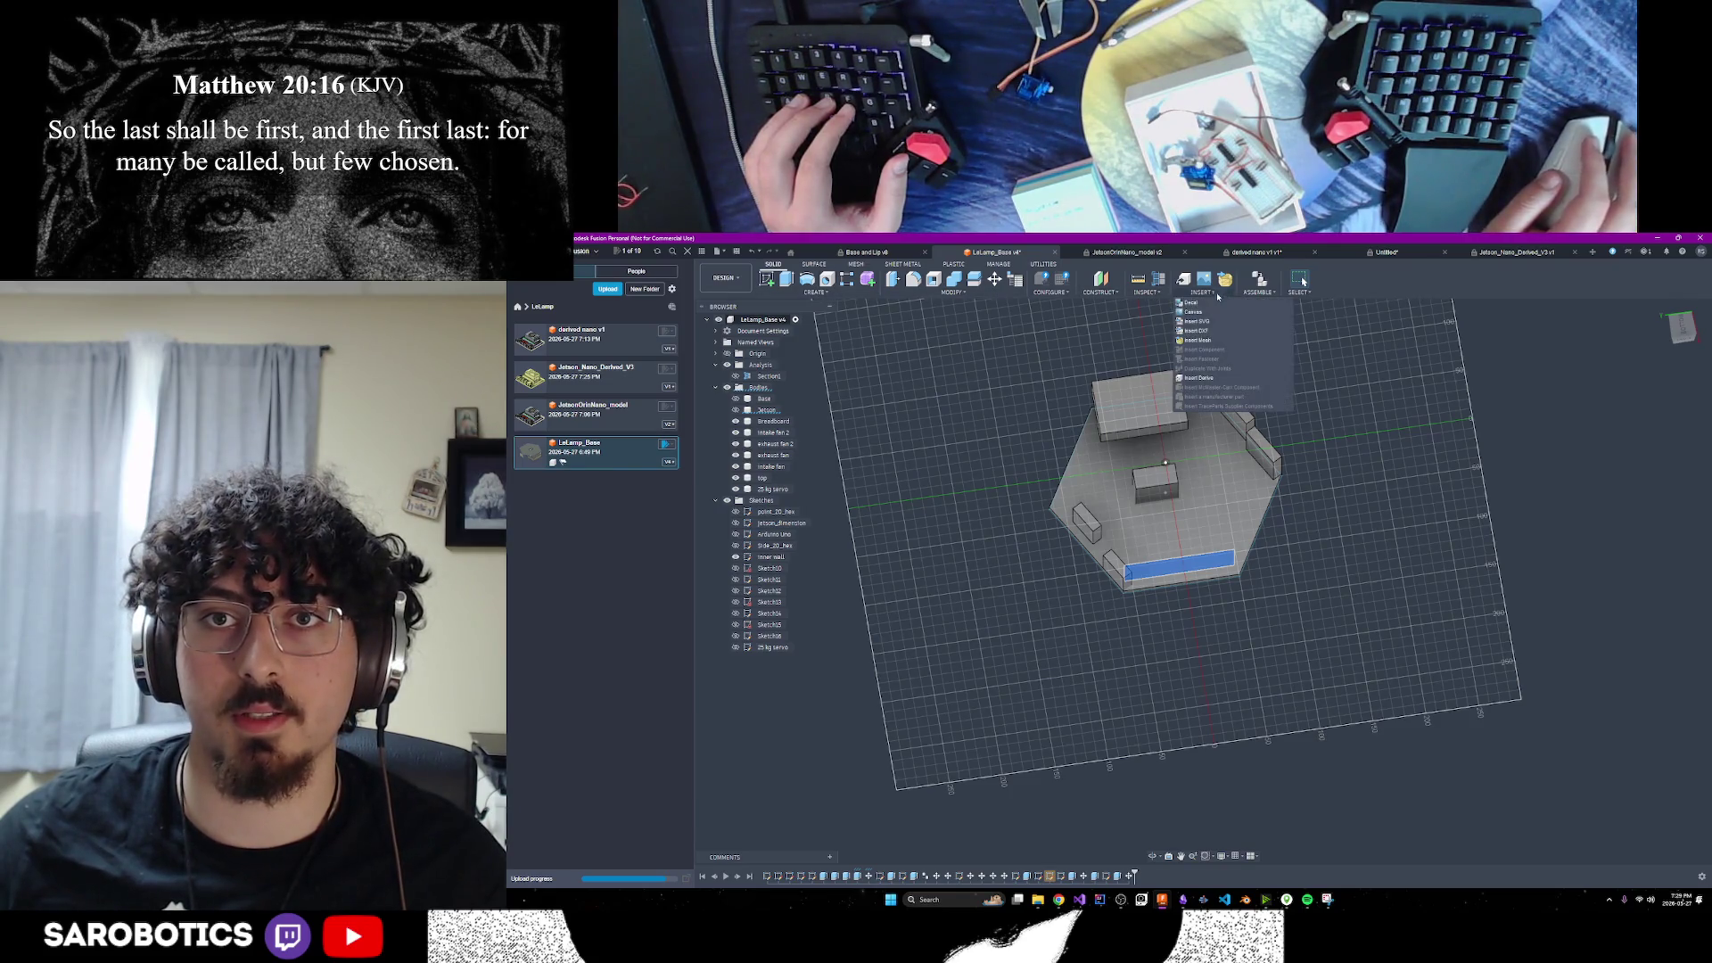
left_click(1239, 337)
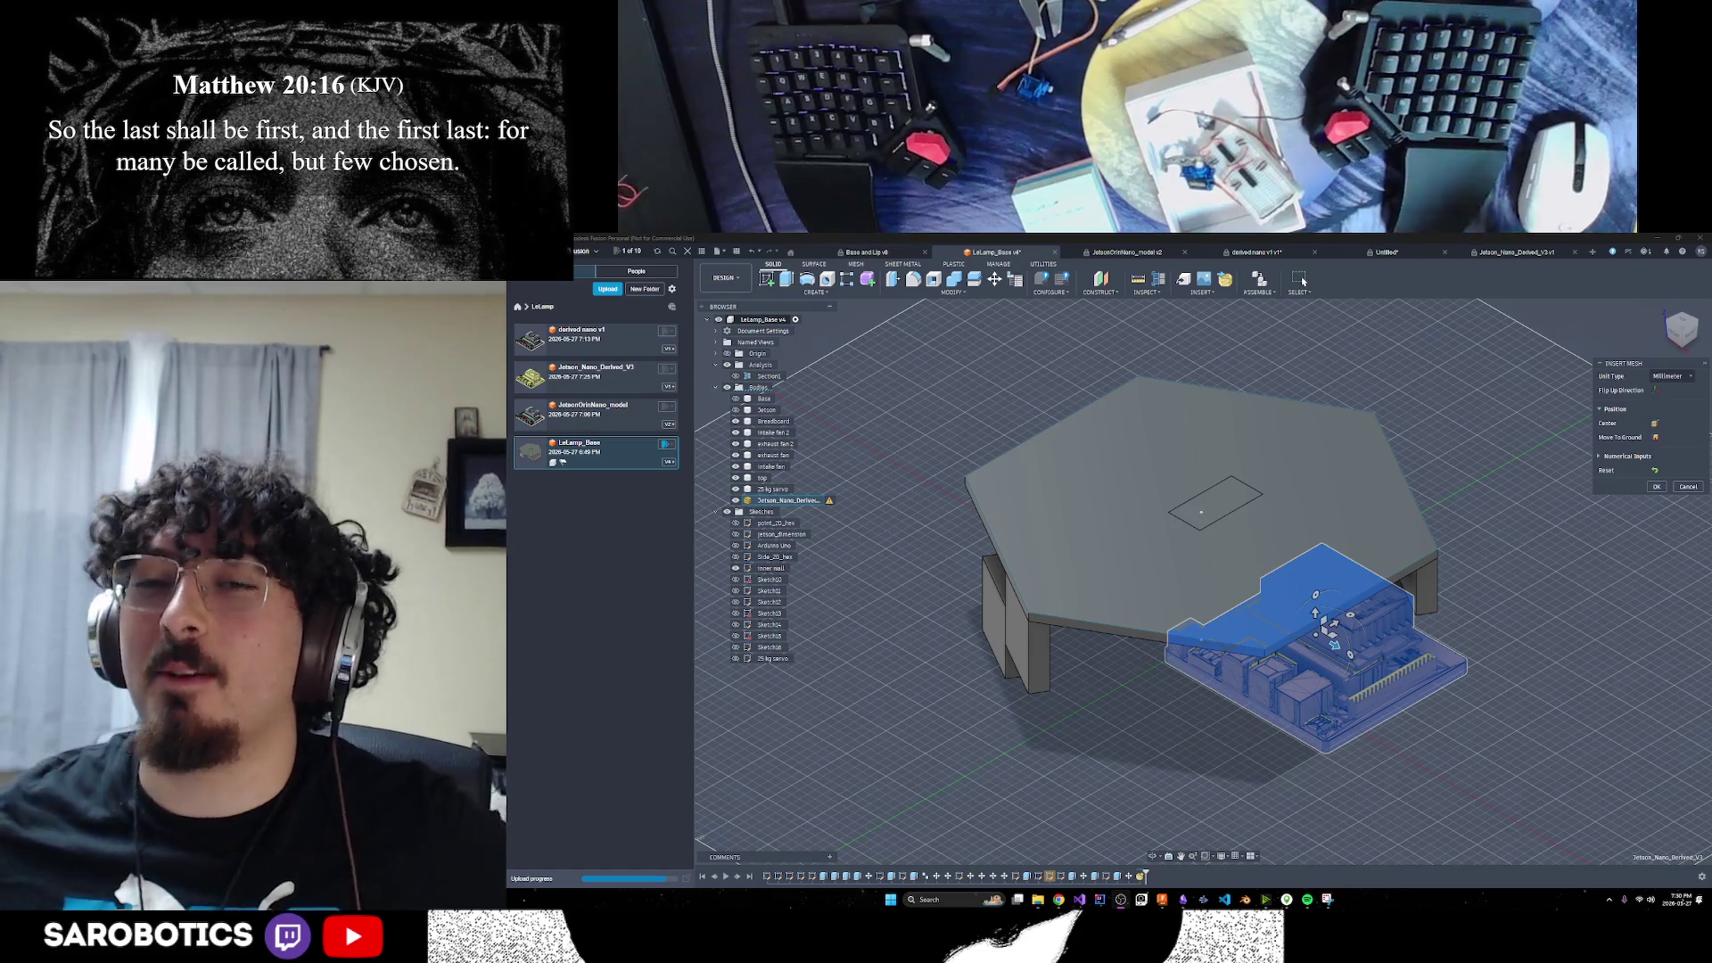
mouse_move(1148, 856)
middle_mouse_down("shift")
mouse_move(1186, 803)
mouse_move(1204, 829)
mouse_move(1343, 640)
middle_mouse_up("shift")
right_click(1342, 640)
left_click(1372, 638)
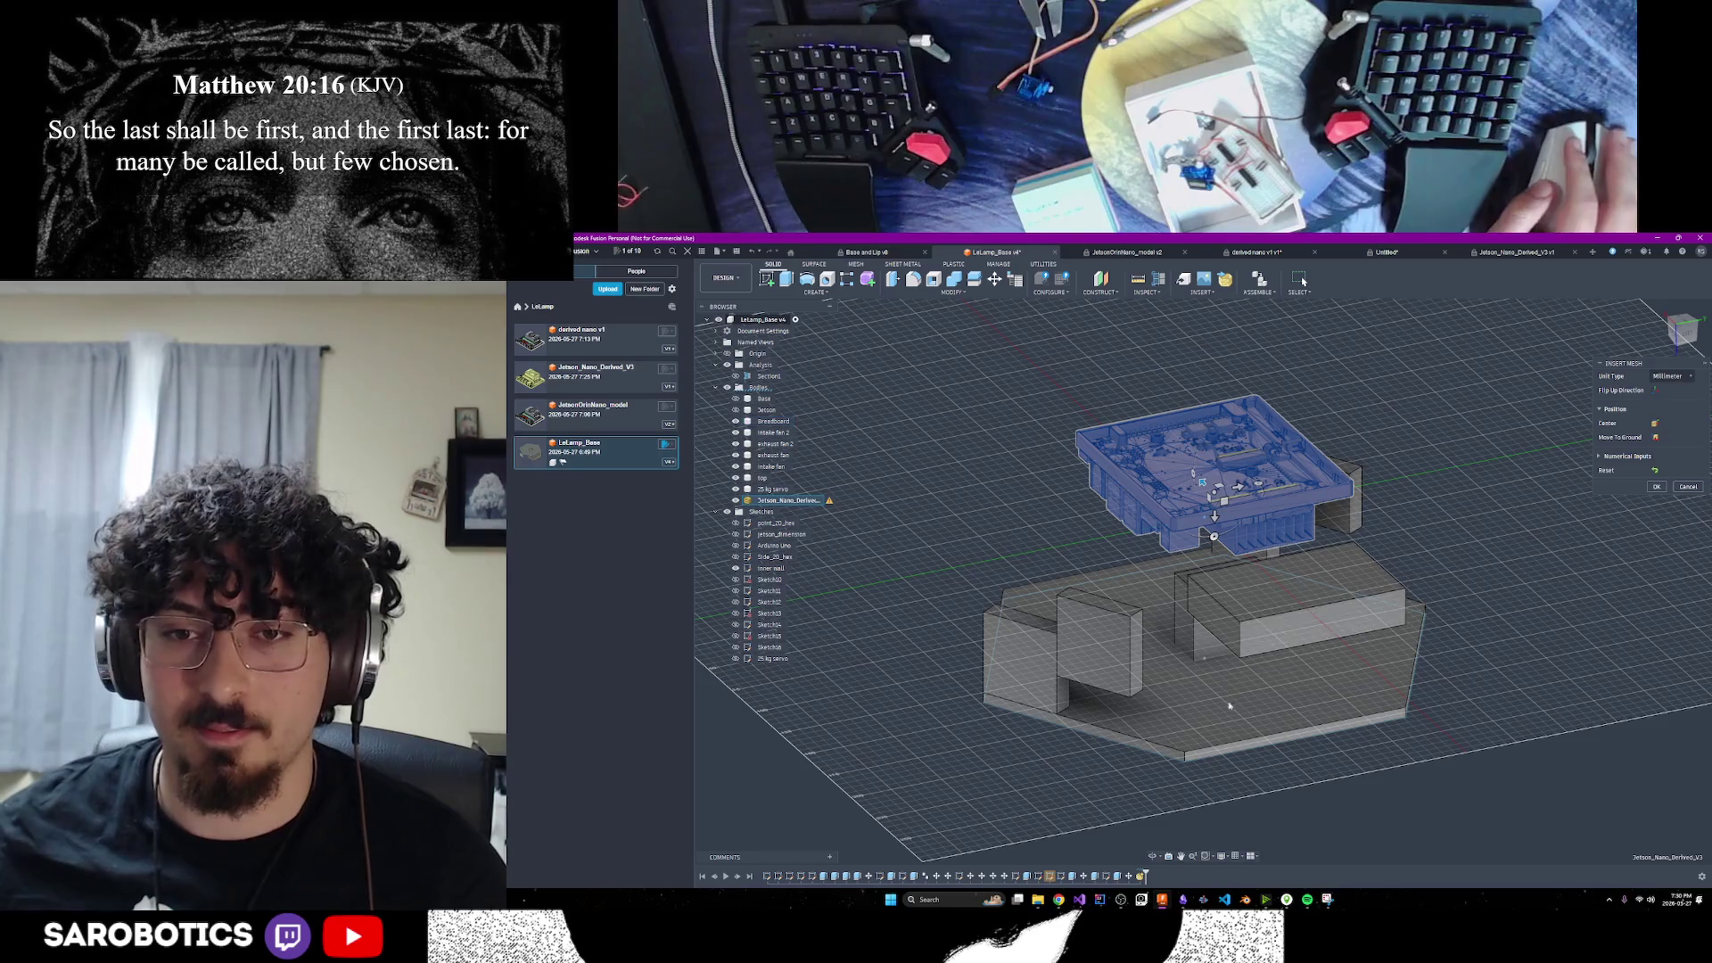
left_click(1151, 857)
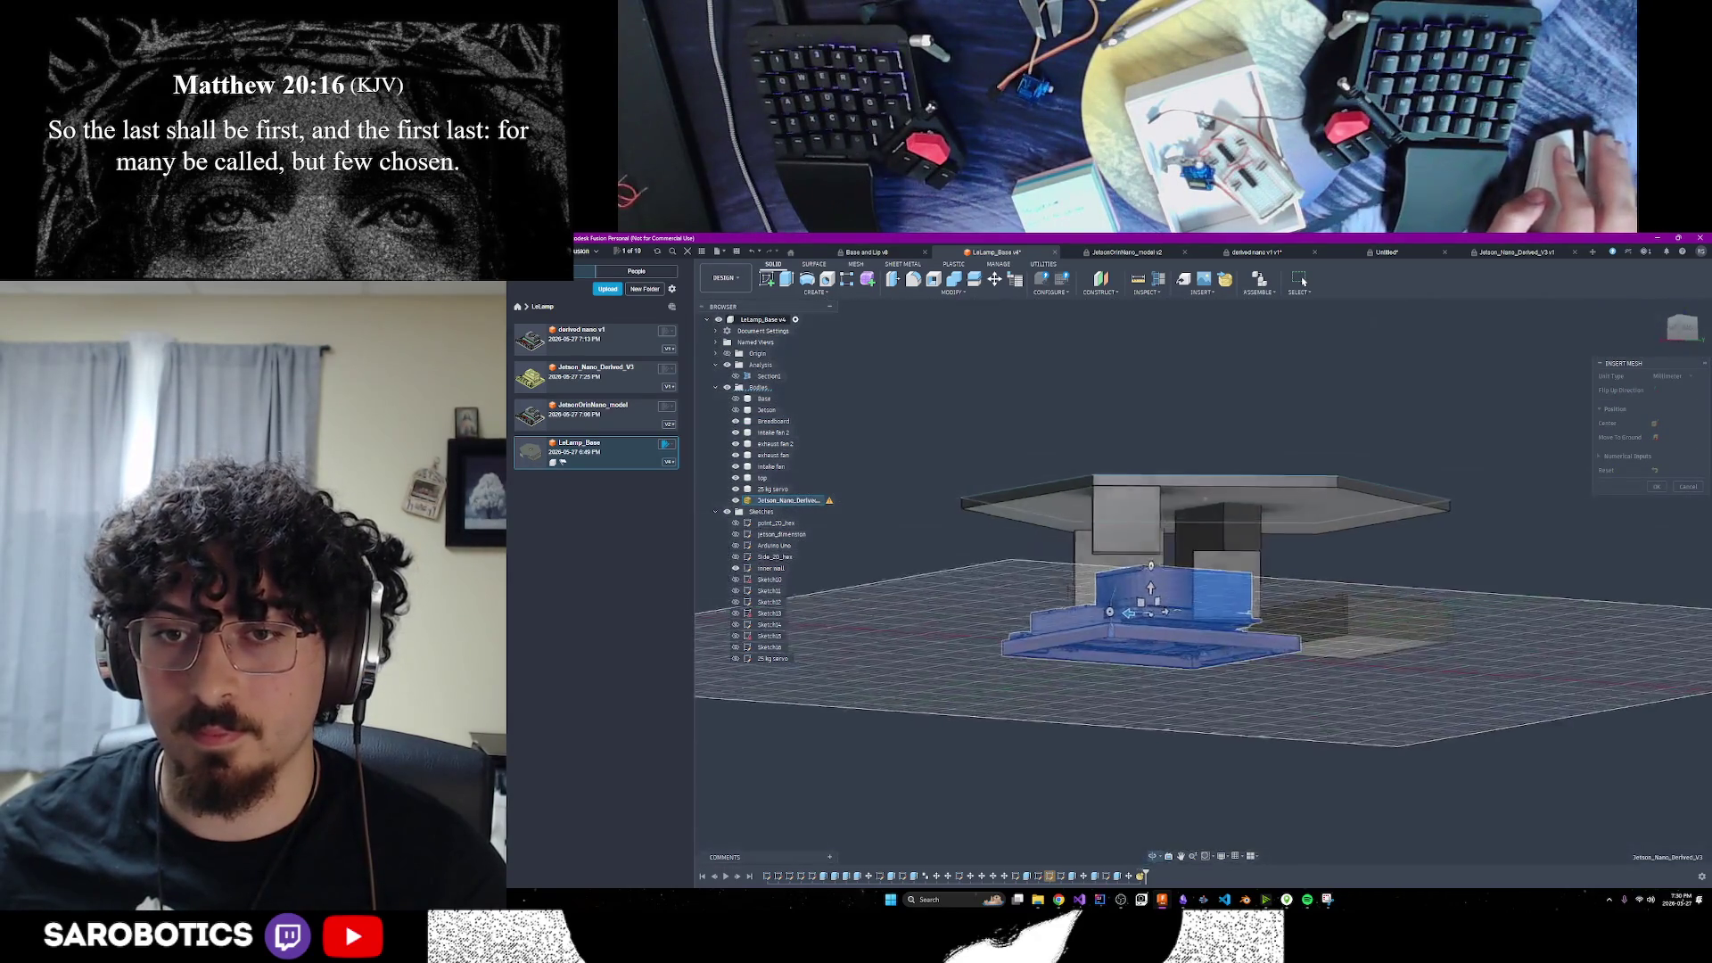
key("Escape")
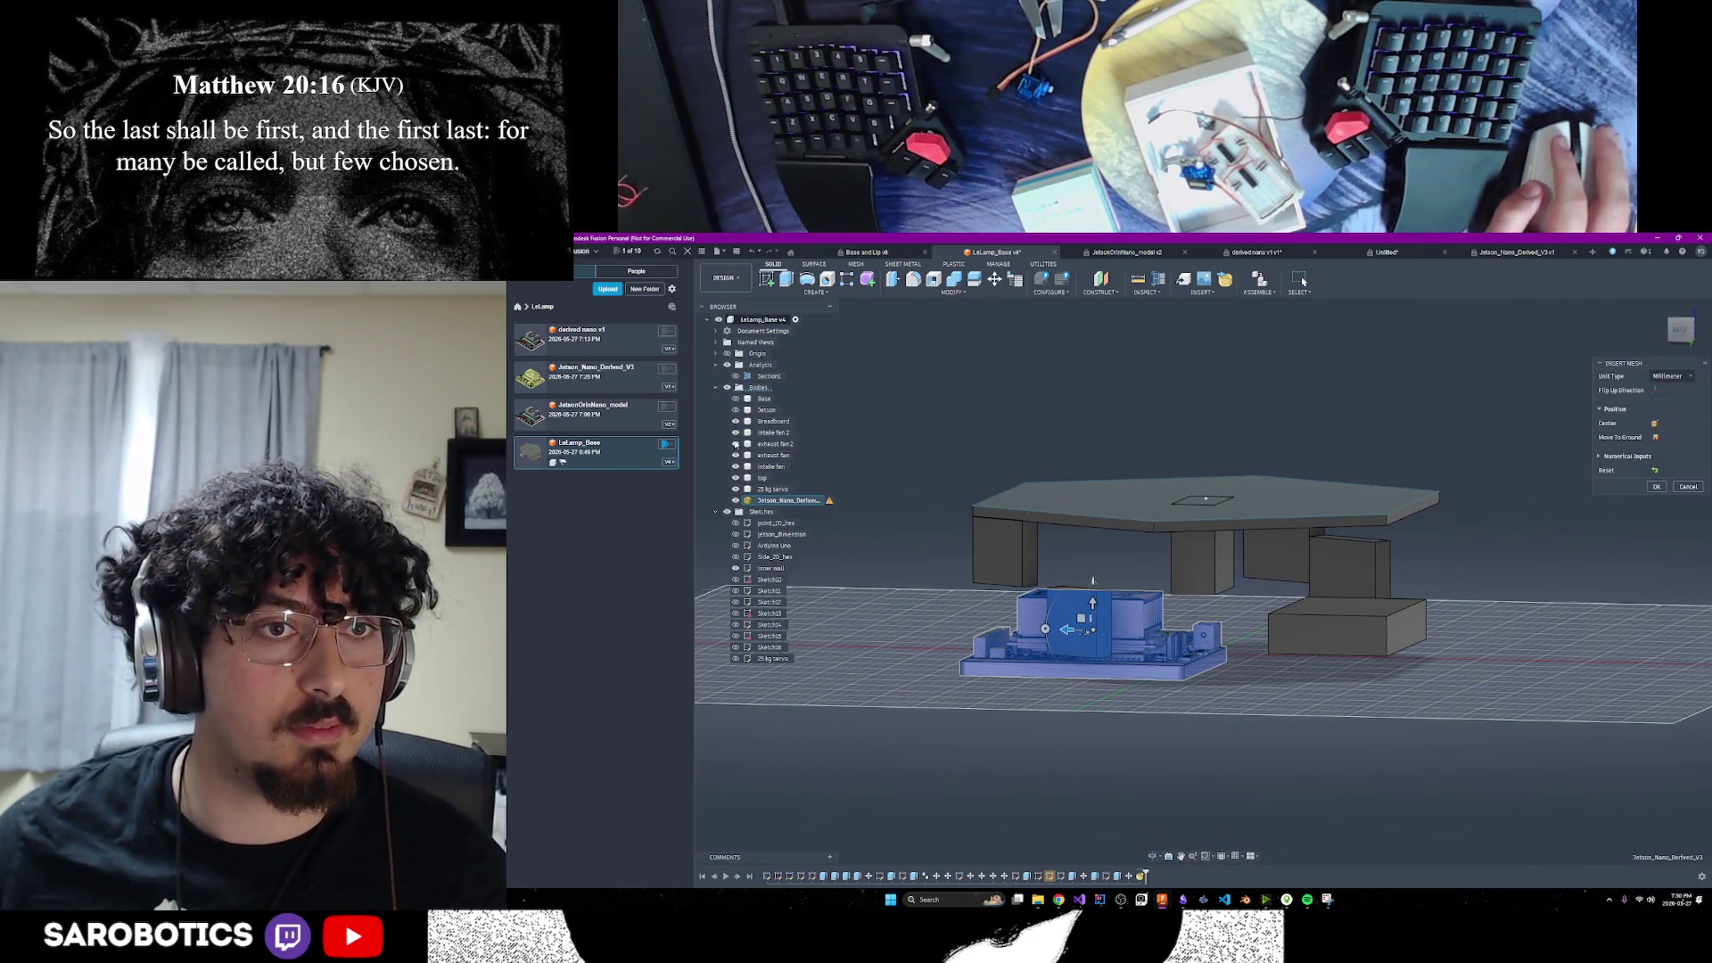
left_click(1152, 857)
mouse_move(1124, 785)
left_mouse_down()
mouse_move(1101, 558)
mouse_move(1106, 624)
mouse_move(1115, 589)
mouse_move(1123, 615)
mouse_move(1160, 588)
mouse_move(1150, 642)
mouse_move(1142, 553)
mouse_move(1160, 561)
mouse_move(1160, 624)
mouse_move(1146, 562)
mouse_move(1151, 580)
left_mouse_up()
mouse_move(1152, 455)
left_mouse_down()
mouse_move(1168, 450)
mouse_move(1181, 491)
left_mouse_up()
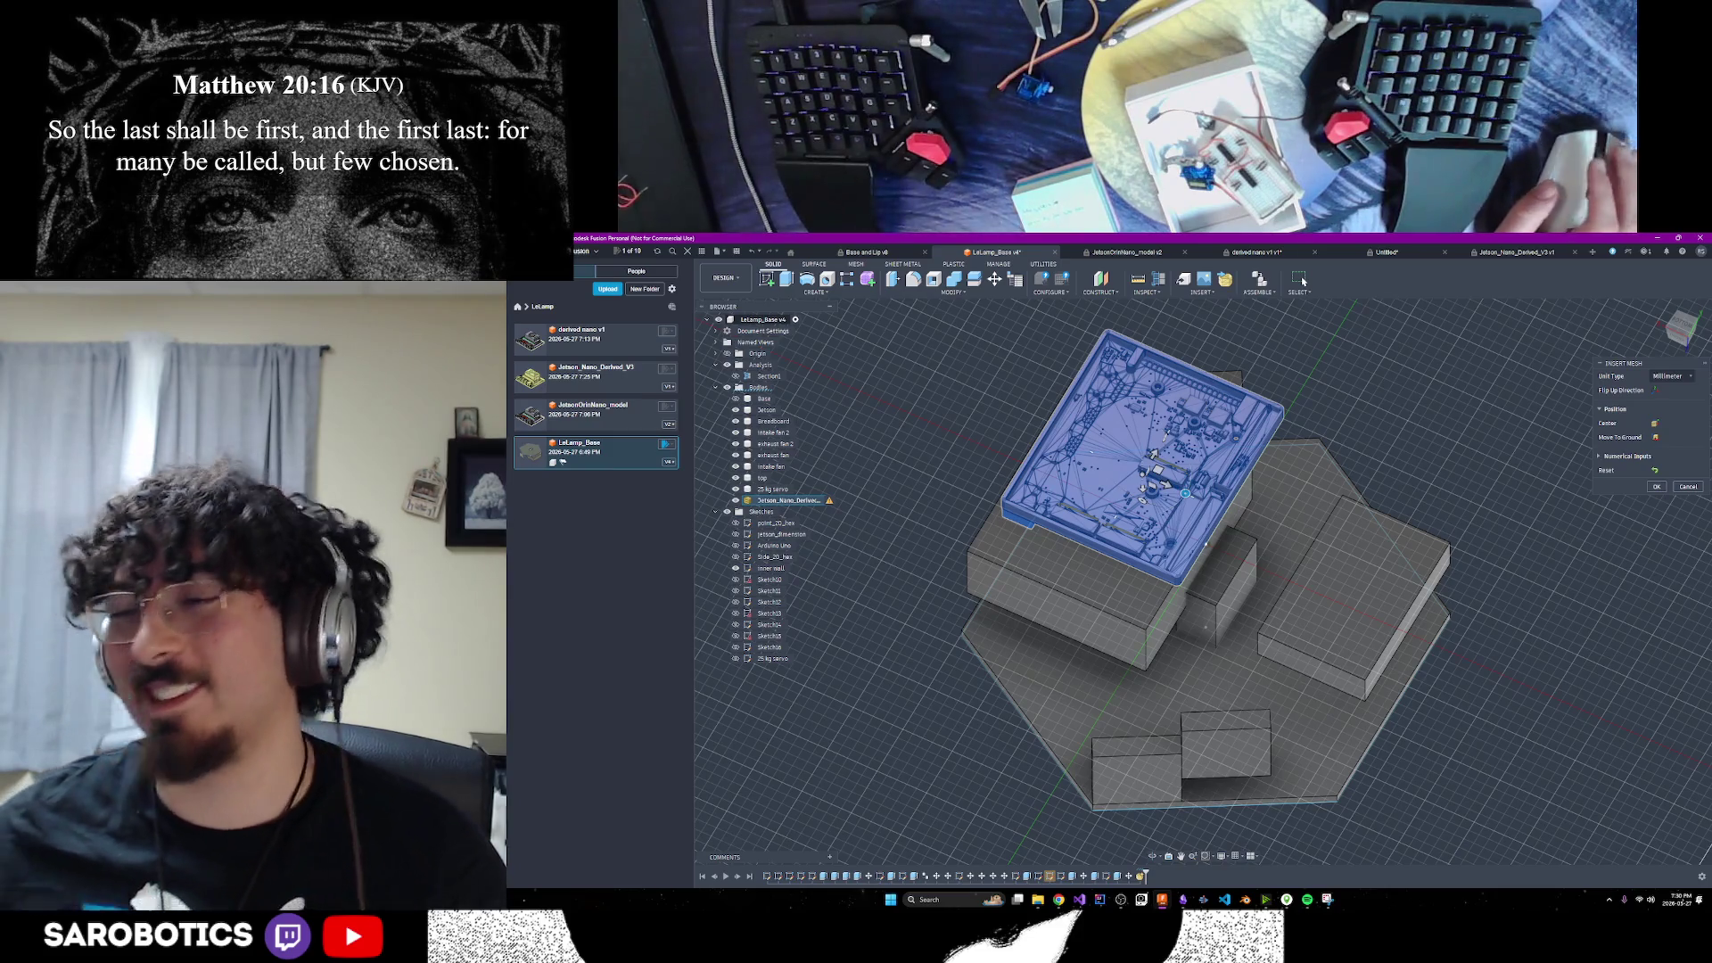
left_click(1168, 856)
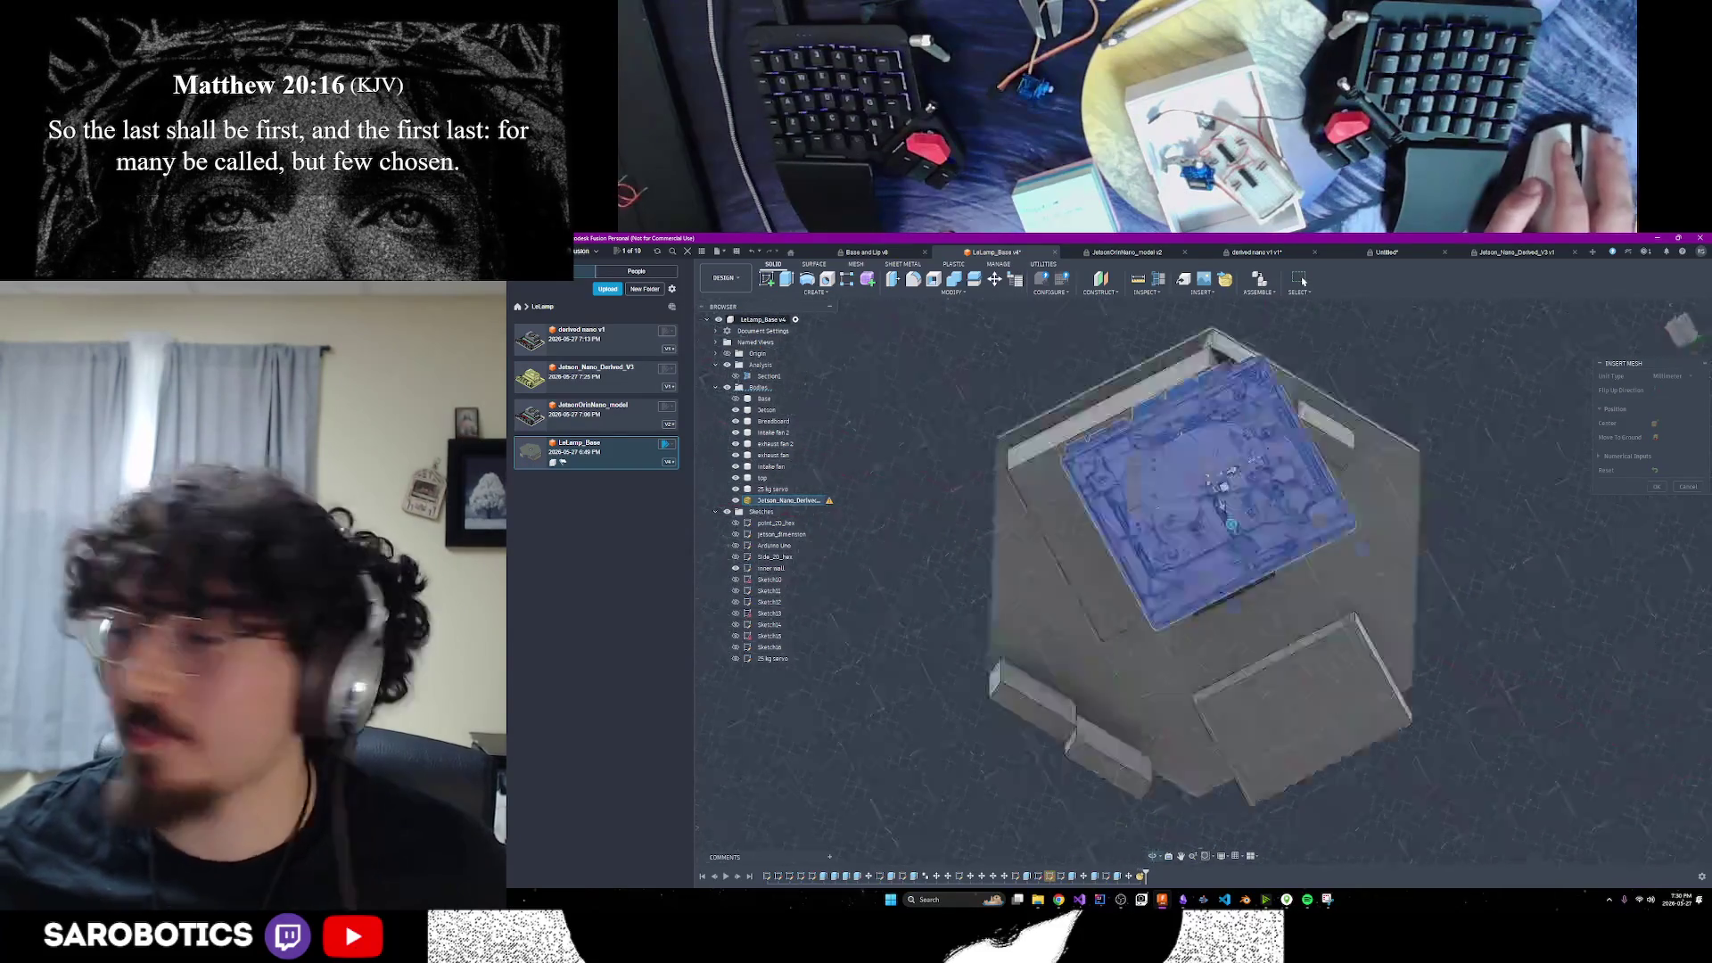
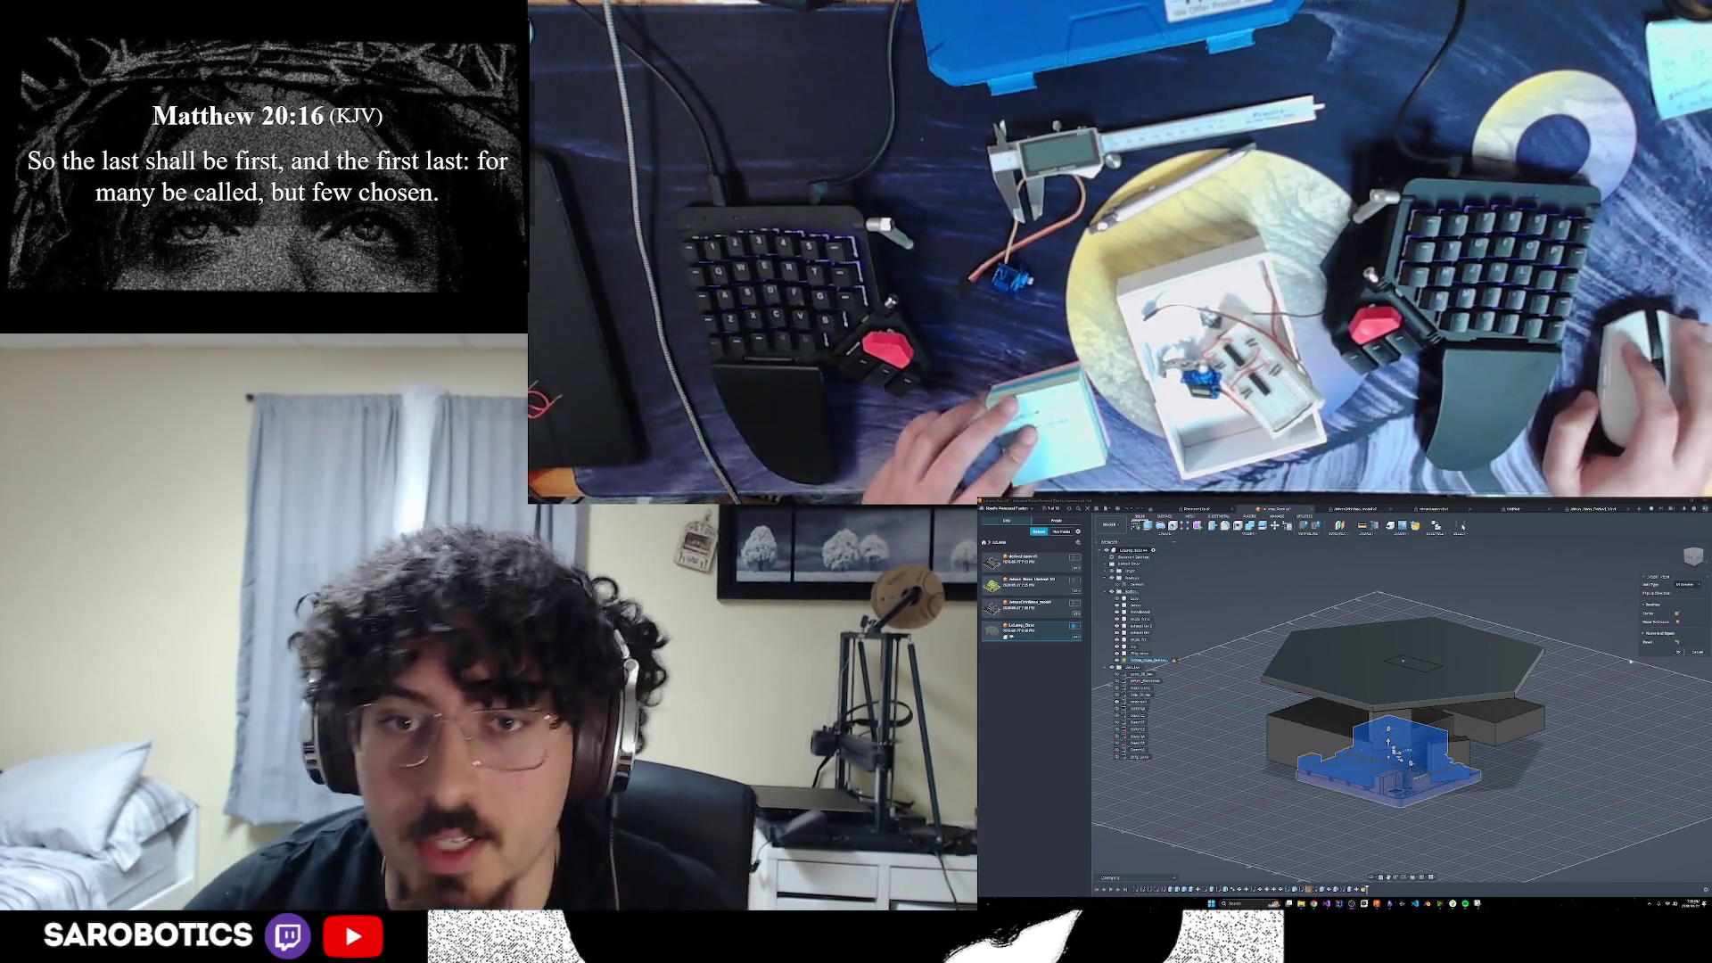
Orbit around the model to inspect the blue Jetson body from several angles
left_click(1375, 866)
mouse_move(1400, 714)
middle_mouse_down("shift")
mouse_move(1400, 785)
mouse_move(1377, 669)
middle_mouse_up("shift")
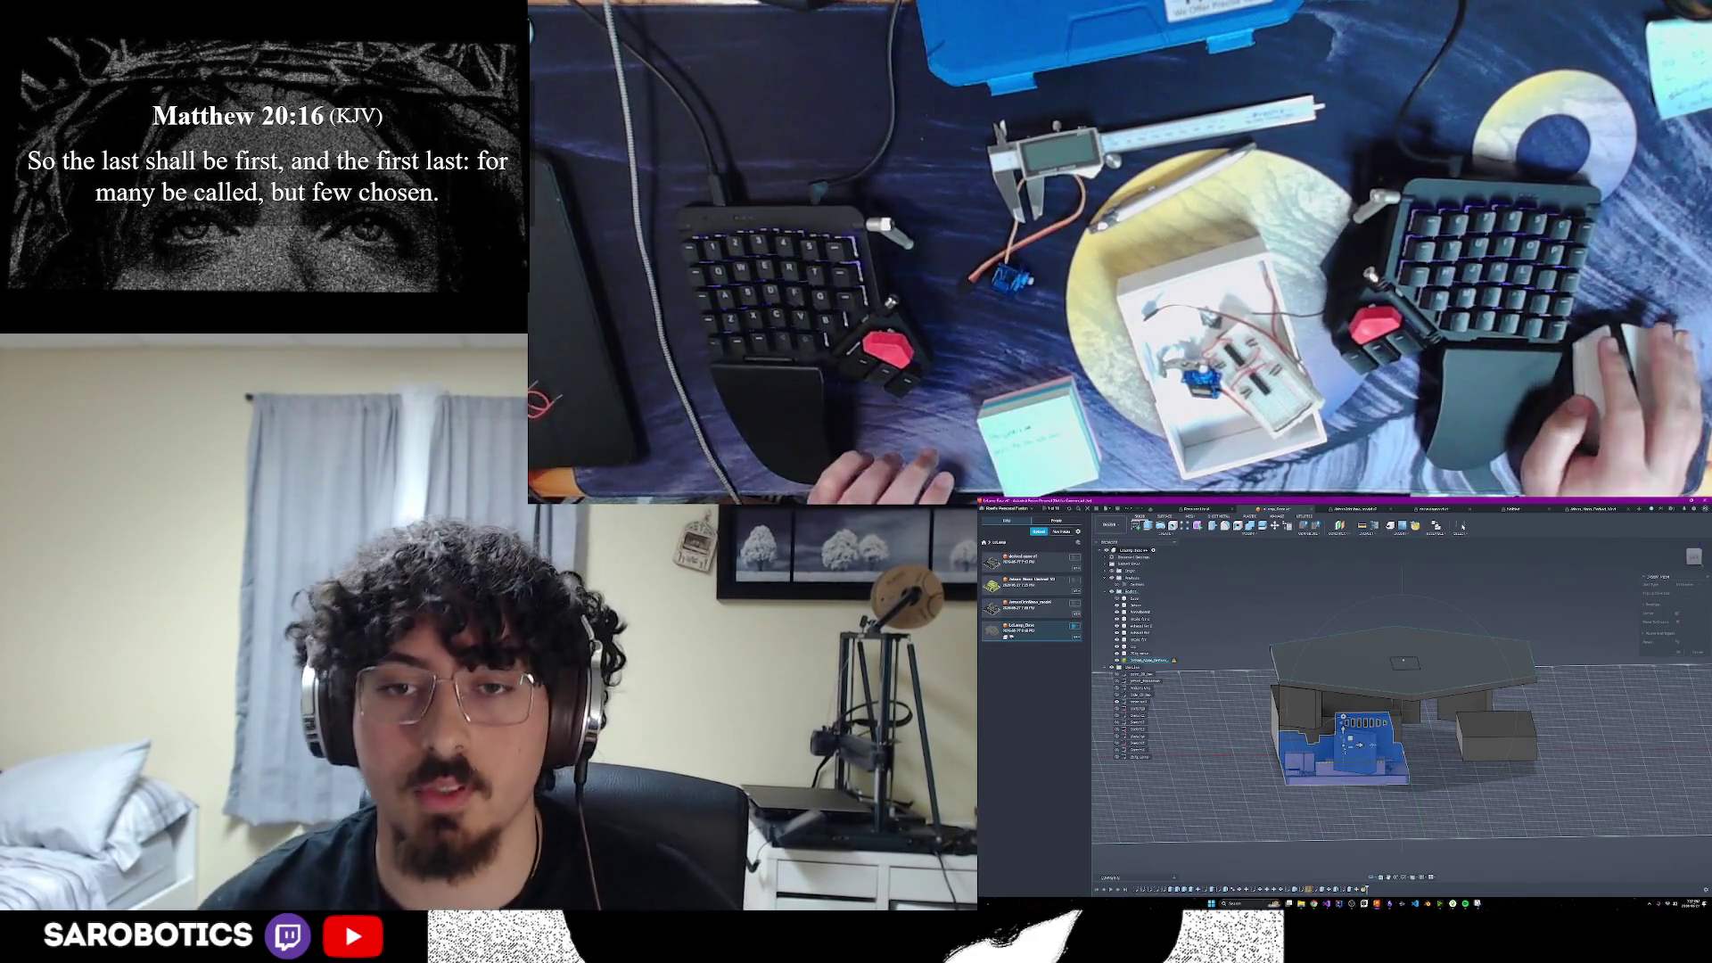
left_click(1692, 556)
mouse_move(1409, 731)
middle_mouse_down("shift")
mouse_move(1422, 687)
mouse_move(1411, 727)
mouse_move(1436, 713)
middle_mouse_up("shift")
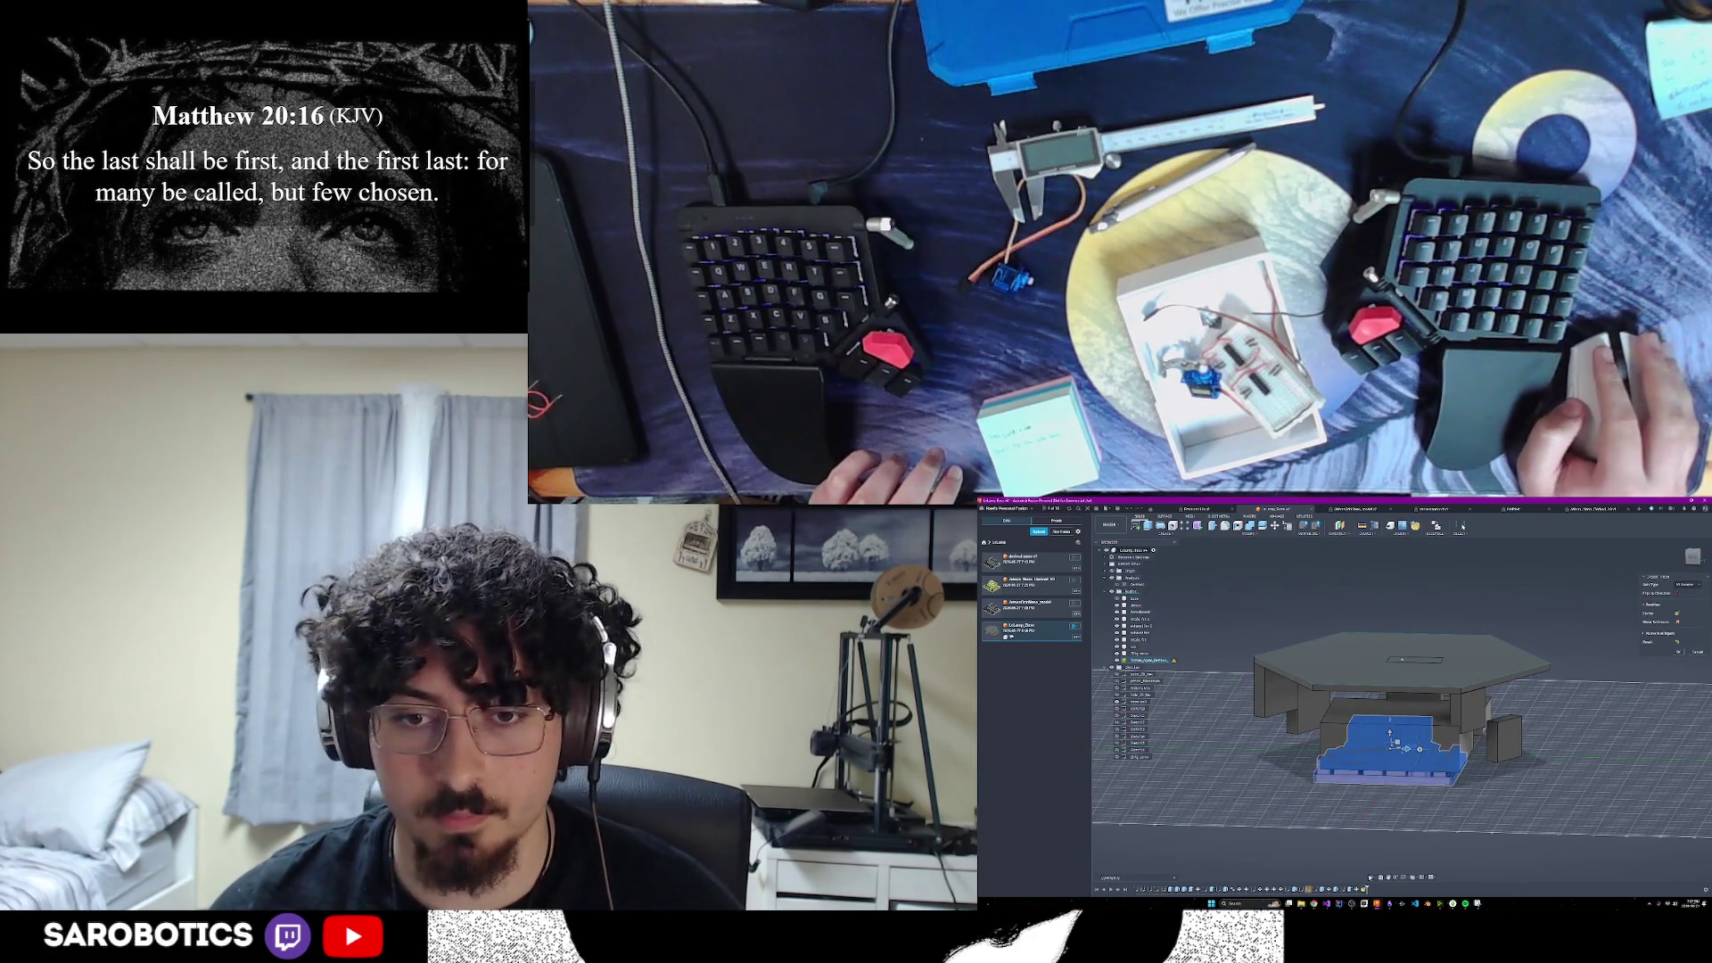
mouse_move(1436, 714)
middle_mouse_down("shift")
mouse_move(1426, 687)
mouse_move(1395, 718)
middle_mouse_up("shift")
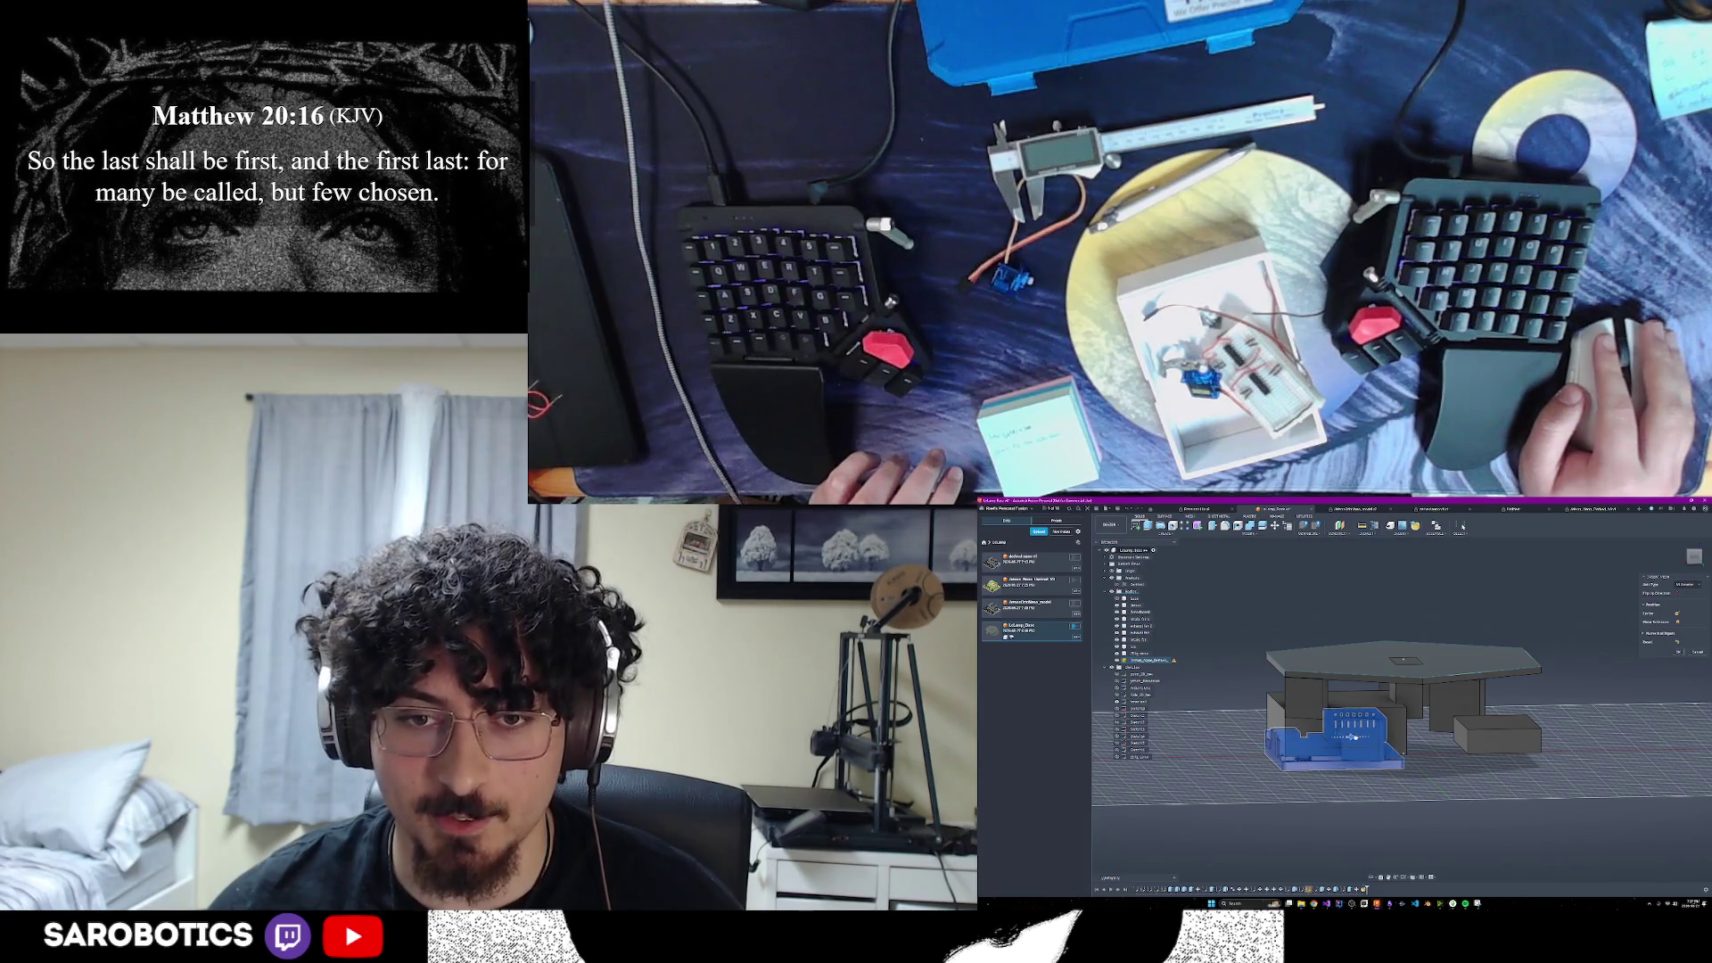
middle_click_drag(1395, 718, 1390, 799, "shift")
mouse_move(1397, 685)
middle_mouse_down("shift")
mouse_move(1393, 714)
mouse_move(1343, 739)
middle_mouse_up("shift")
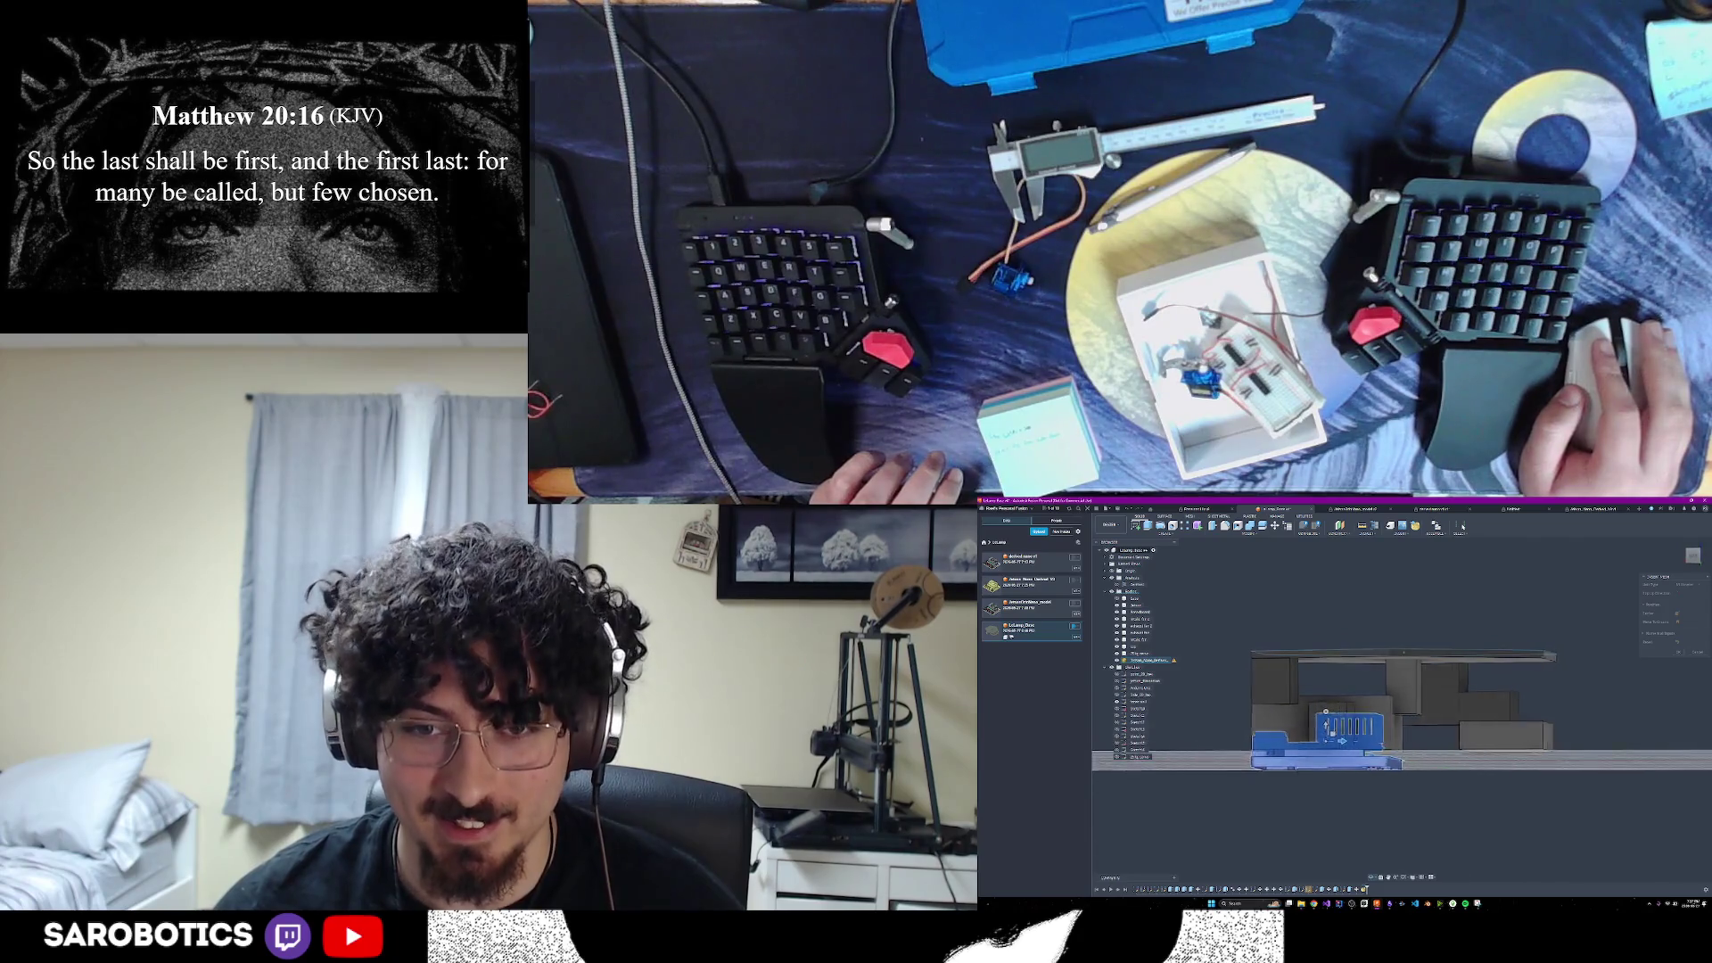
mouse_move(1344, 739)
middle_mouse_down("shift")
mouse_move(1345, 778)
mouse_move(1409, 744)
mouse_move(1385, 754)
middle_mouse_up("shift")
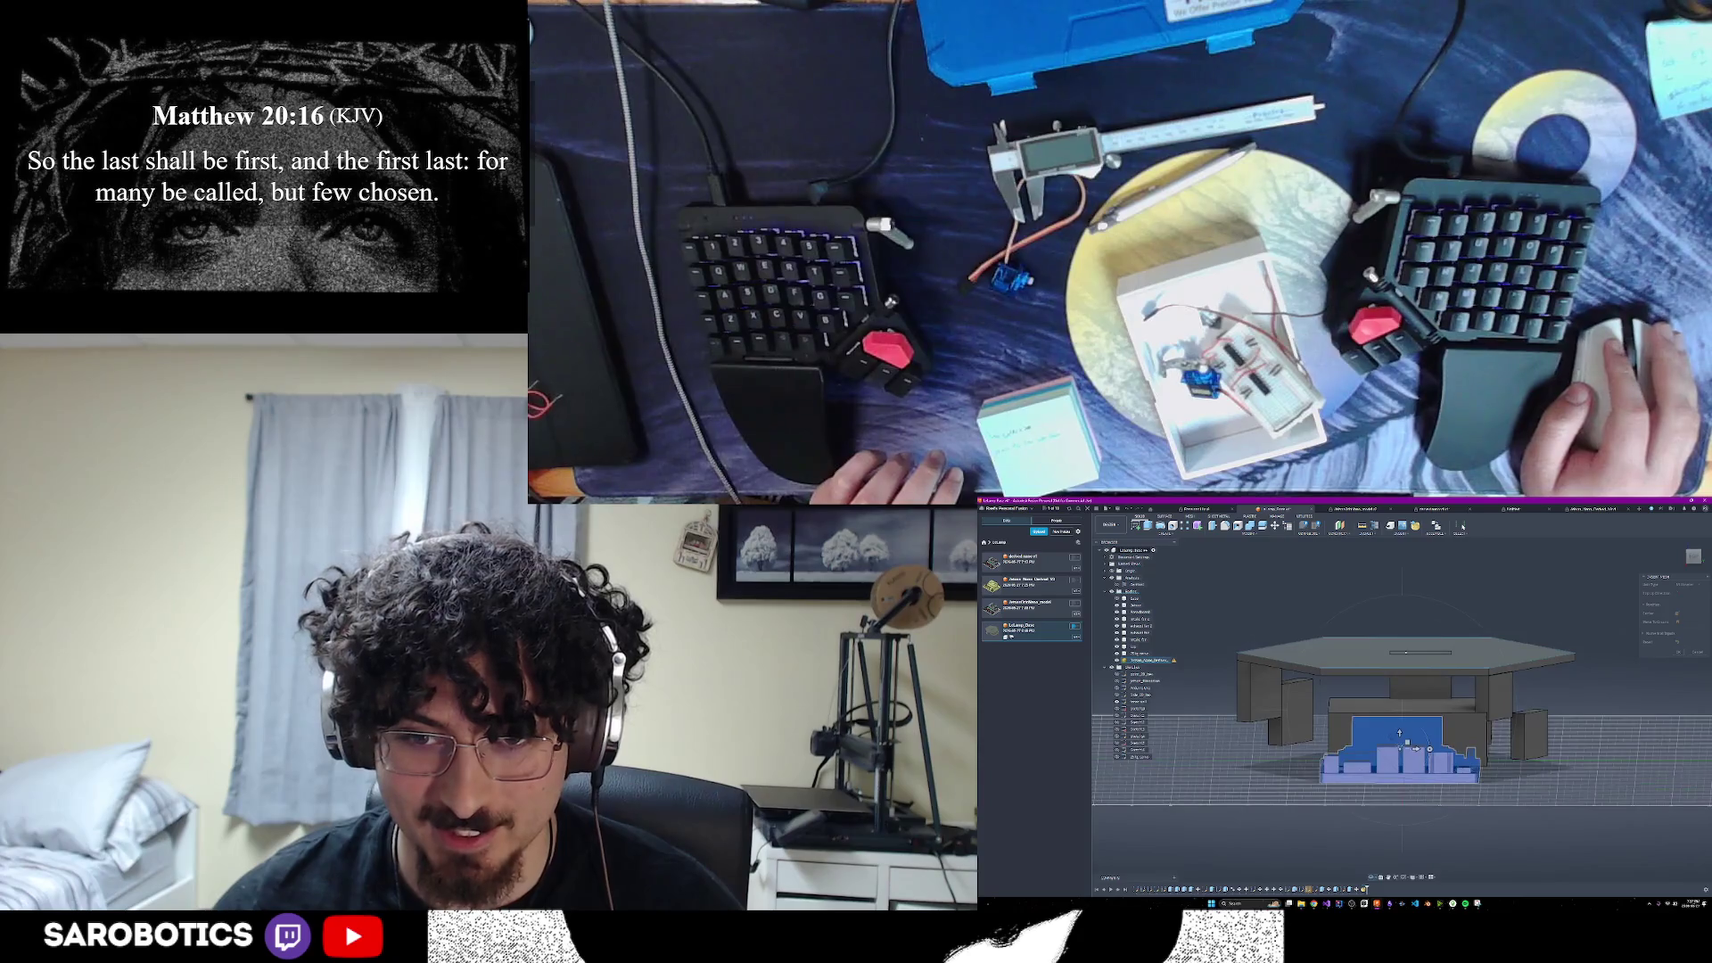
middle_click_drag(1407, 733, 1418, 745, "shift")
Repeat the move to lift the Jetson body higher beneath the top plate
right_click(1418, 745)
left_click_drag(1418, 736, 1416, 716)
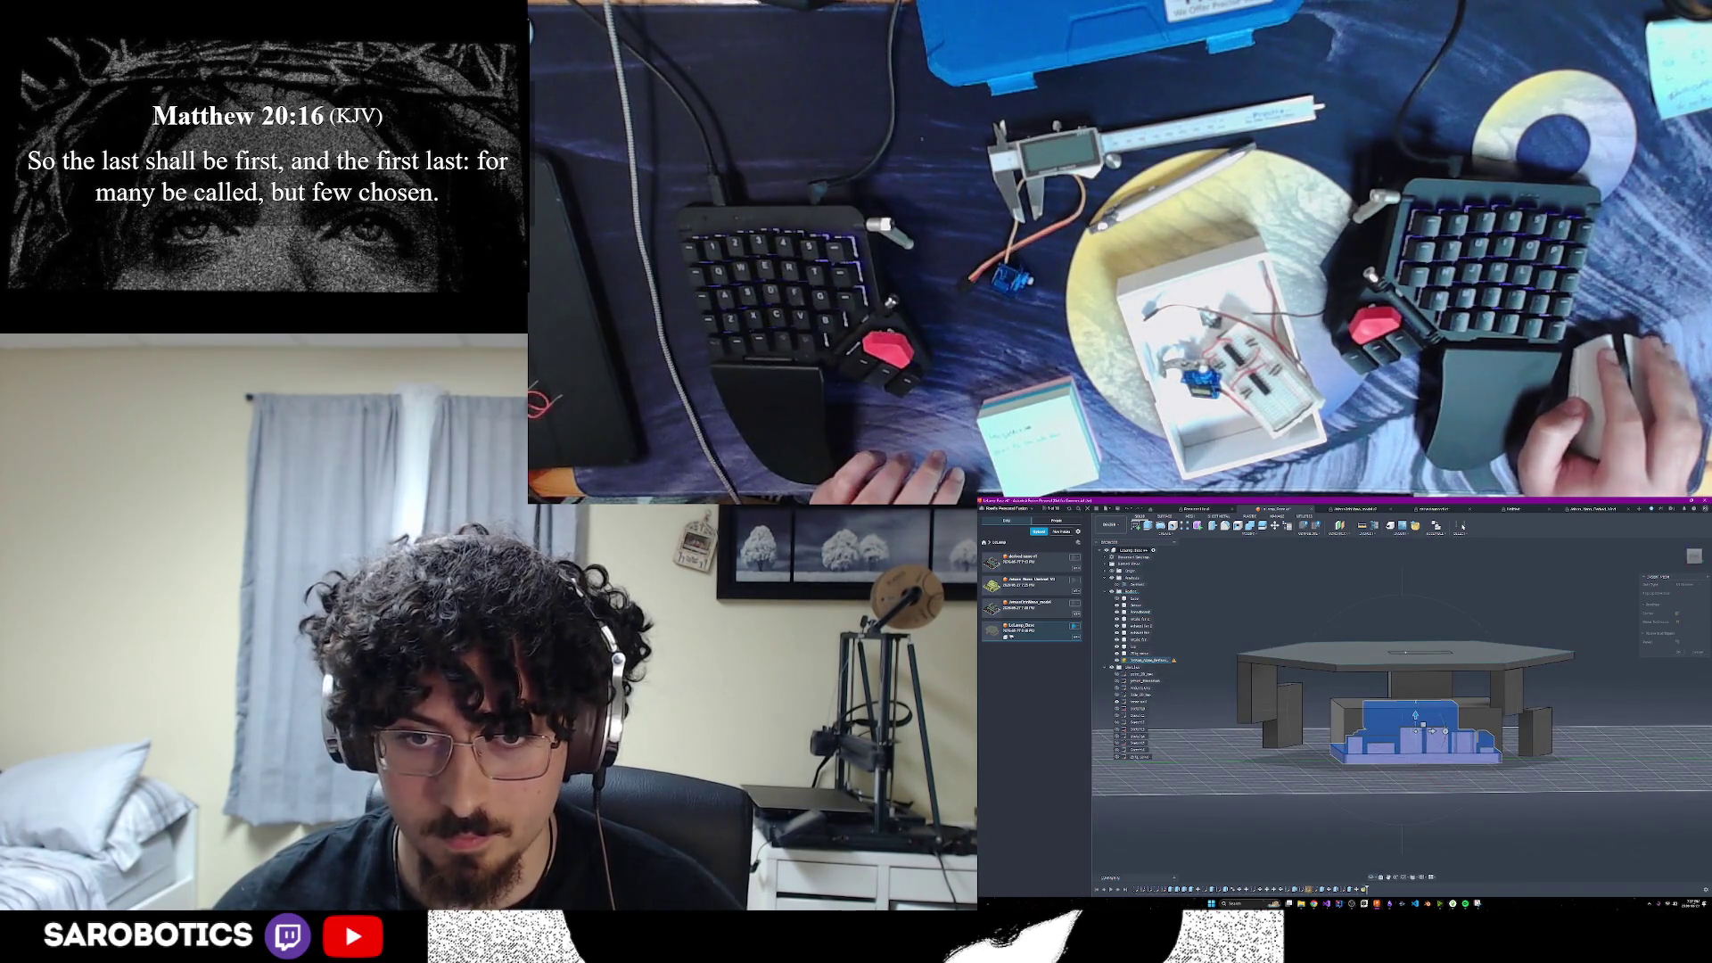
middle_click_drag(1415, 716, 1408, 749, "shift")
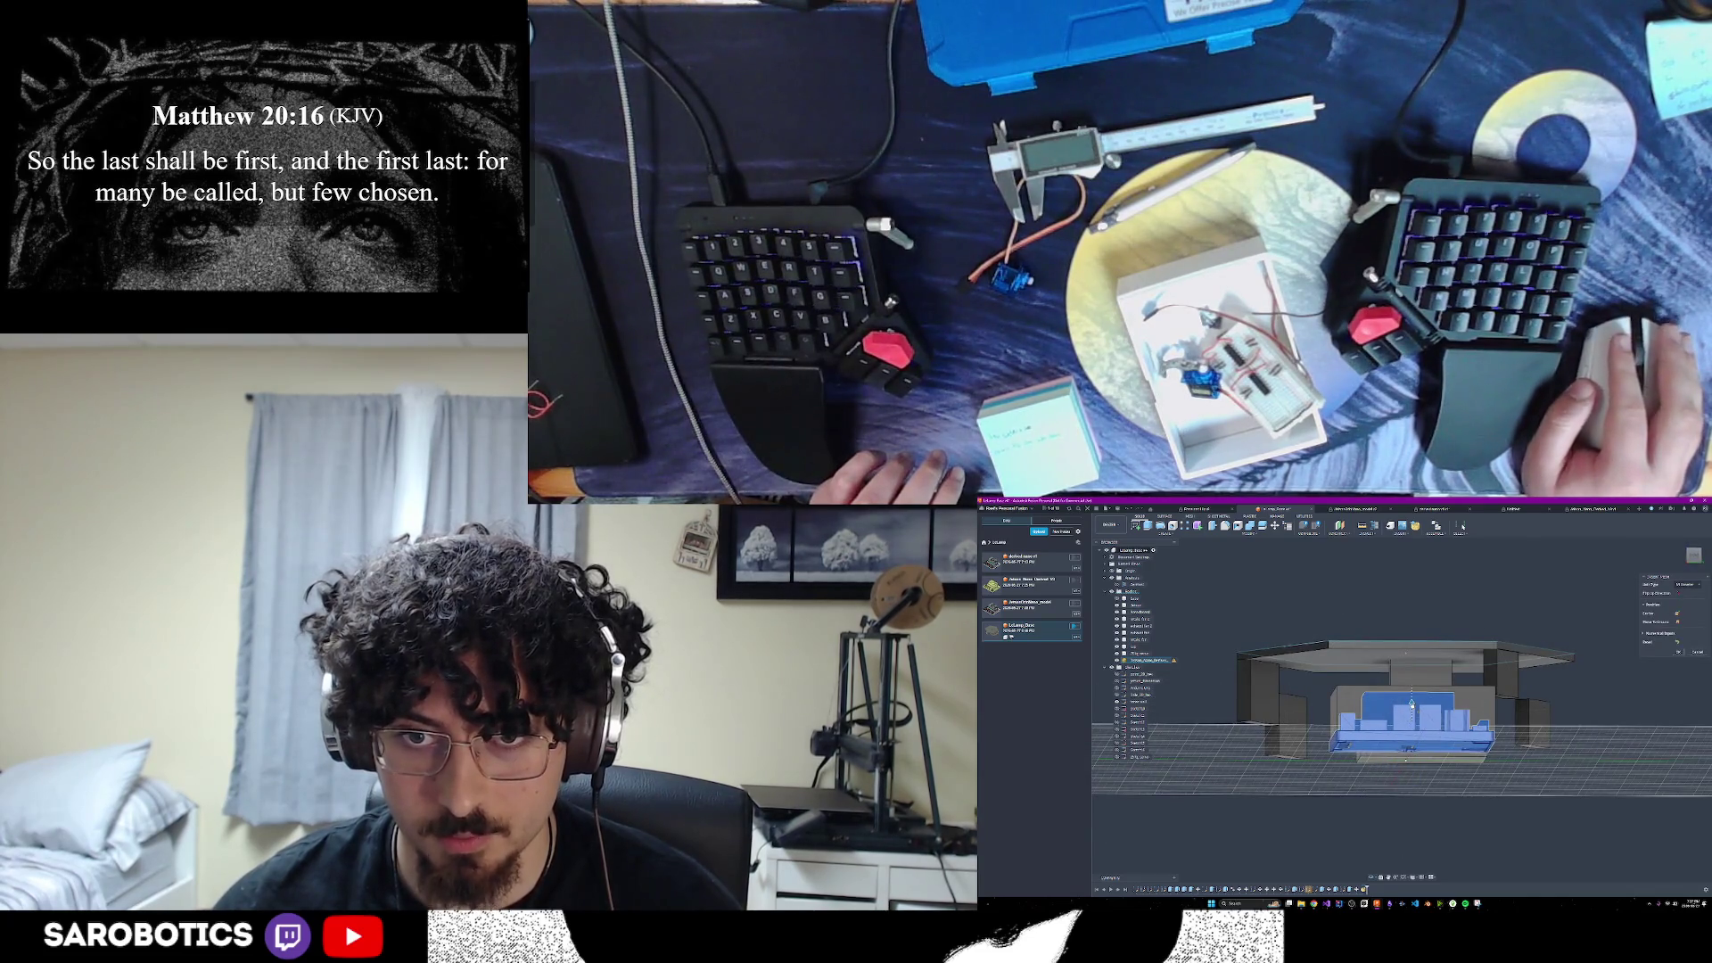
left_click_drag(1412, 705, 1412, 697)
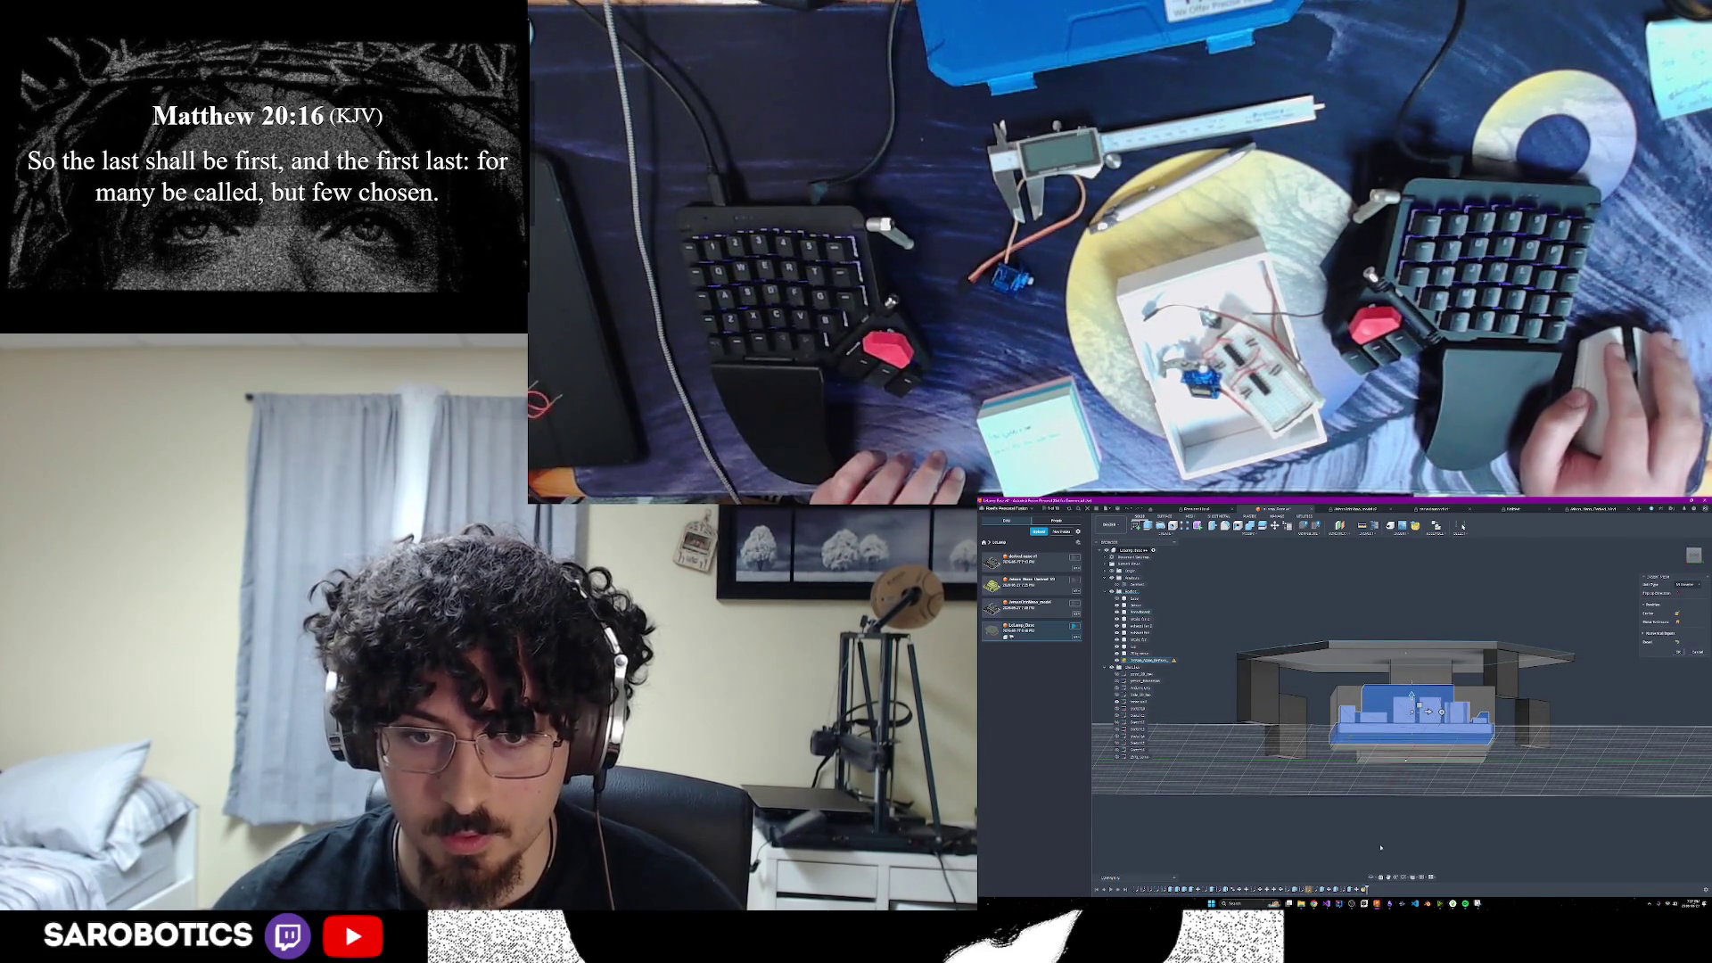
middle_click_drag(1372, 886, 1373, 762, "shift")
right_click(1419, 753)
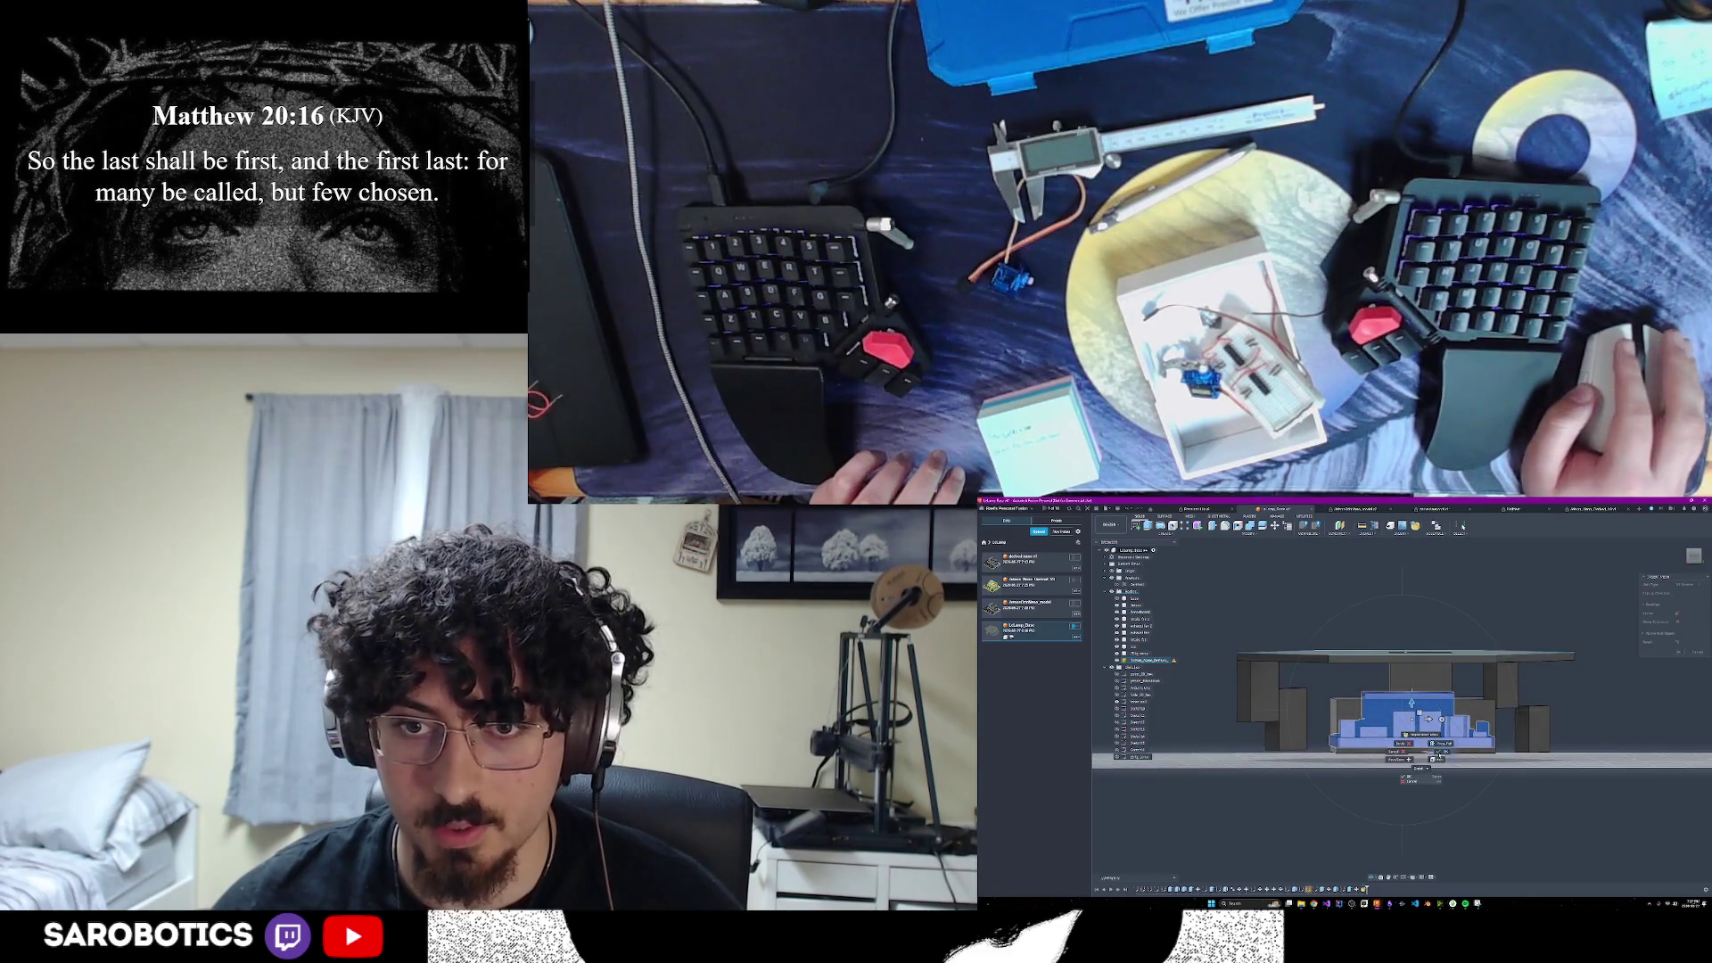
left_click(1441, 753)
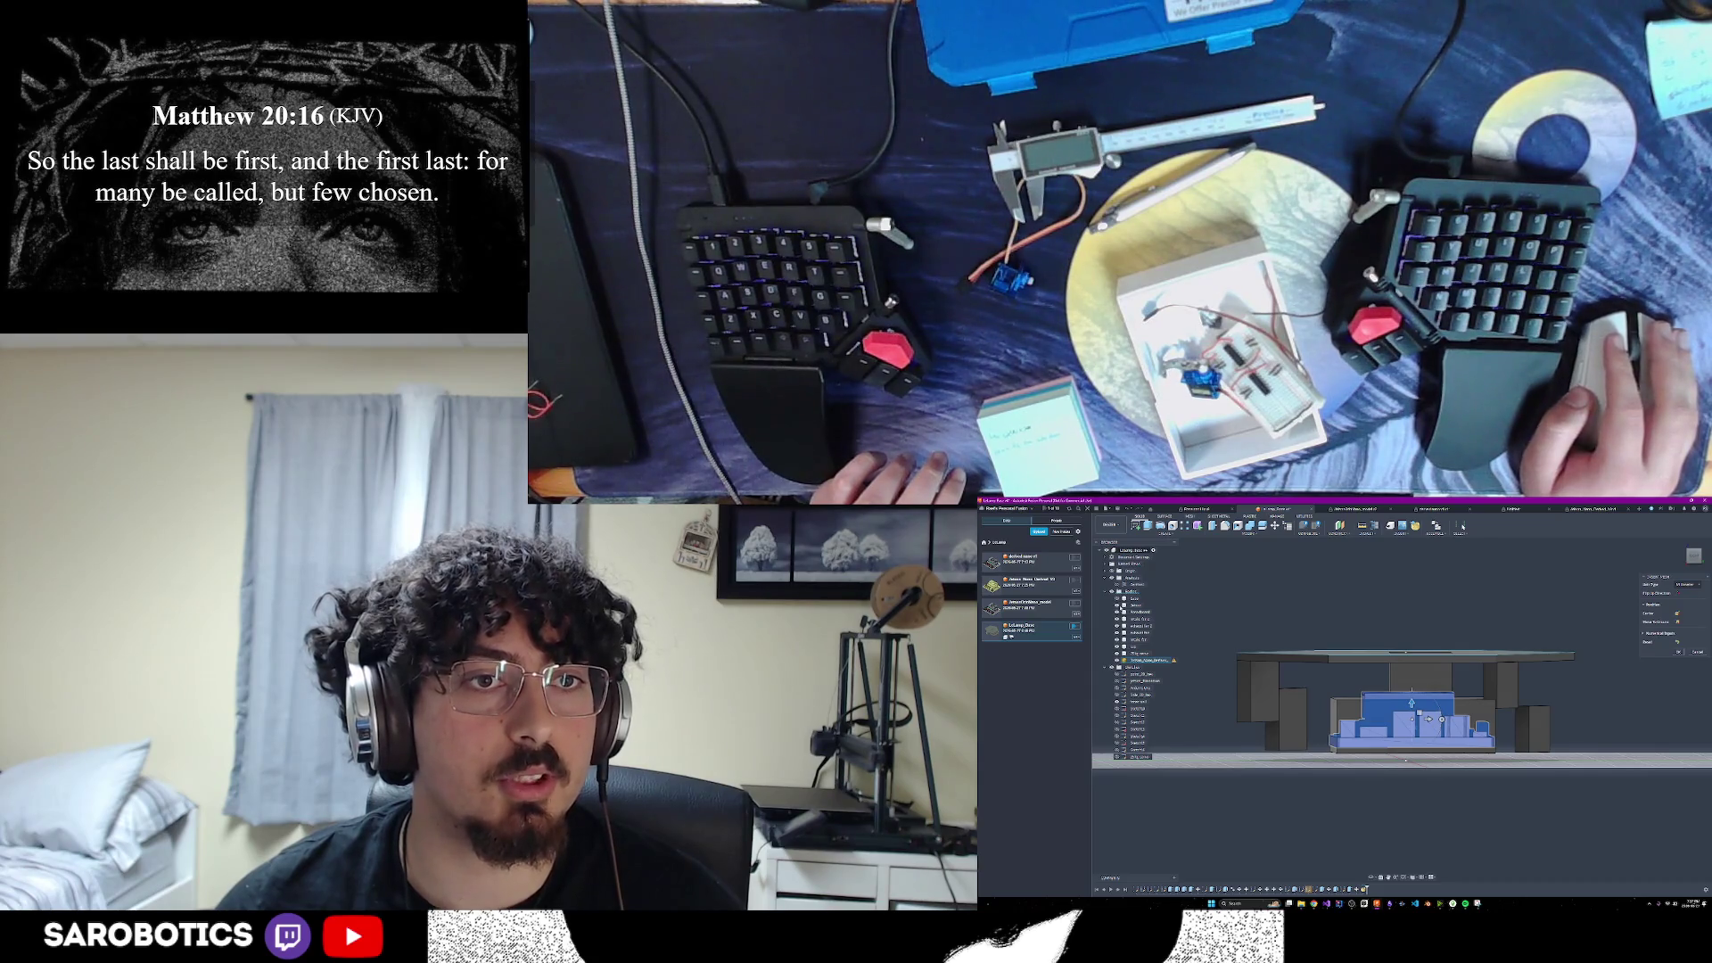
left_click(1678, 652)
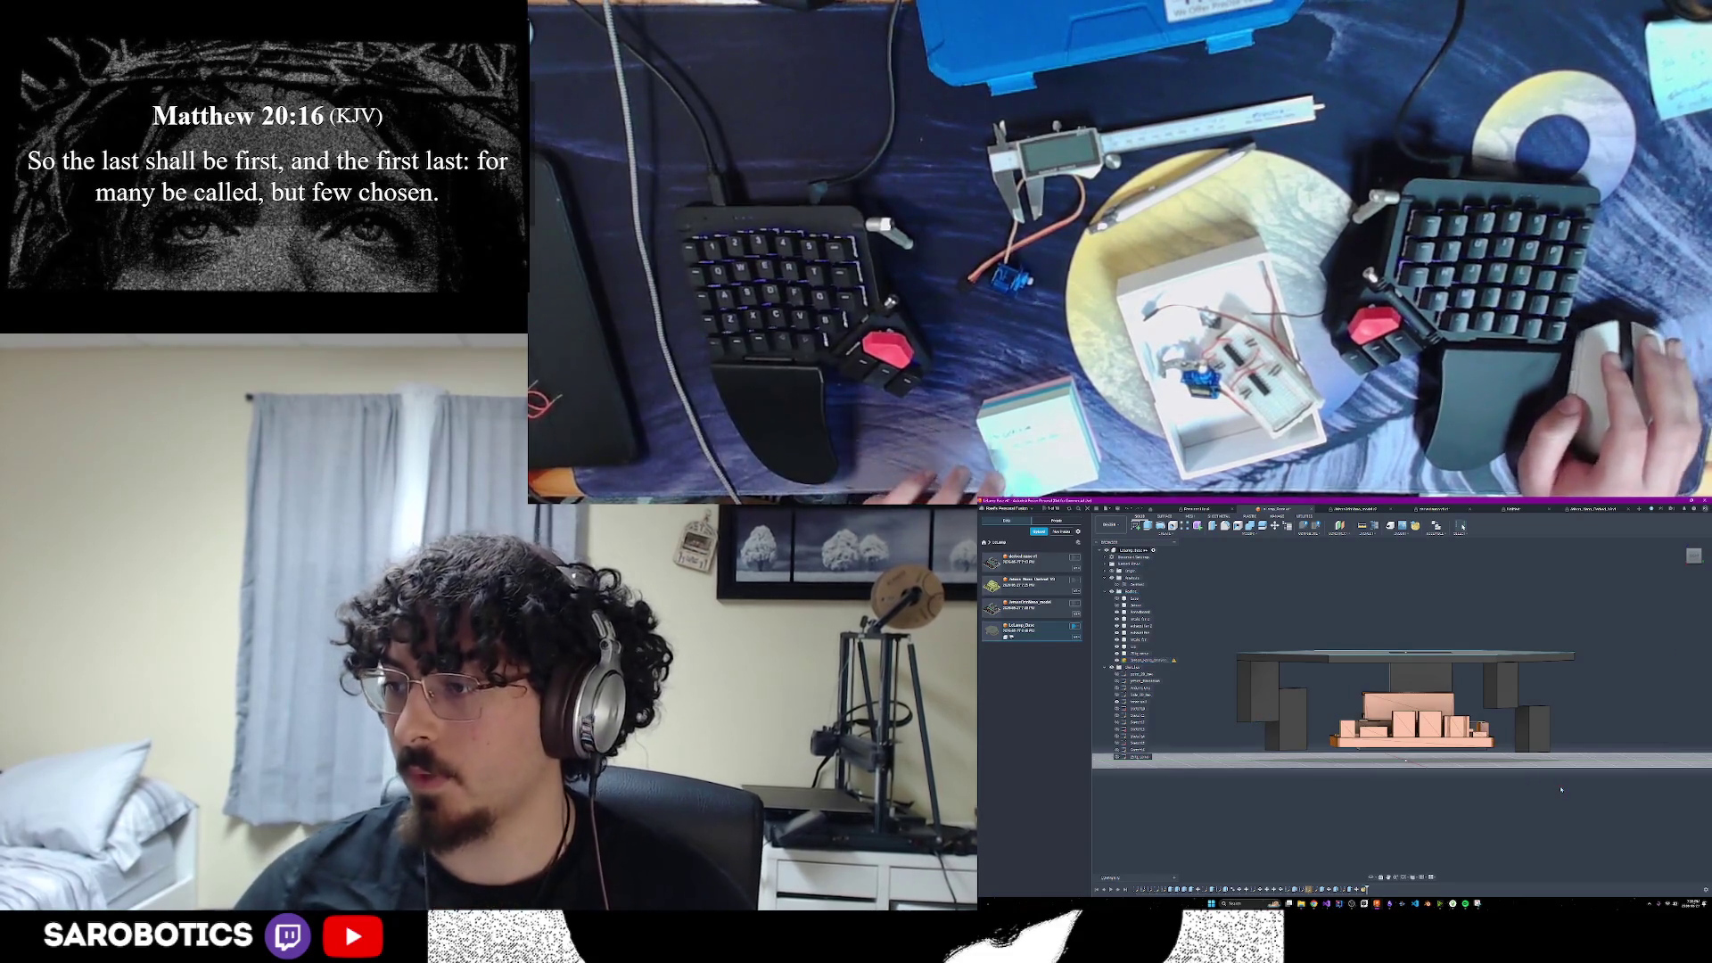
Orbit the model to check the raised Jetson parts from front and side
middle_click_drag(1405, 760, 1406, 653, "shift")
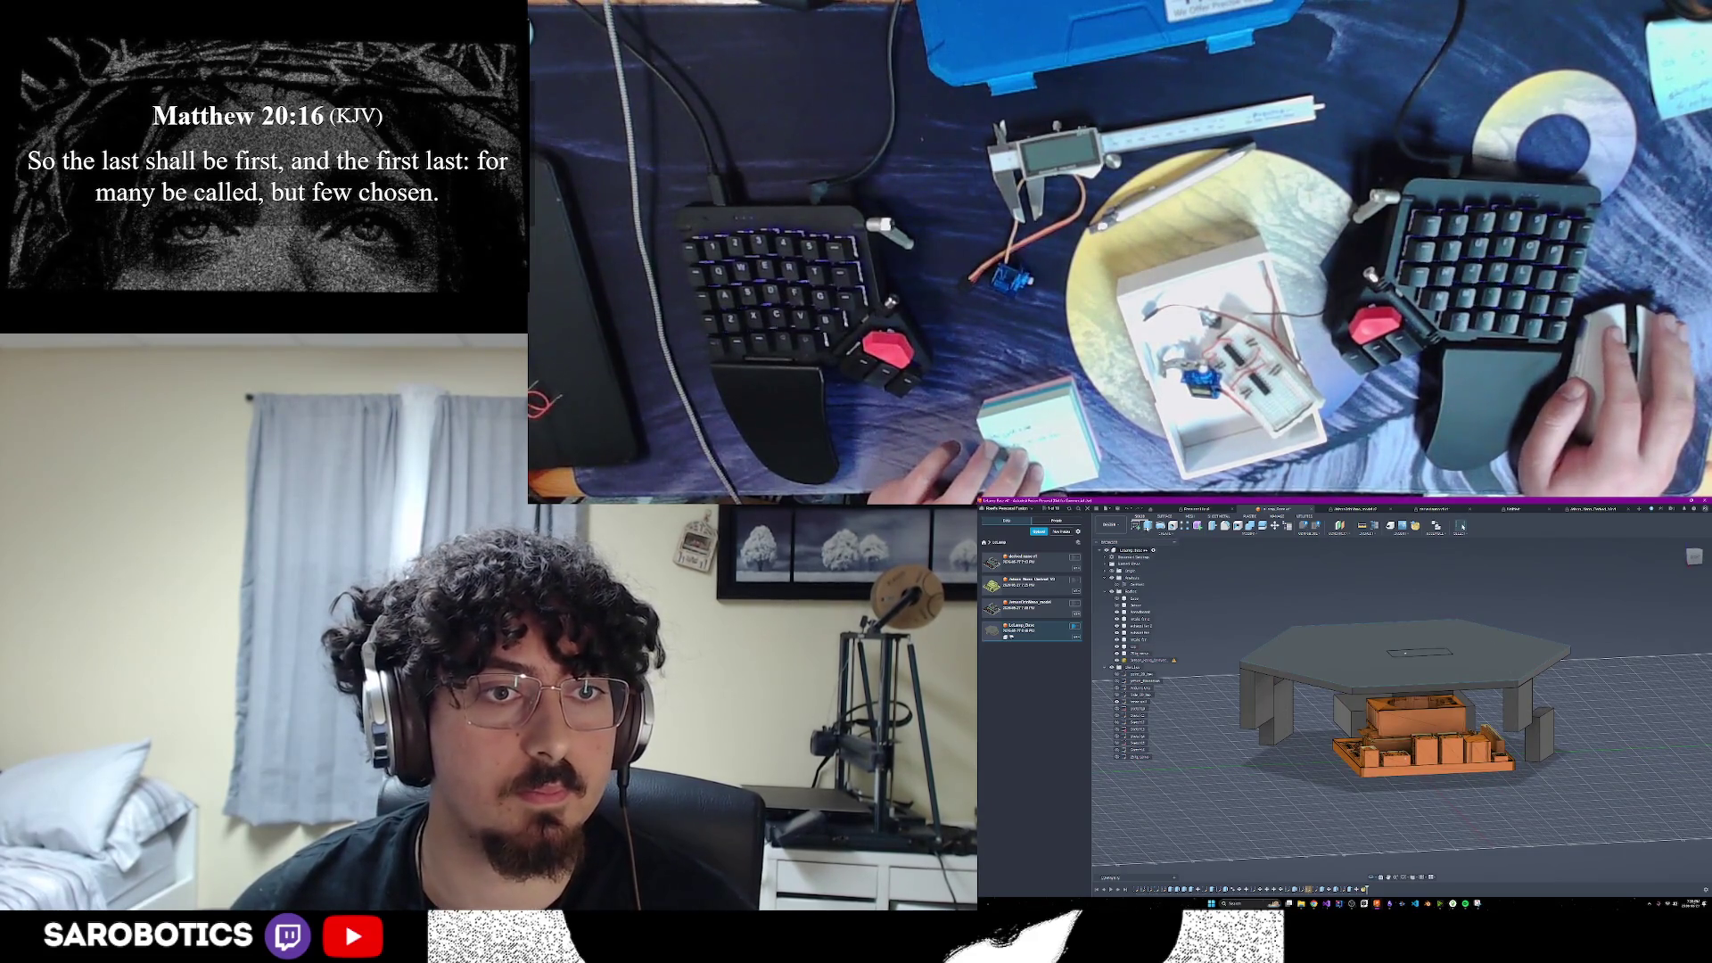
mouse_move(1405, 653)
middle_mouse_down("shift")
mouse_move(1407, 624)
mouse_move(1402, 759)
middle_mouse_up("shift")
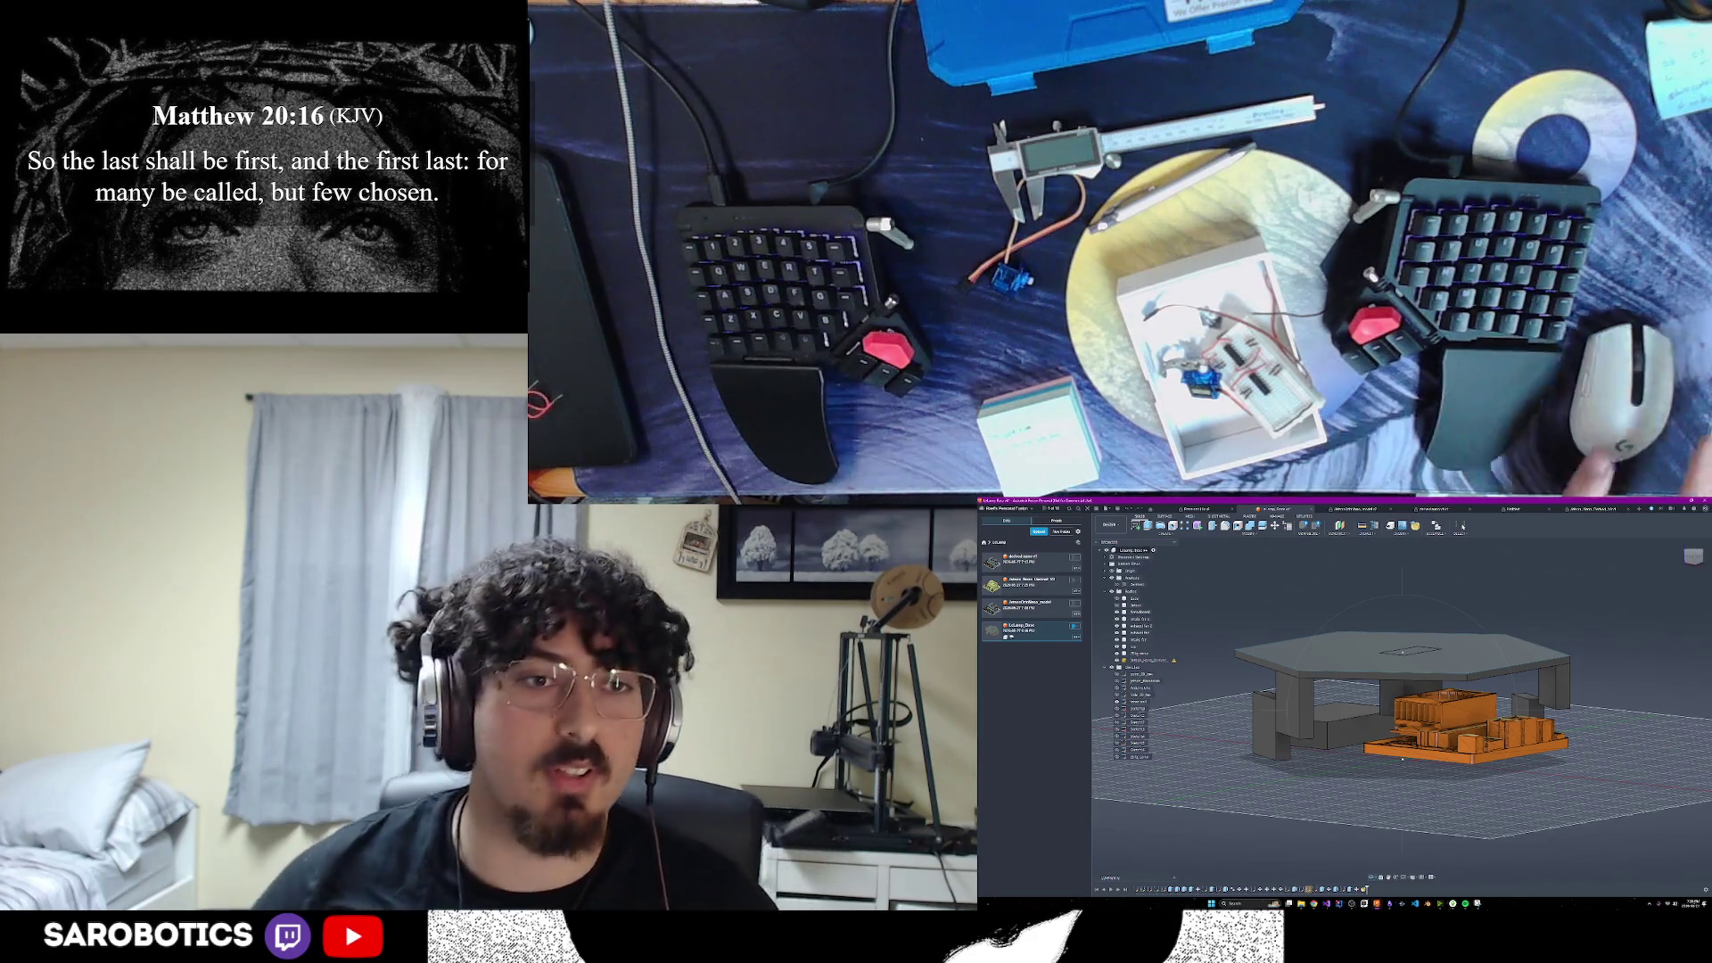
mouse_move(1402, 758)
middle_mouse_down("shift")
mouse_move(1383, 705)
mouse_move(1325, 655)
mouse_move(1325, 601)
middle_mouse_up("shift")
mouse_move(1366, 708)
middle_mouse_down("shift")
mouse_move(1342, 678)
mouse_move(1306, 776)
mouse_move(1479, 704)
mouse_move(1474, 729)
middle_mouse_up("shift")
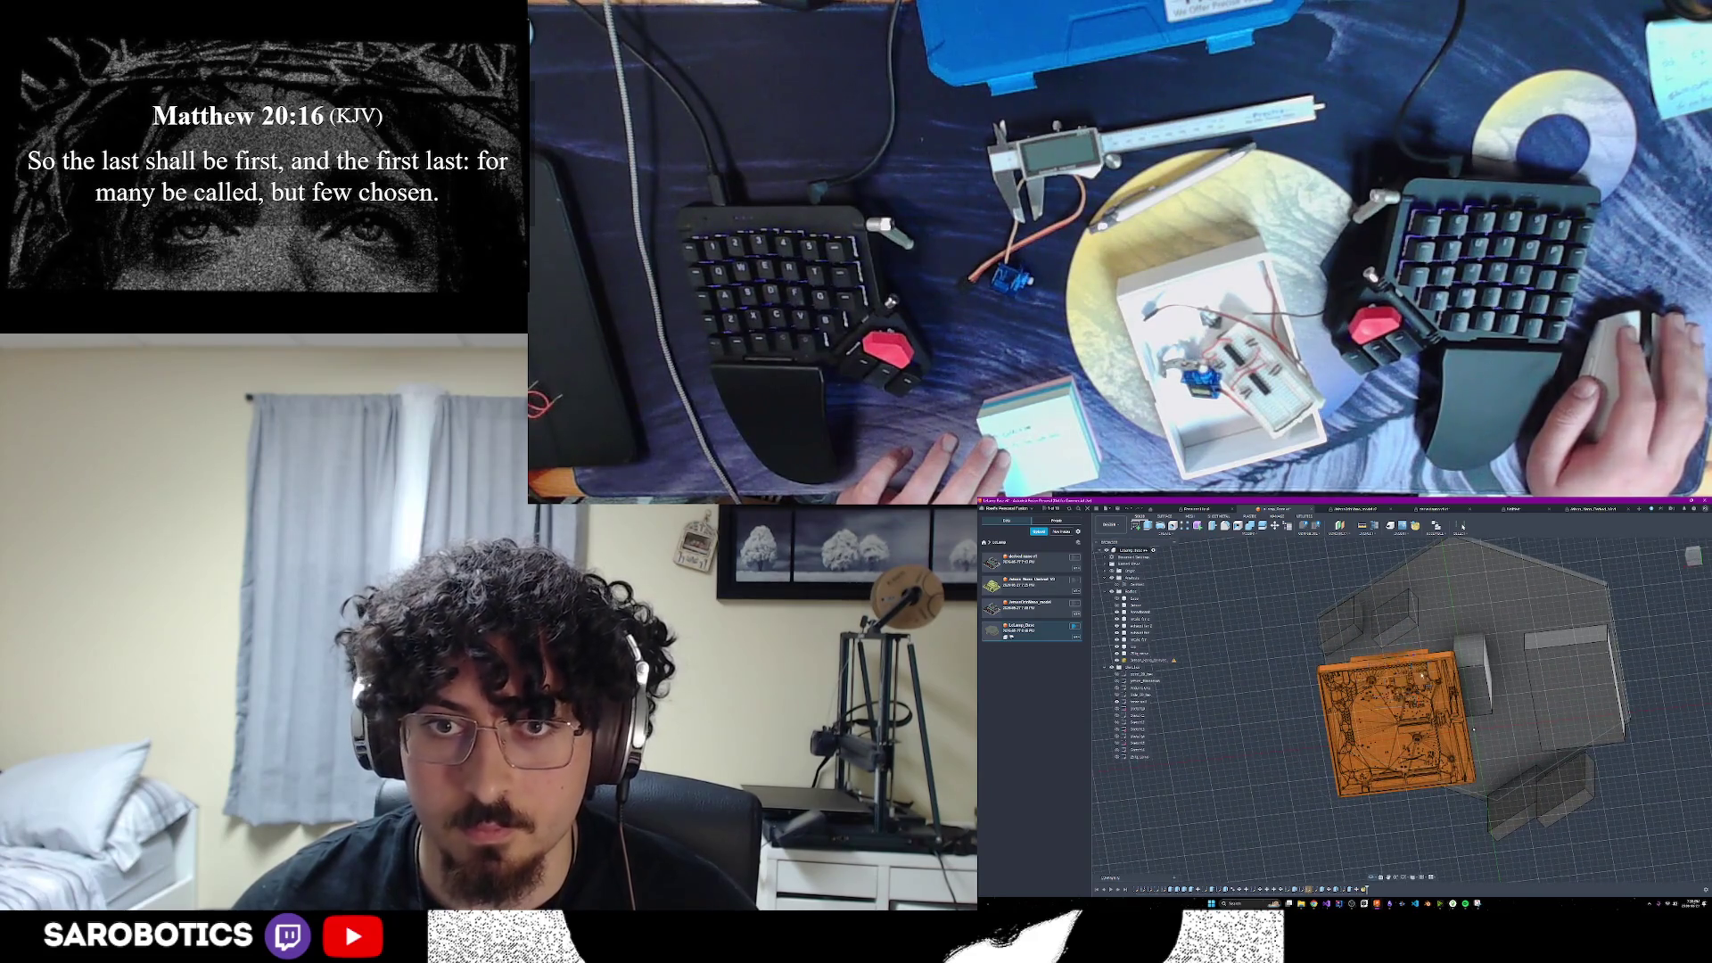
Extrude the face to add the grey enclosure body around the Jetson parts
key("e")
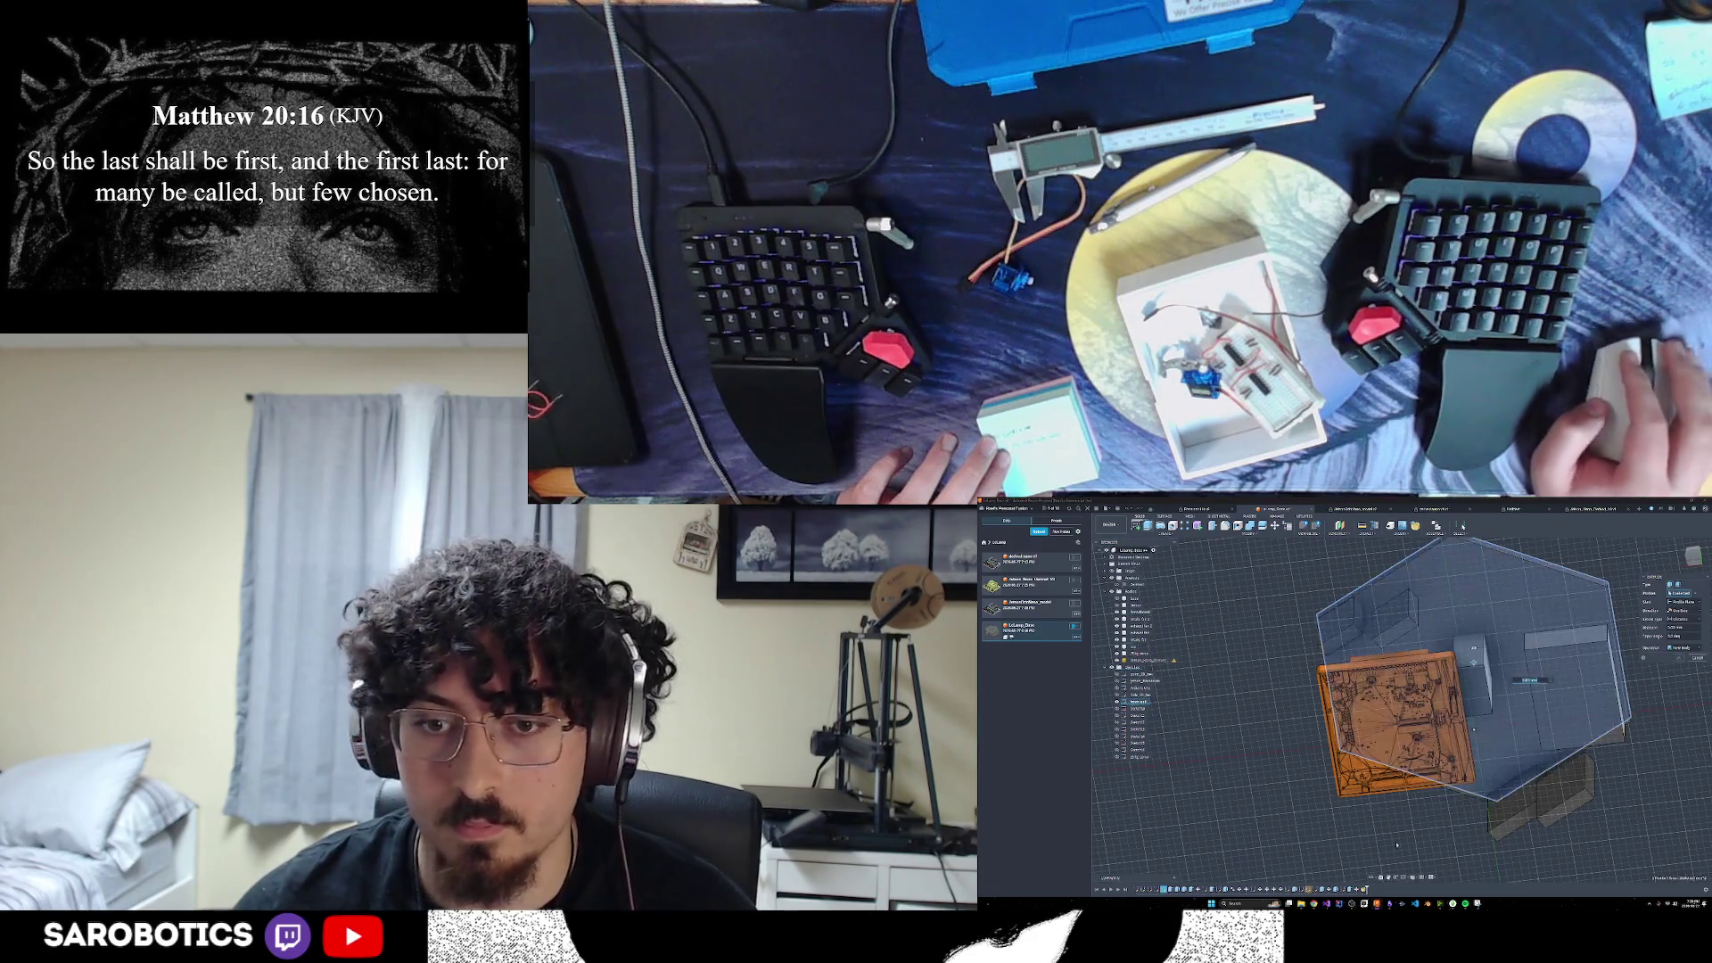
middle_click_drag(1474, 730, 1475, 596, "shift")
left_click(1656, 689)
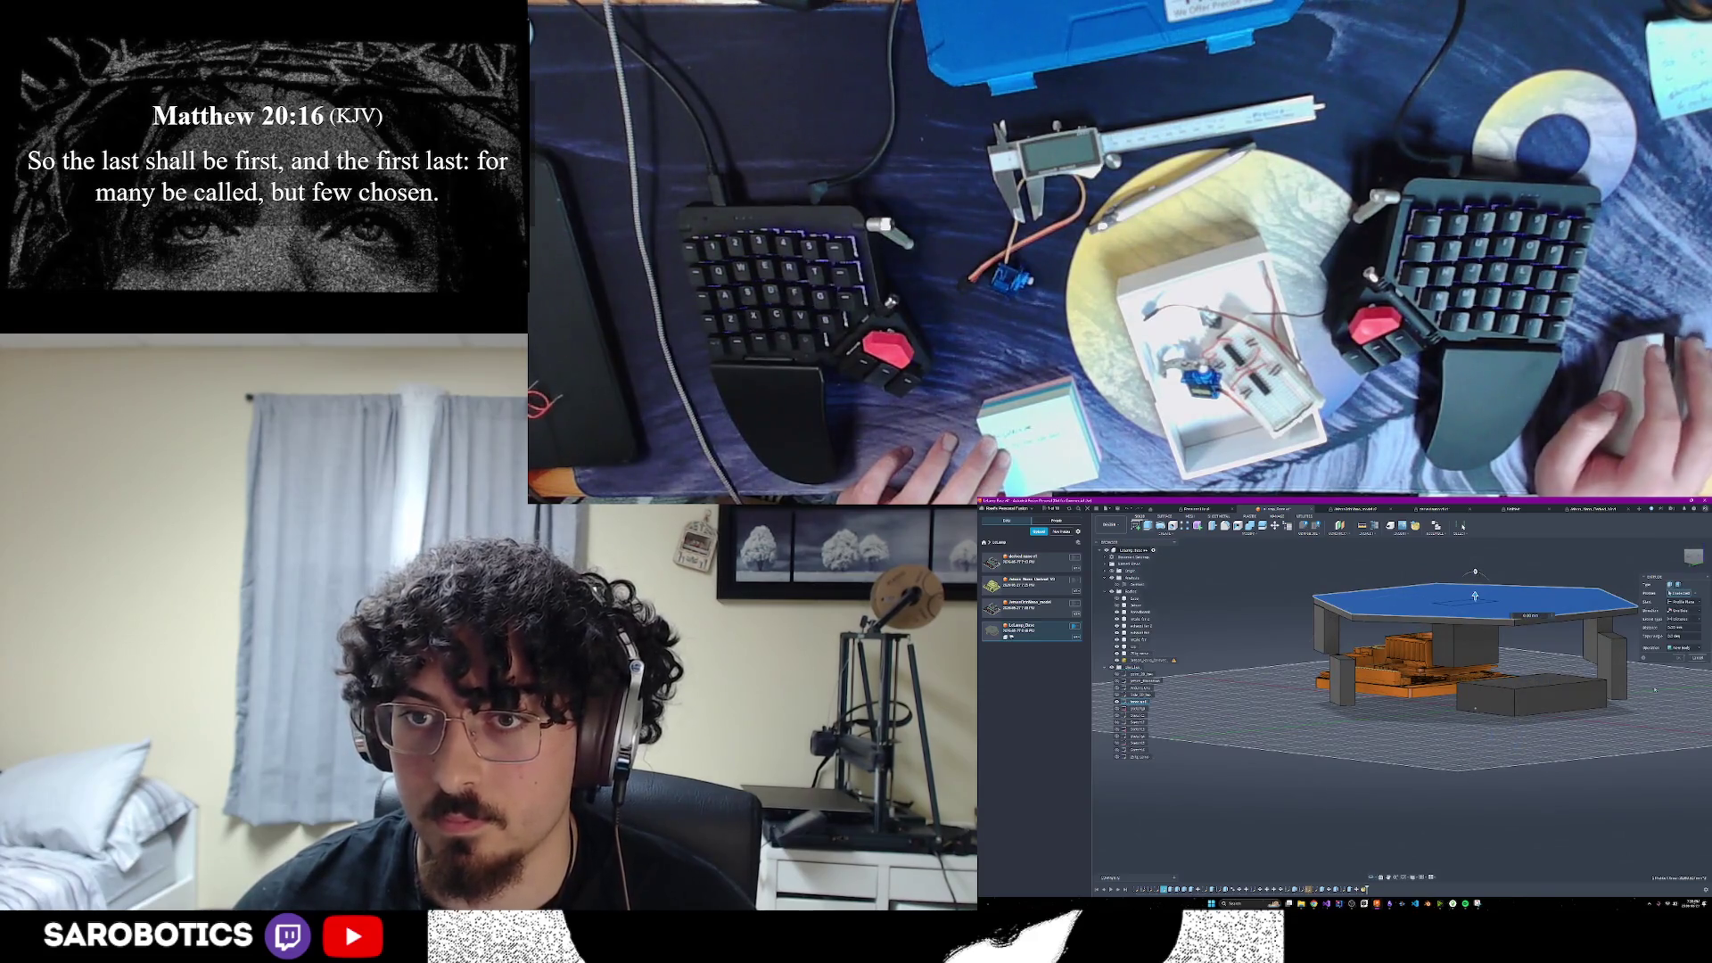
left_click(1702, 657)
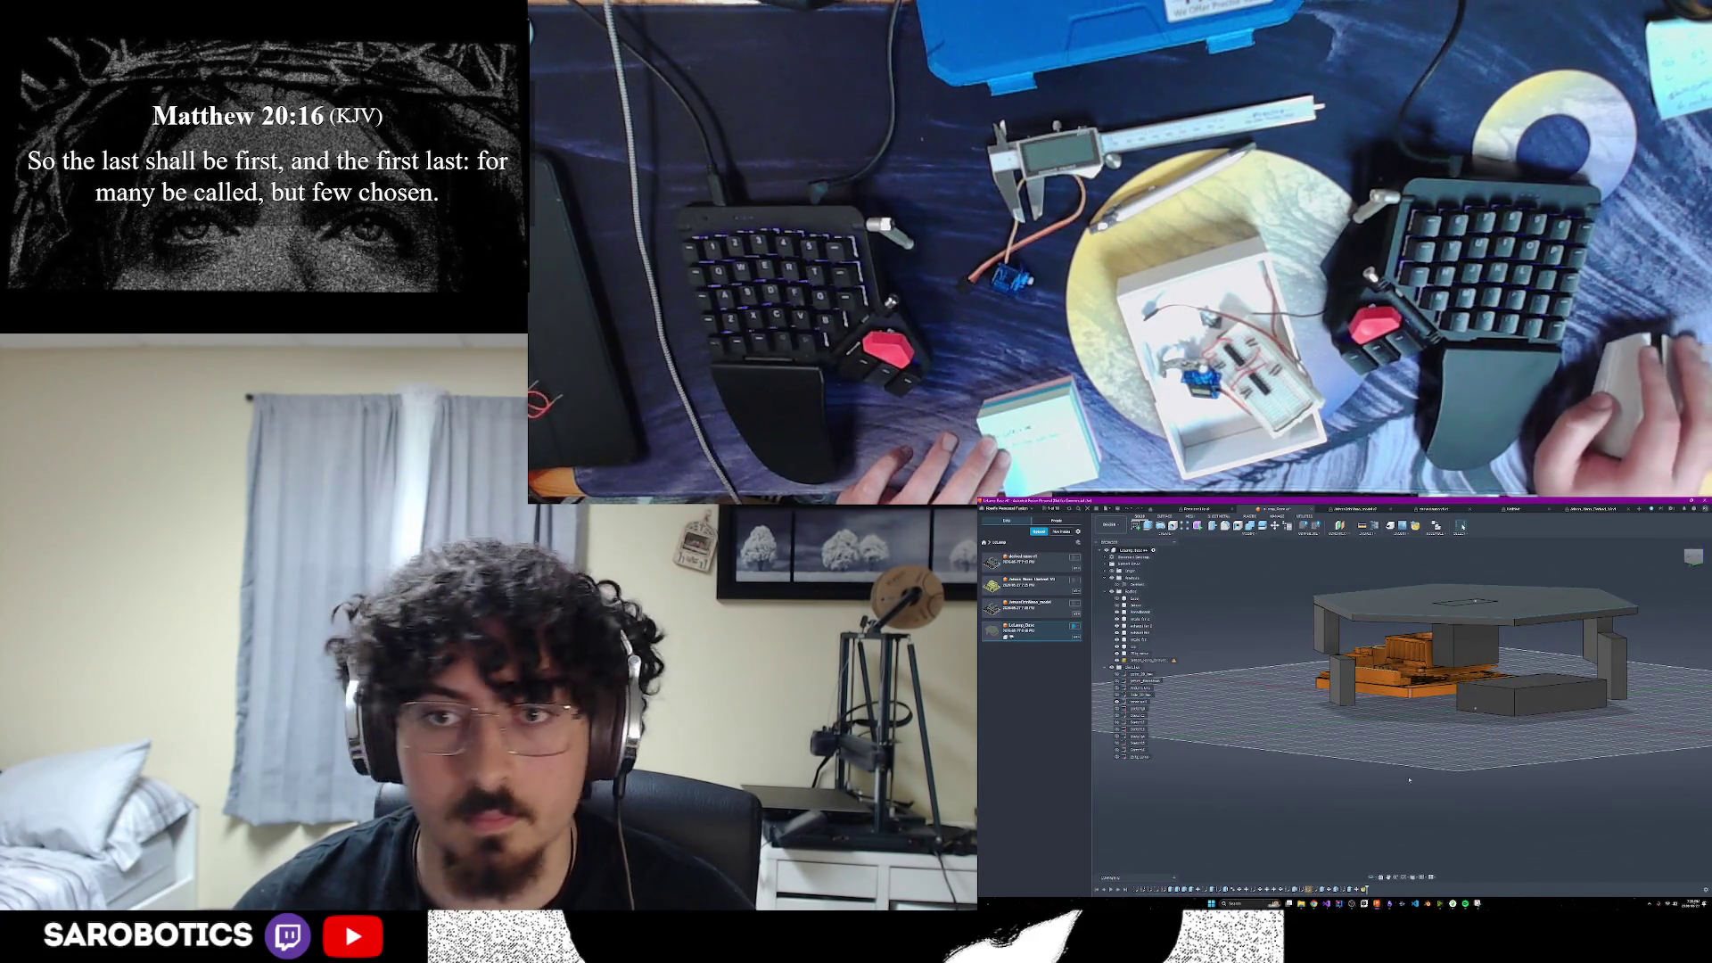
Check a body's position, return to the home view, and start the Measure tool
middle_click_drag(1475, 707, 1440, 733, "shift")
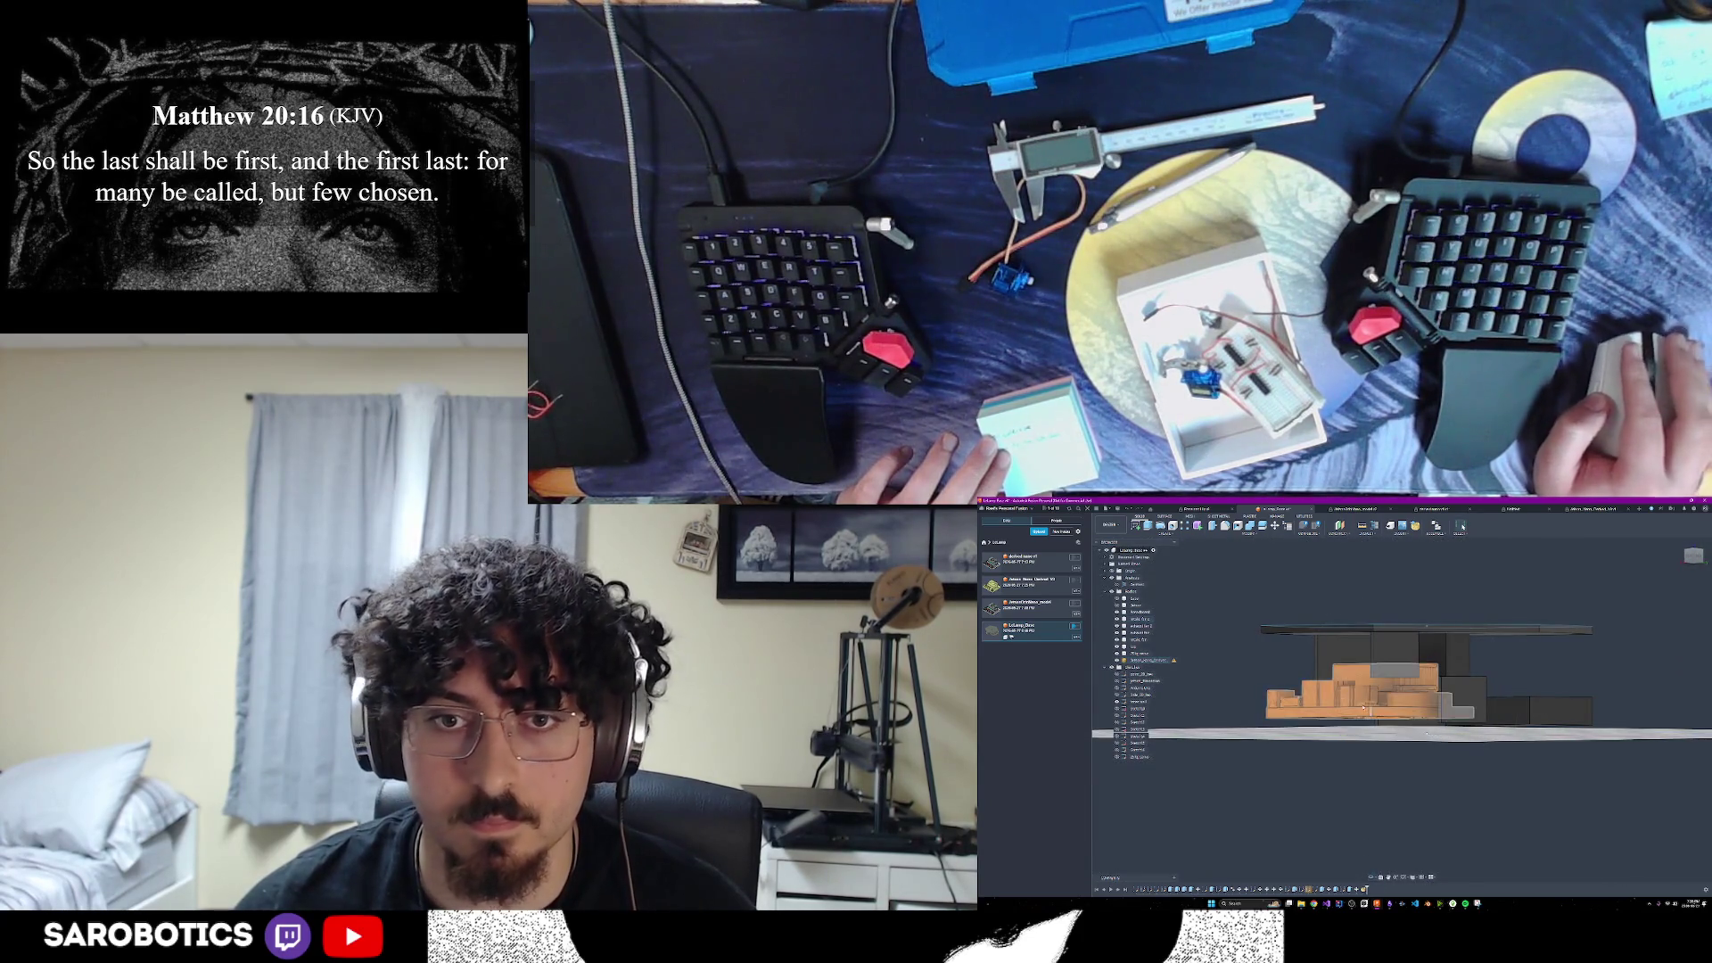
left_click(1362, 711)
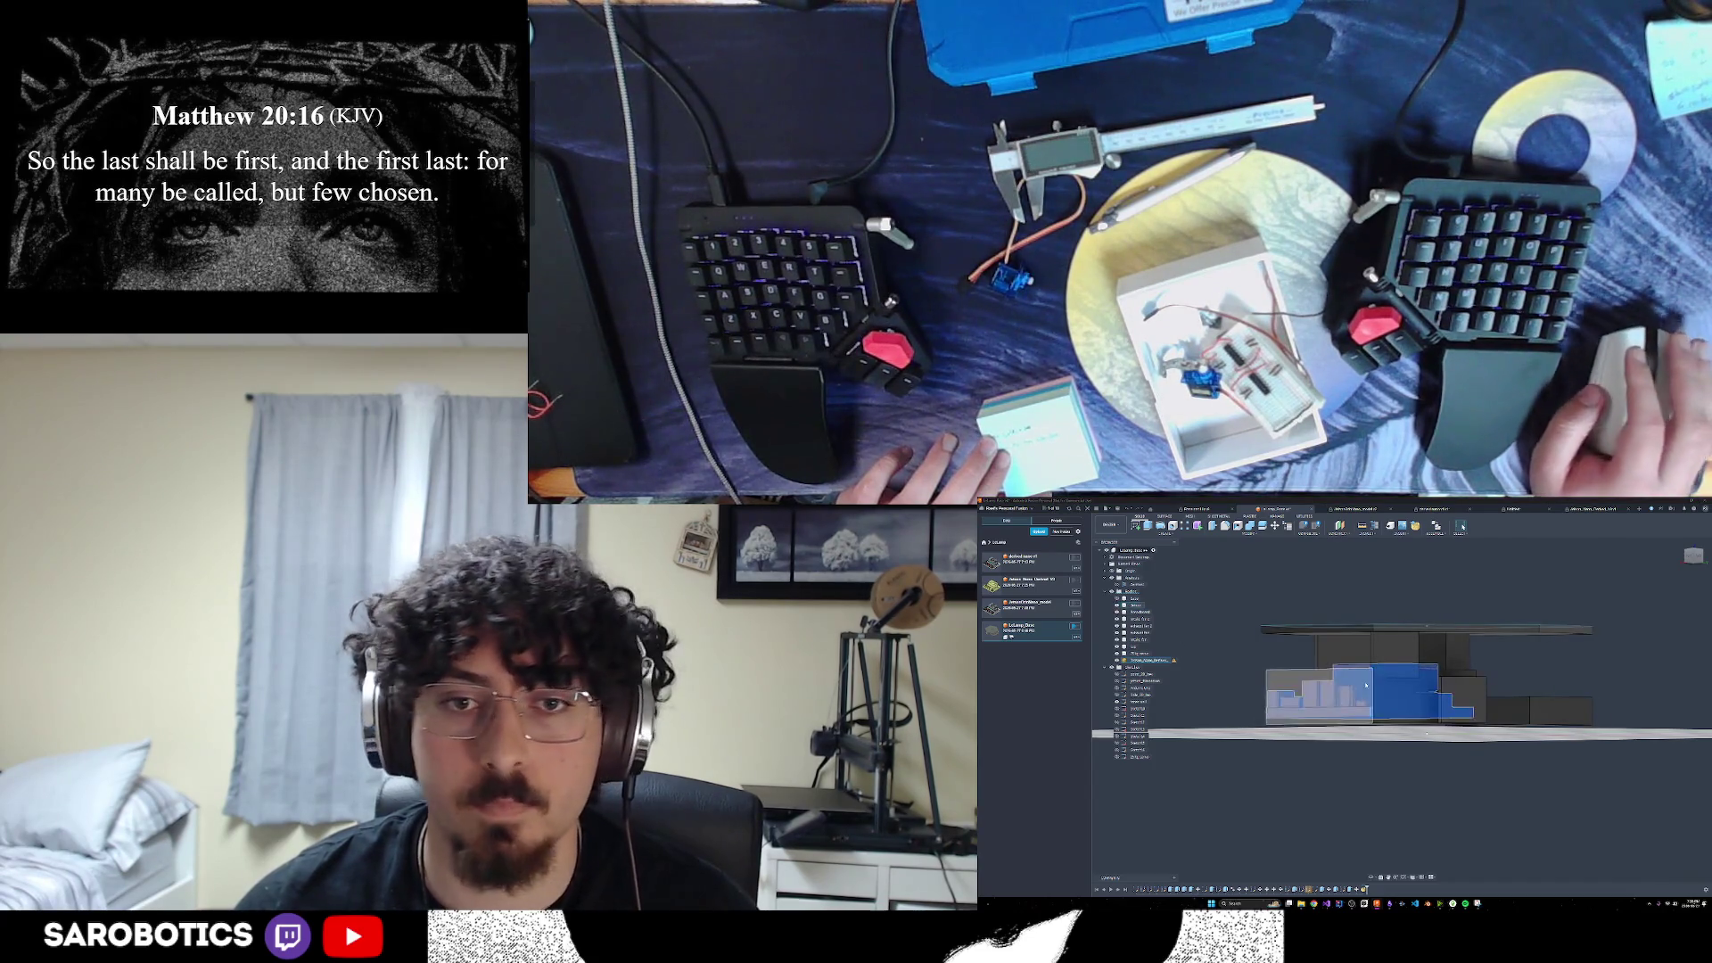
left_click(1372, 878)
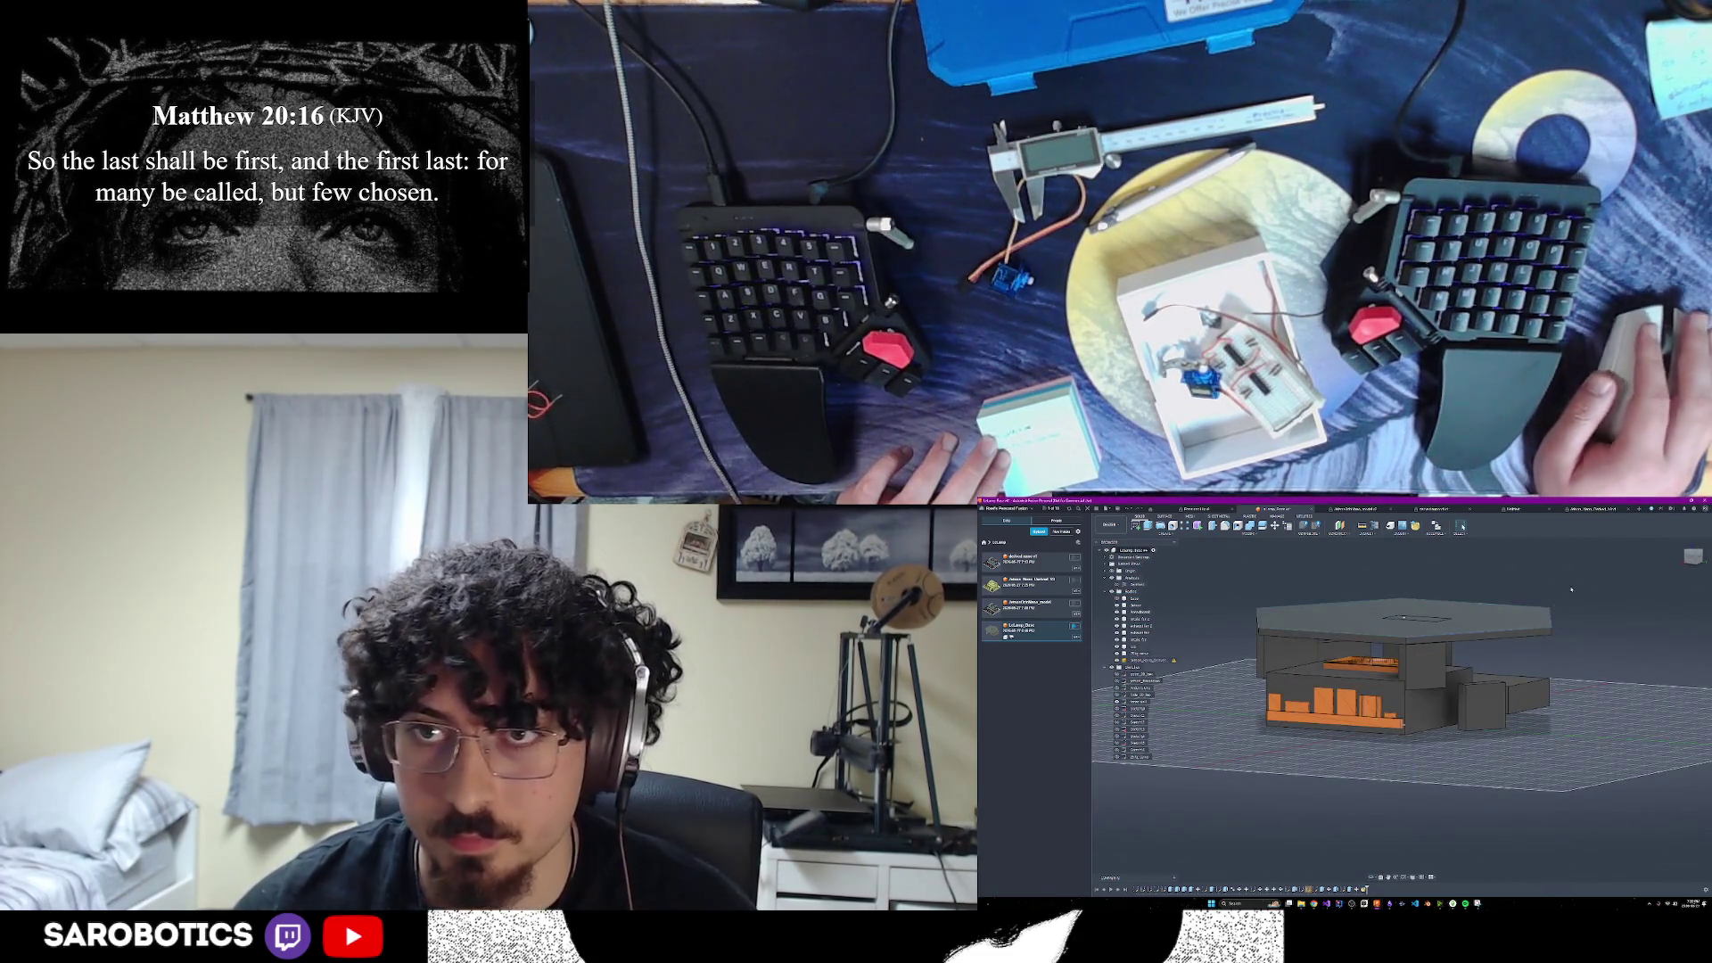
left_click(1461, 526)
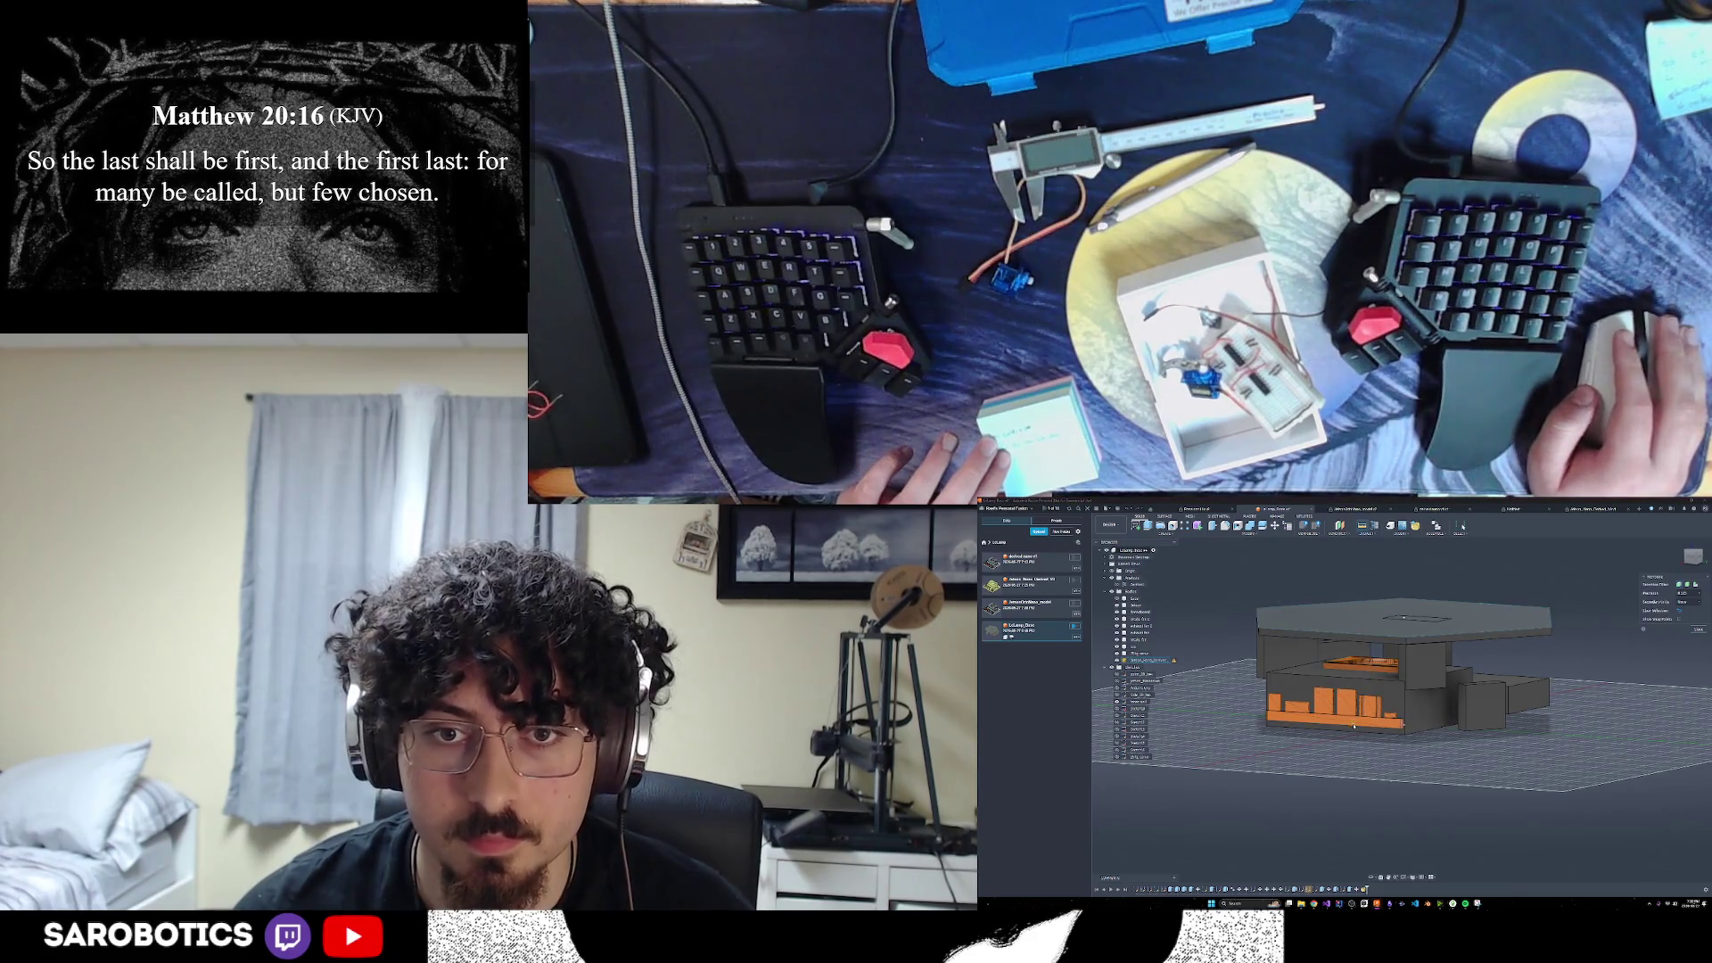
Measure the distance from the orange Jetson base to an edge
scroll(1354, 727, "up", 5)
left_click(1354, 727)
left_click(1354, 745)
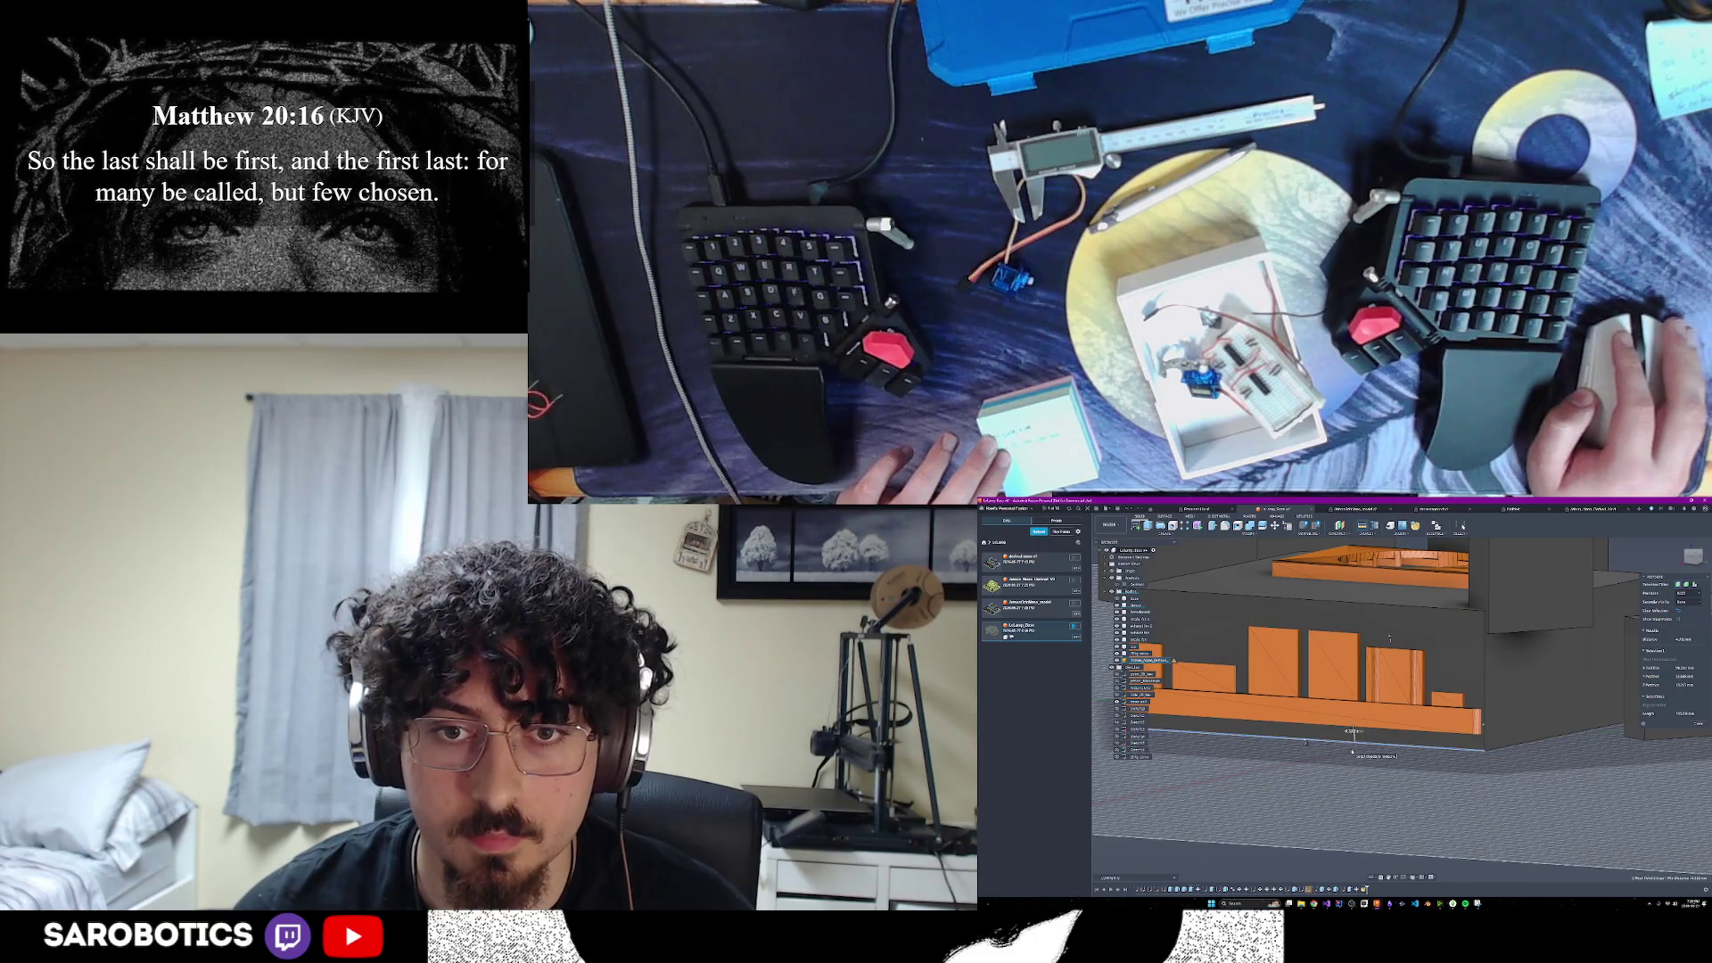
left_click(1698, 725)
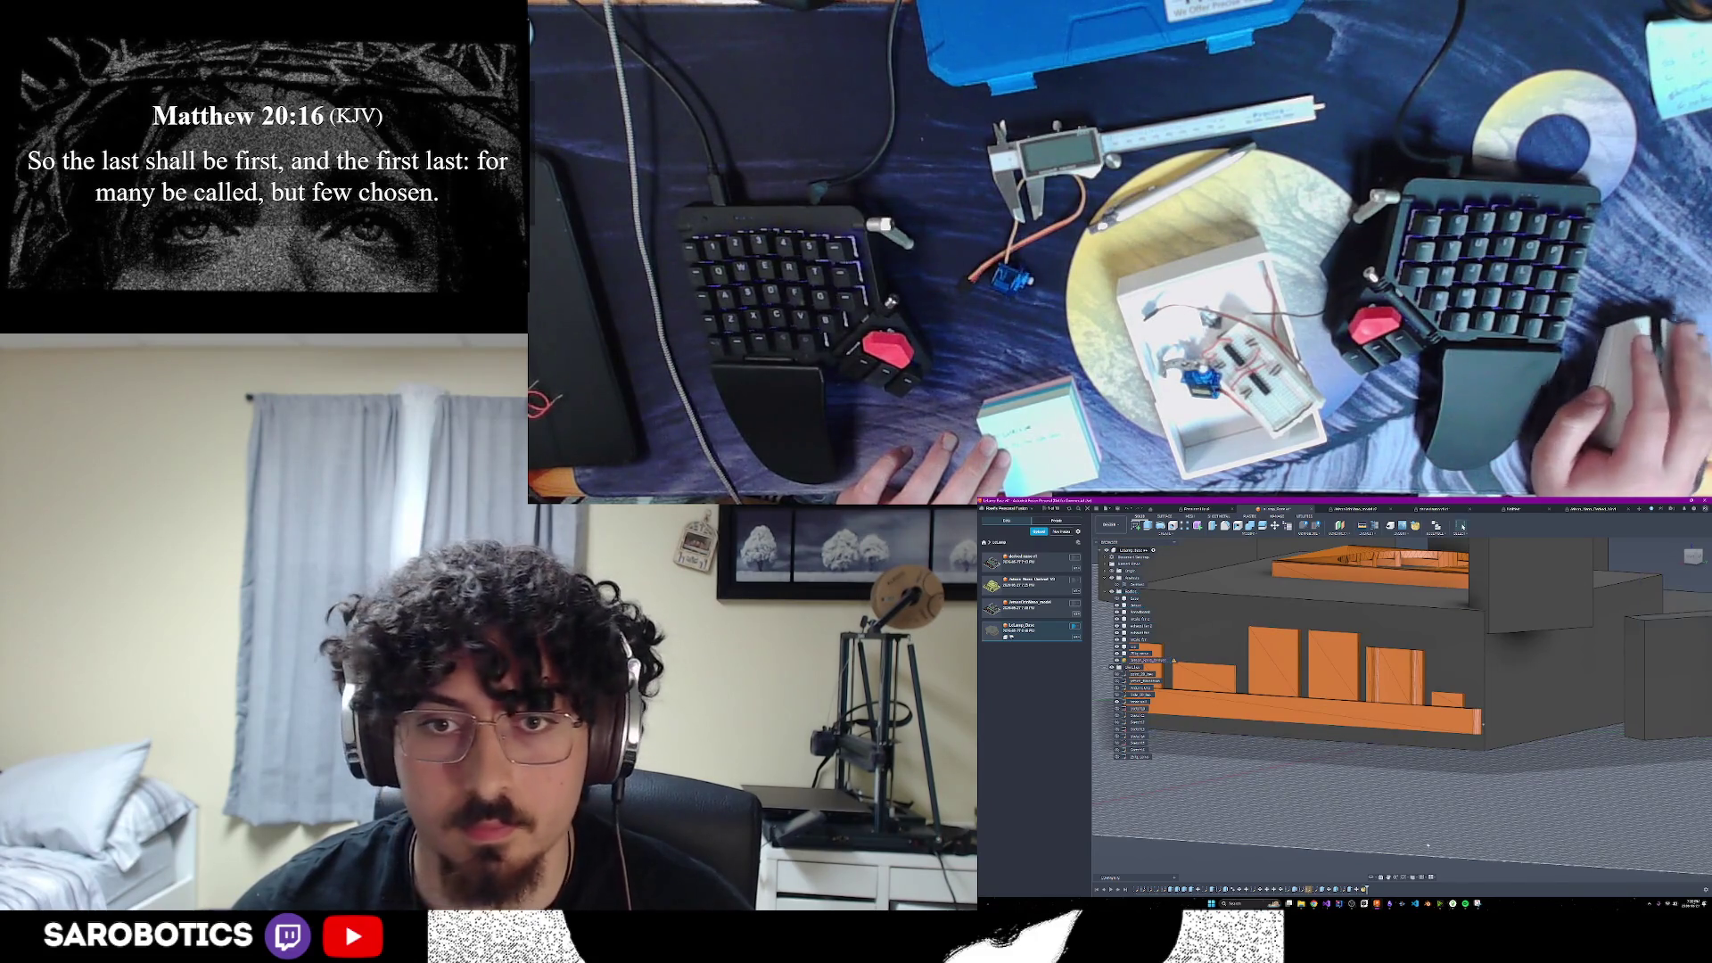
Hide the grey enclosure body, select the Jetson mesh, and switch to ChatGPT
middle_click_drag(1516, 678, 1468, 624, "shift")
mouse_move(1402, 710)
middle_mouse_down("shift")
mouse_move(1347, 687)
mouse_move(1391, 704)
middle_mouse_up("shift")
scroll(1391, 705, "up", 5)
scroll(1391, 704, "down", 6)
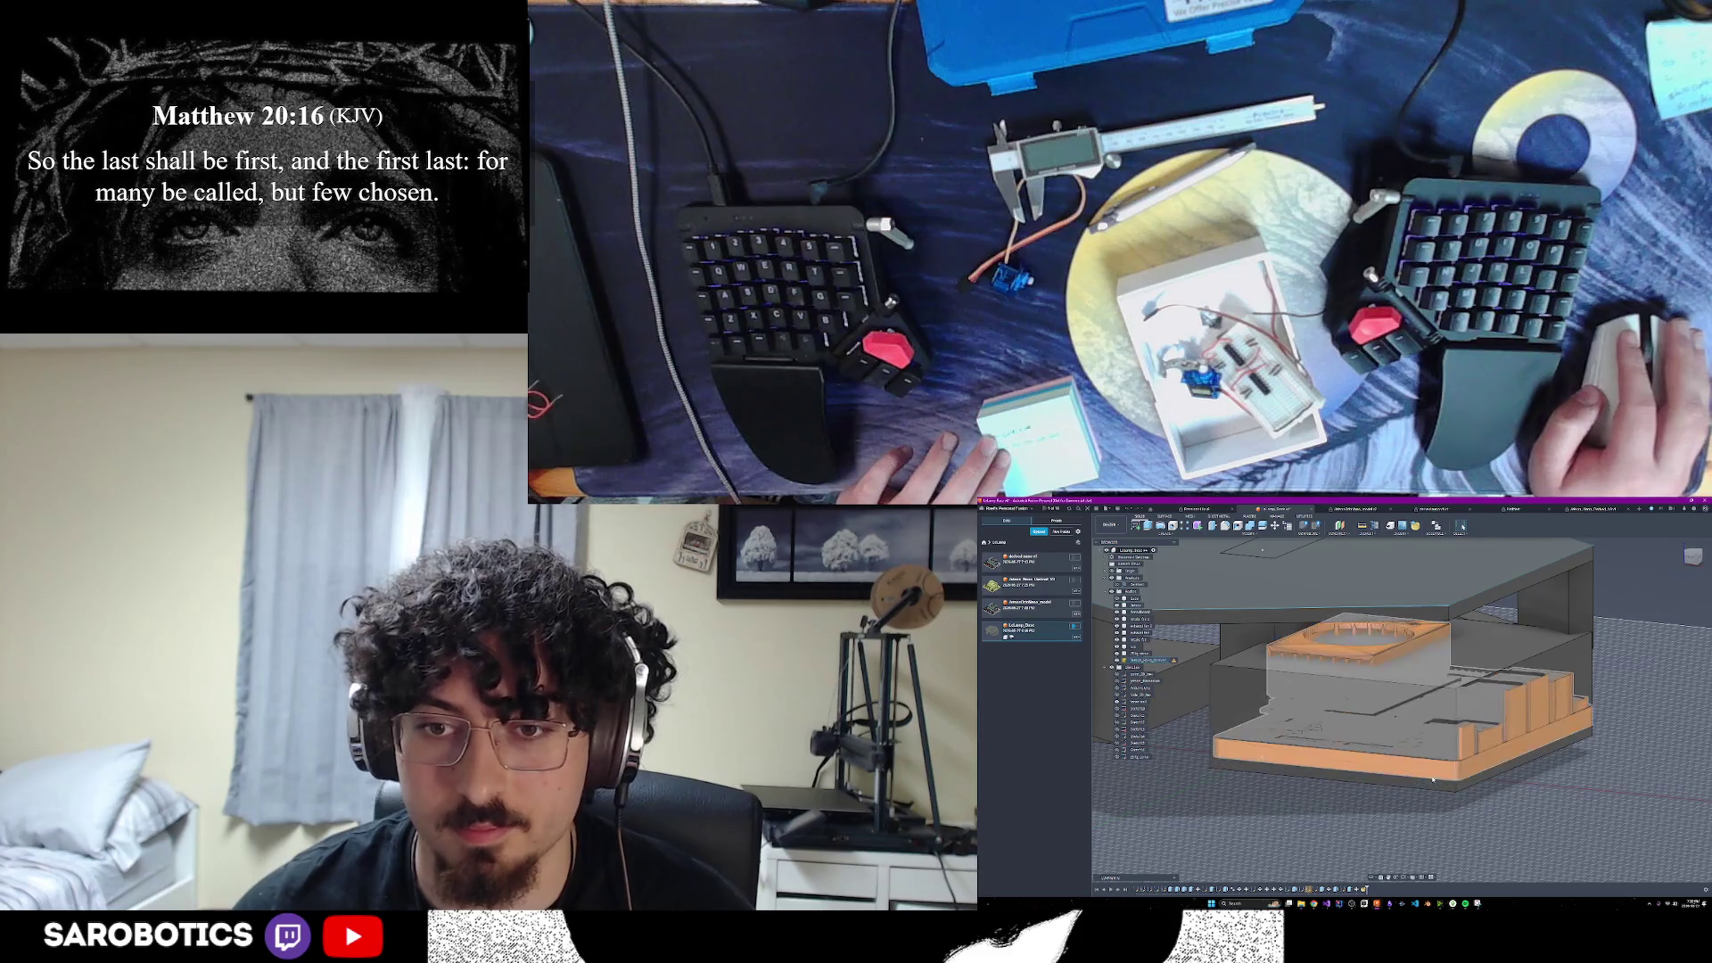
left_click(1151, 660)
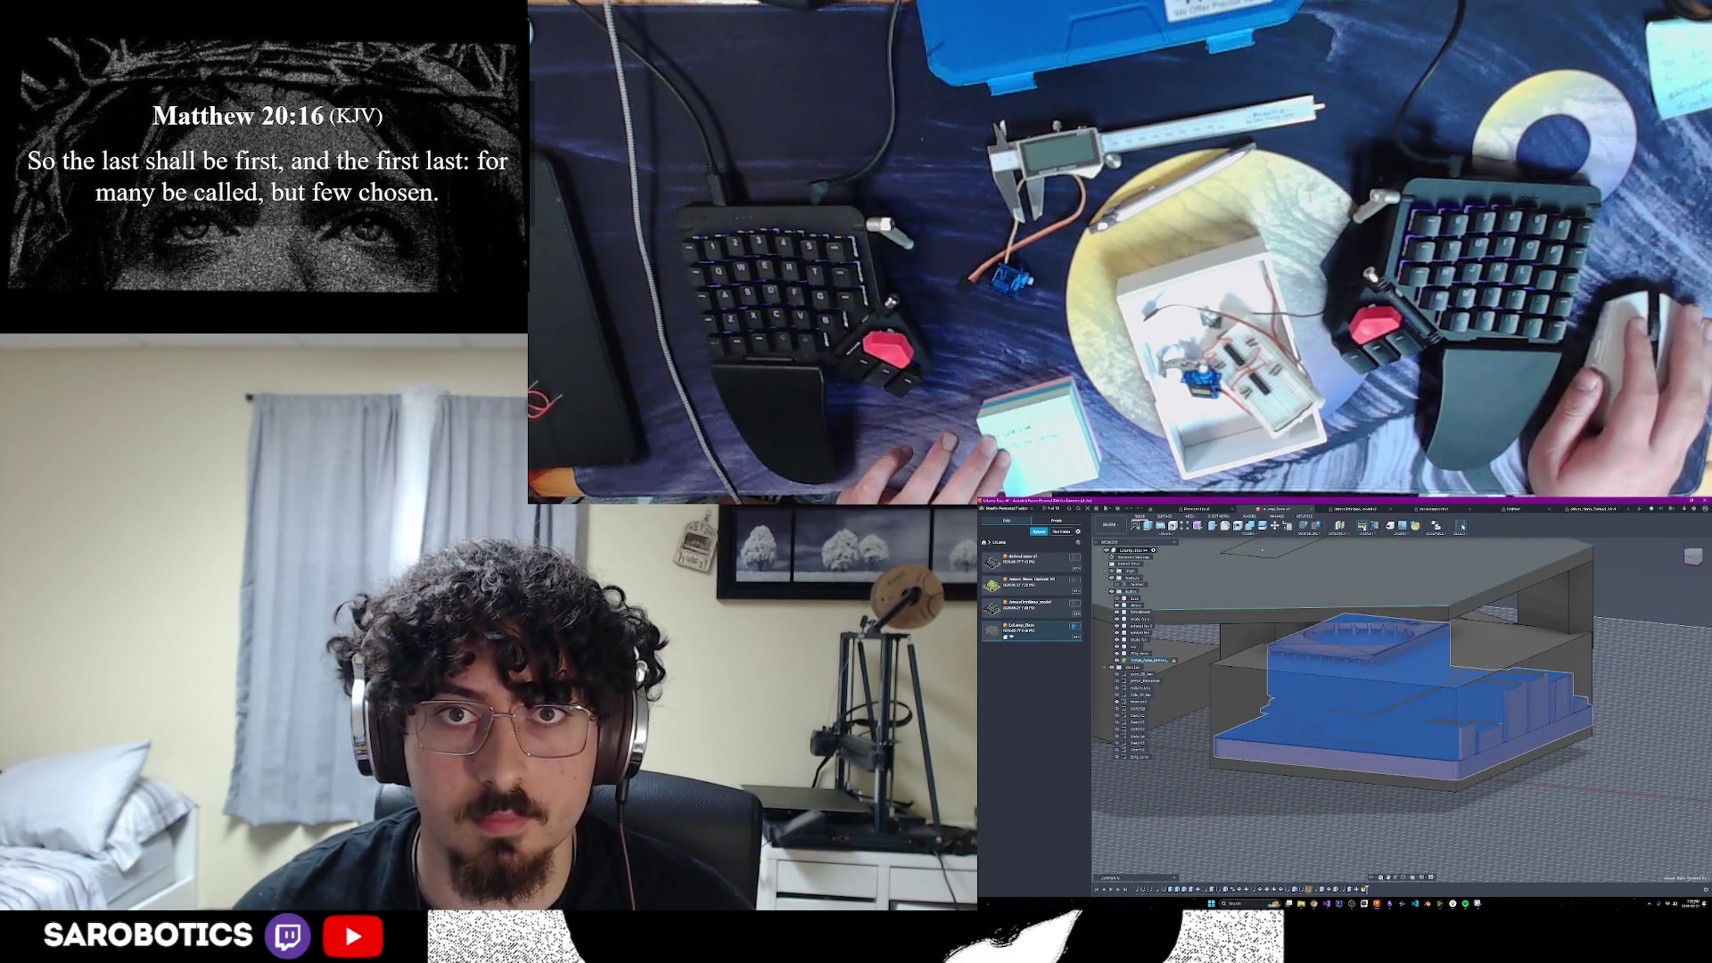
key("i")
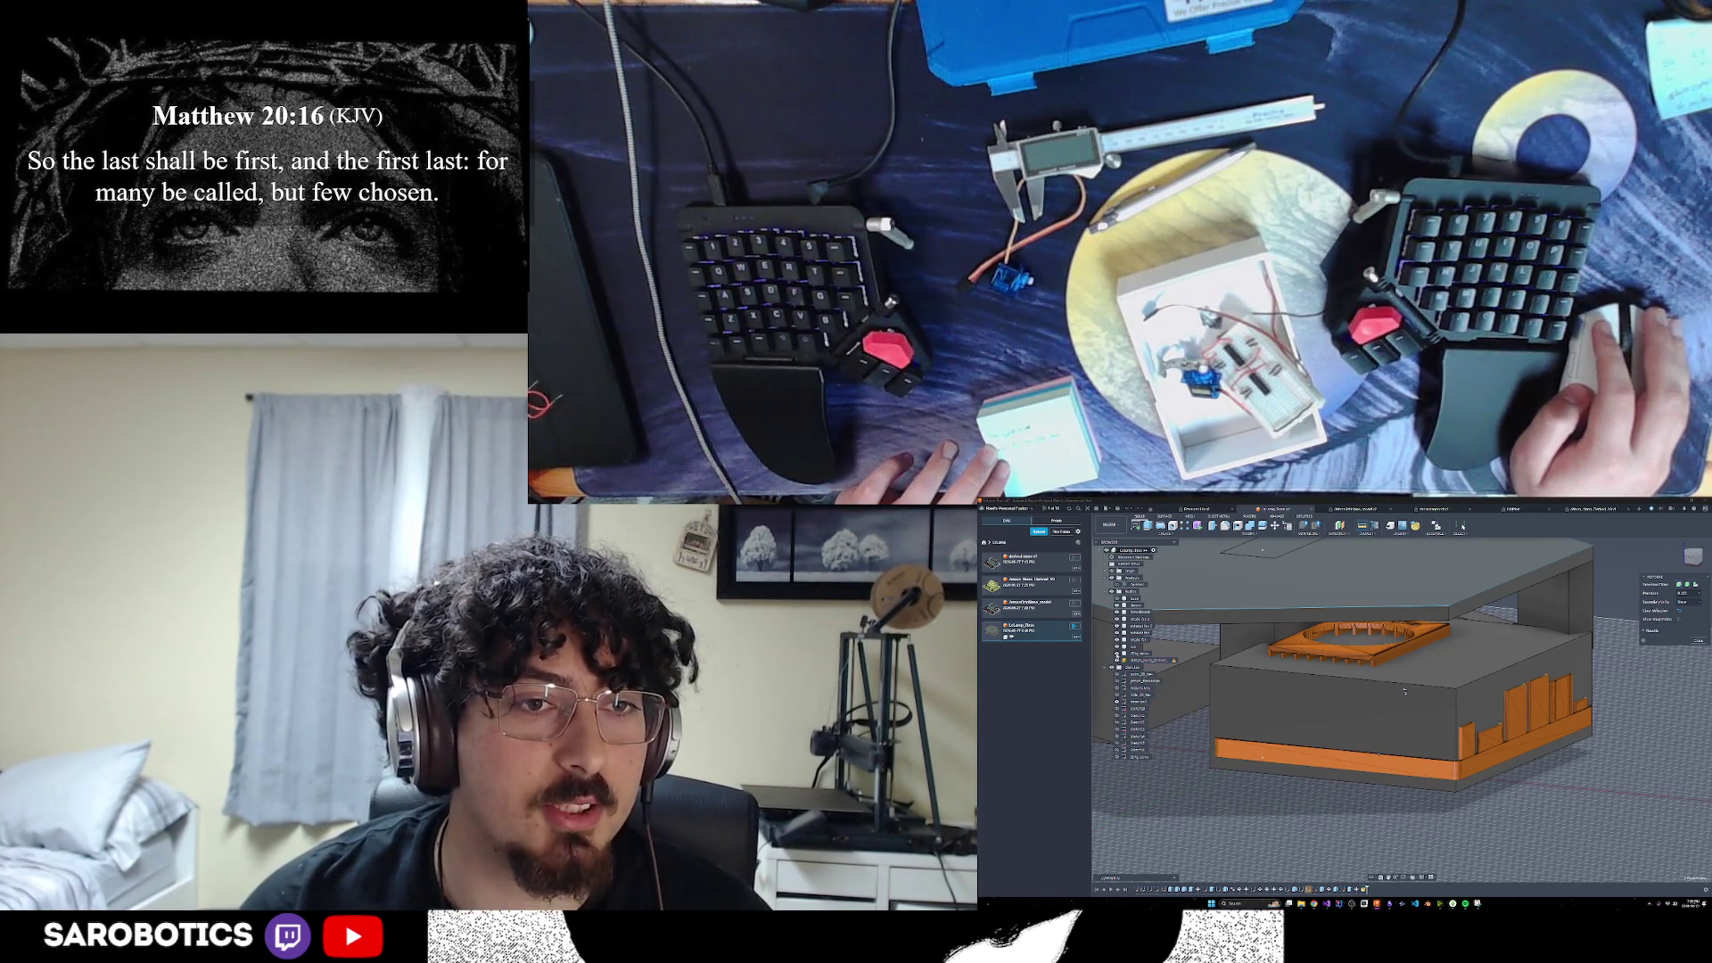
left_click(1174, 664)
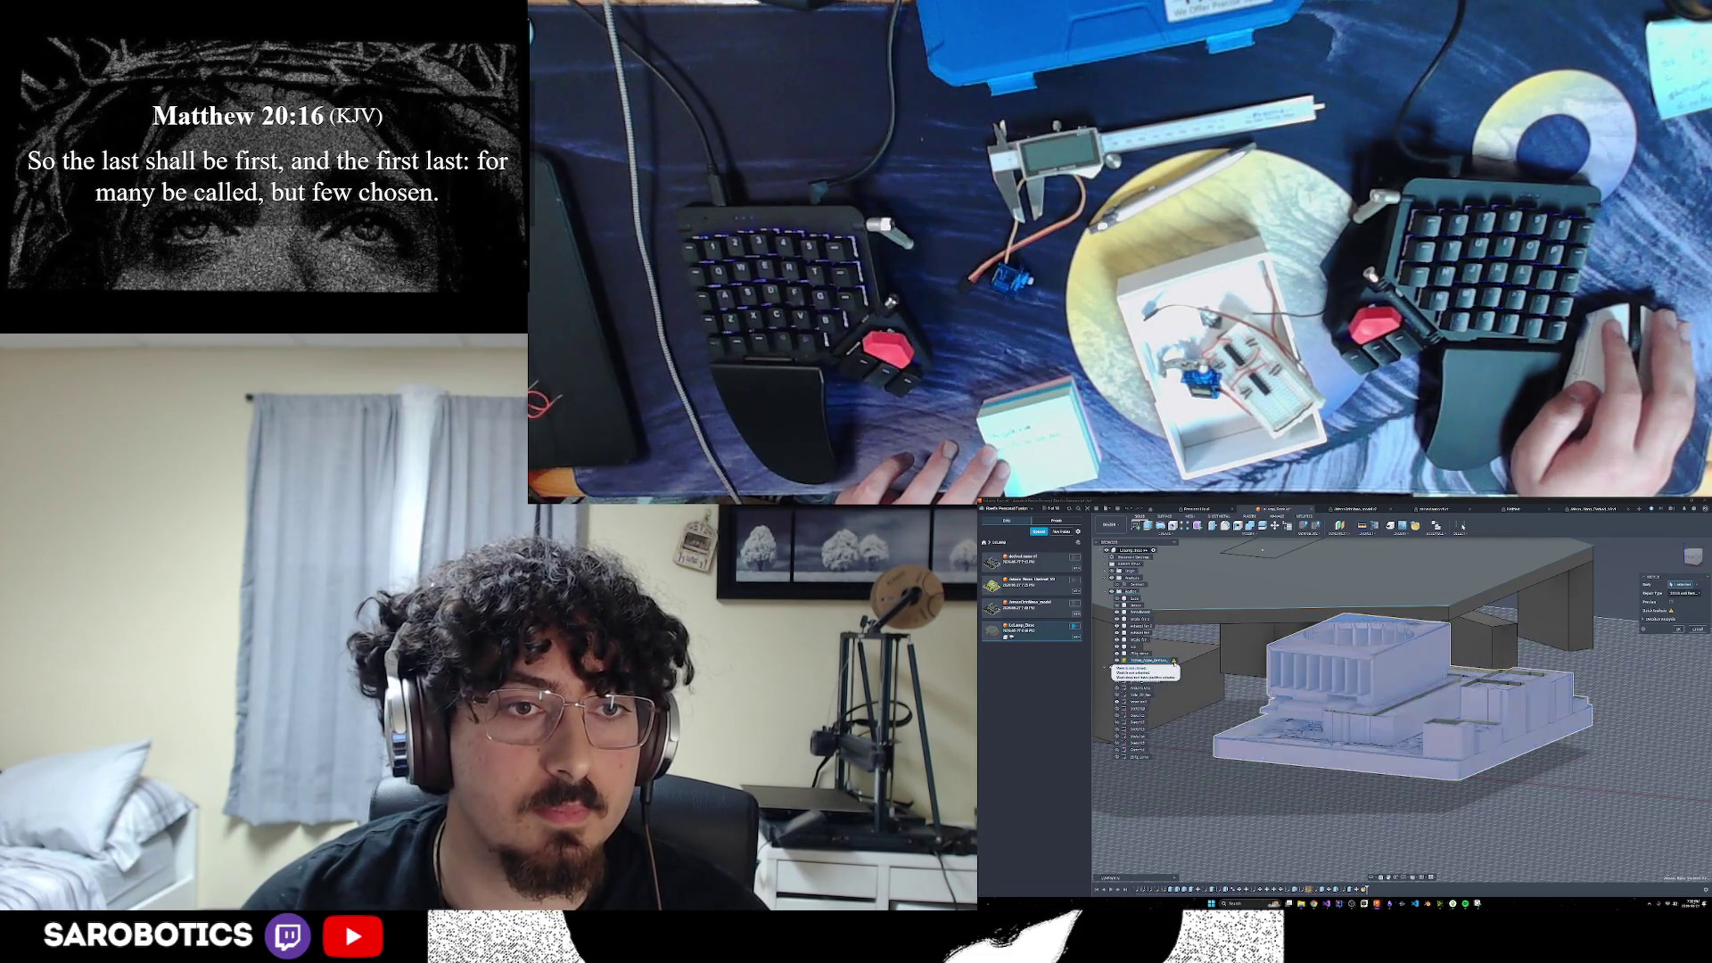
left_click(1278, 767)
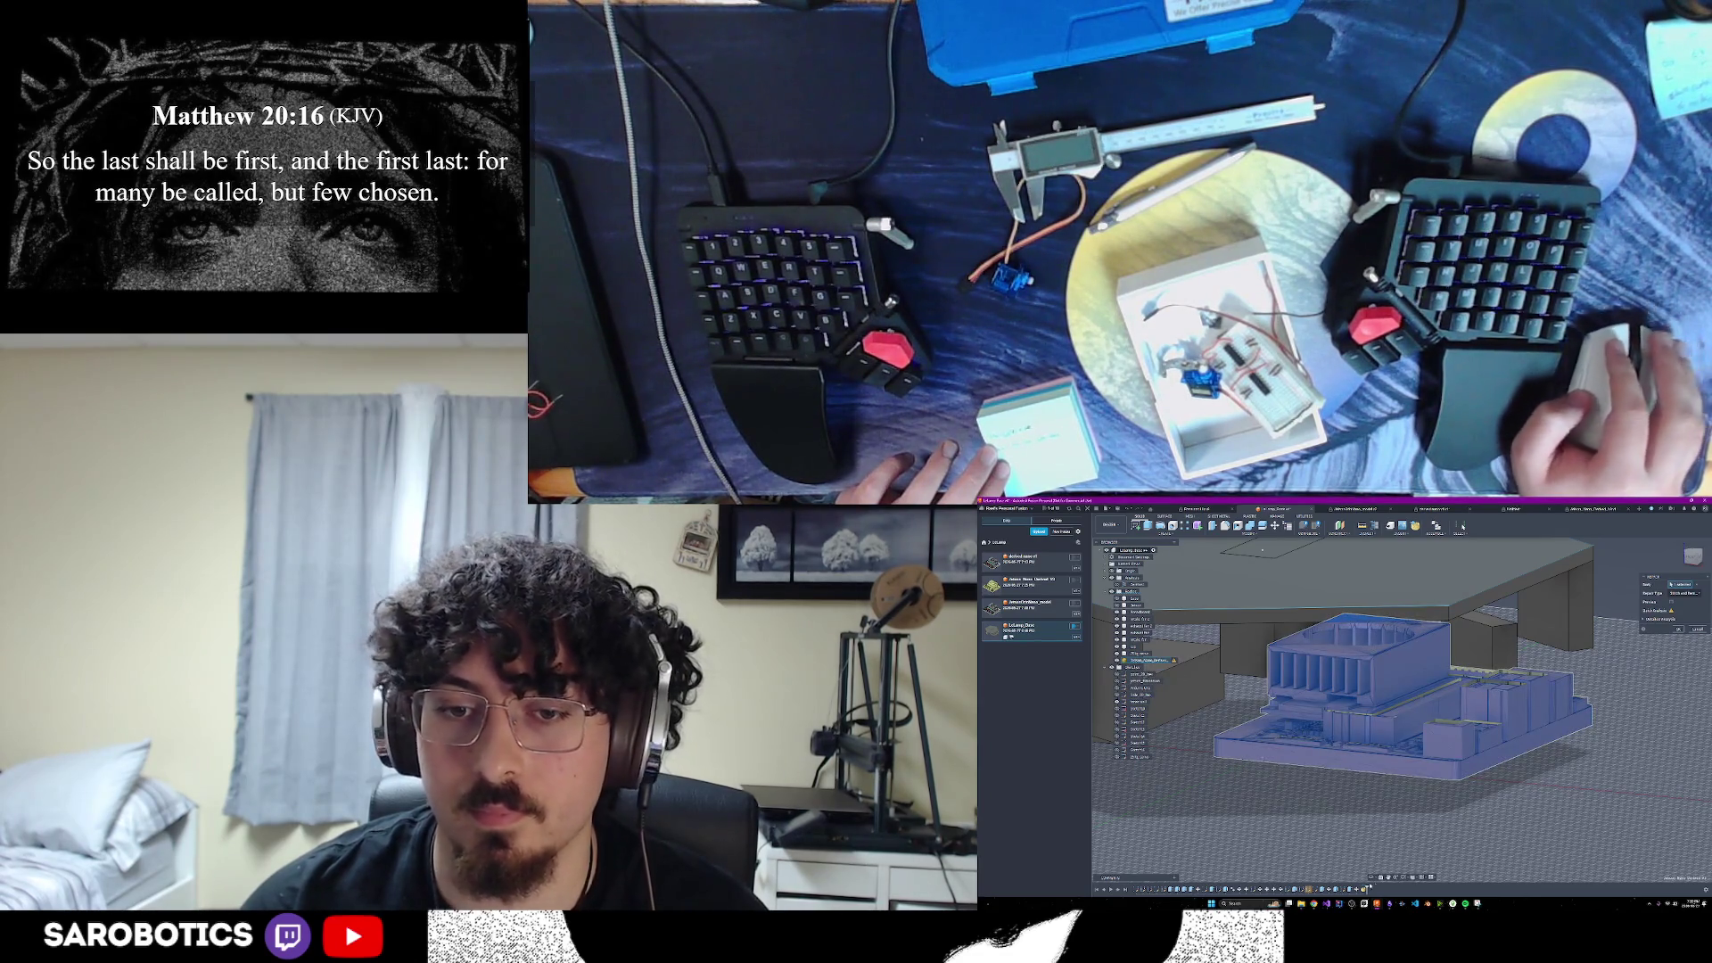
middle_click_drag(1391, 696, 1346, 683, "shift")
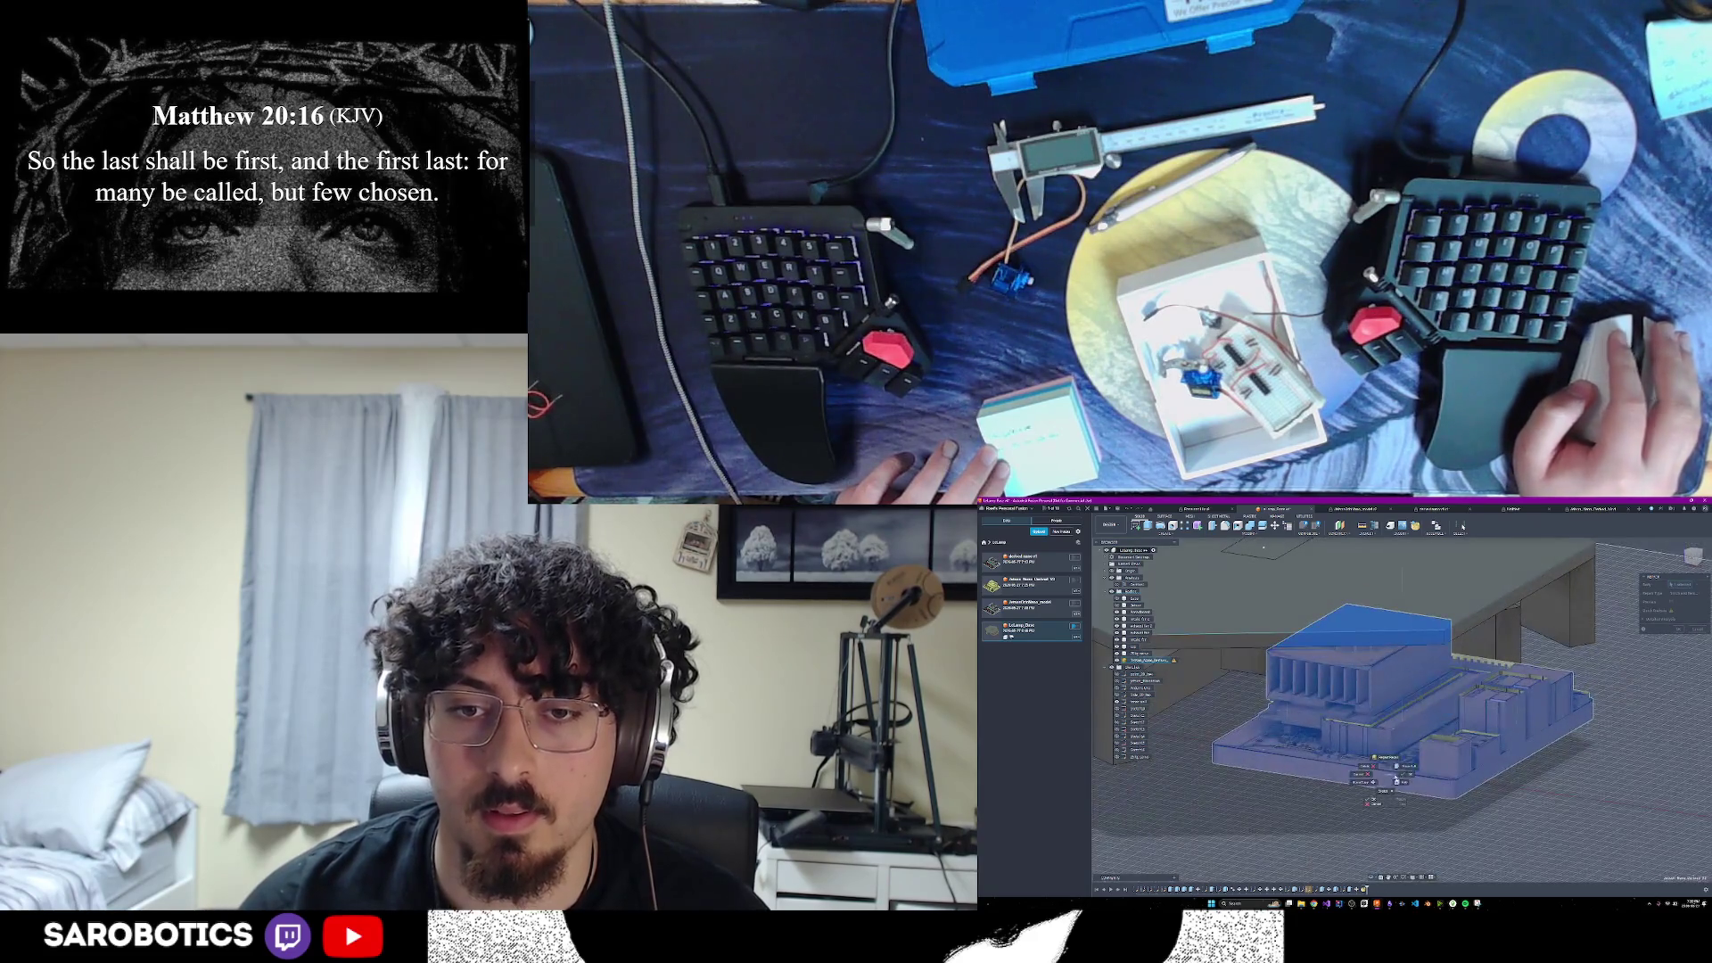
left_click(1315, 903)
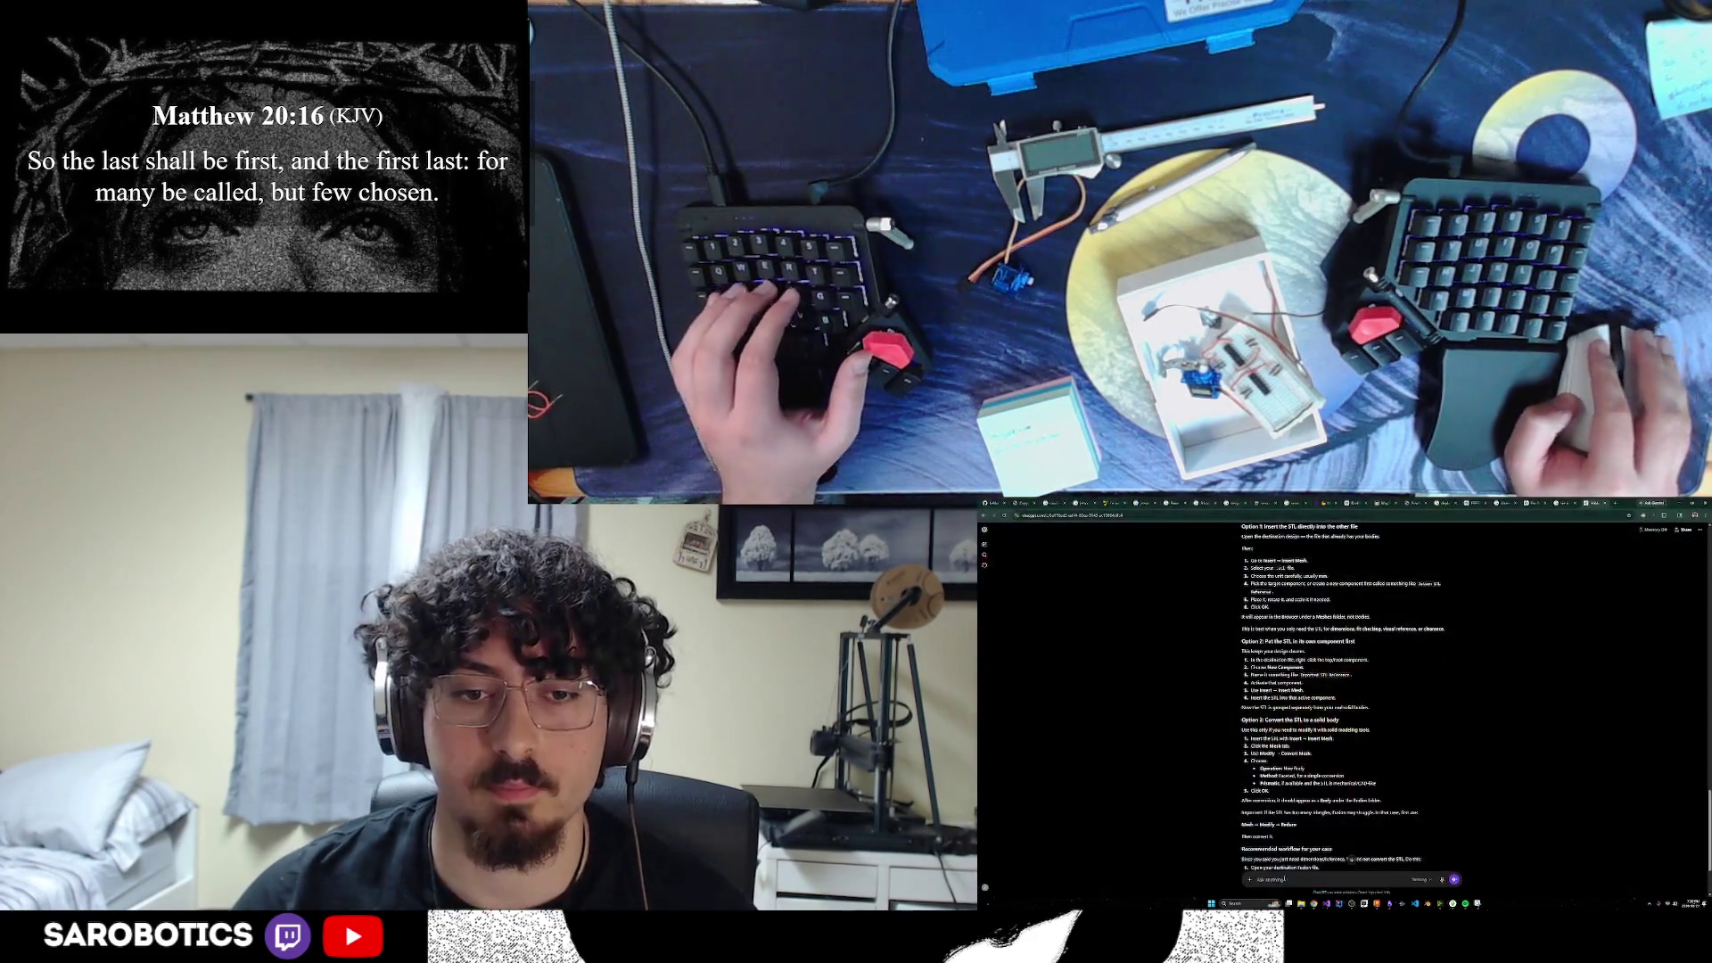
Ask ChatGPT 'how to turn mesh back into body', then return to Fusion
type("how to")
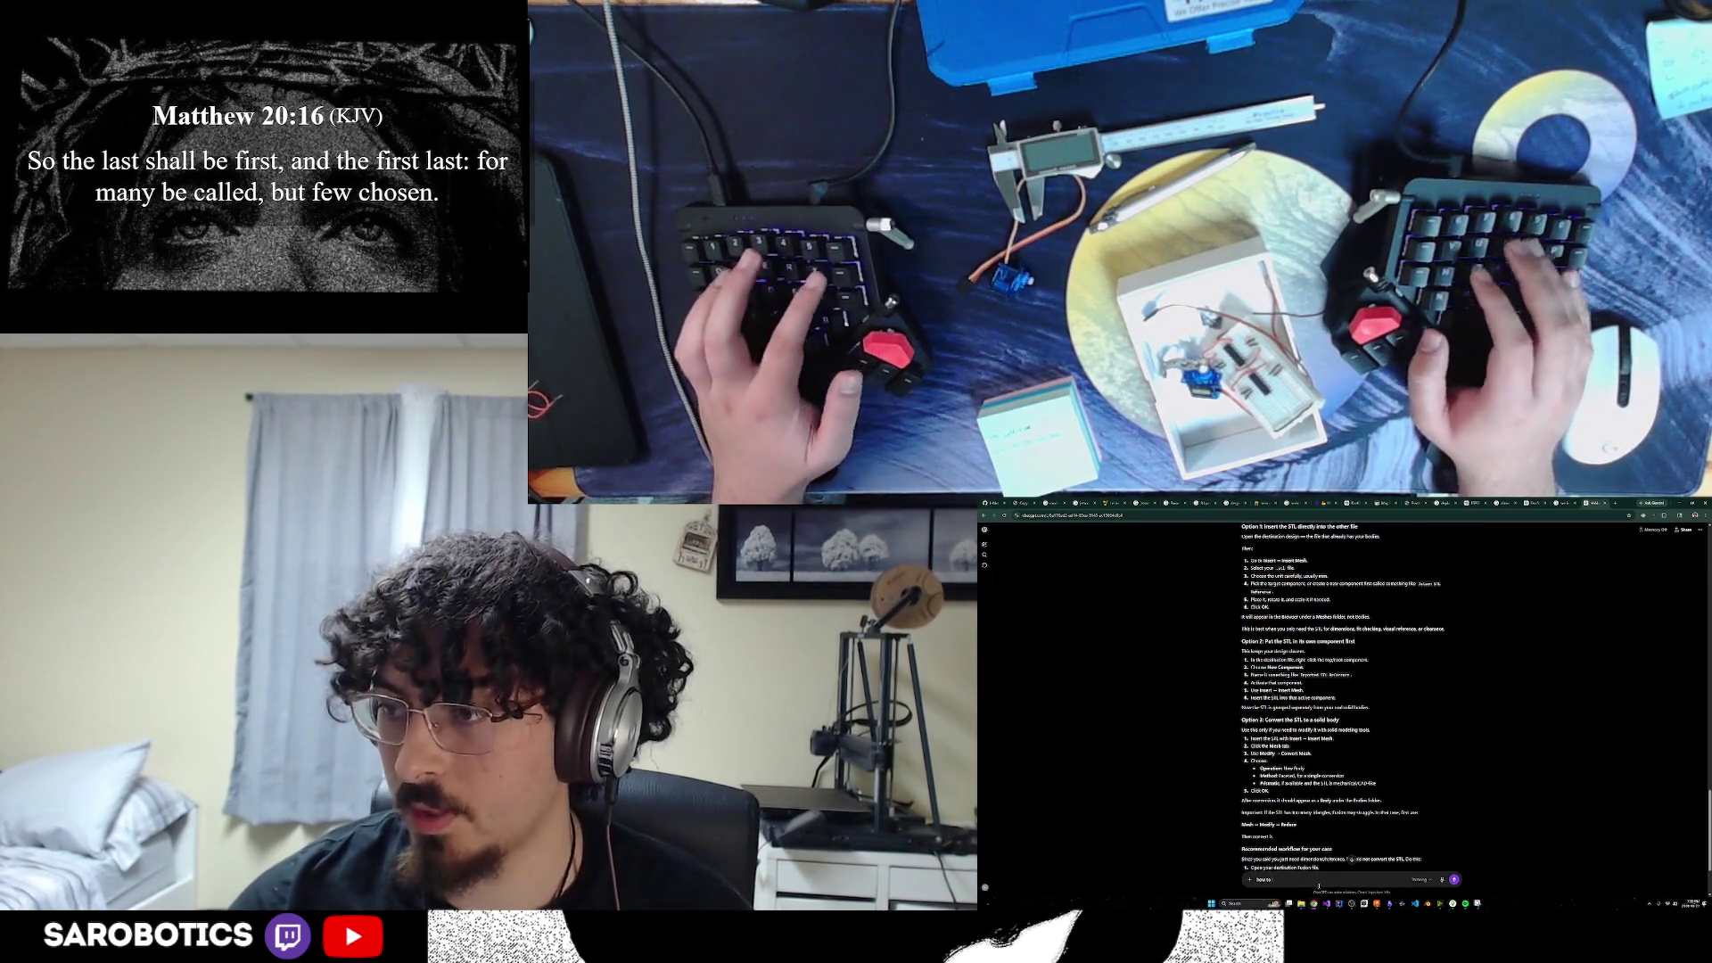
type(" turn mesh back")
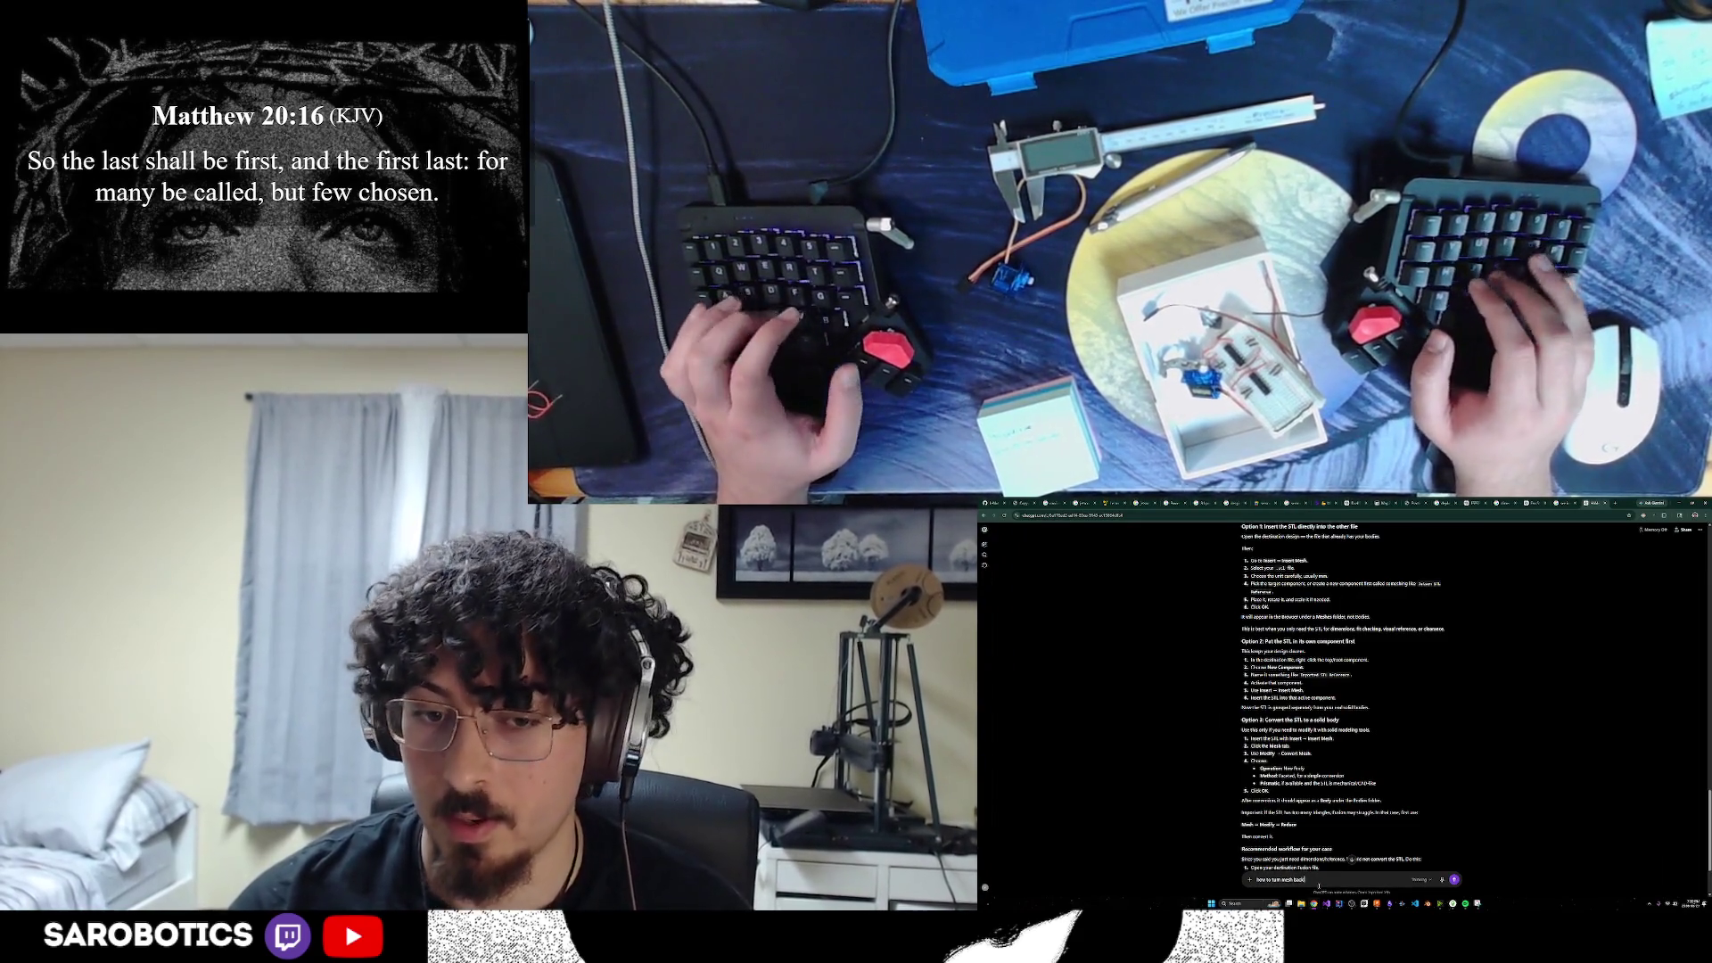
type(" into body")
key("Return")
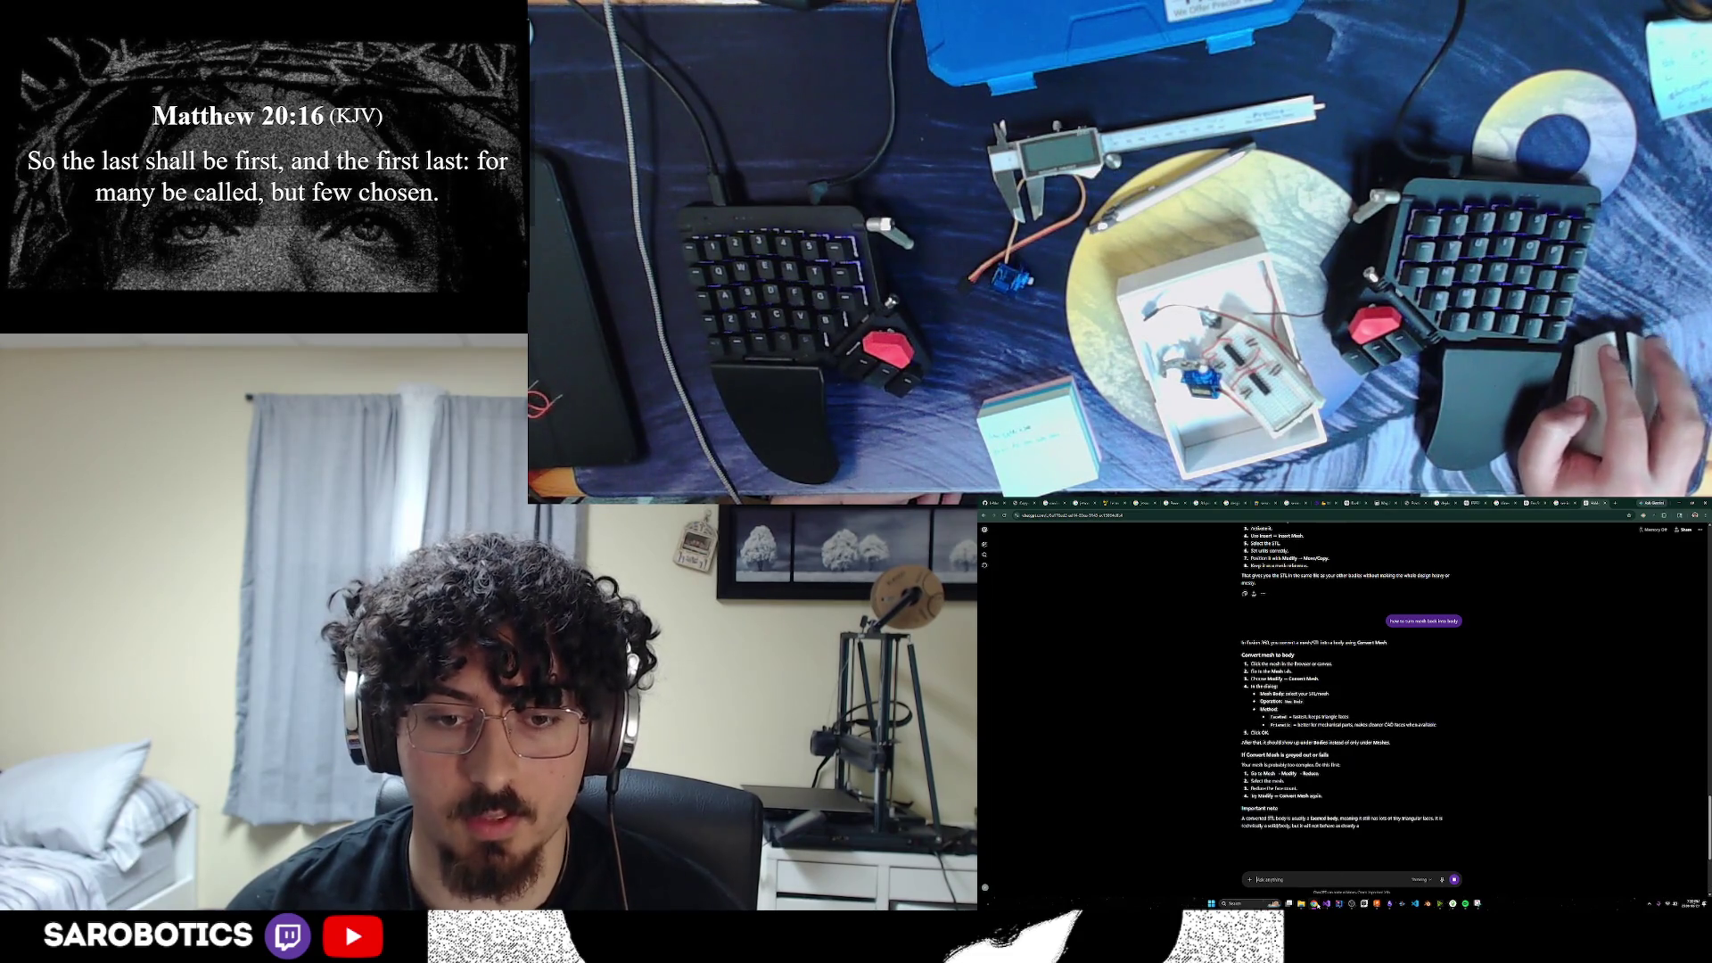
left_click(1376, 903)
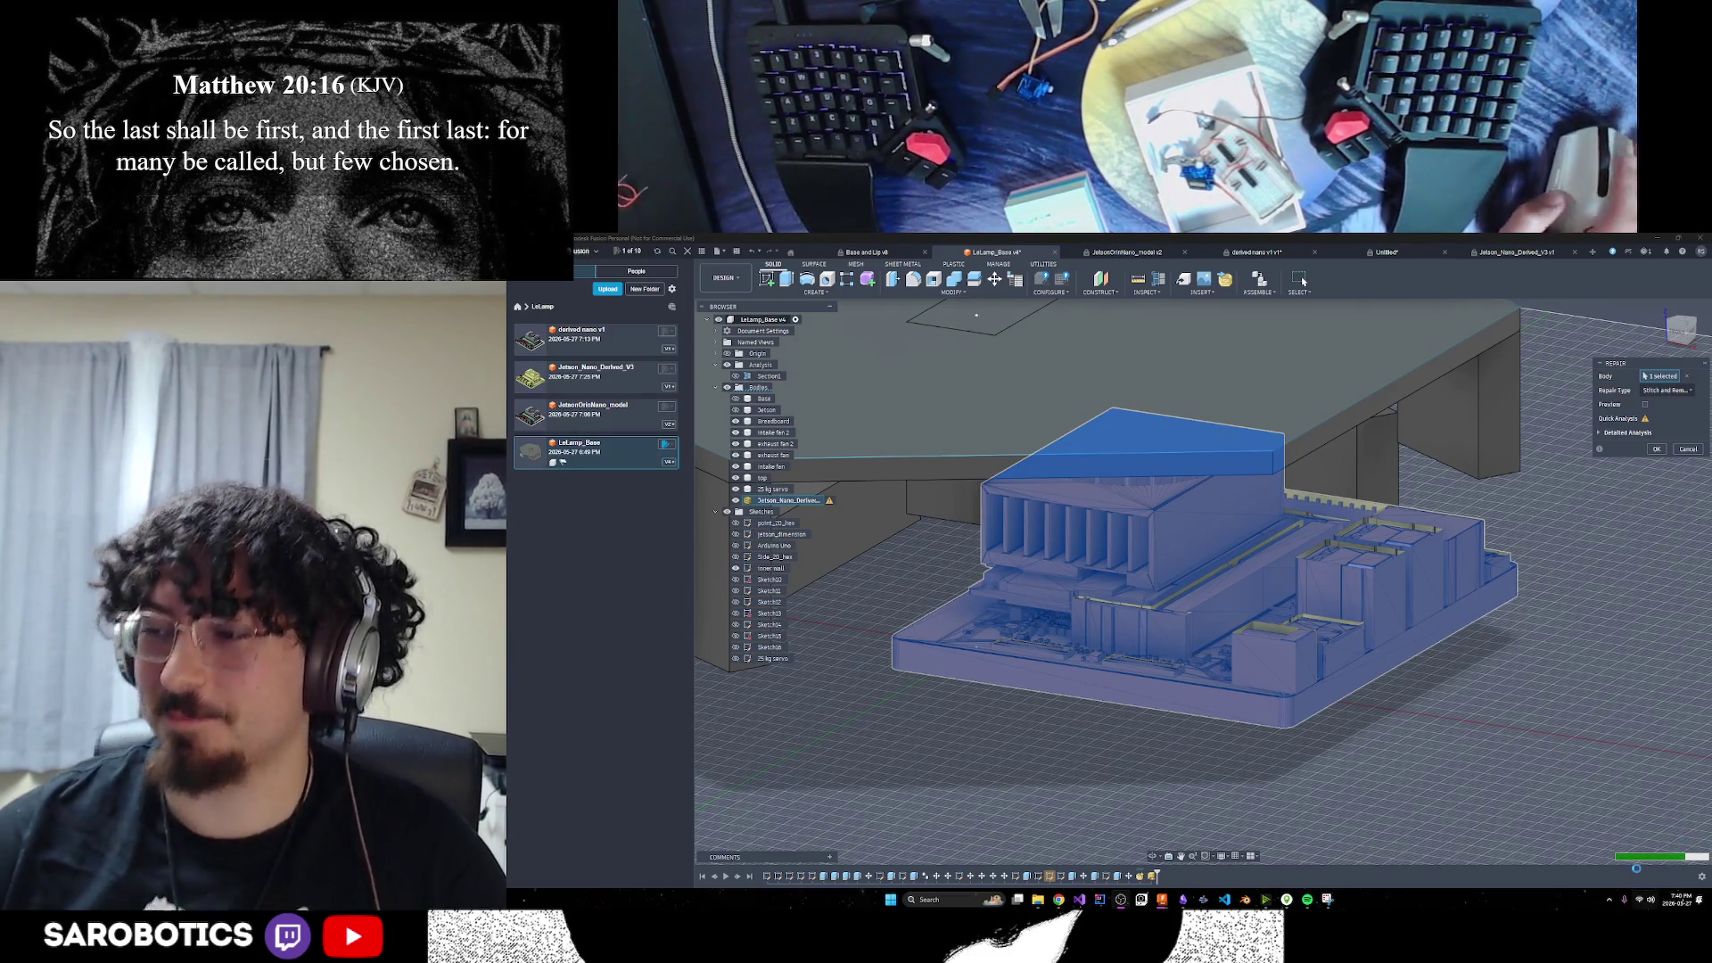
Cancel the mesh Repair, select the Jetson_Nano_Derived body, and show the MESH tools
mouse_move(1638, 870)
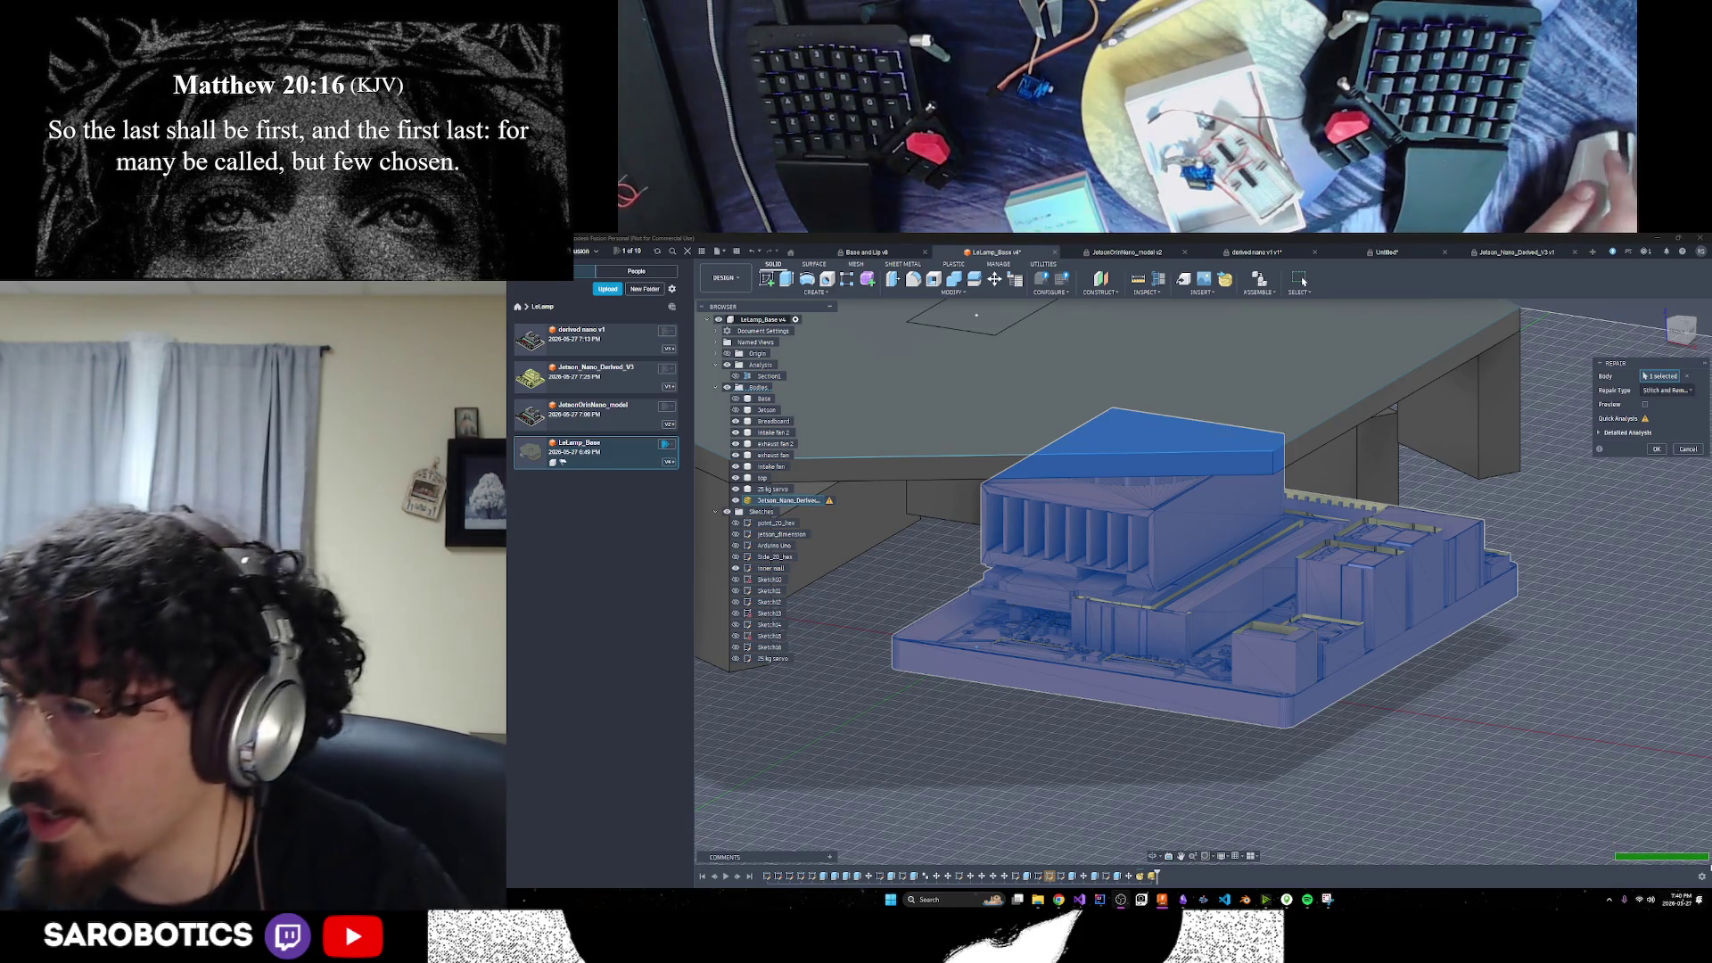
key("Escape")
key("Escape")
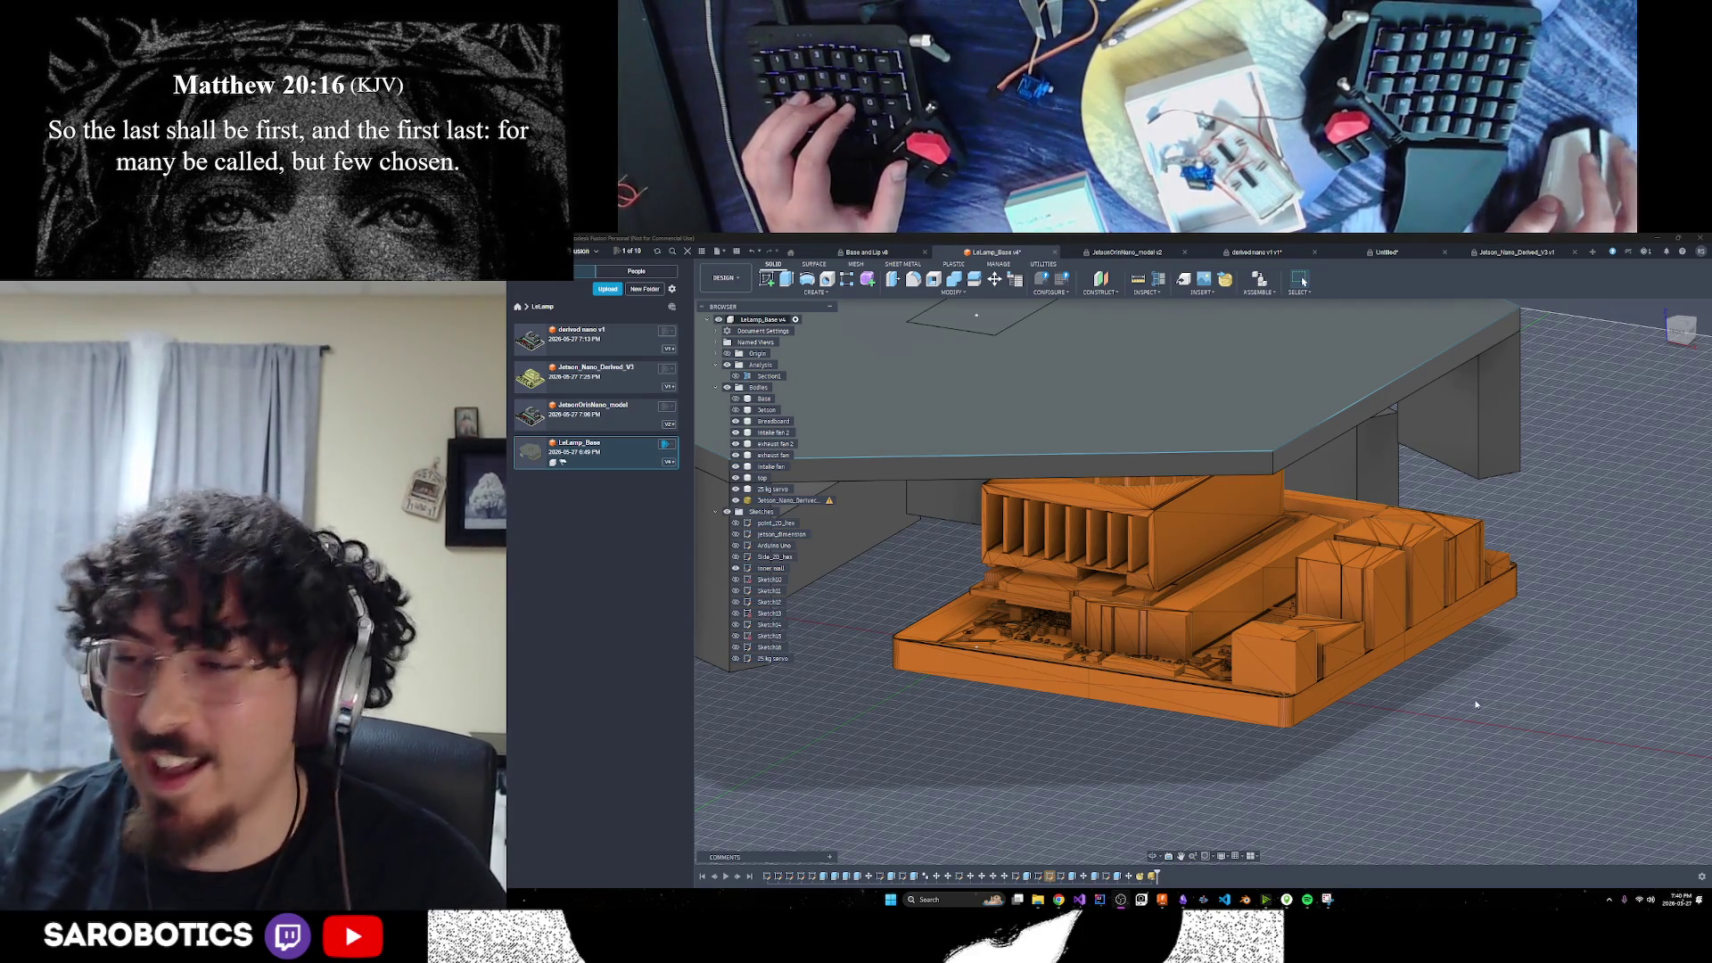
left_click(1151, 855)
mouse_move(976, 315)
left_mouse_down()
mouse_move(1070, 446)
mouse_move(1160, 464)
mouse_move(1249, 658)
mouse_move(1449, 479)
mouse_move(1421, 587)
mouse_move(1443, 482)
mouse_move(1428, 677)
mouse_move(1418, 622)
mouse_move(1197, 584)
left_mouse_up()
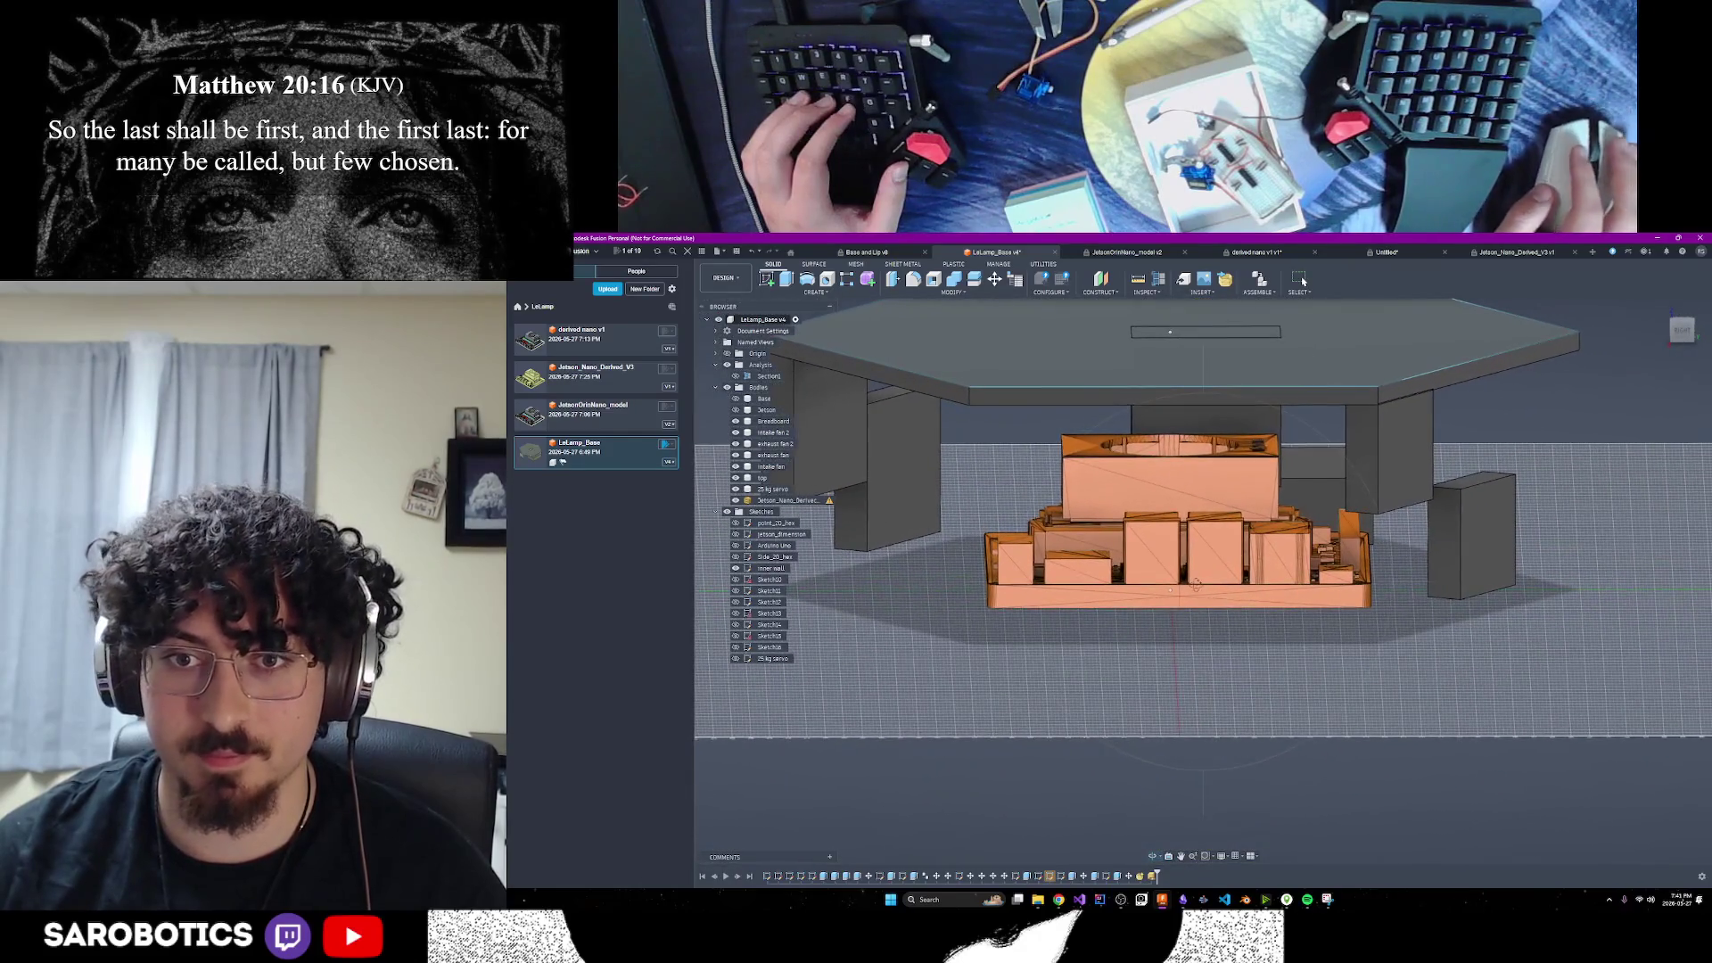
left_click(1213, 535)
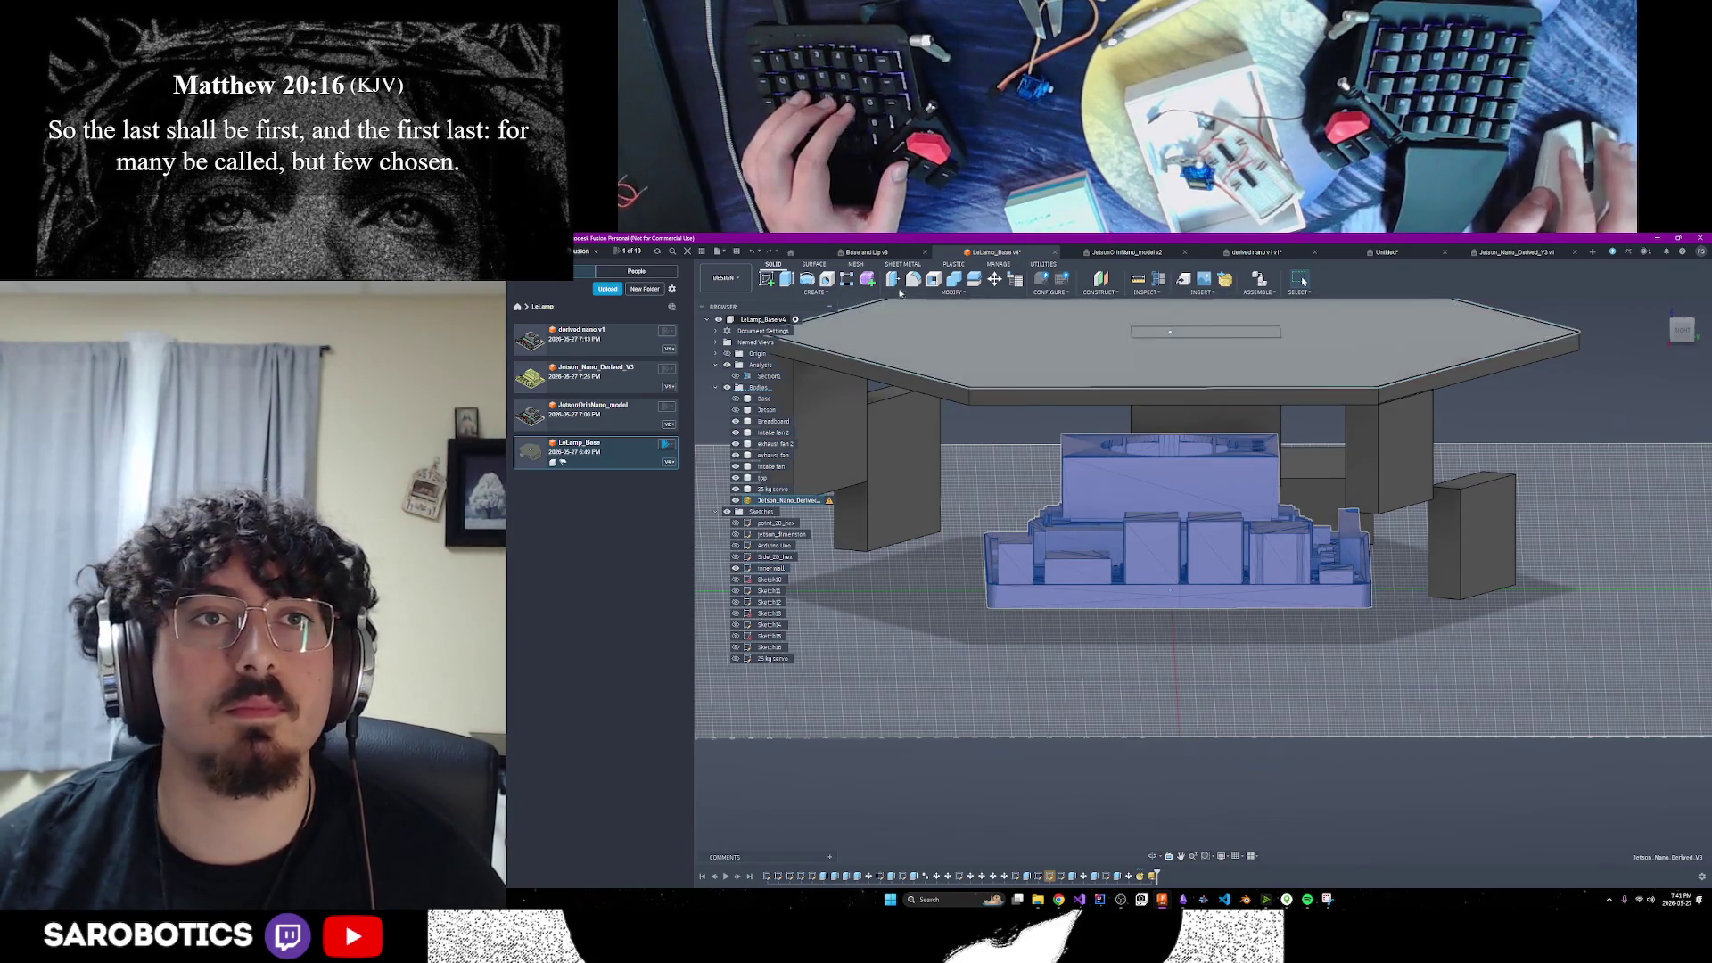
left_click(858, 265)
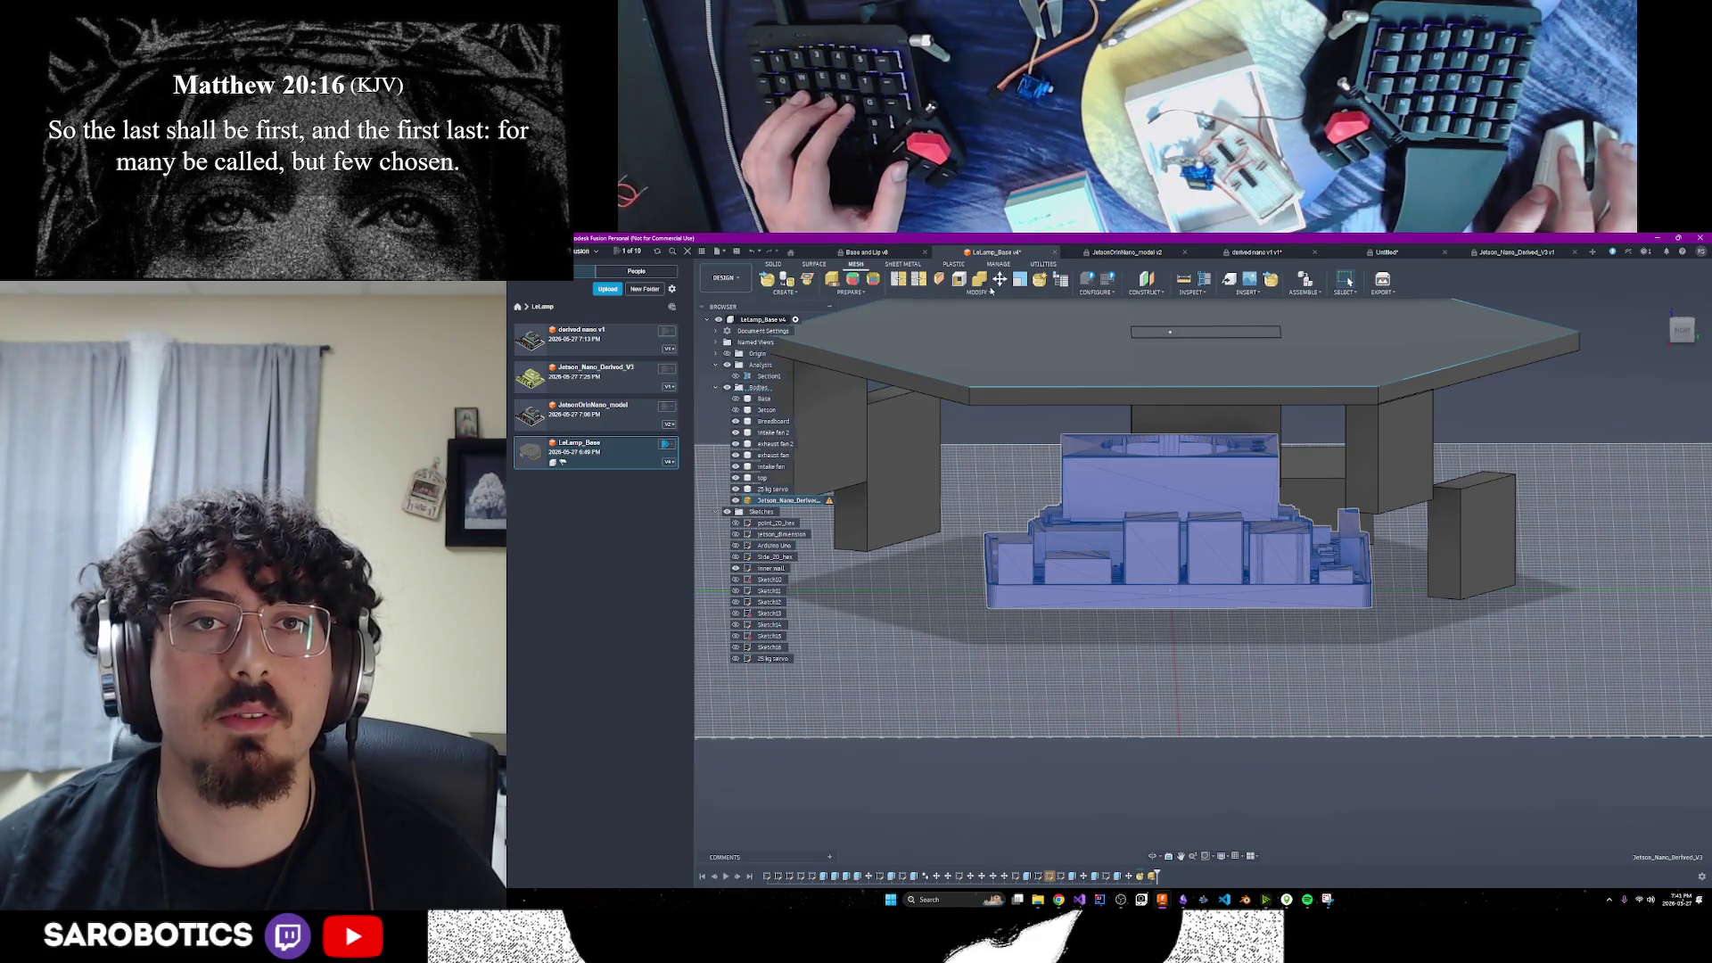
Run Convert Mesh on the Jetson Nano mesh with the Parametric operation
left_click(990, 293)
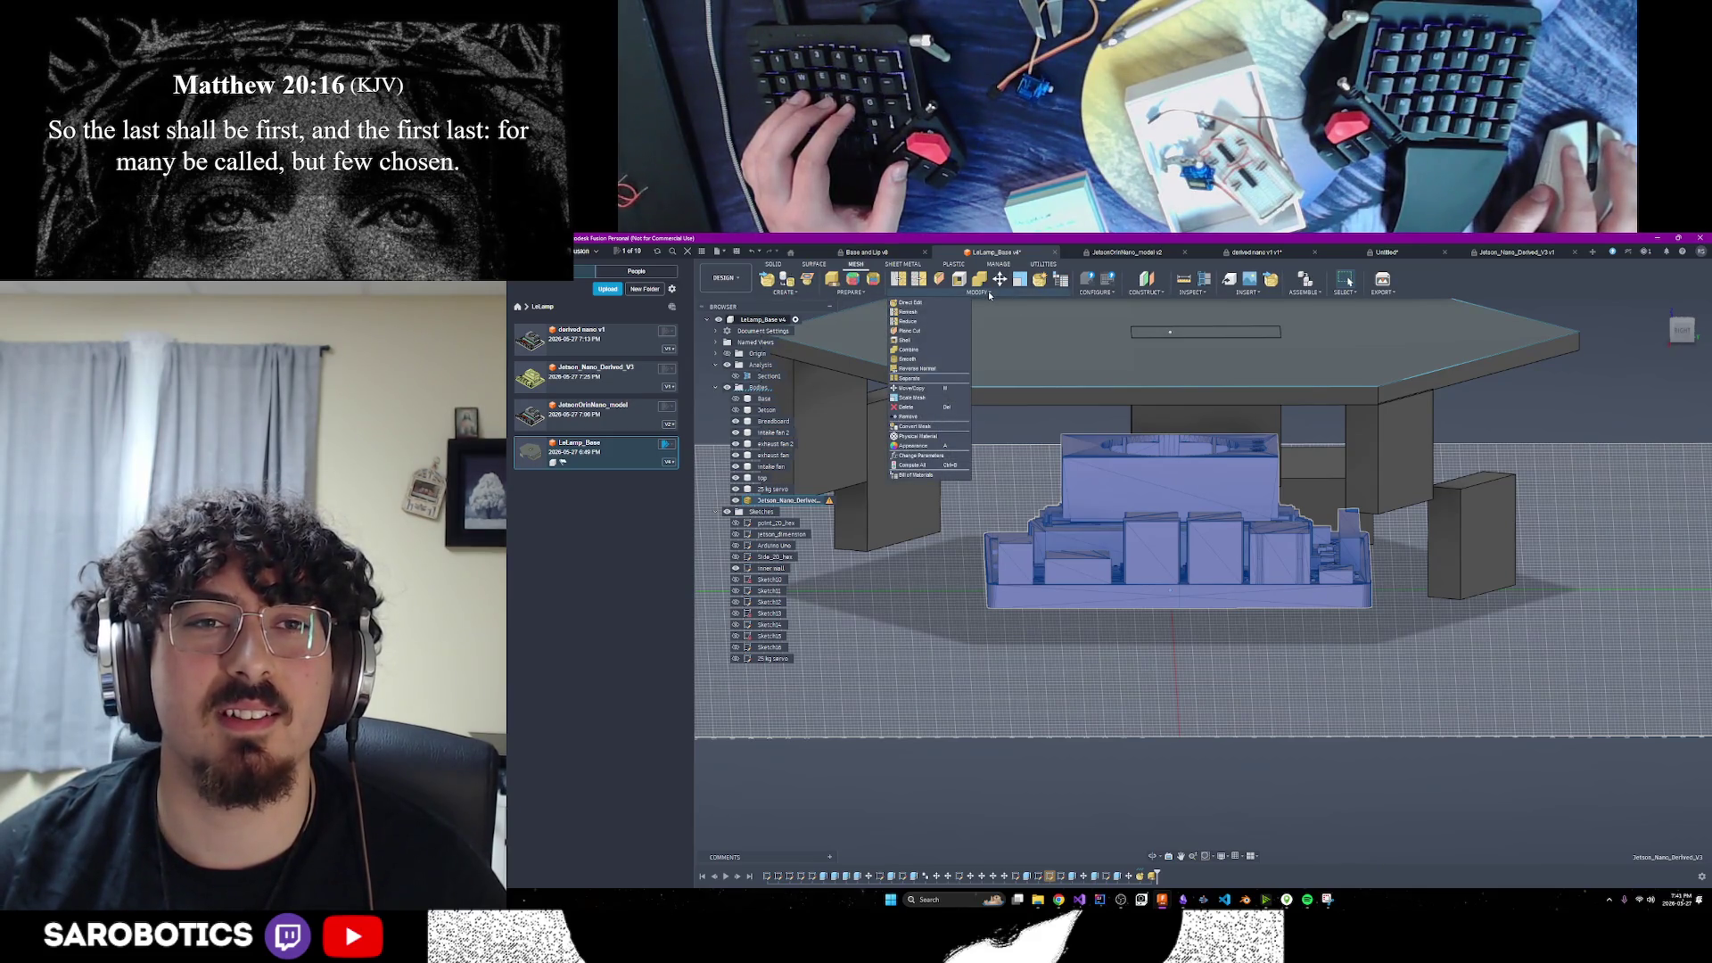
mouse_move(1061, 901)
mouse_move(1007, 856)
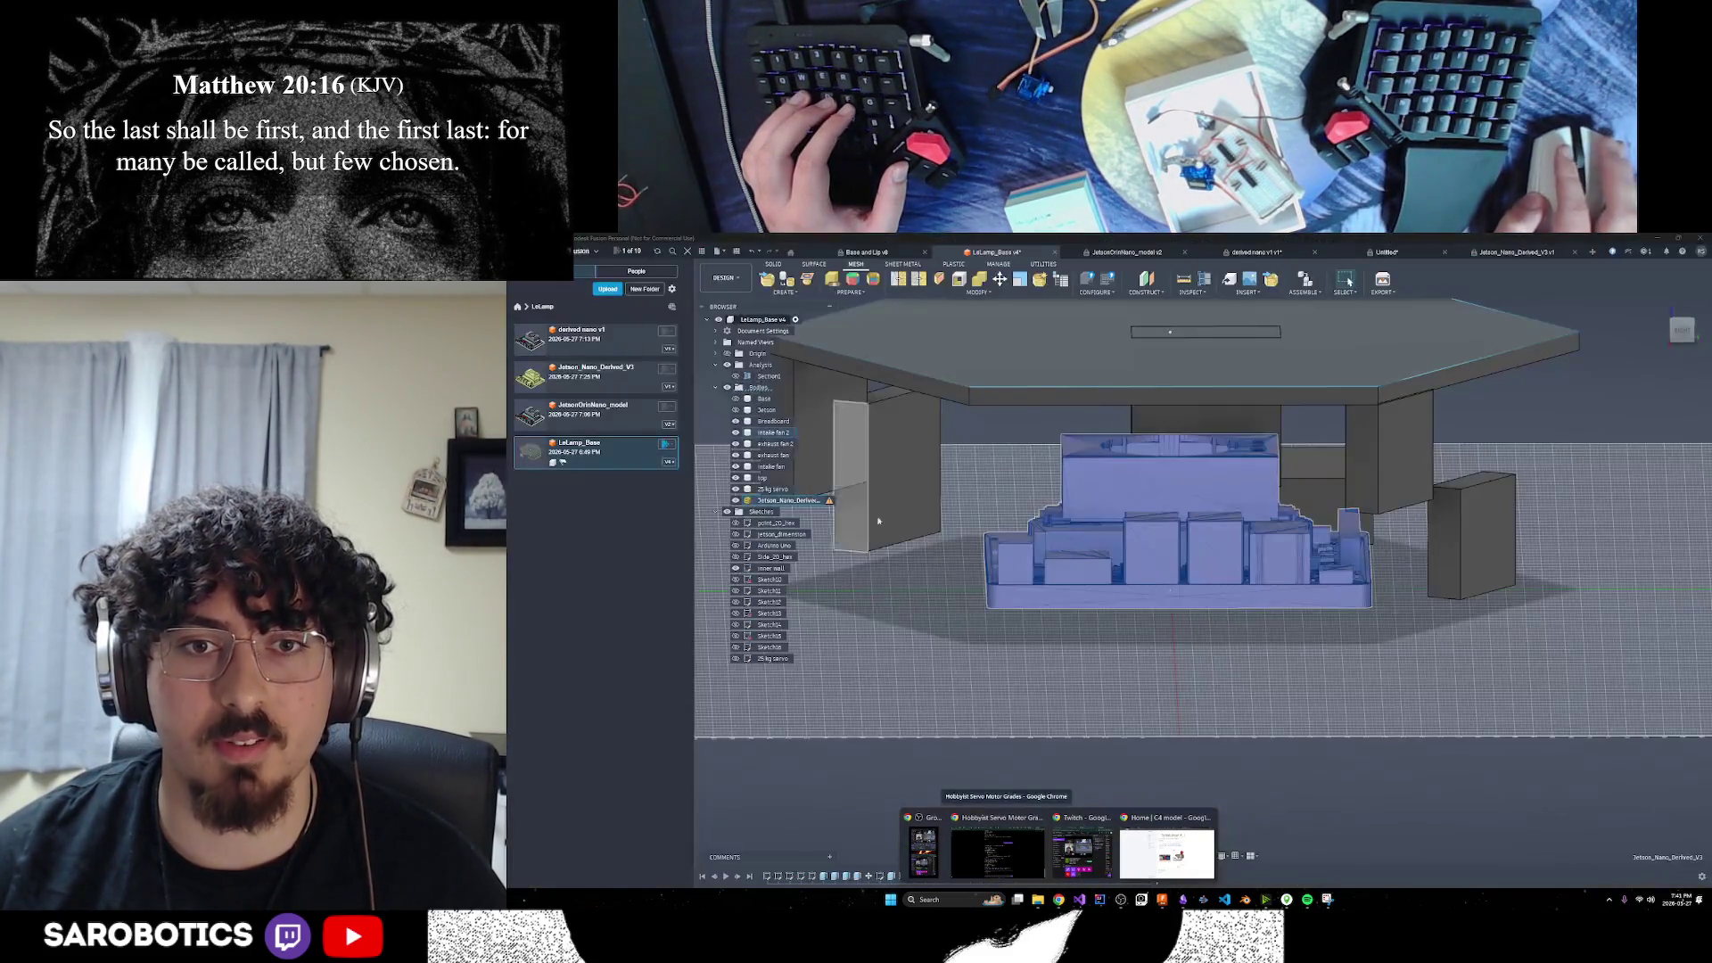
left_click(978, 294)
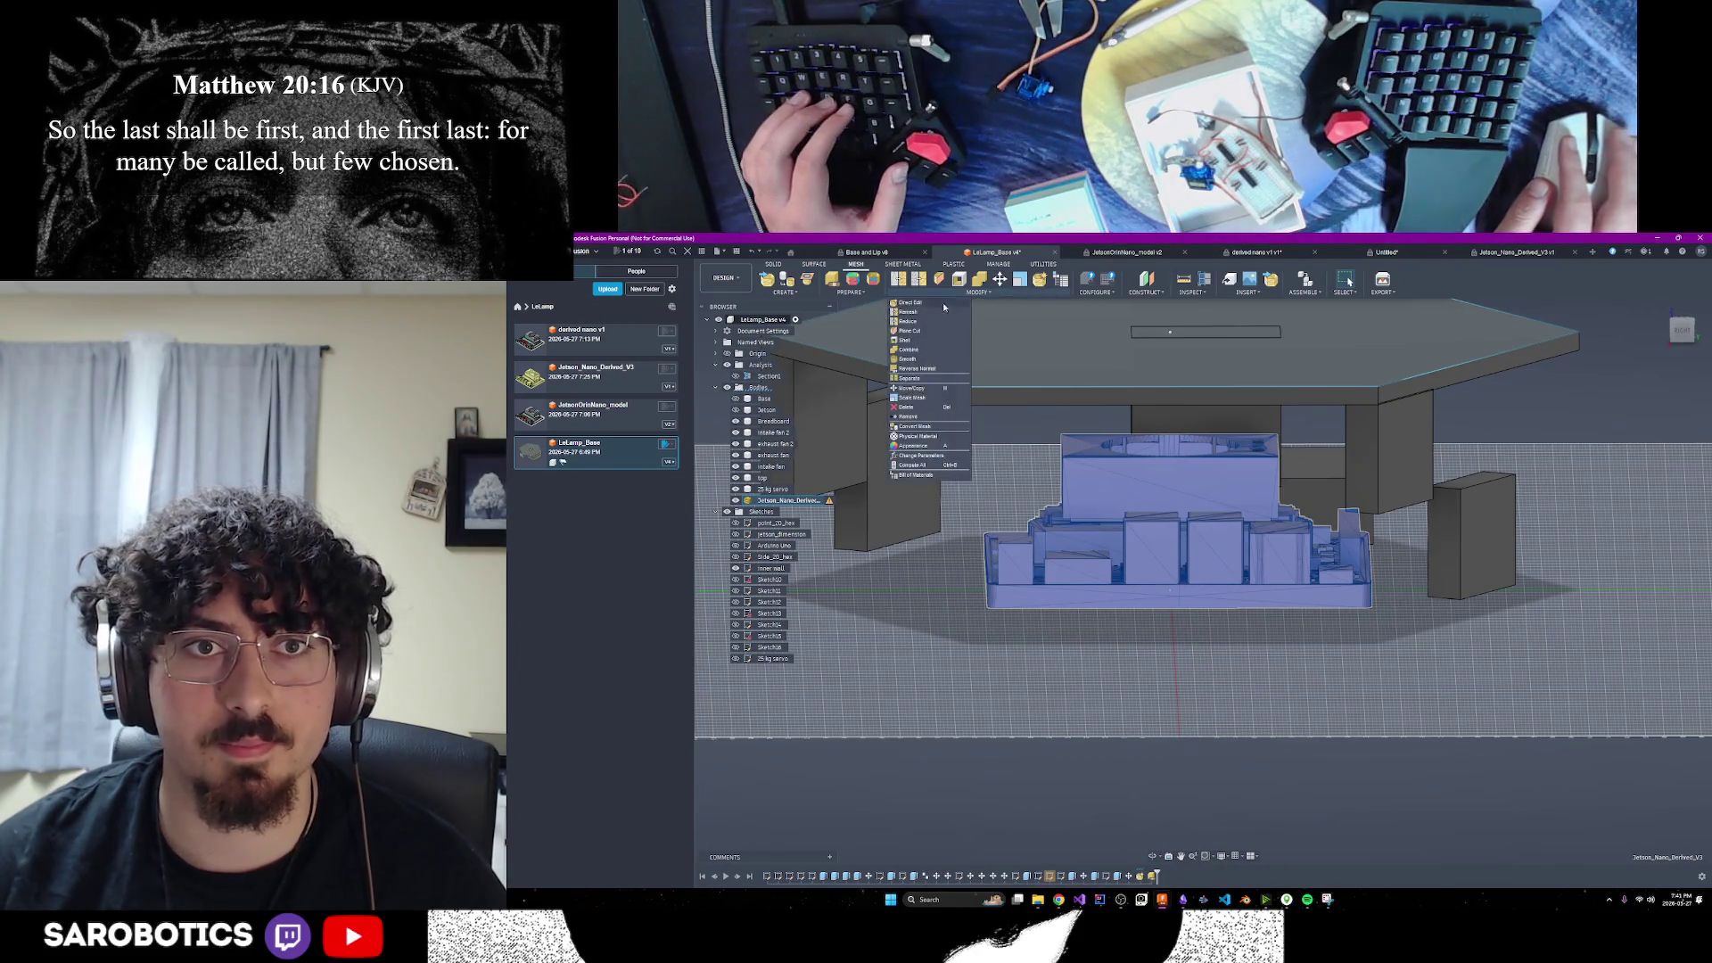
left_click(911, 427)
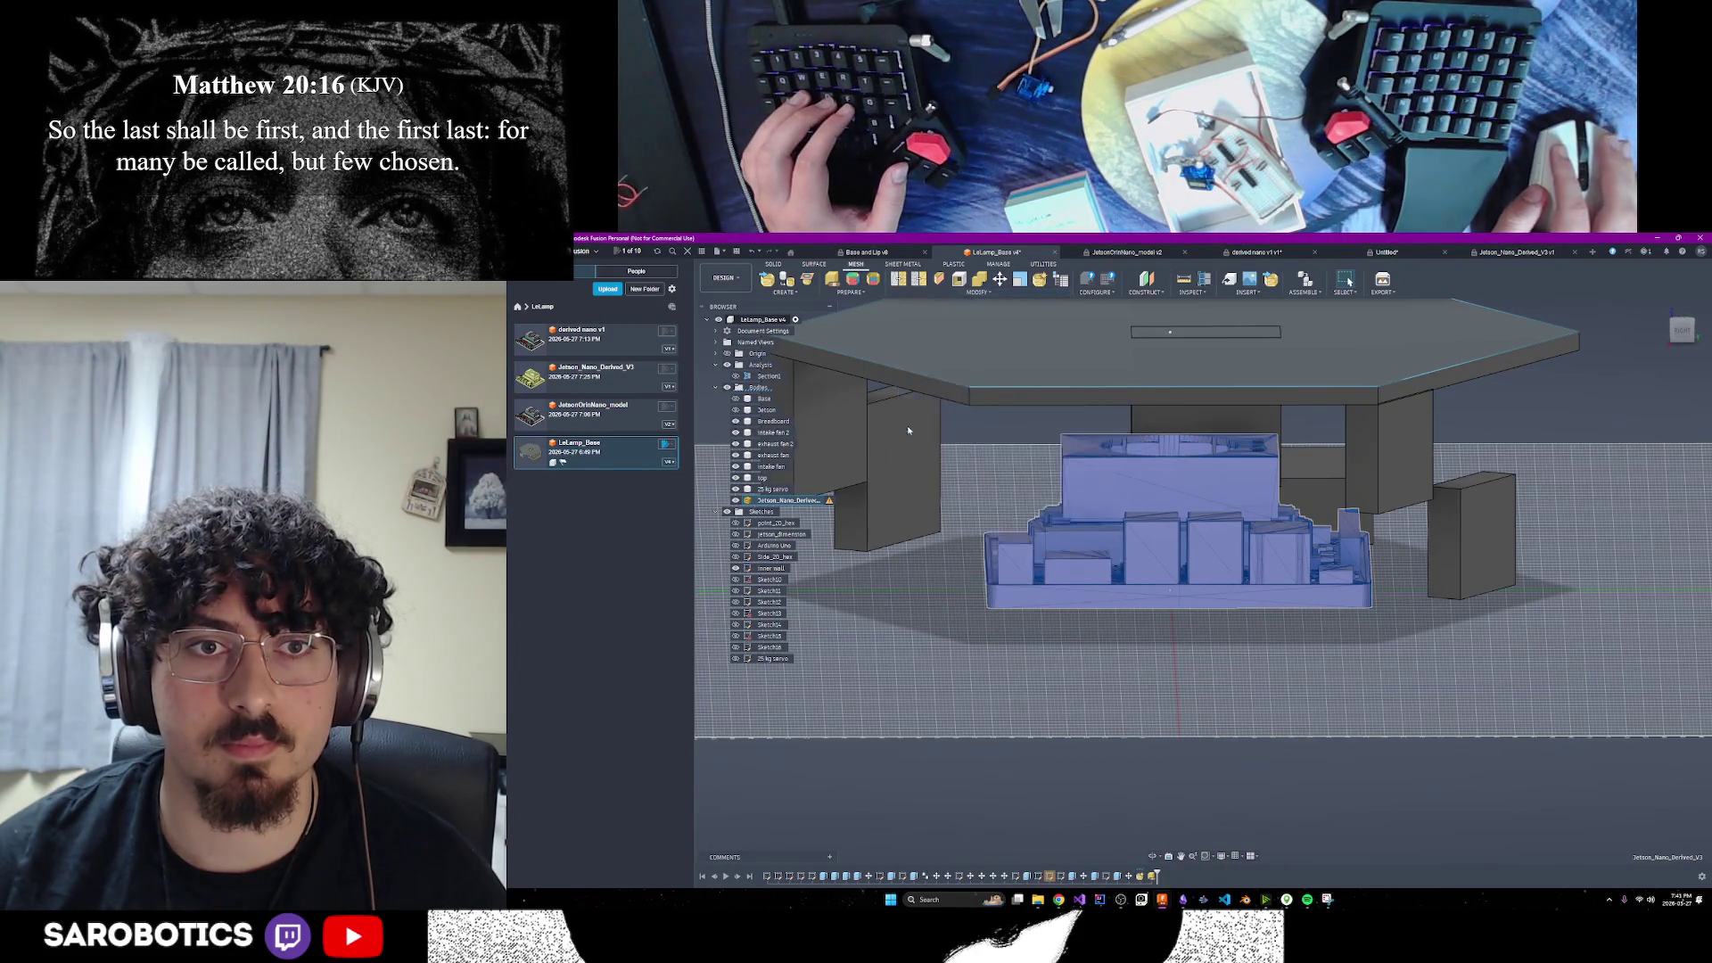
left_click(1675, 392)
left_click(1664, 403)
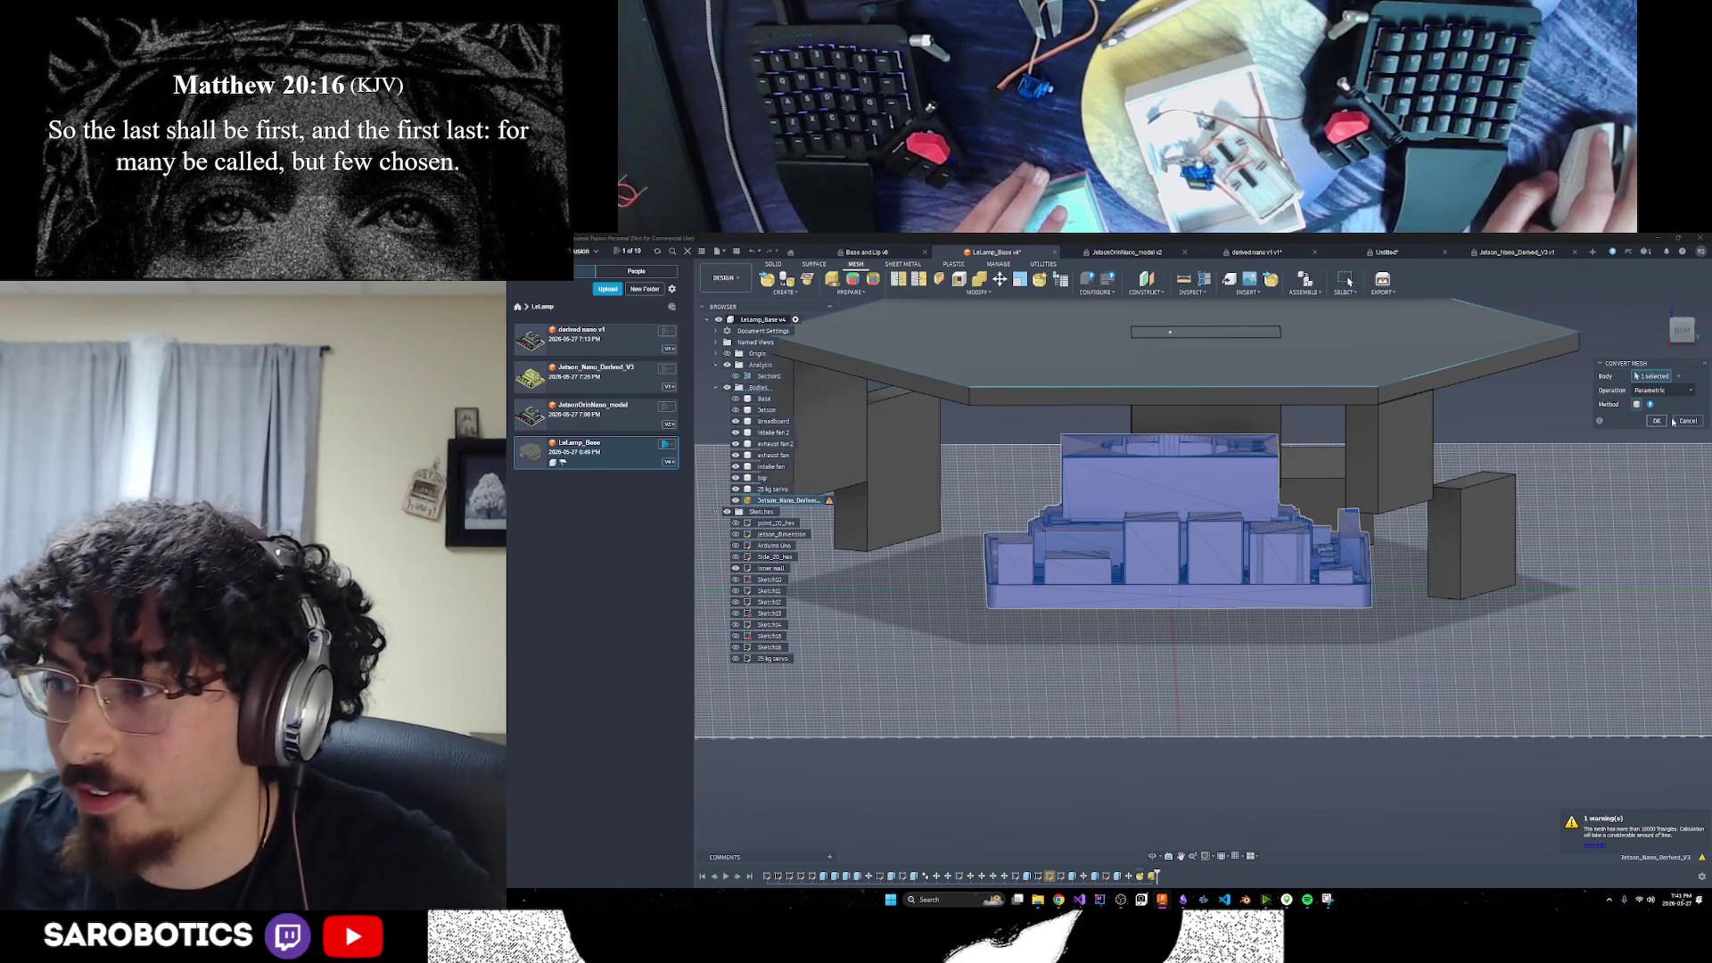
left_click(1666, 426)
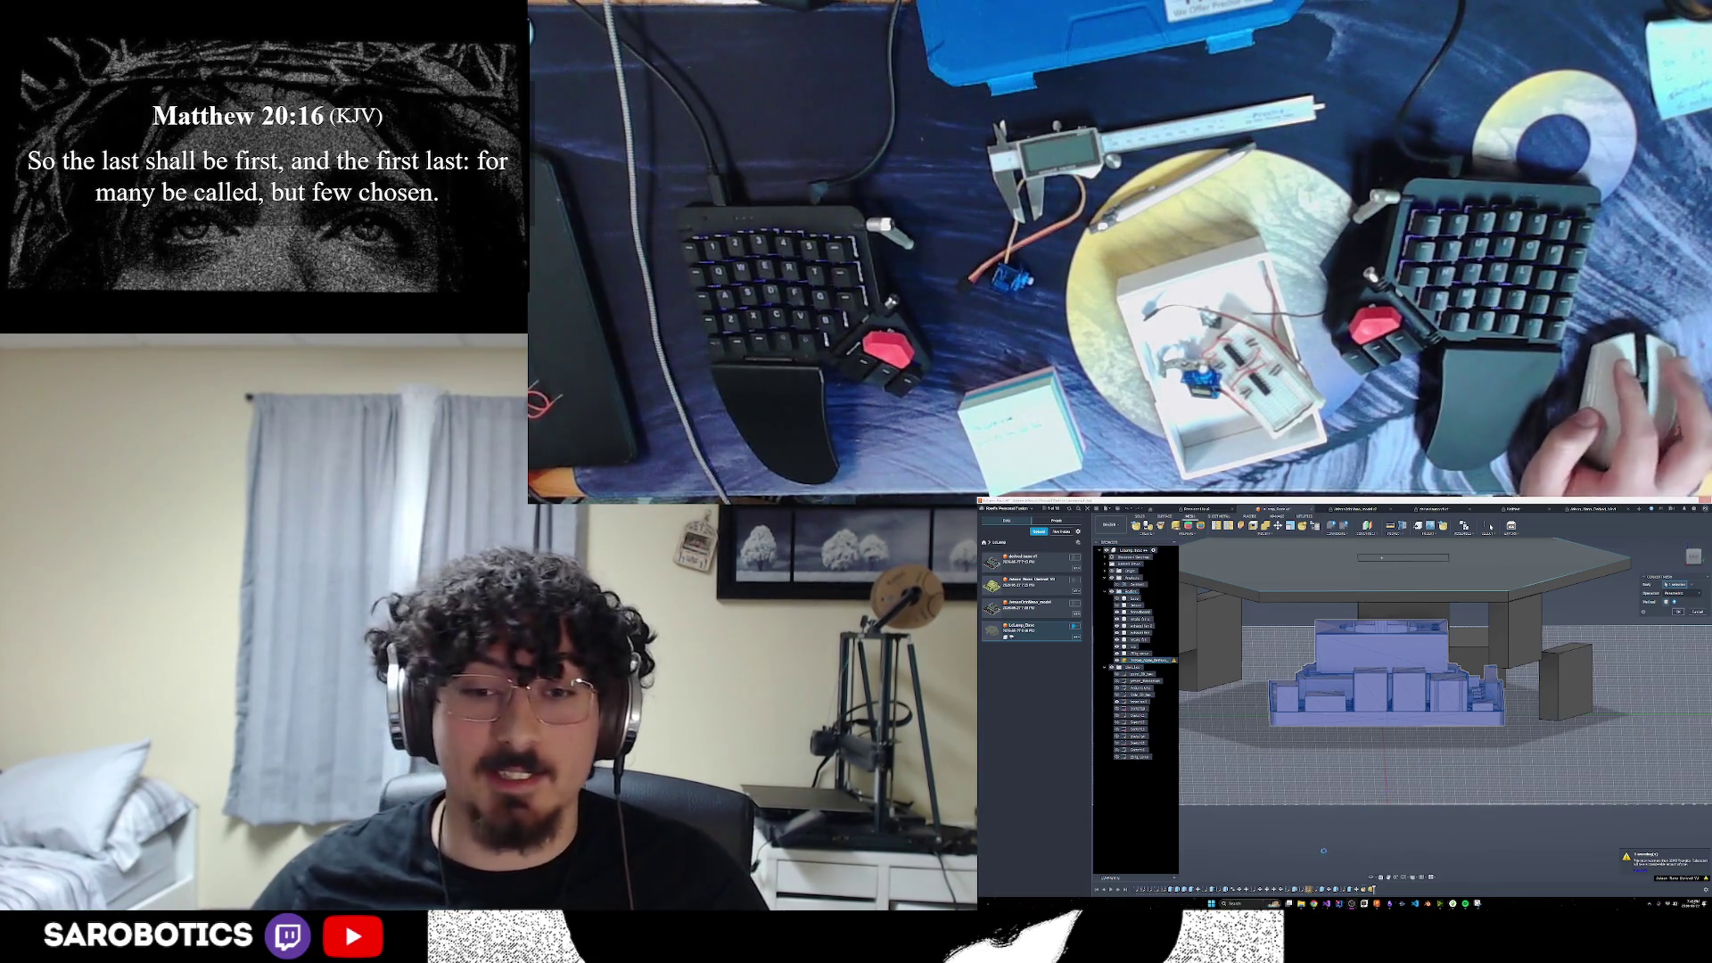
Search 'raspi 5' in a new incognito tab and open PiShop's Raspberry Pi 5/8GB page
left_click(1314, 905)
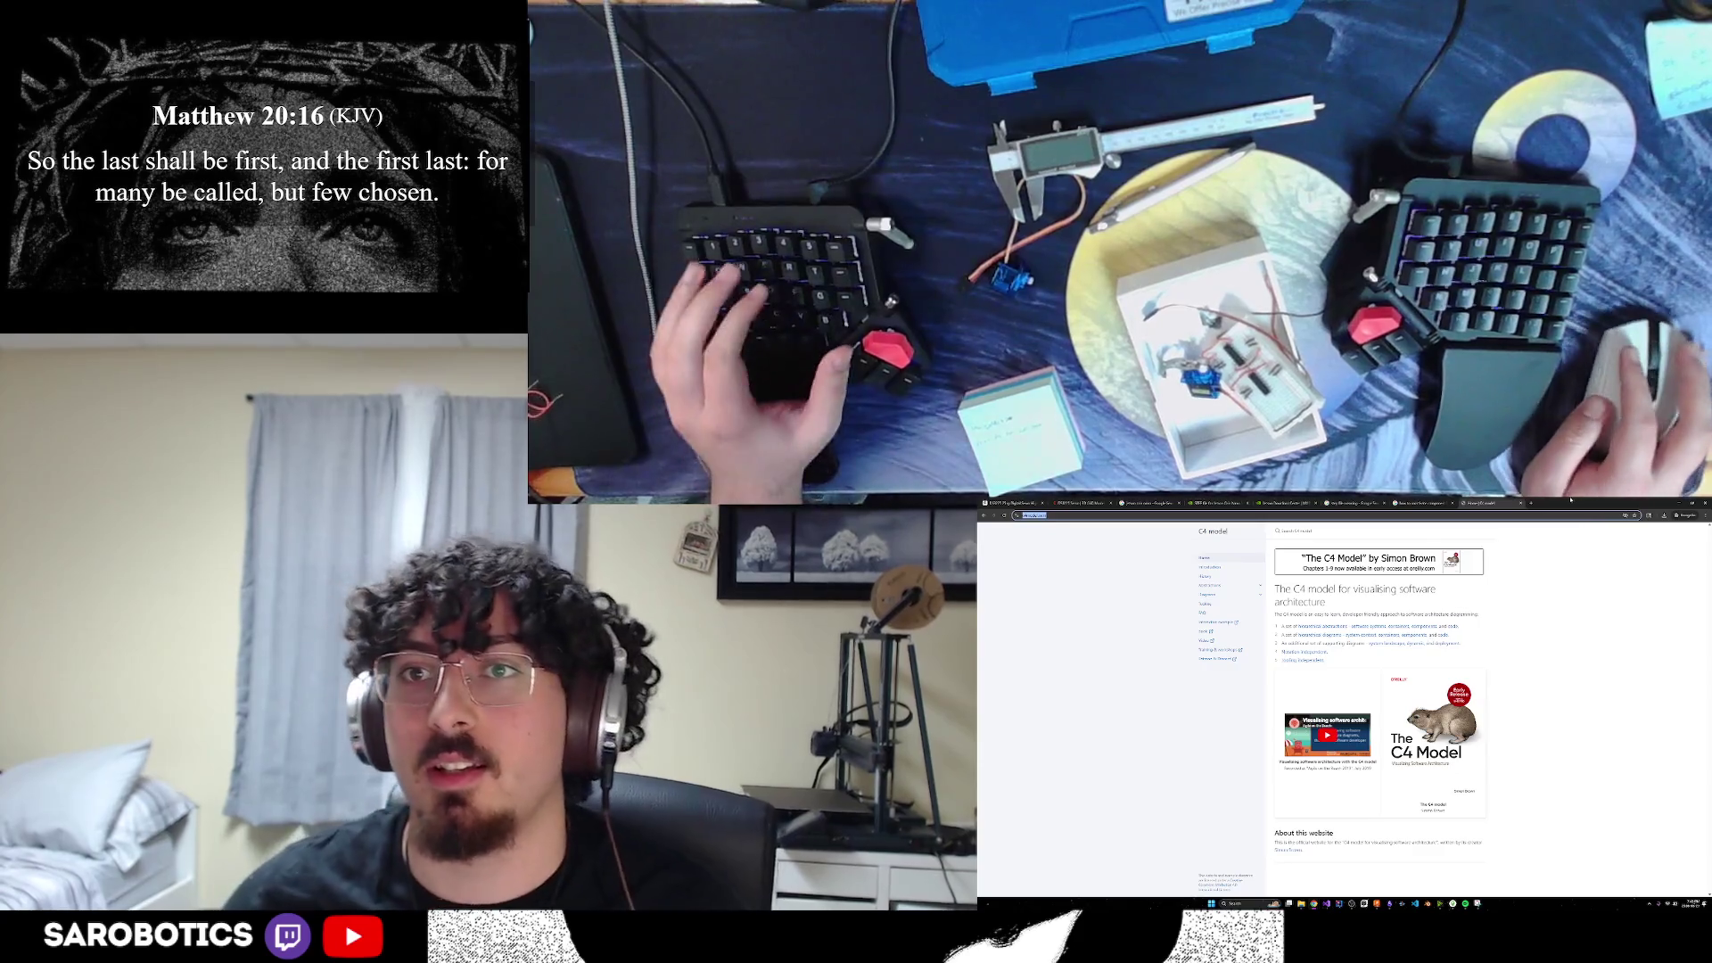
left_click(1531, 503)
type("ra")
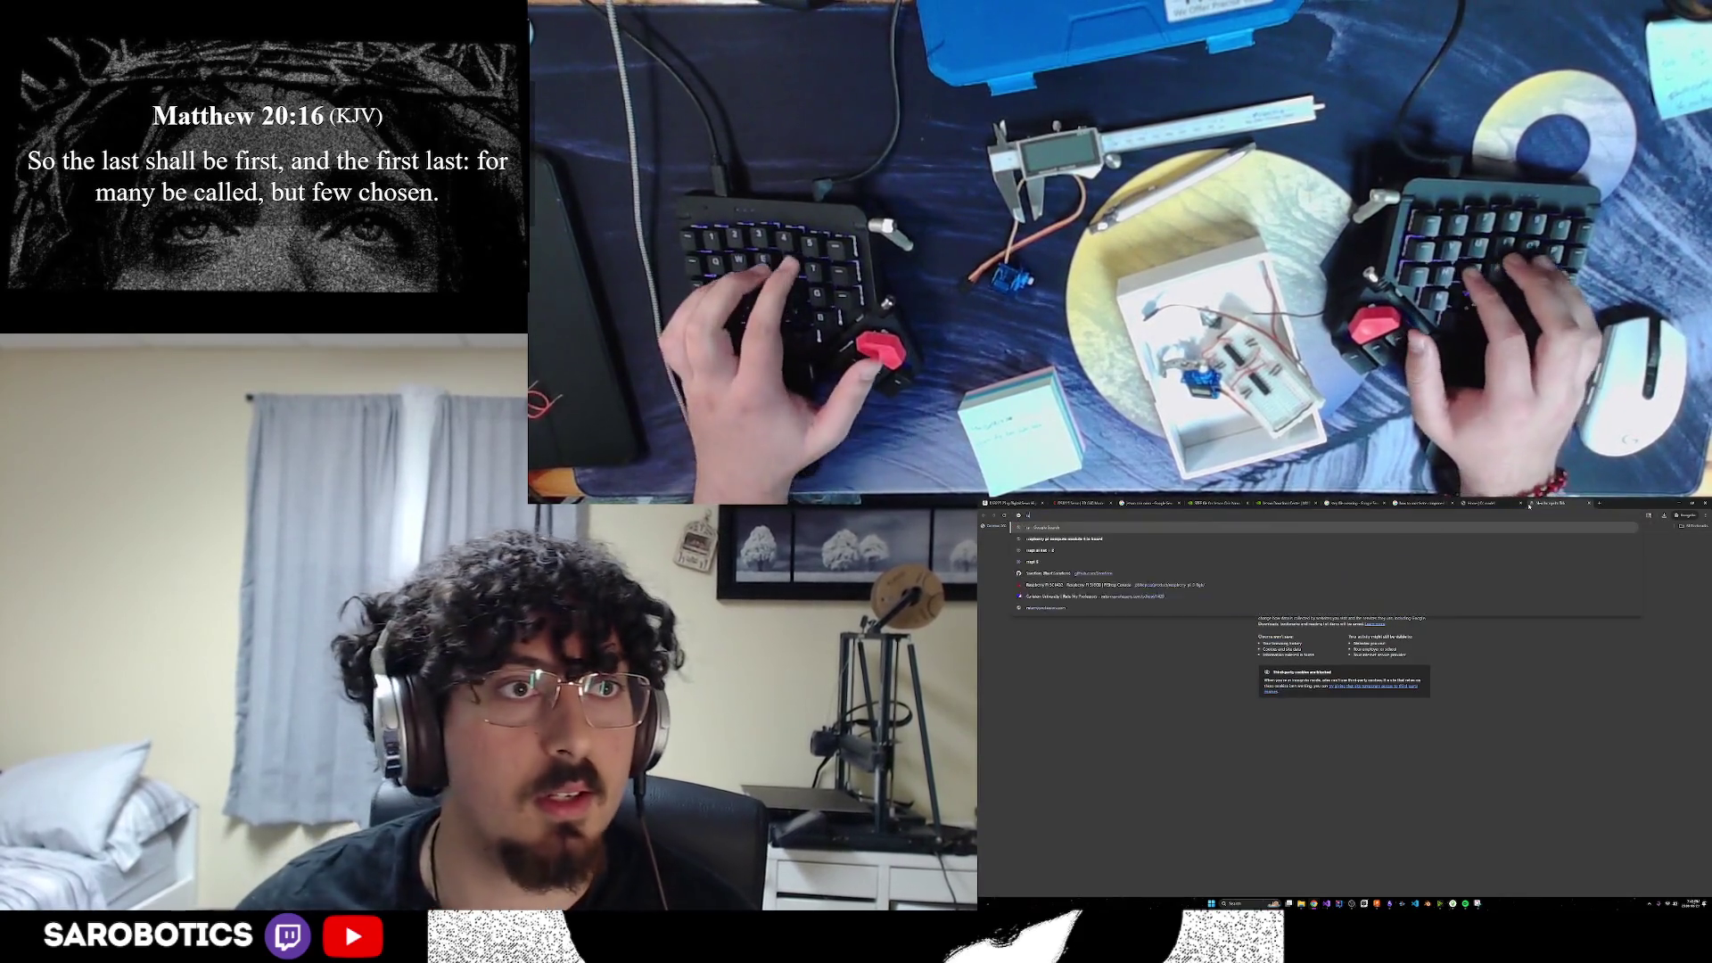
type("spi 5 p")
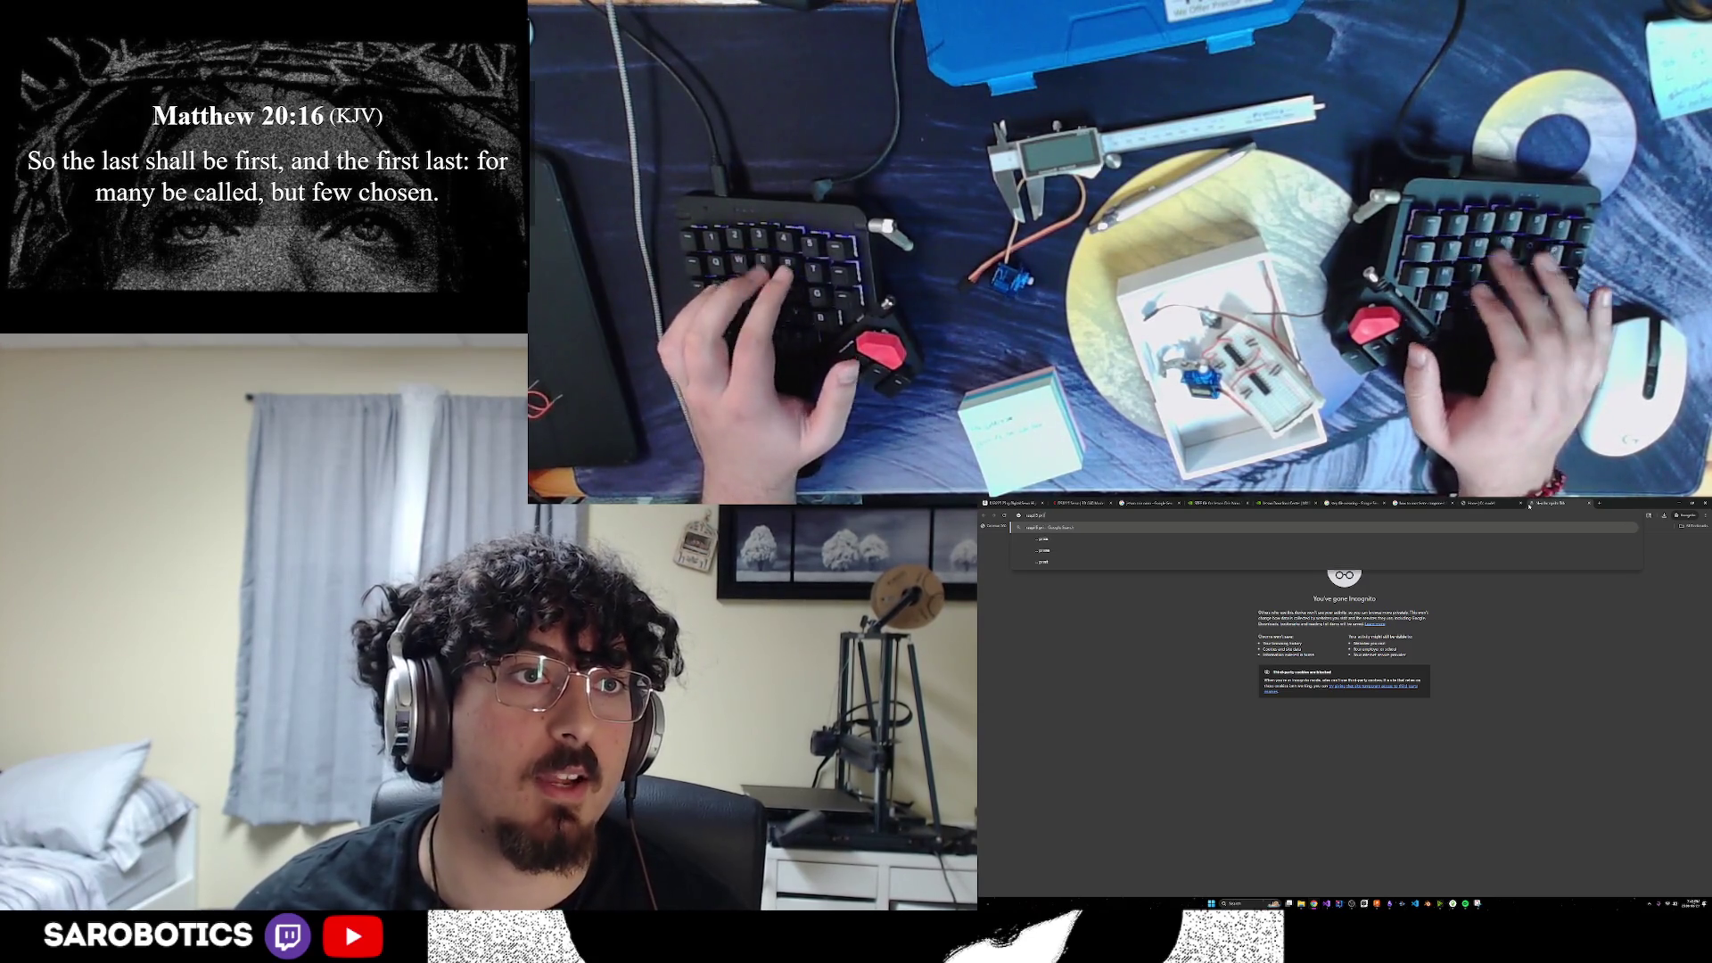
key("Return")
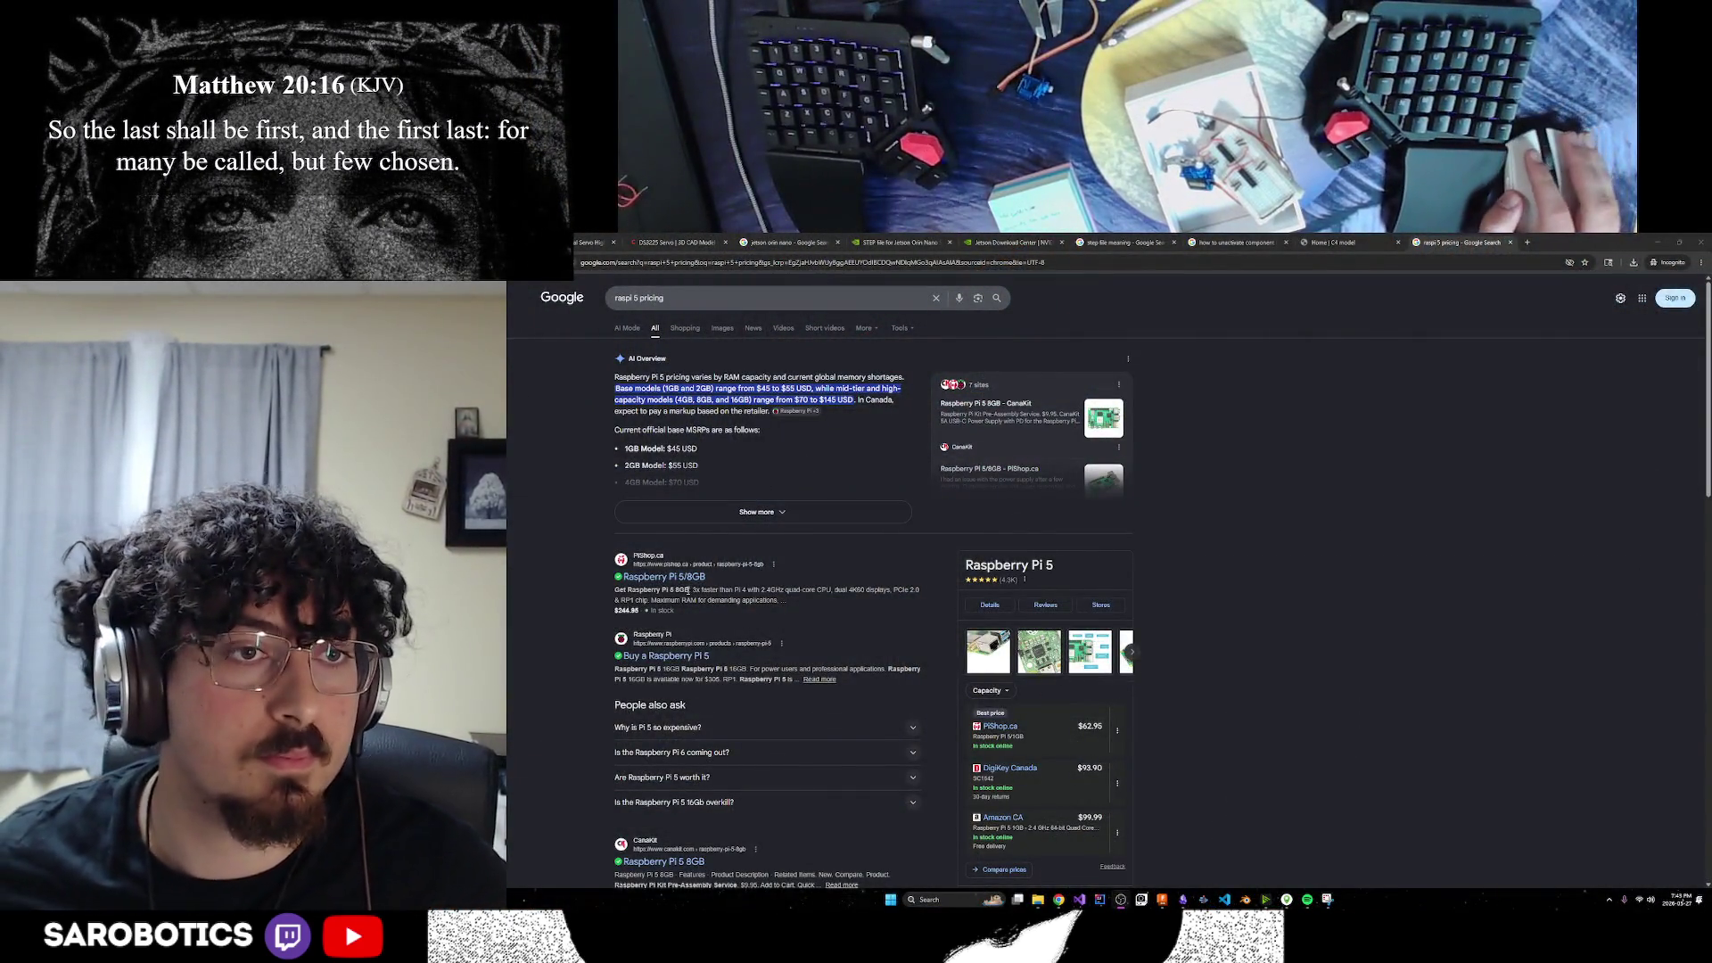
left_click(686, 578)
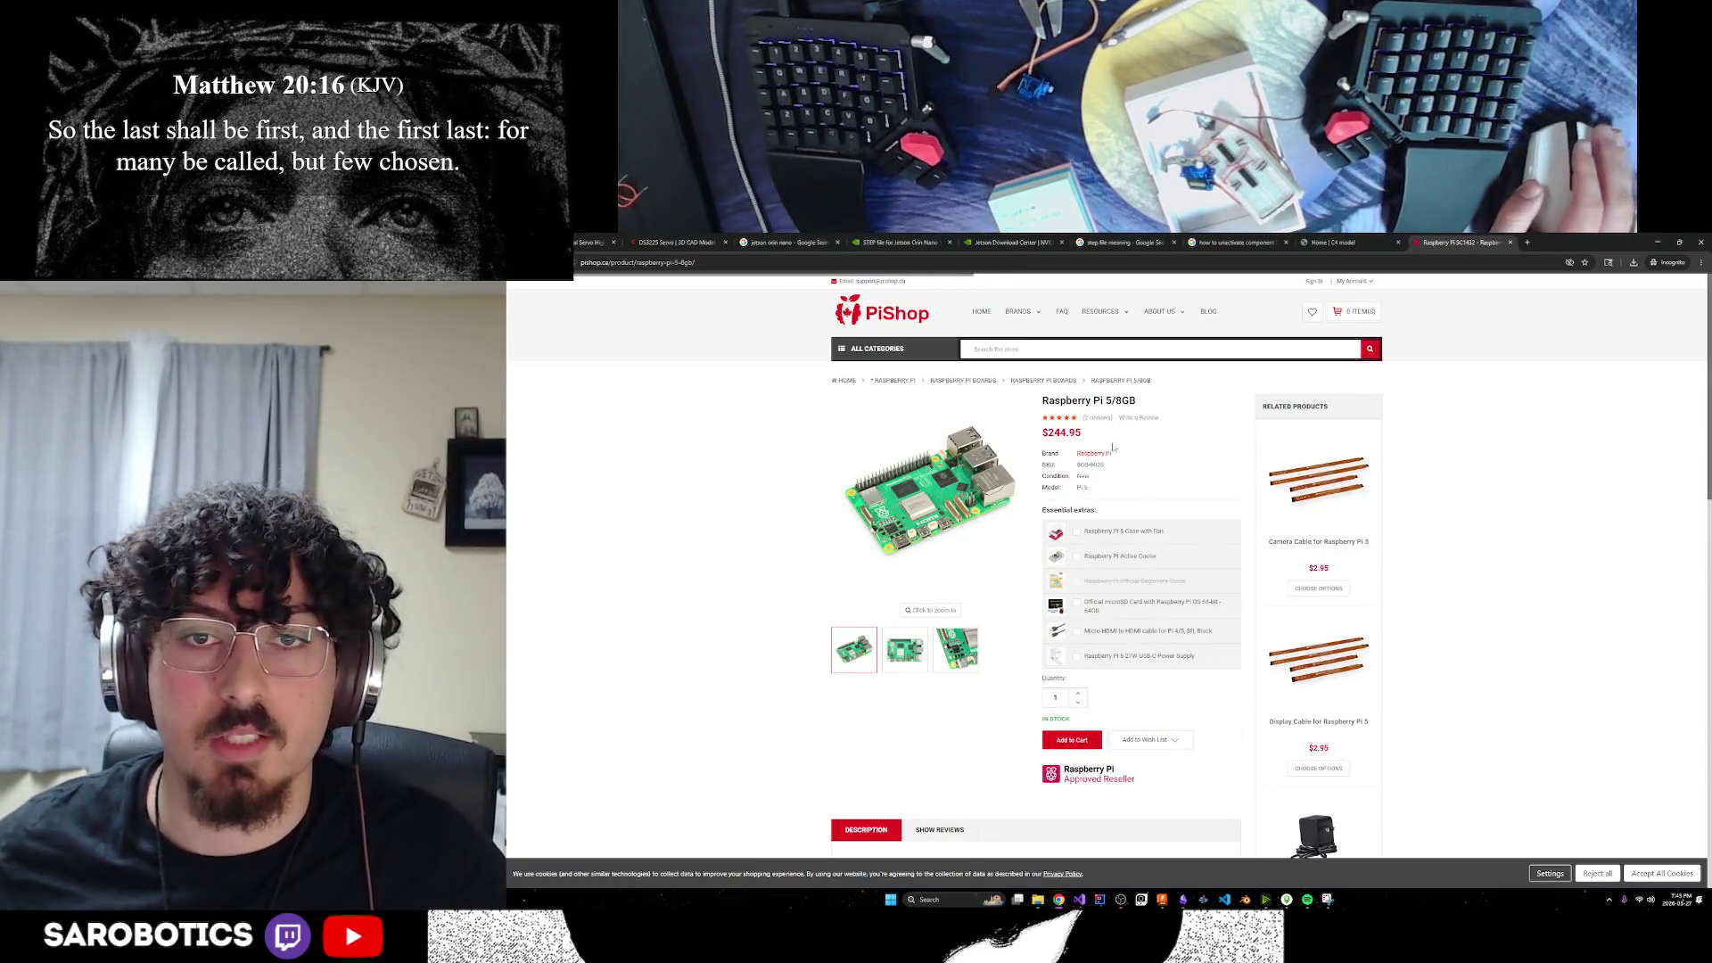
Review the Raspberry Pi 5/8GB page ($244.95) and duplicate its tab
scroll(1105, 449, "down", 1)
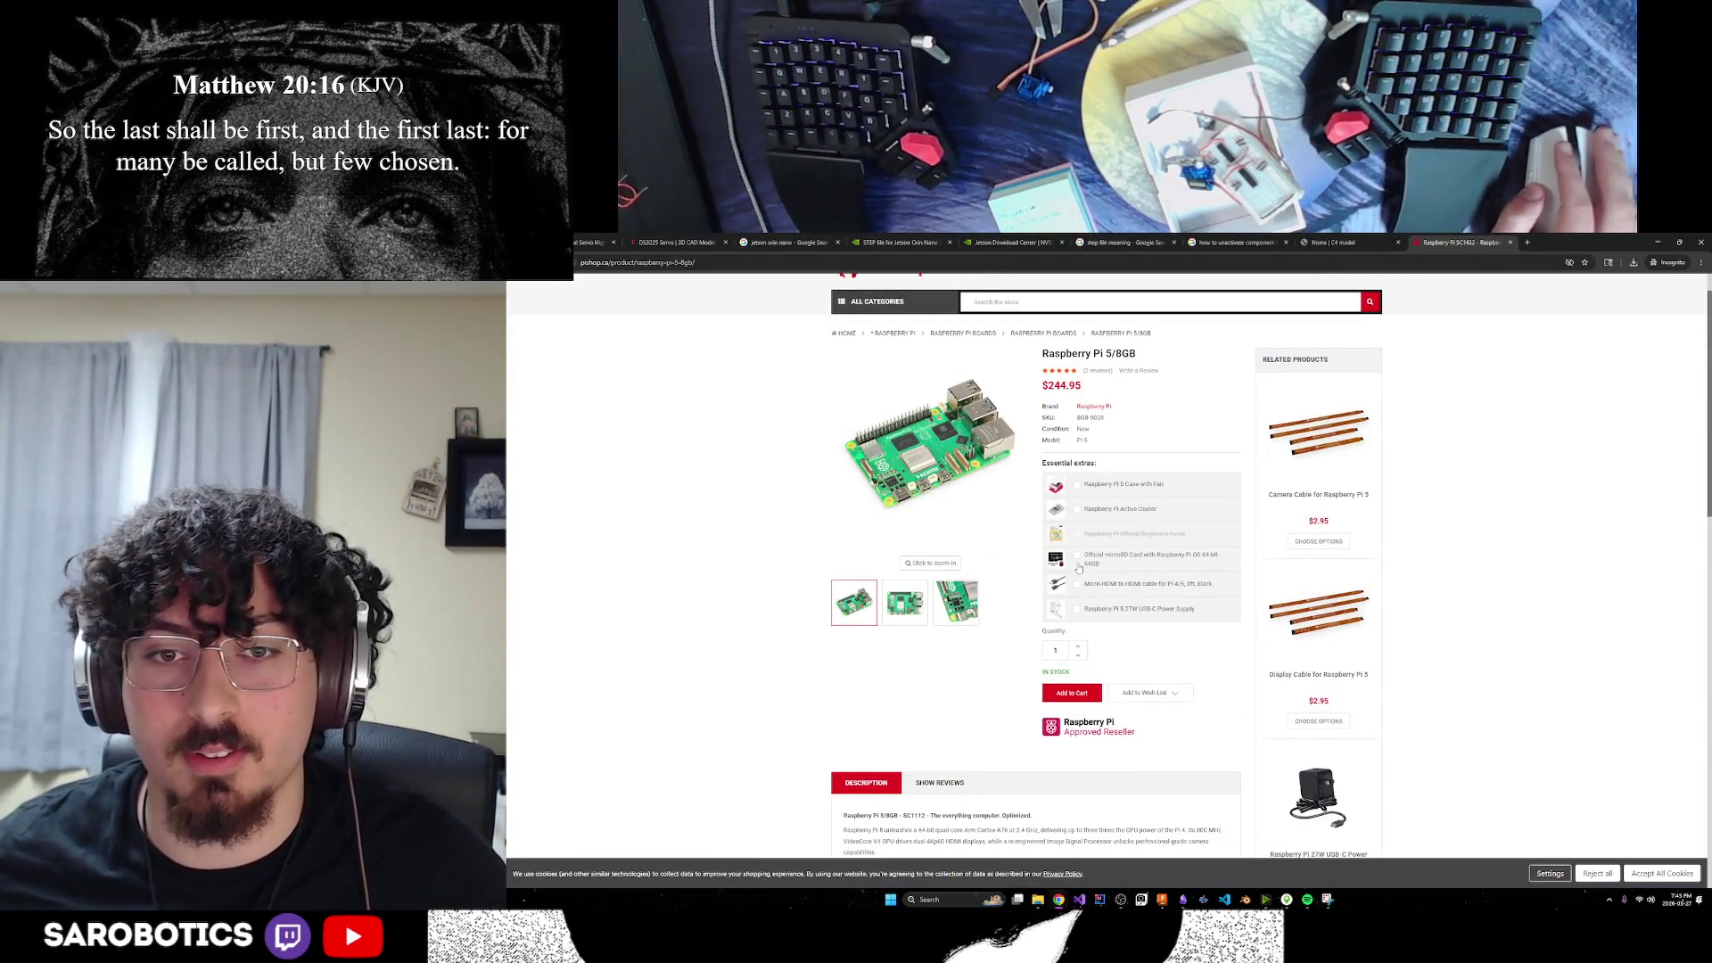
scroll(1079, 568, "up", 1)
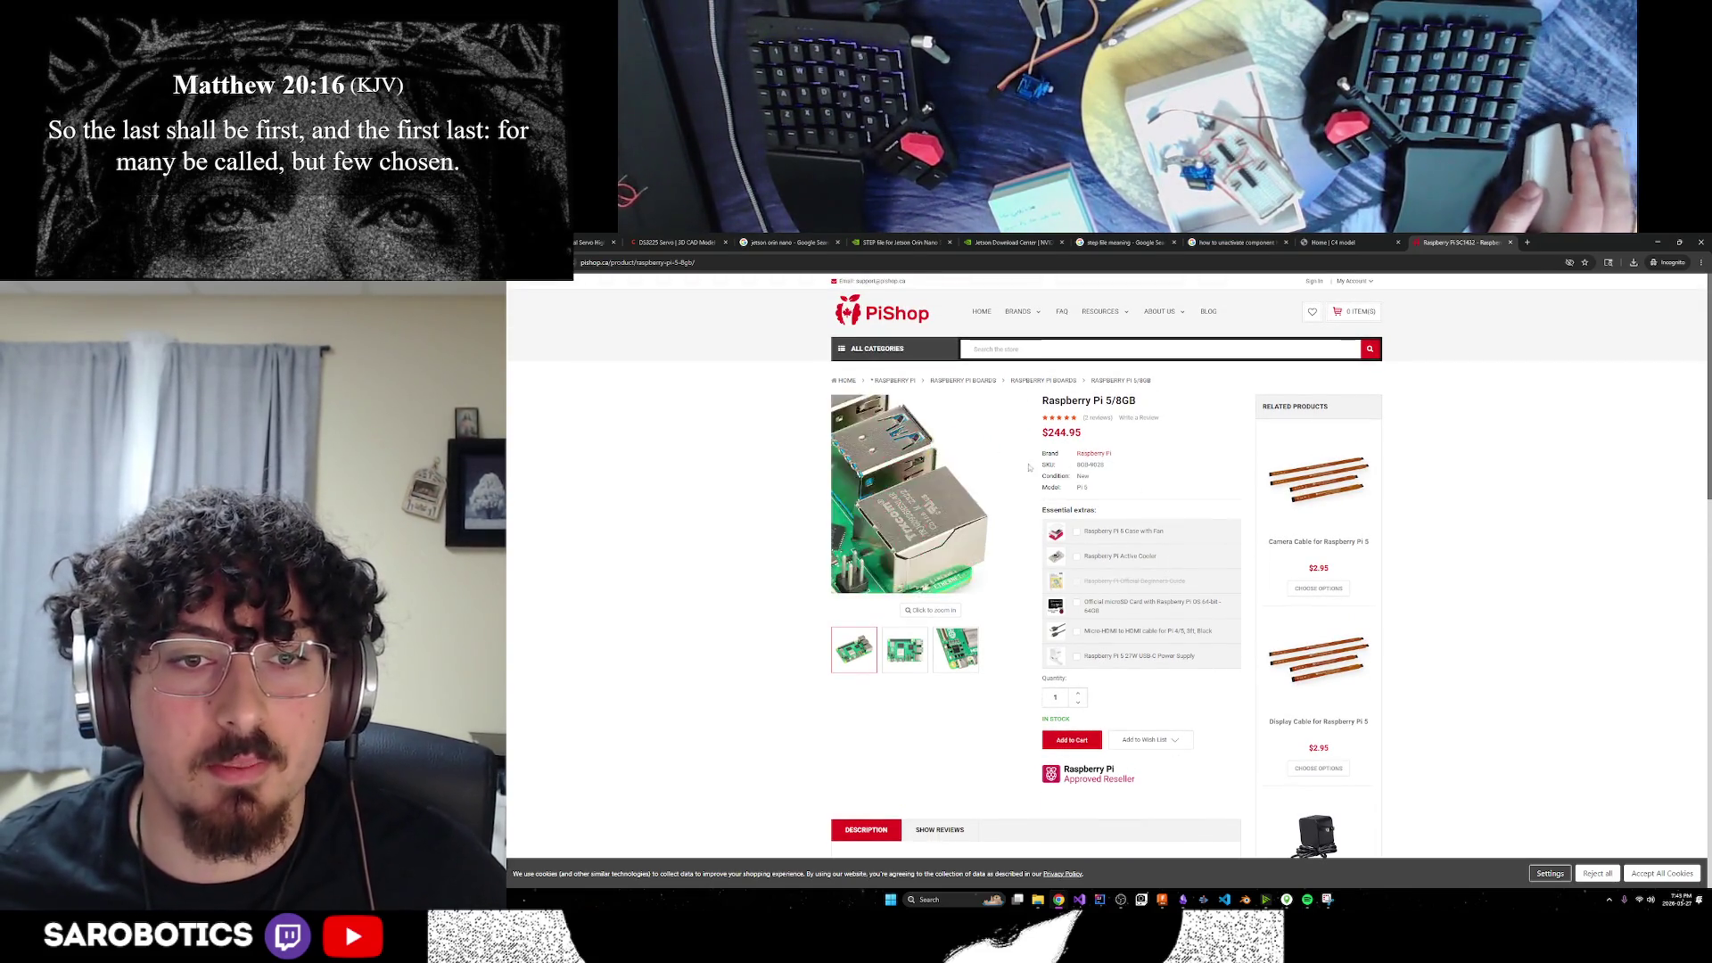
scroll(1110, 415, "down", 1)
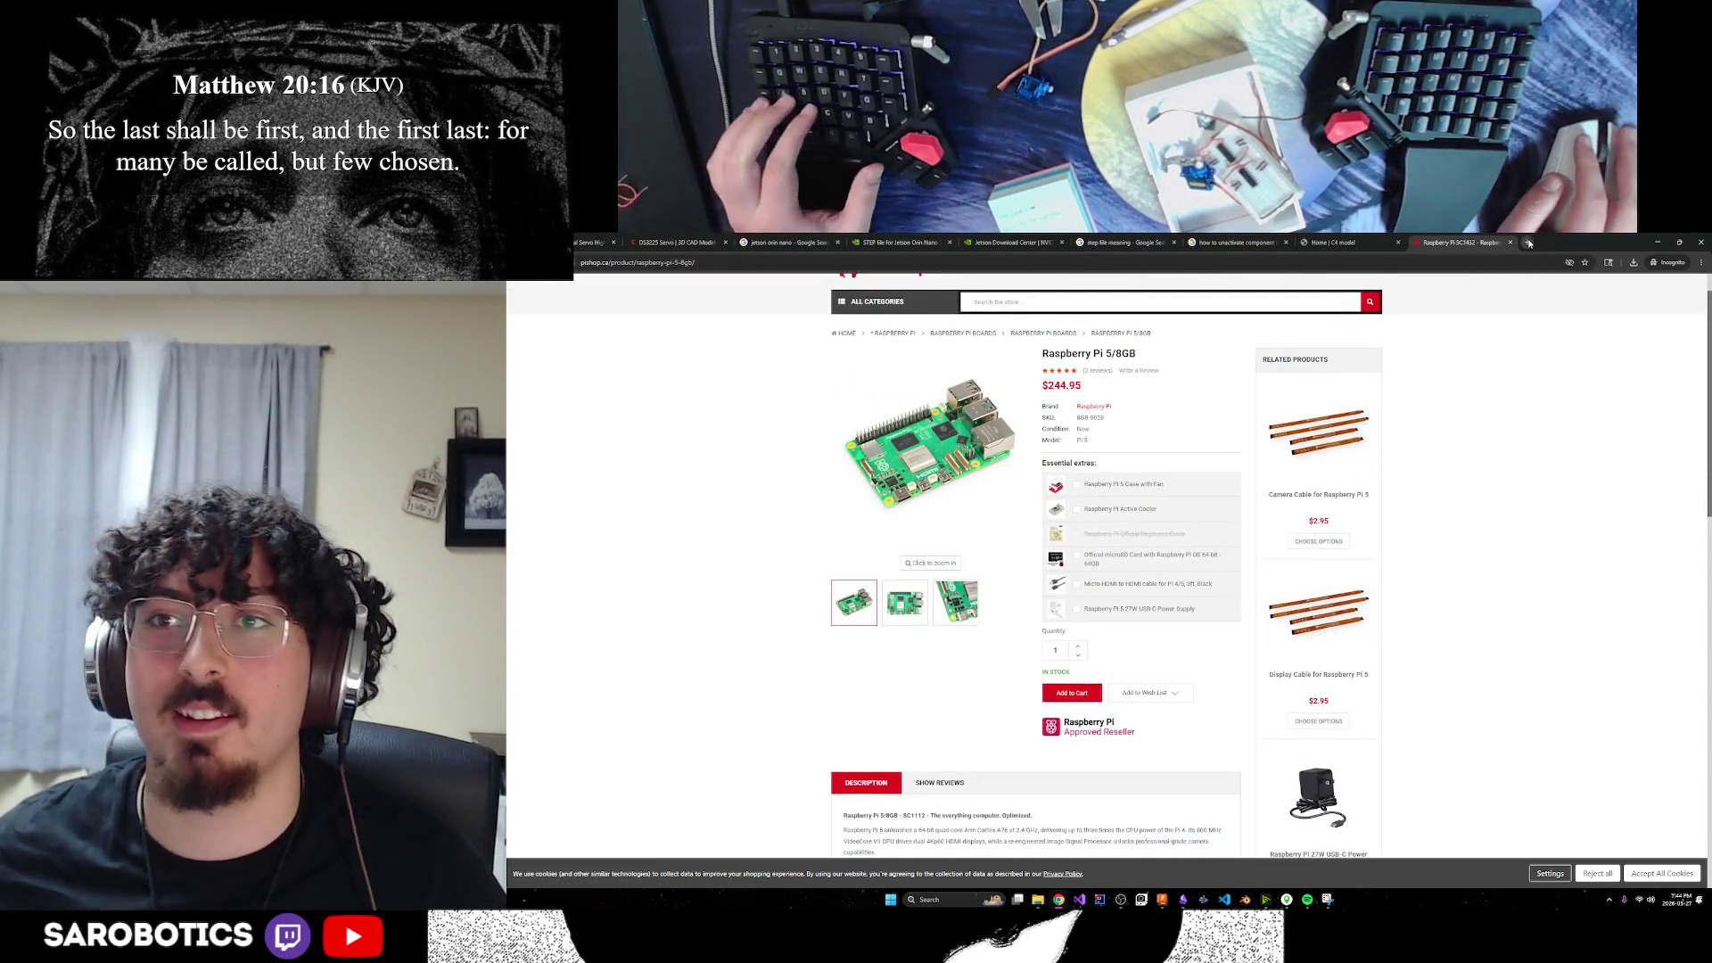
right_click(1481, 243)
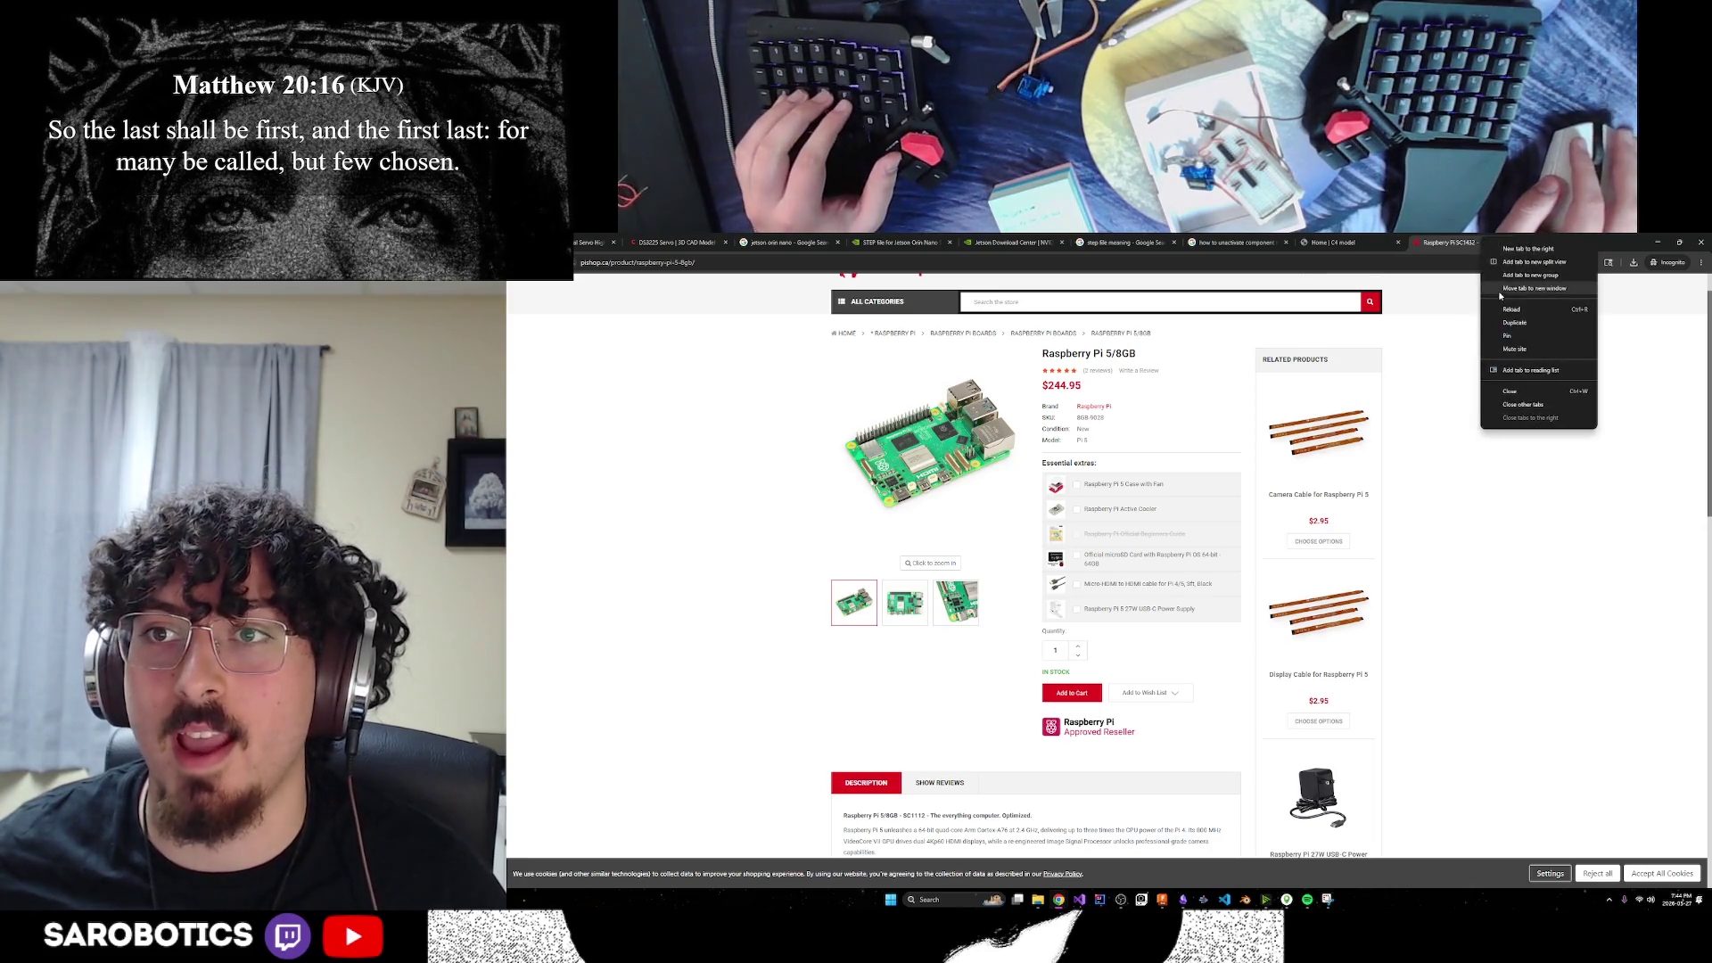
left_click(1516, 315)
Search PiShop for 'ai hat', open the AI HAT+ 2 page ($252.00), and compare tabs
left_click(1191, 303)
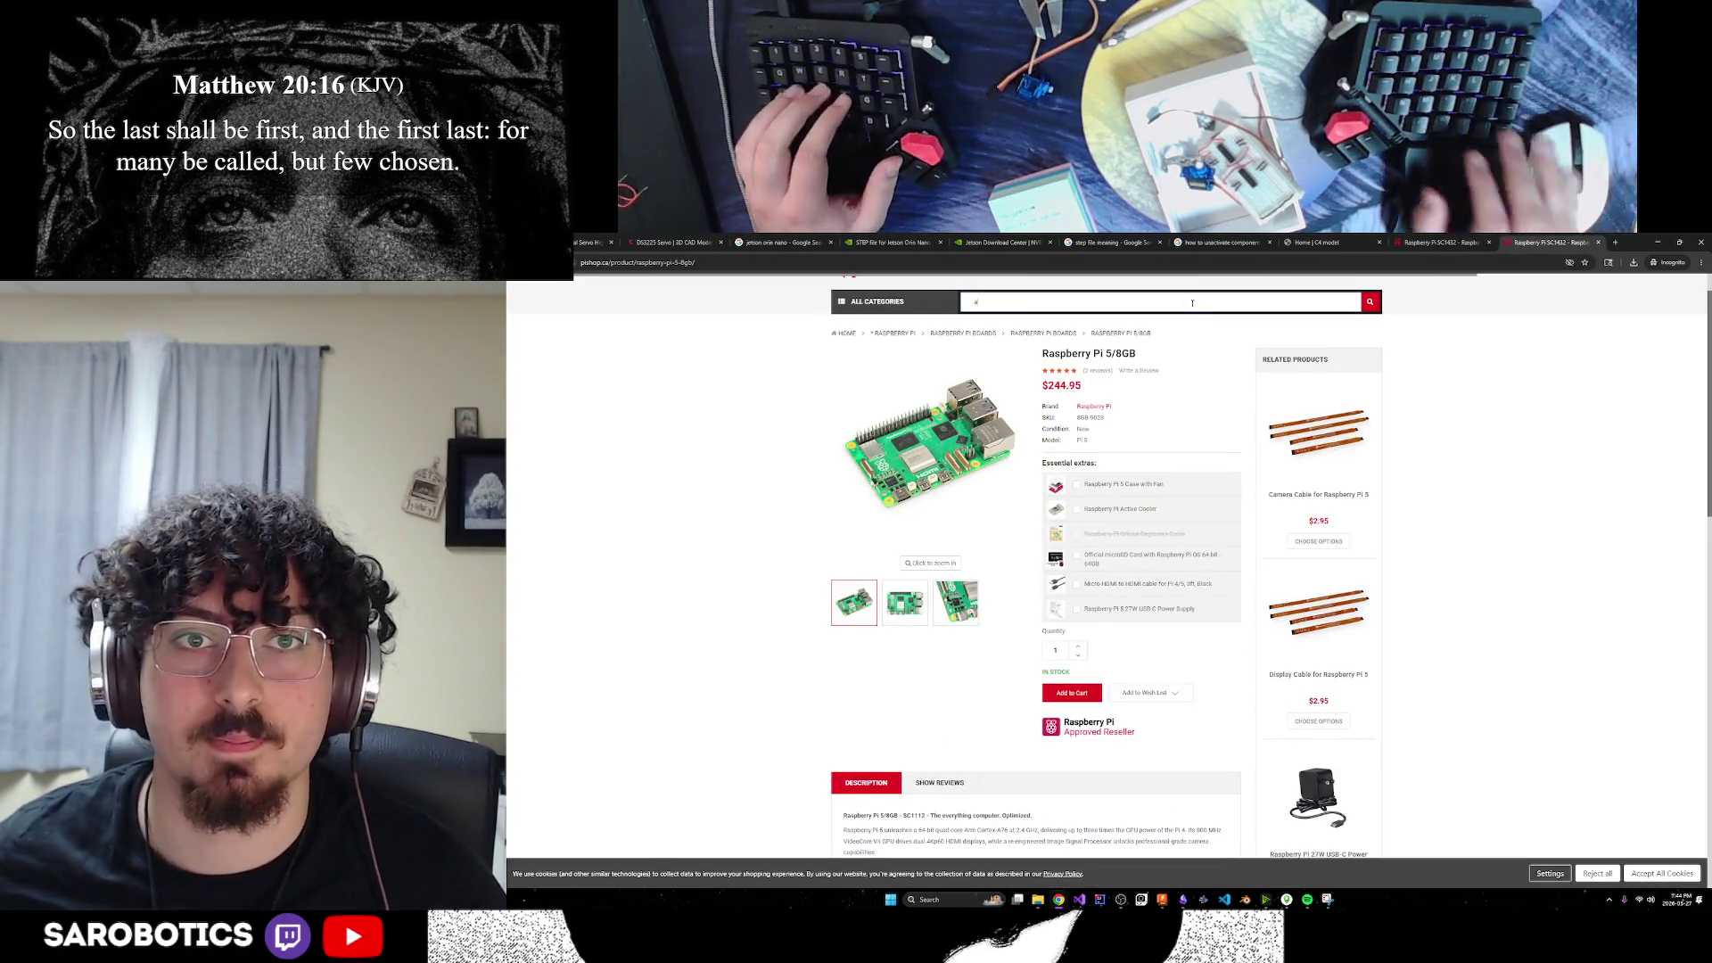
type("ai")
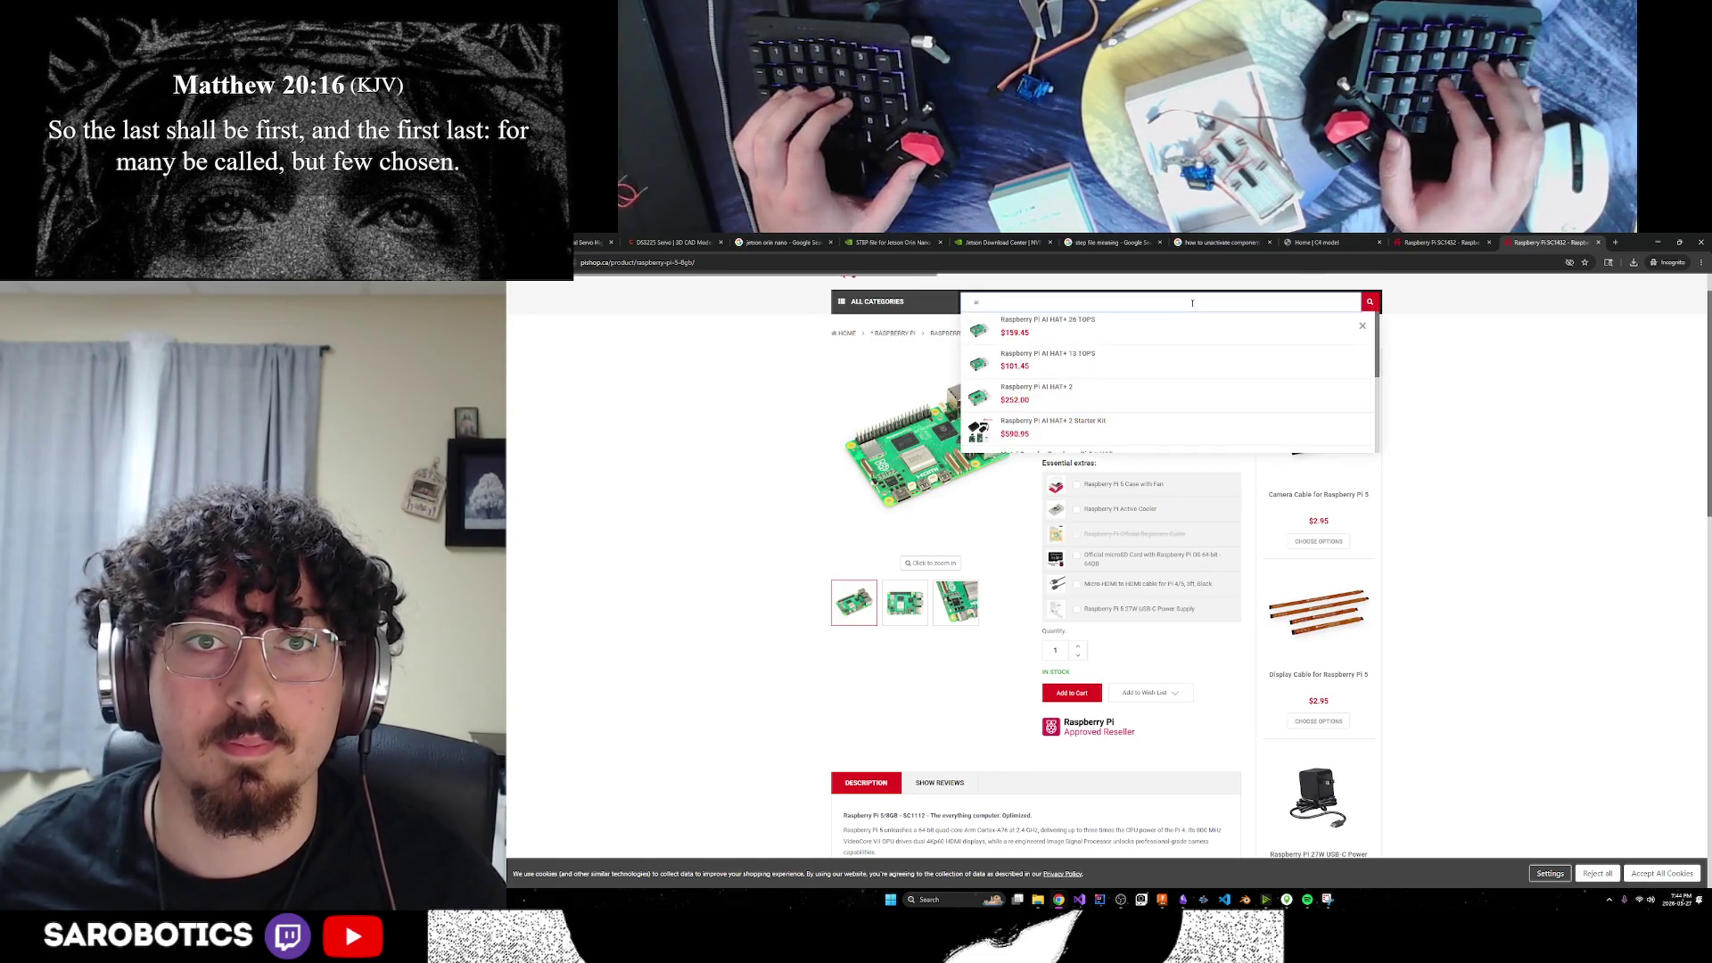
type(" hati hat")
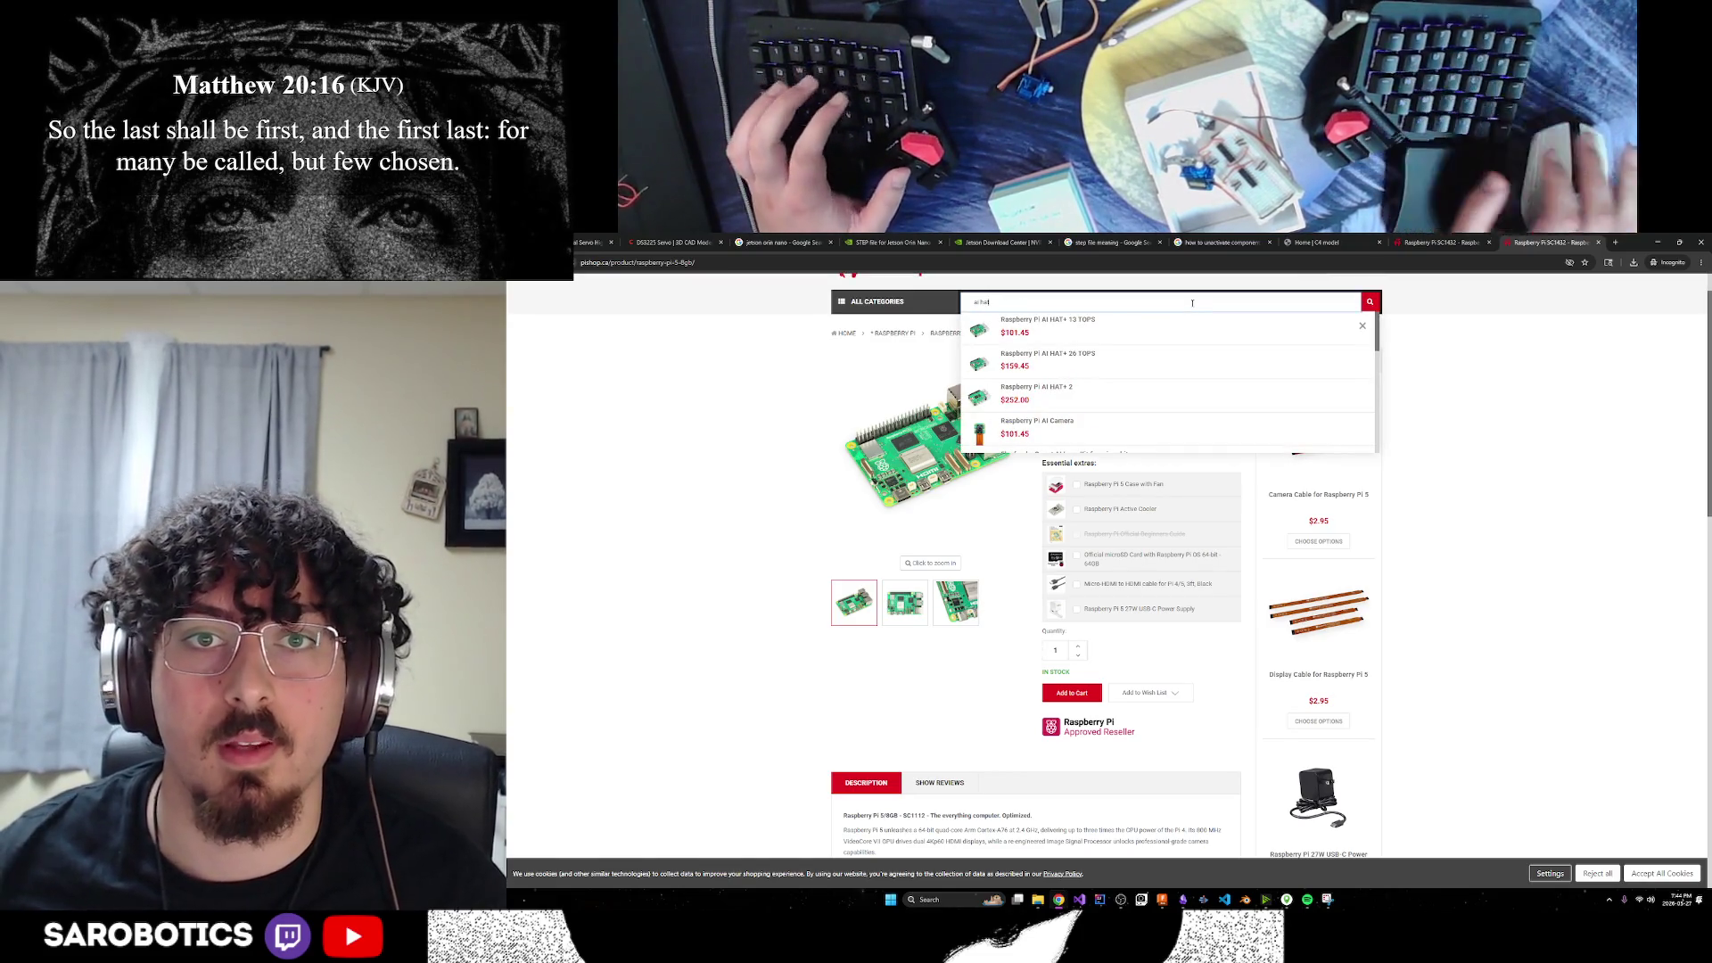
left_click(1055, 396)
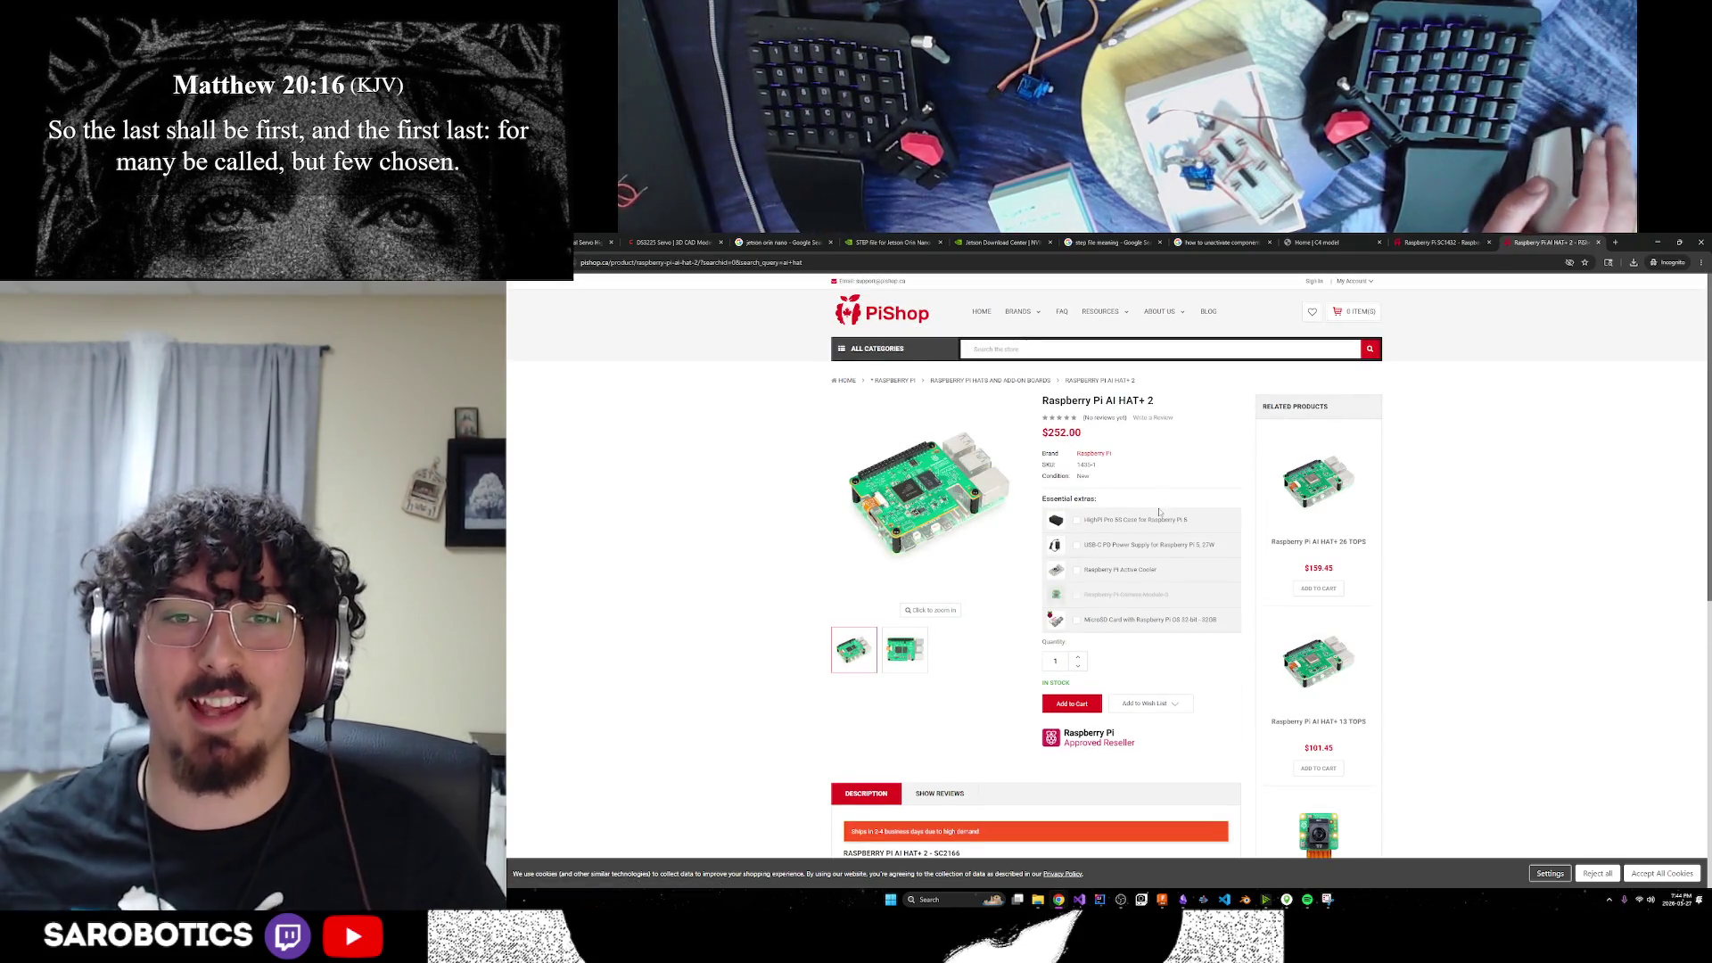
scroll(1163, 468, "down", 1)
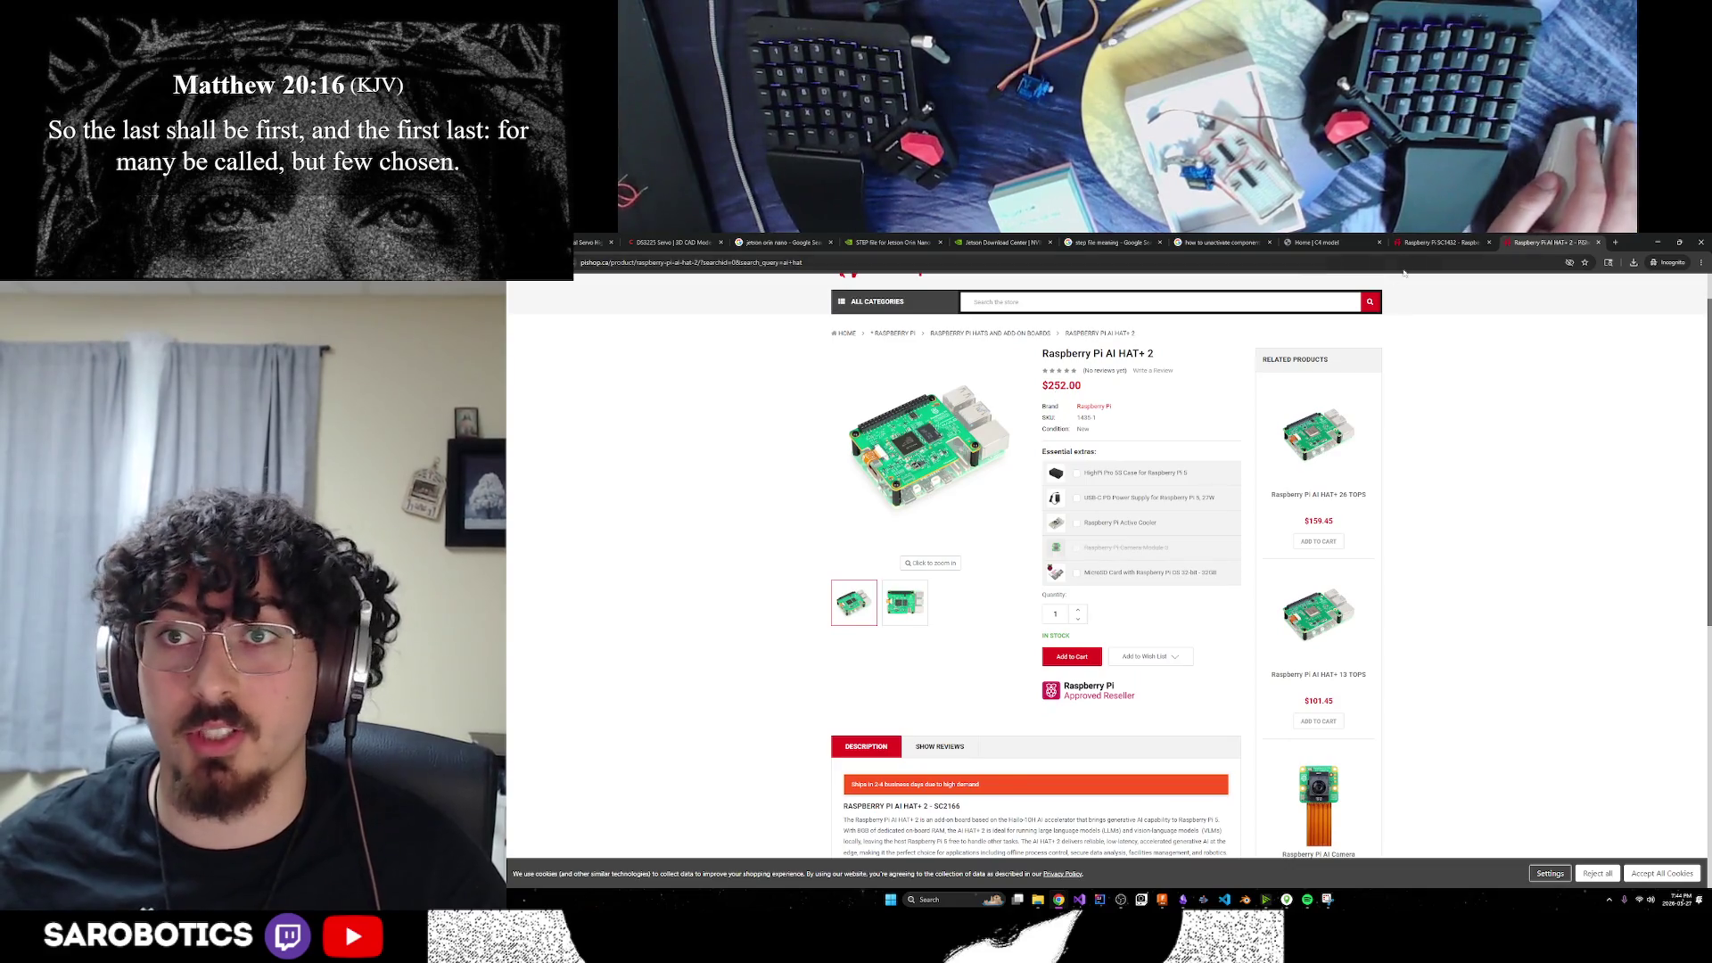
key("ctrl+shift+Tab")
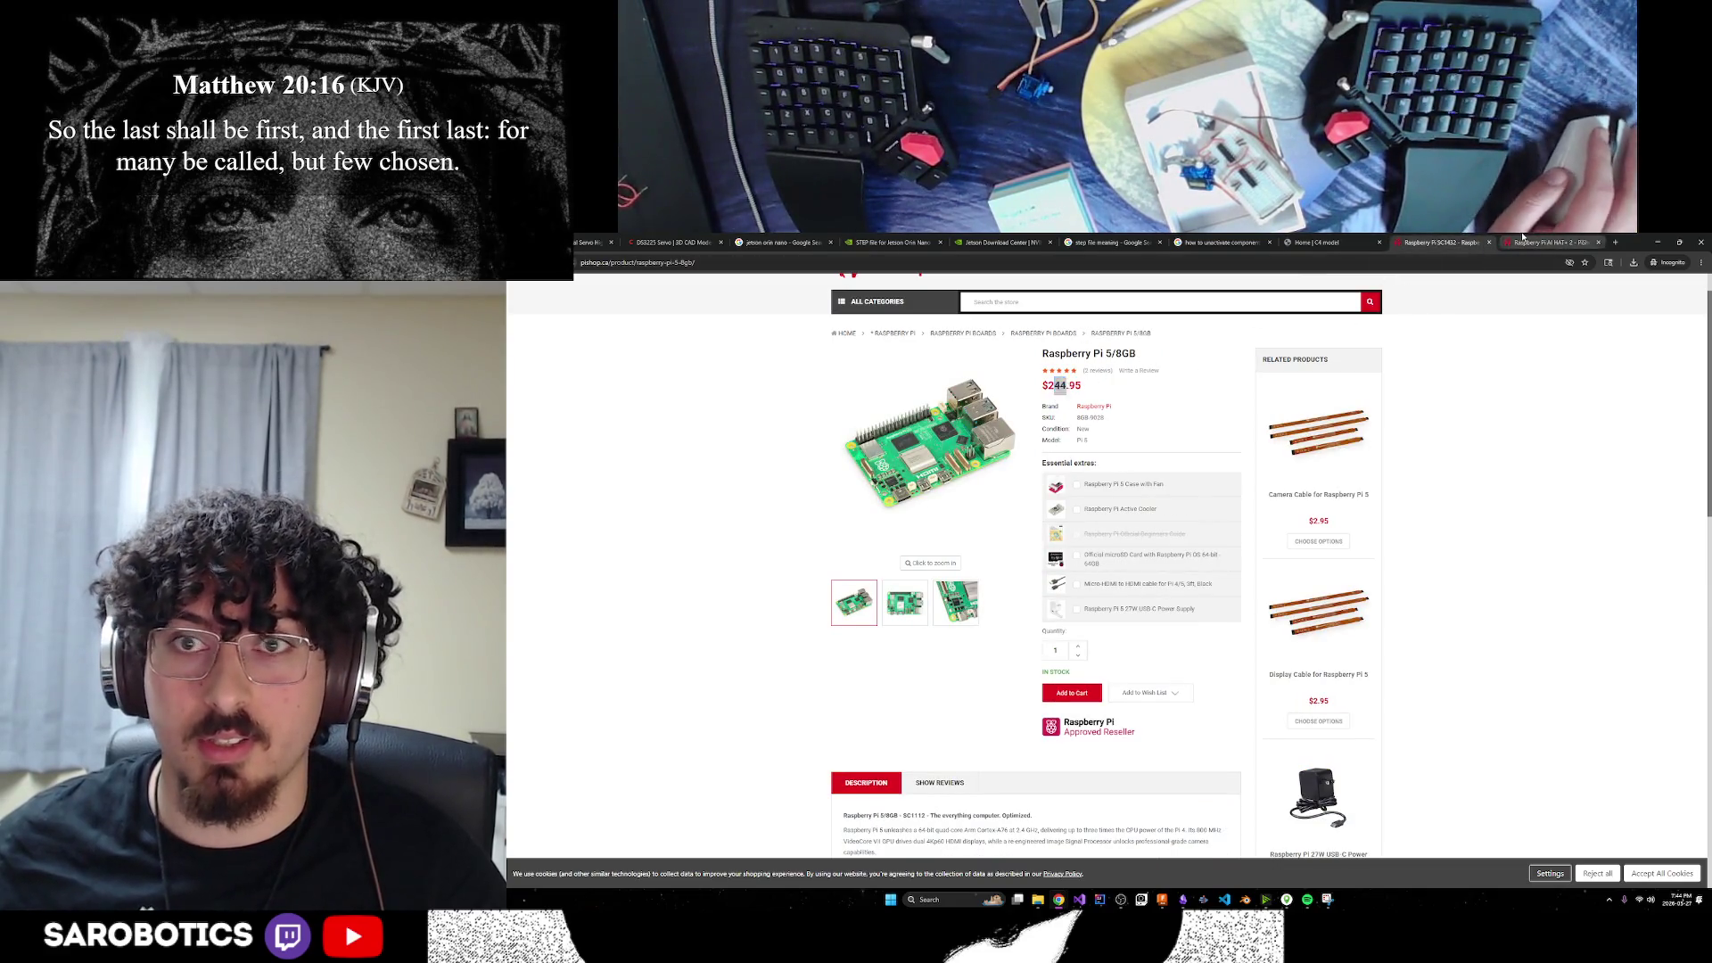
left_click(1523, 239)
left_click(1444, 242)
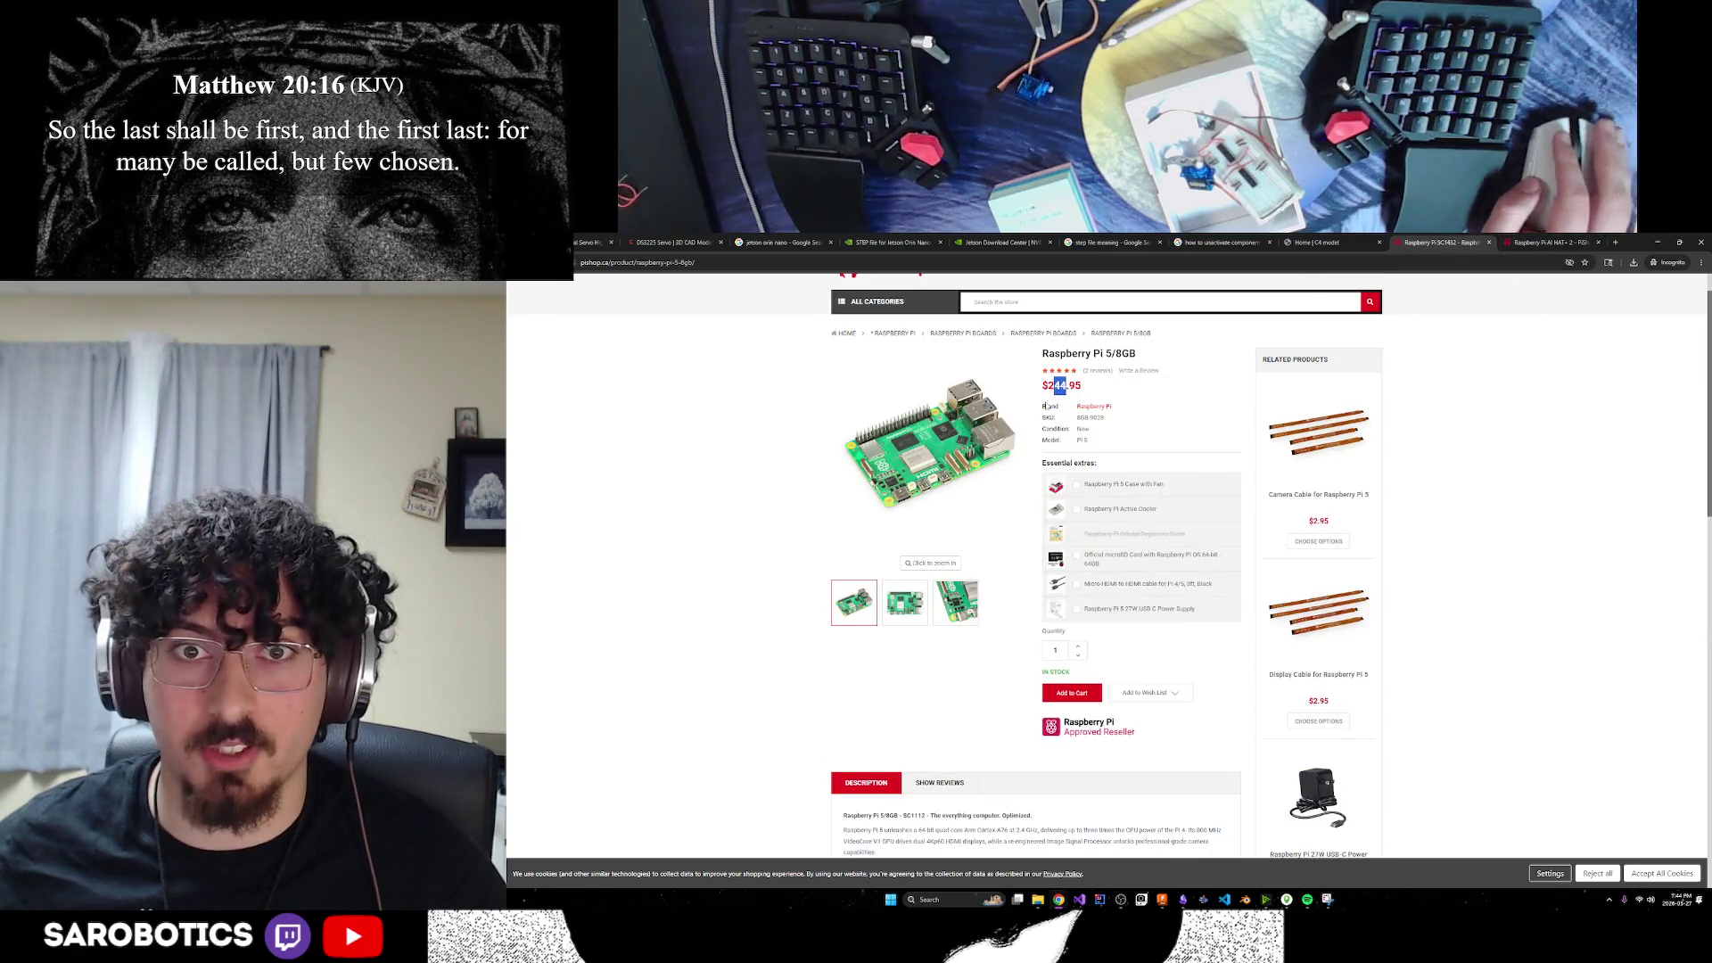
left_click(1615, 242)
Search 'jetson orin nano pricing' and open the Amazon.ca Jetson Orin Nano Super Developer Kit ($348.60)
type("jetson")
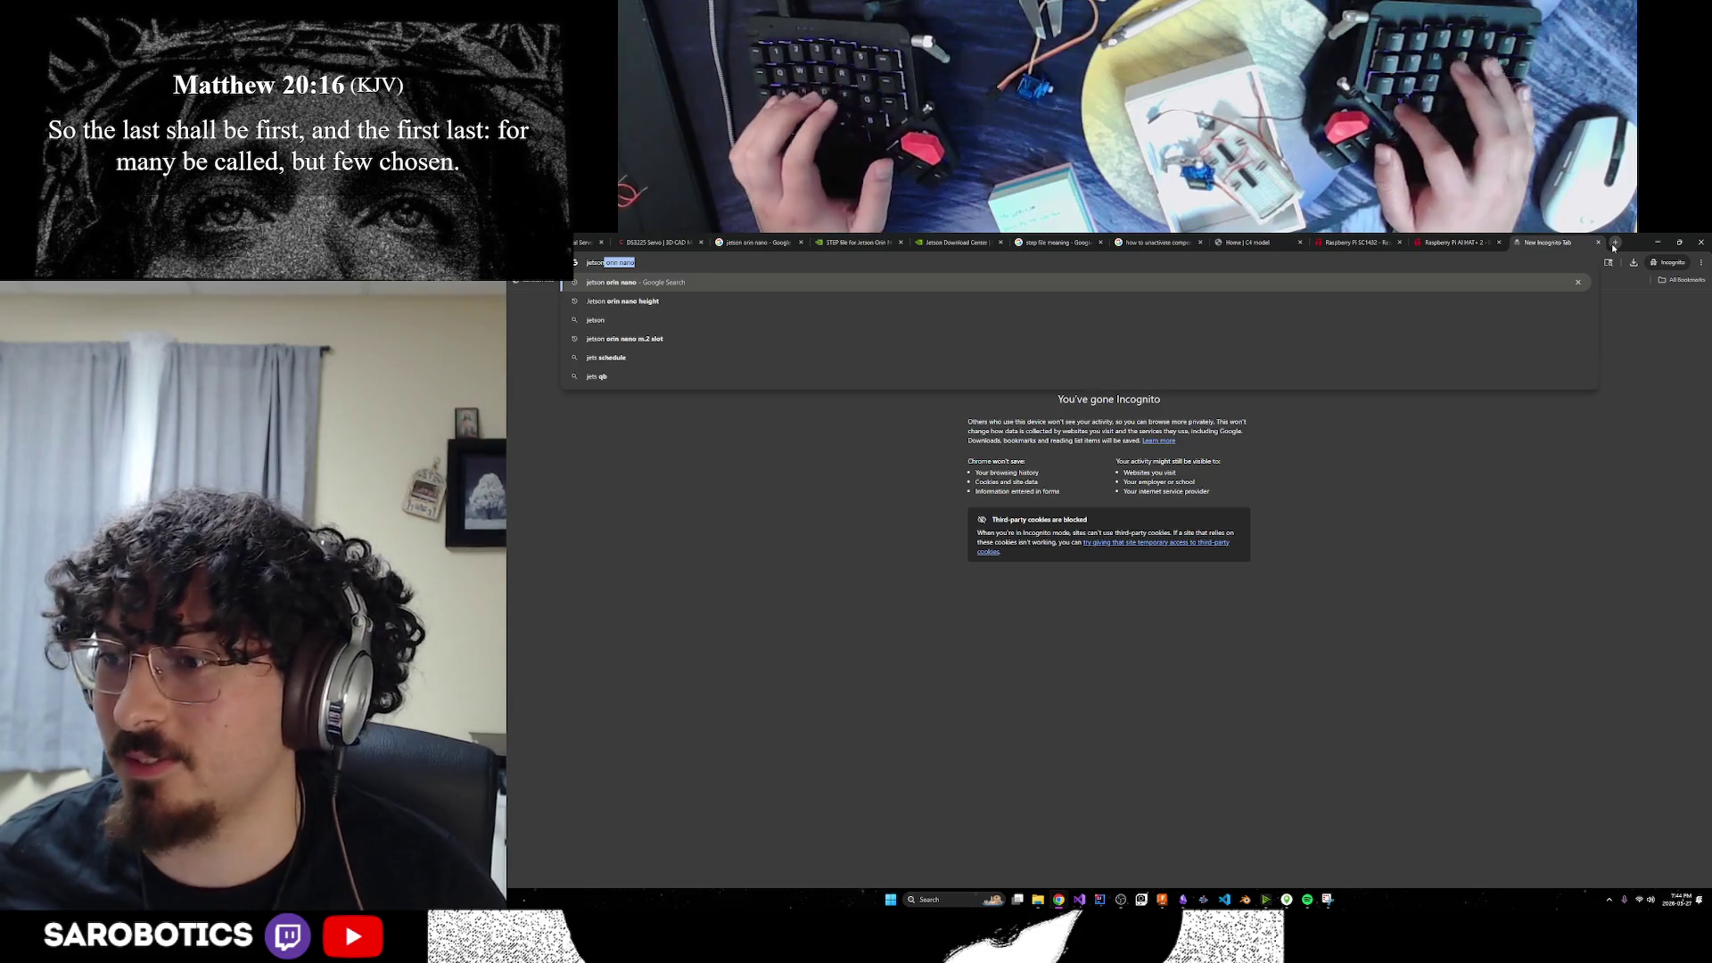
type(" orin nano pric")
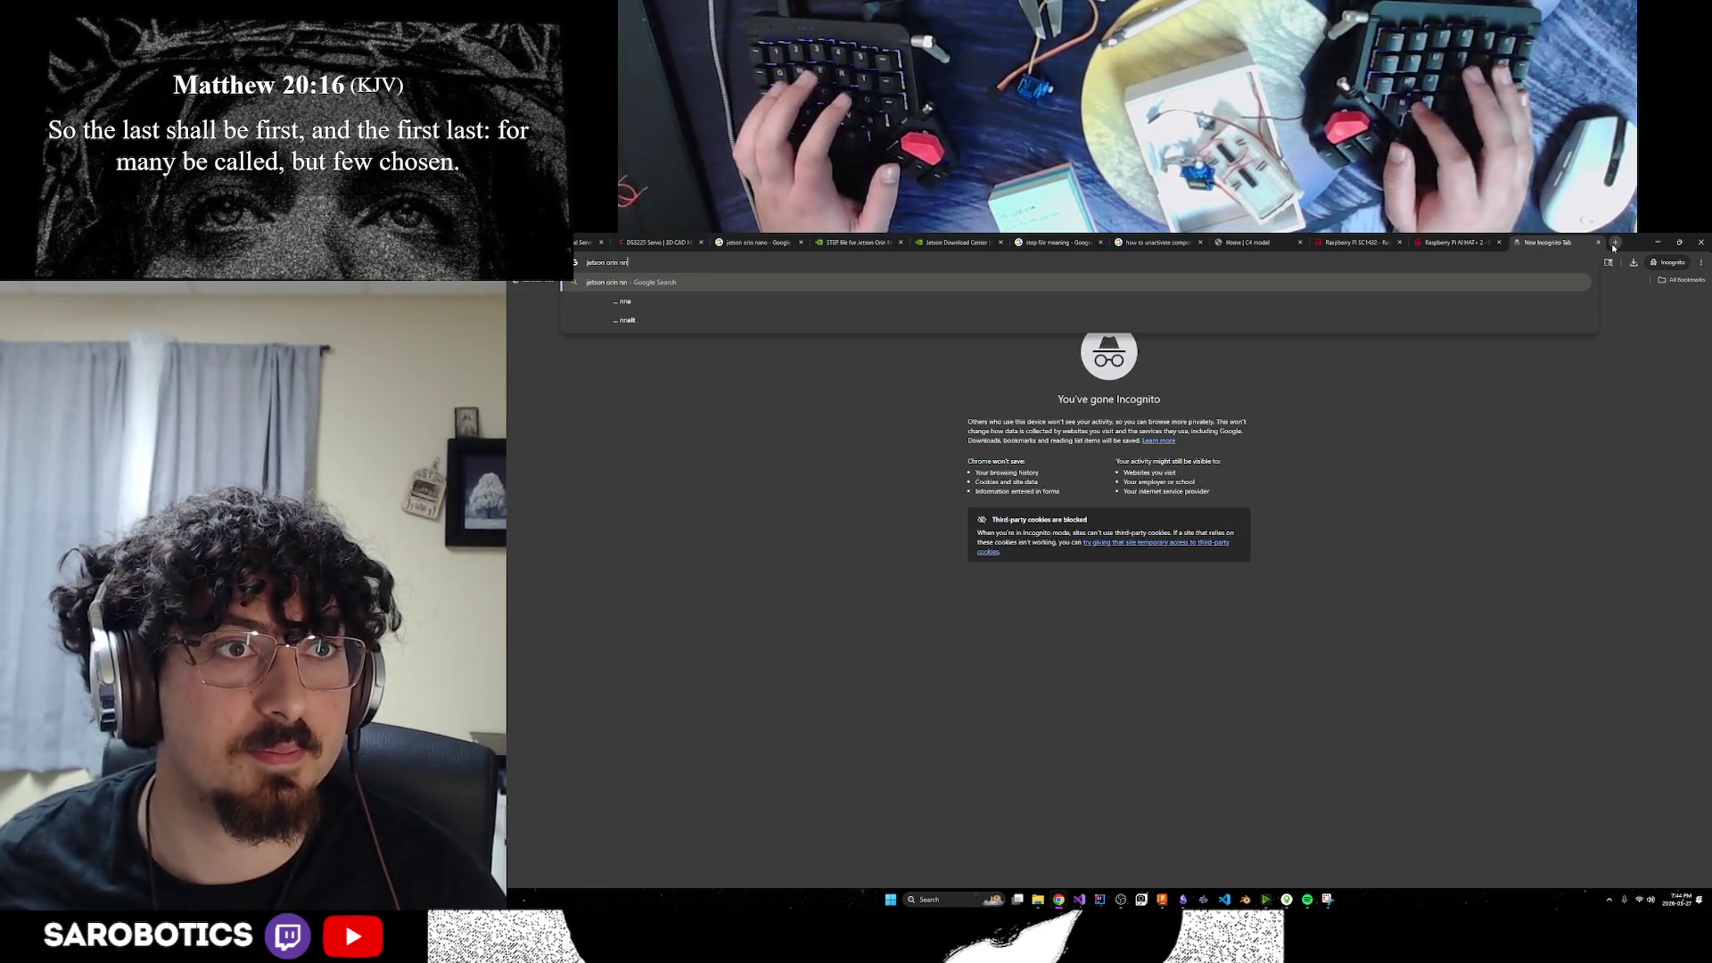
type("ing")
key("Return")
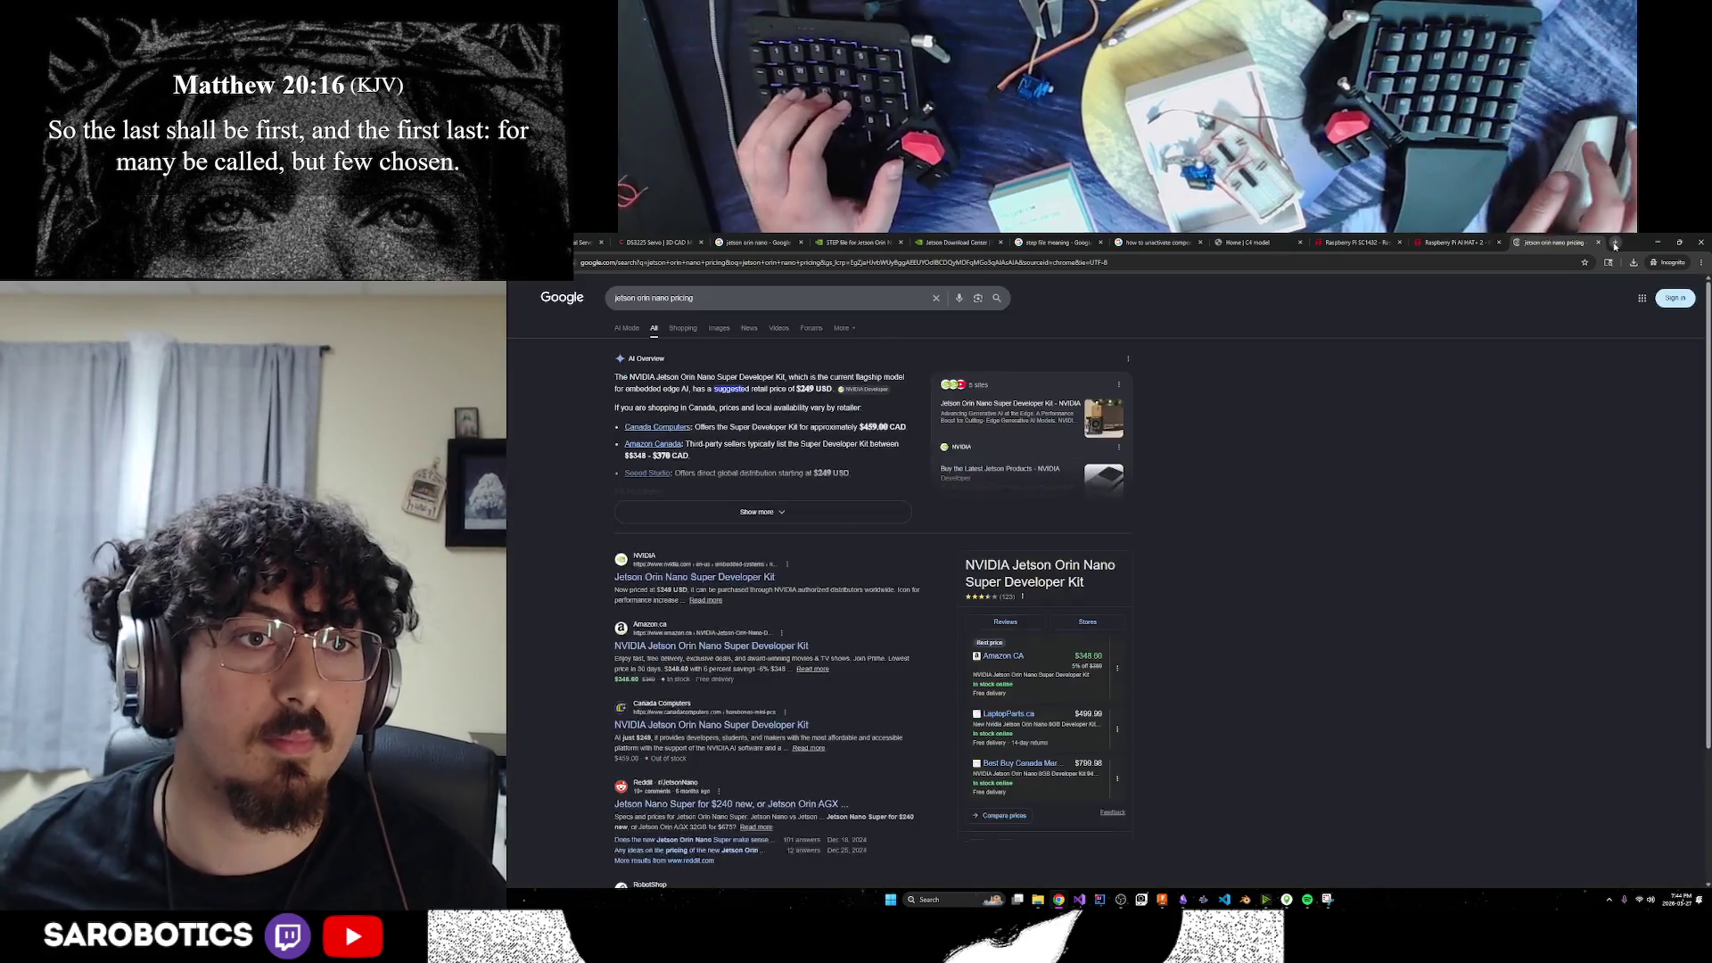
left_click(723, 651)
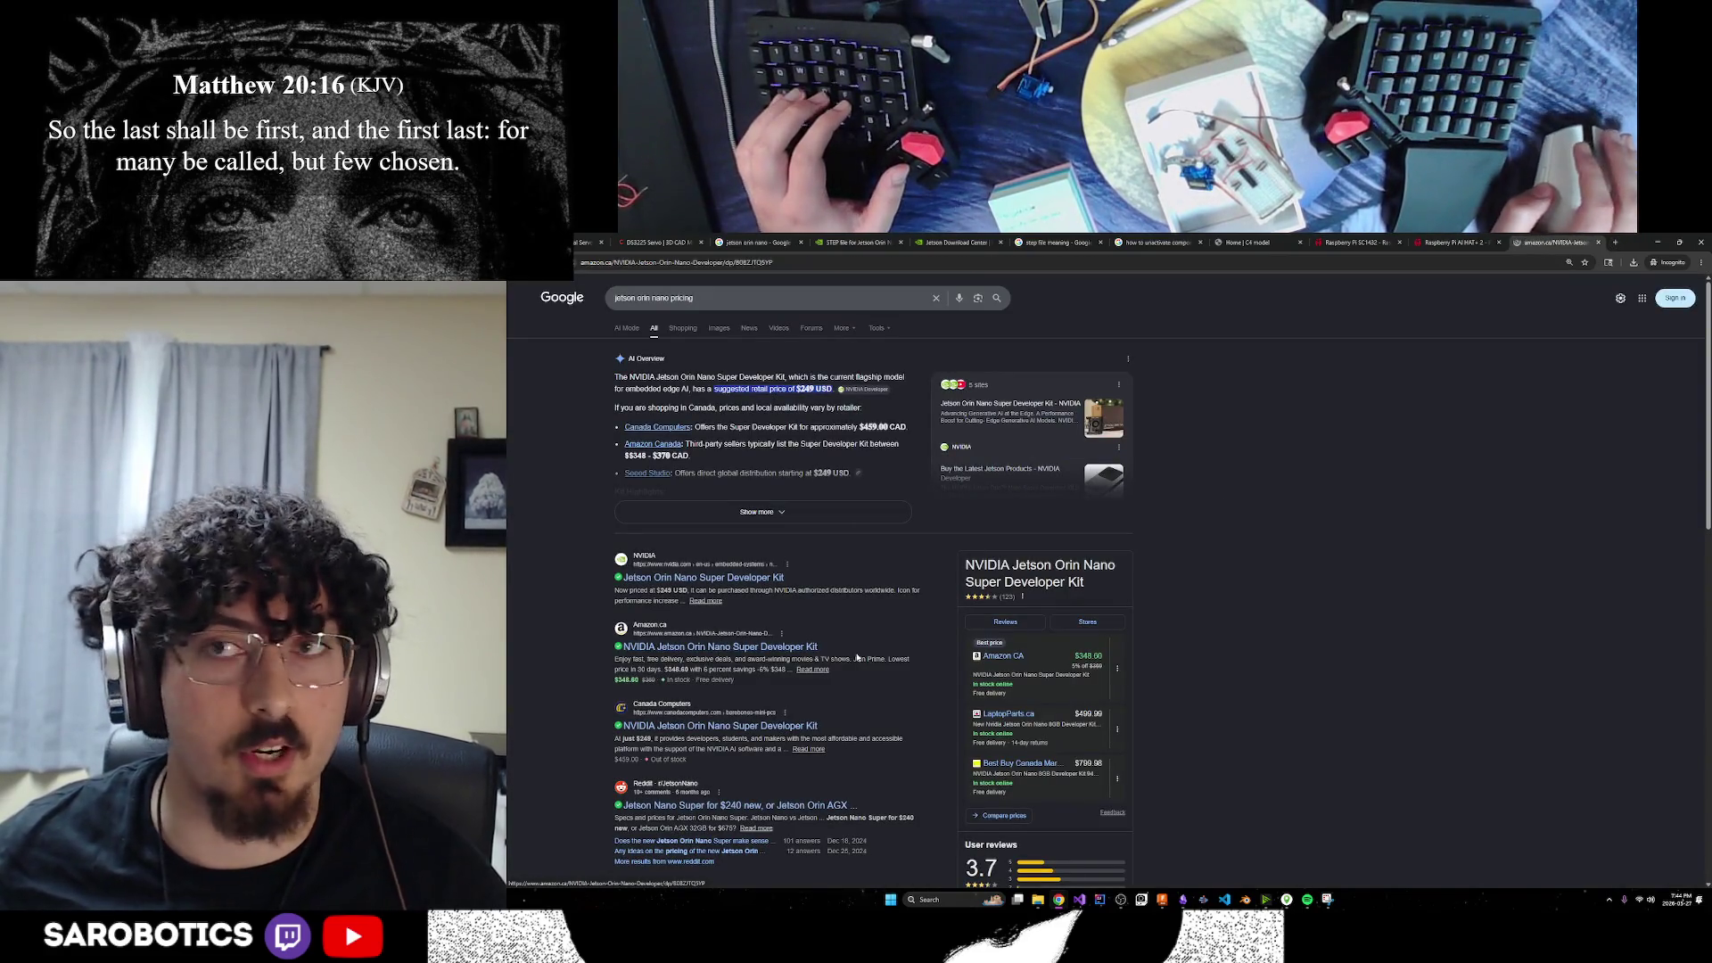
scroll(1006, 539, "down", 2)
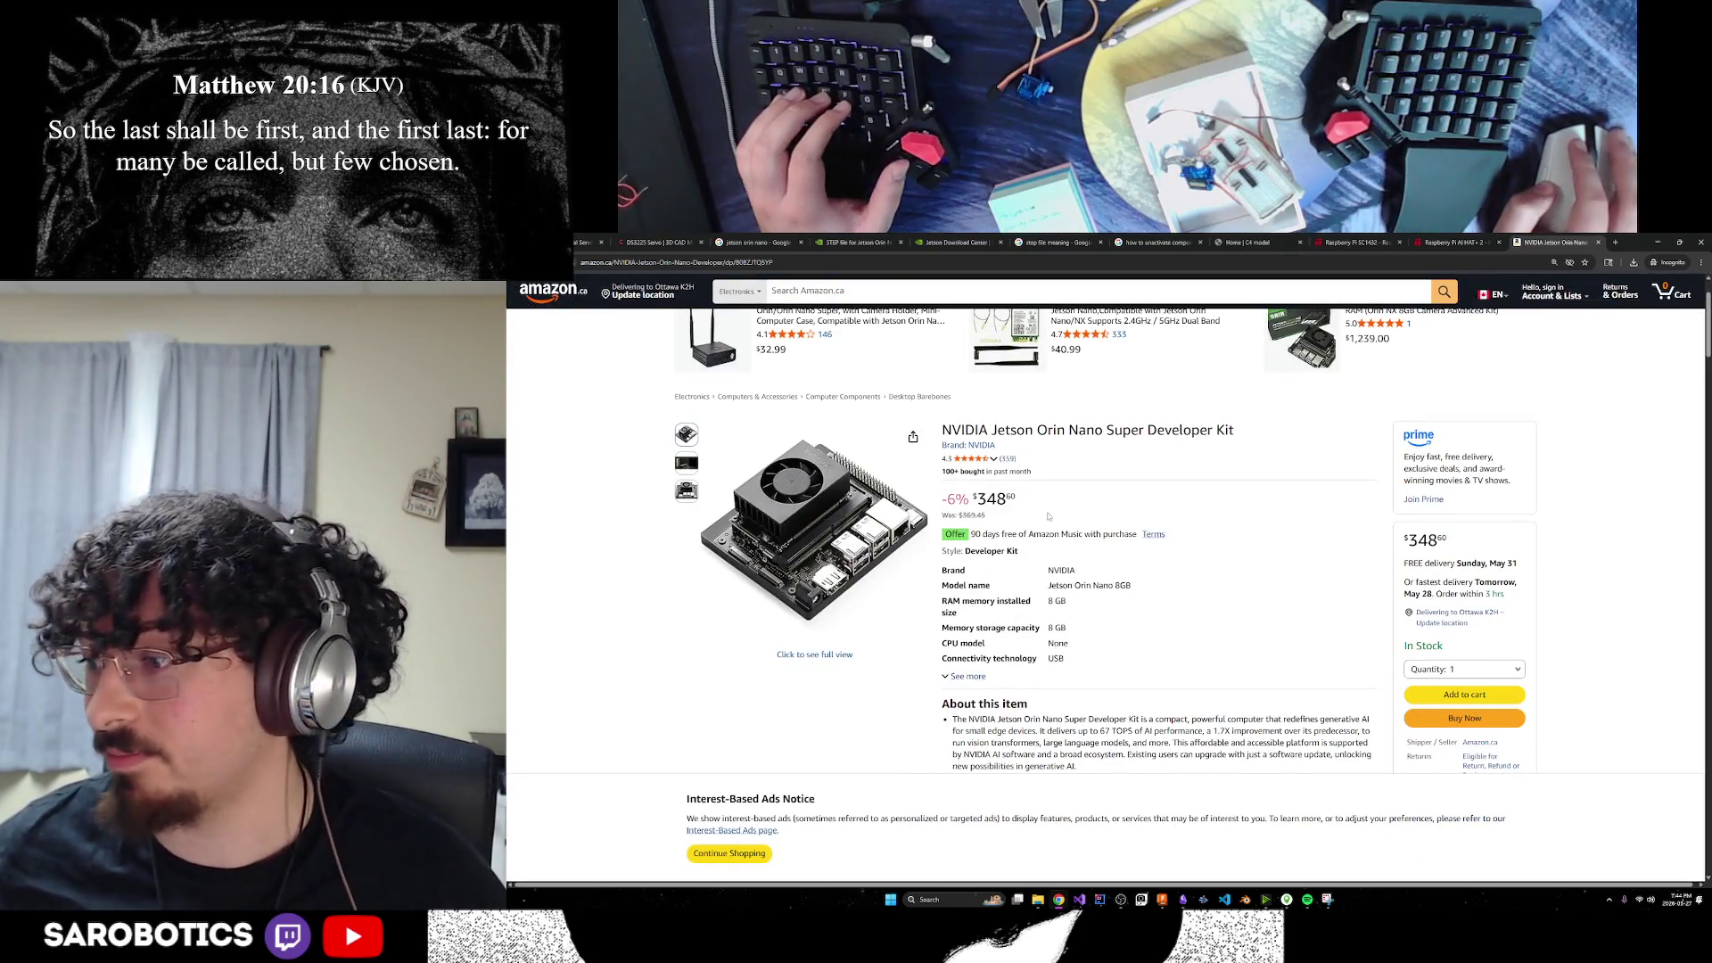
left_click(1356, 241)
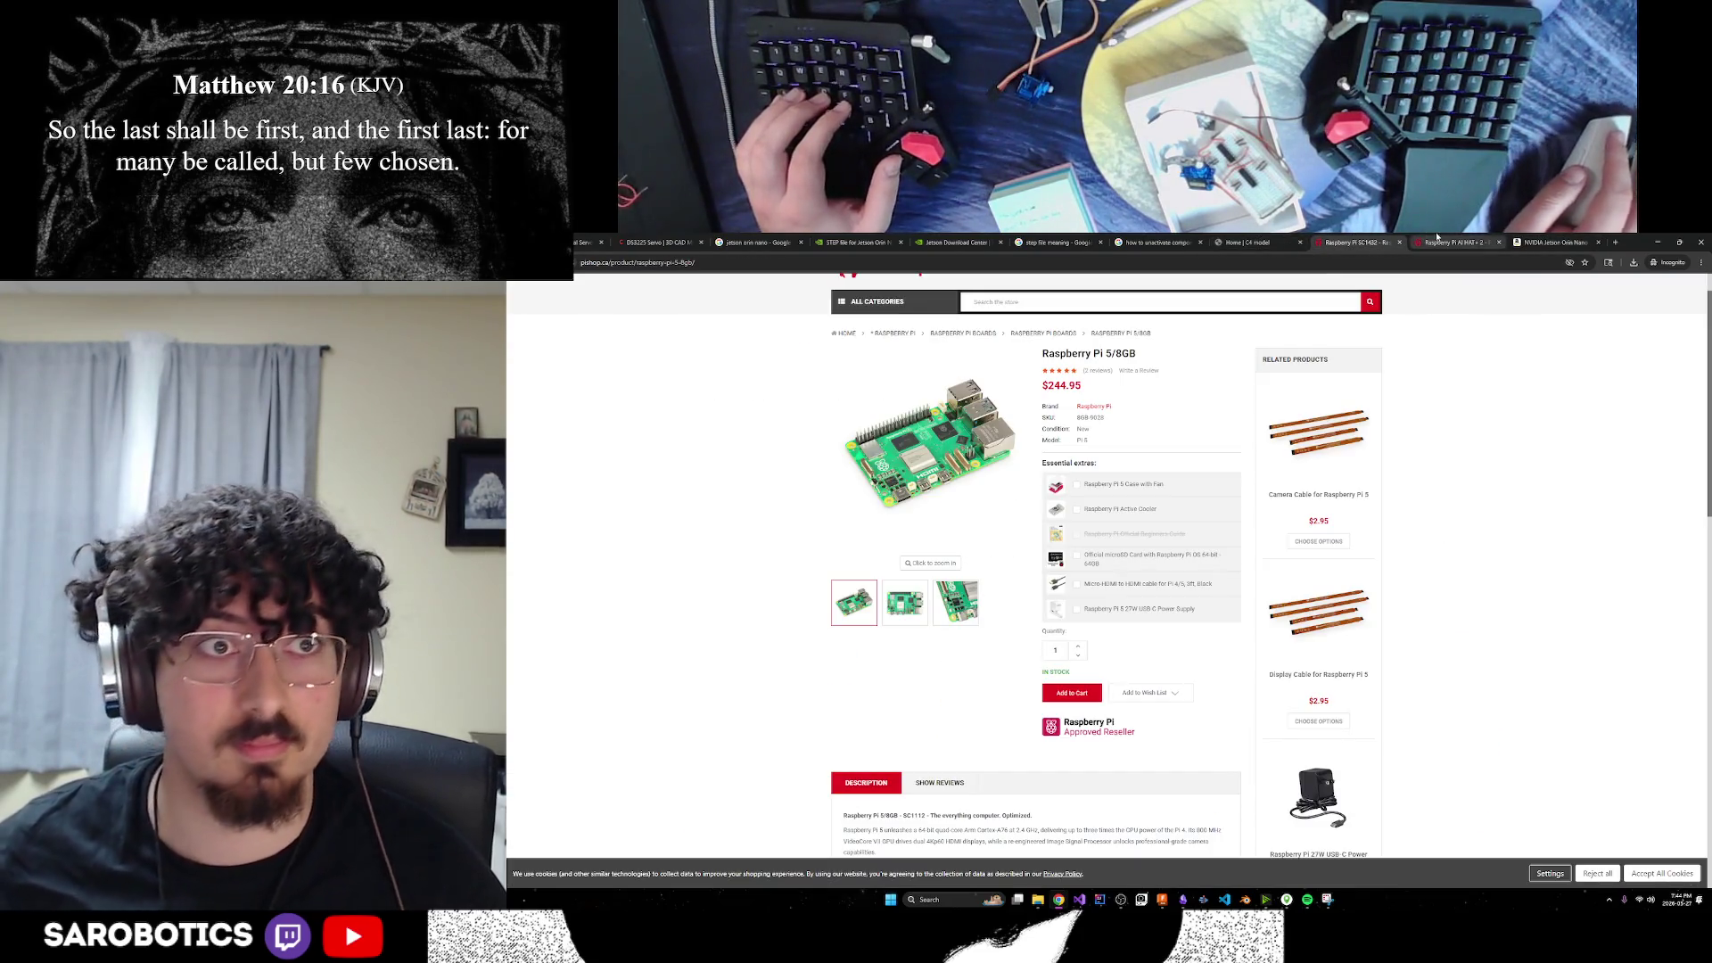
left_click(1438, 239)
left_click(1547, 242)
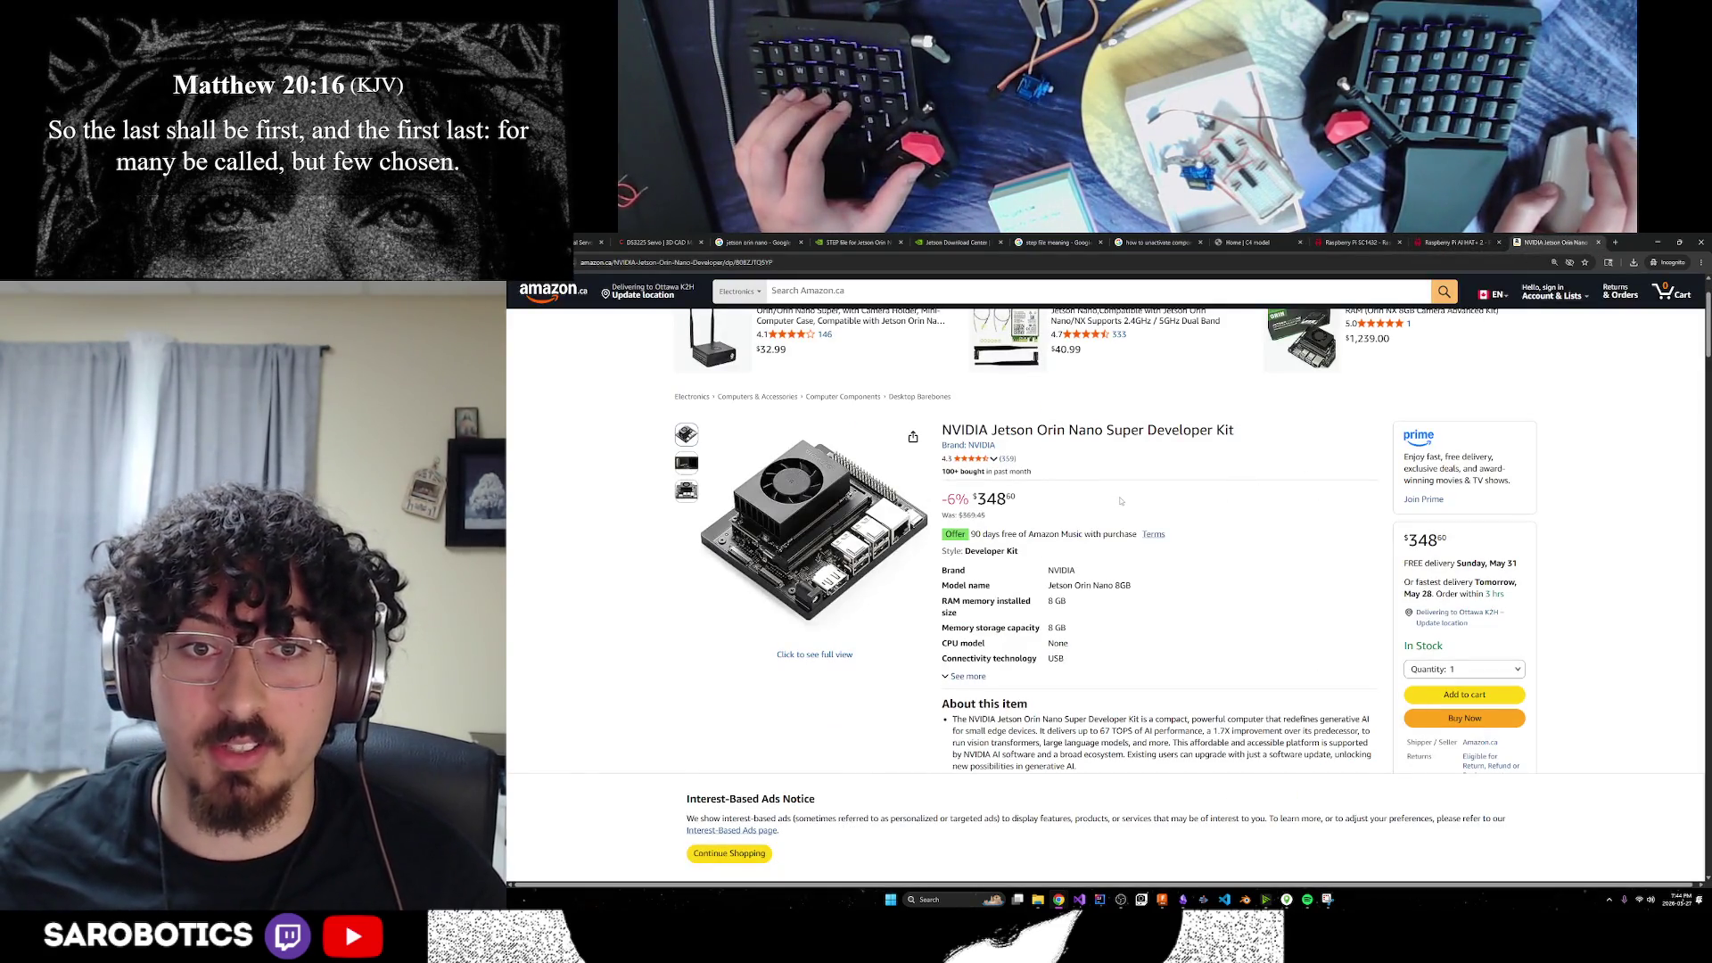
left_click(1355, 242)
left_click(1453, 241)
left_click(1553, 242)
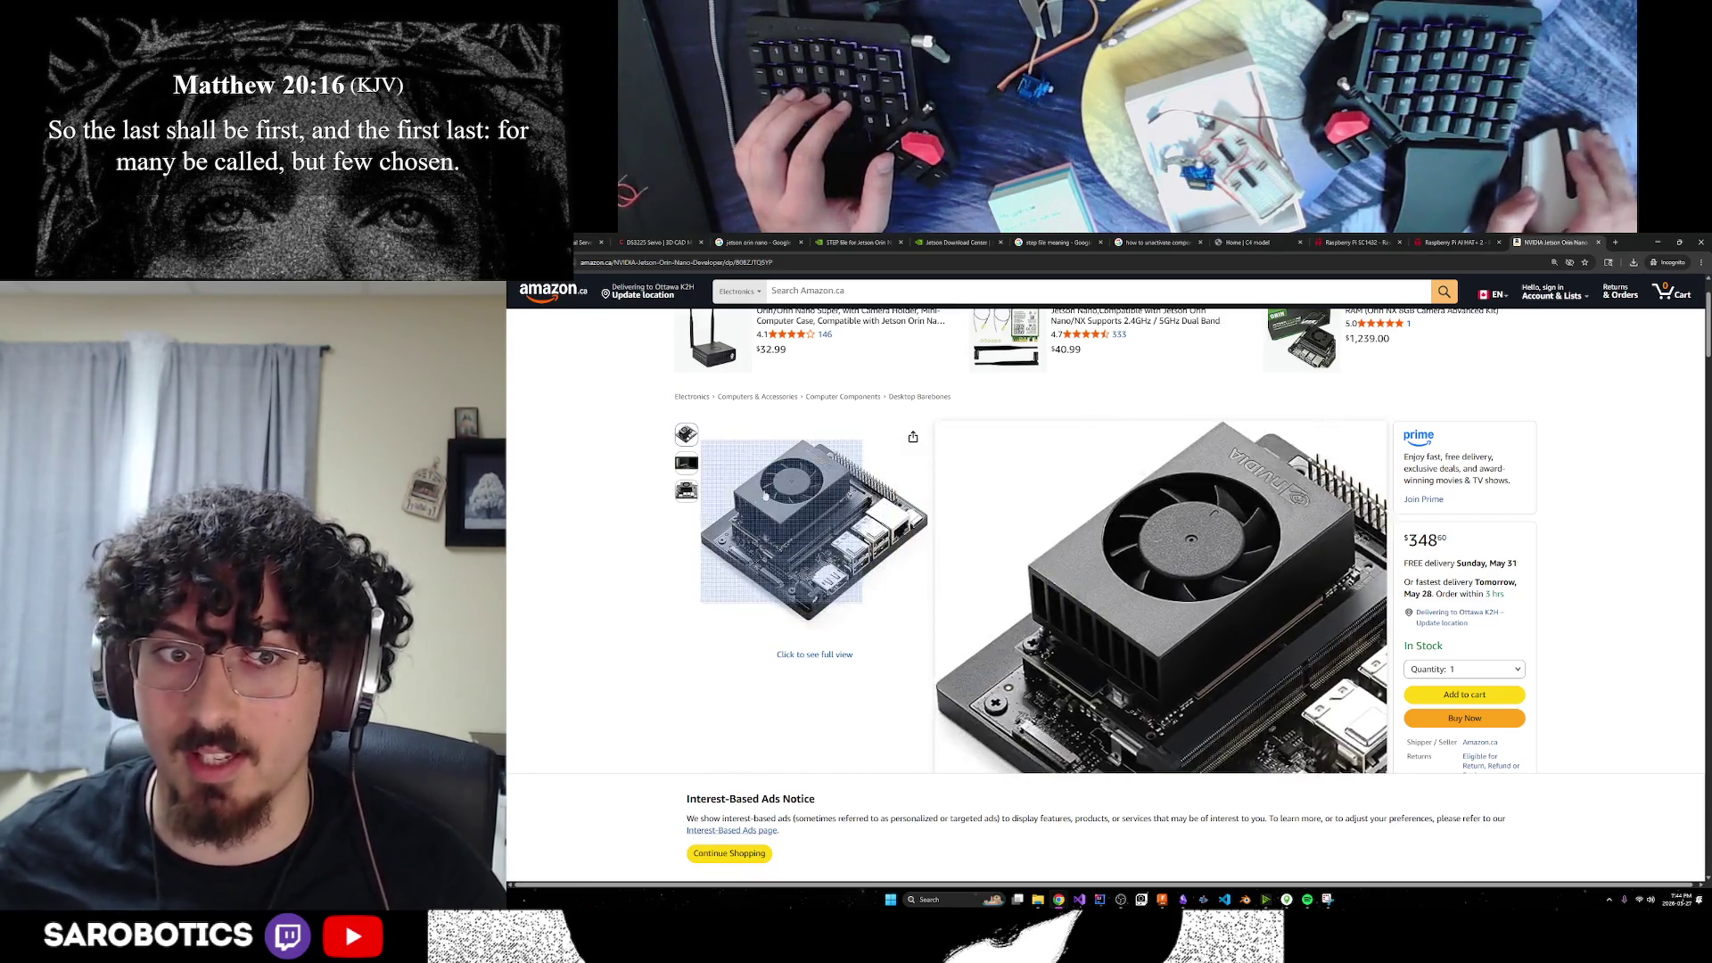
left_click(1355, 242)
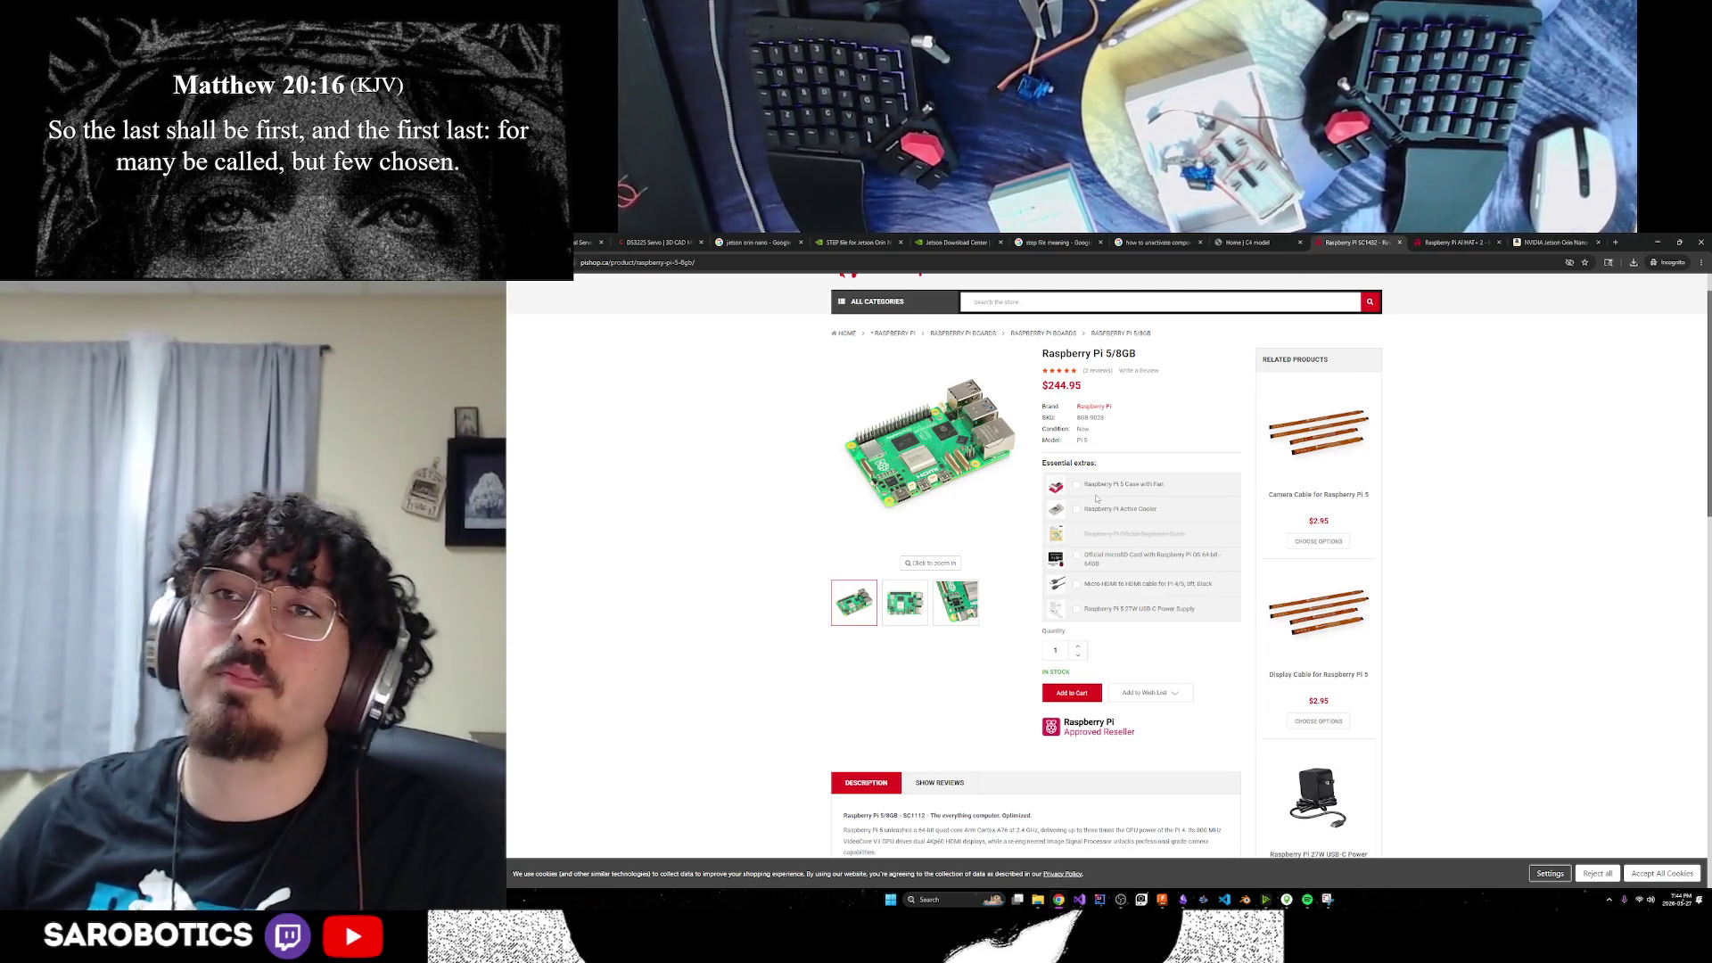
left_click(1541, 243)
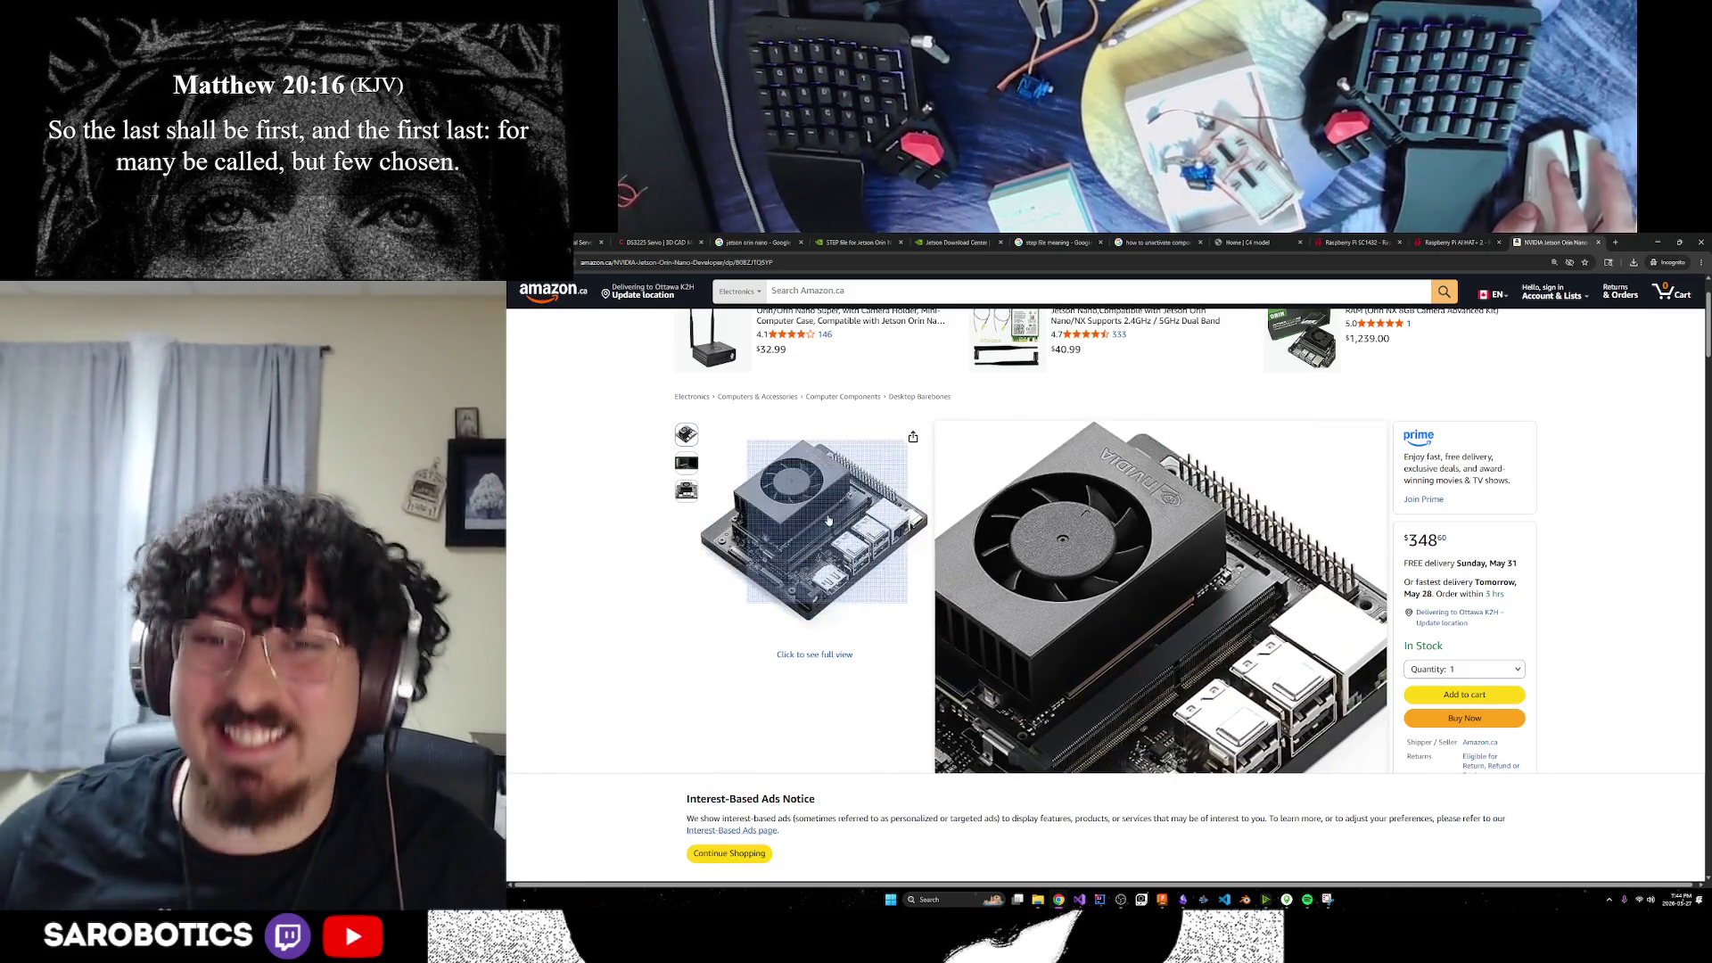
left_click(1356, 242)
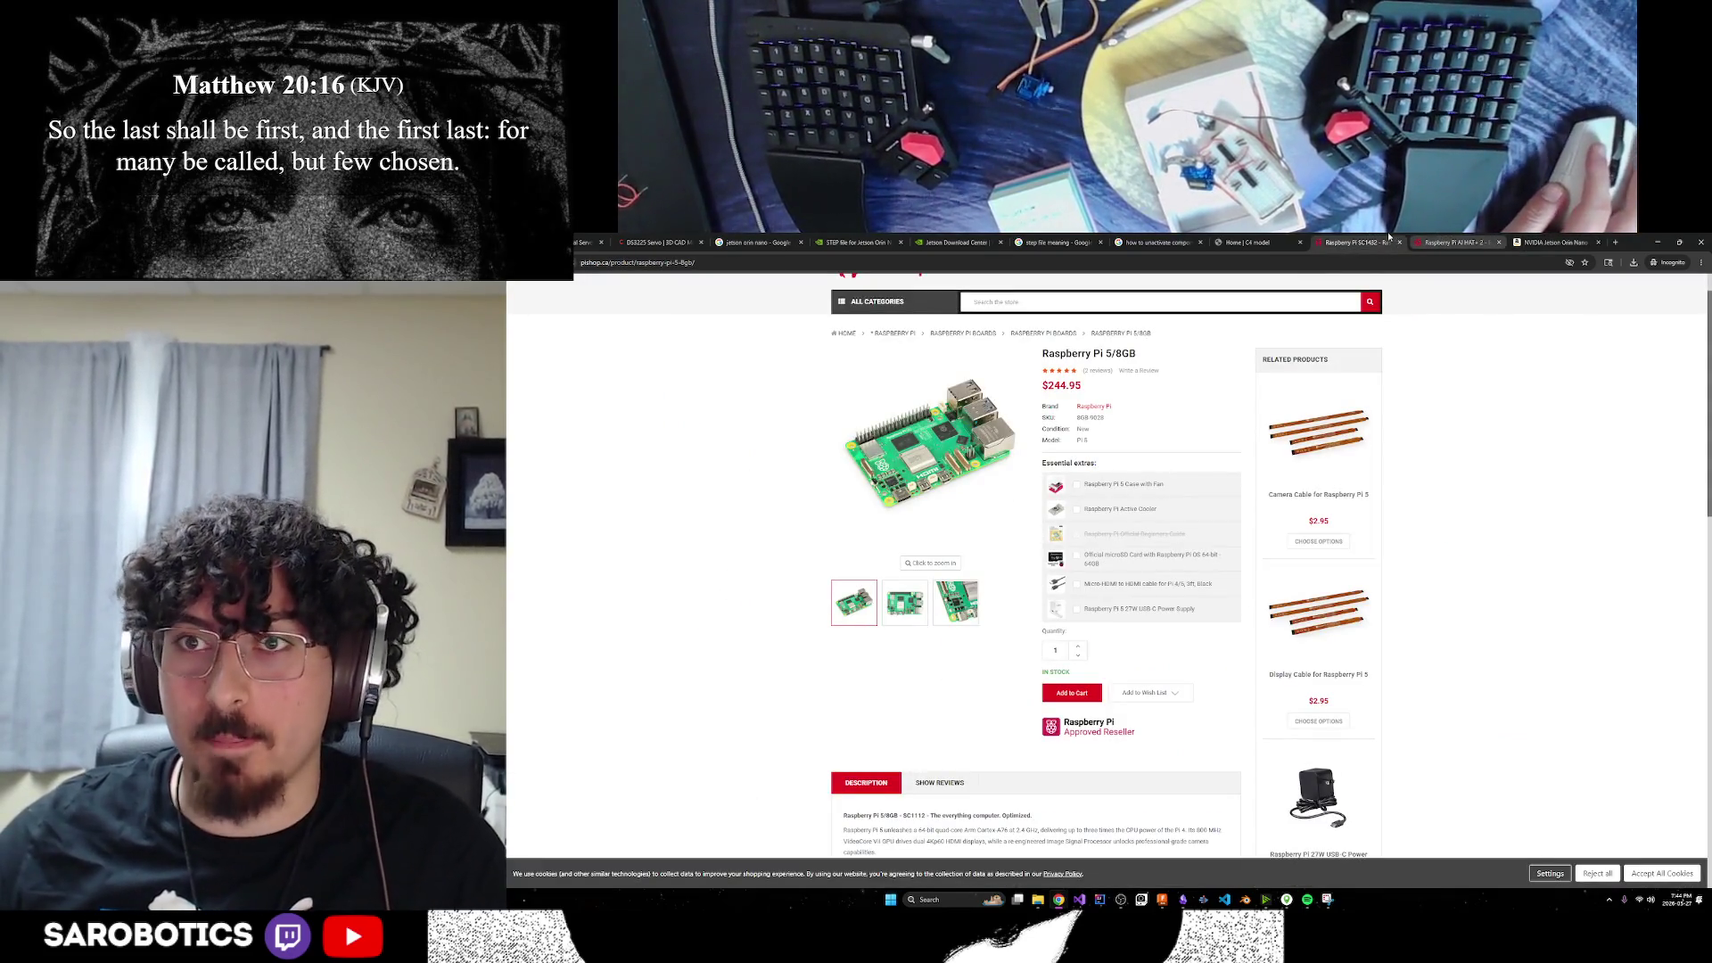
left_click(1552, 243)
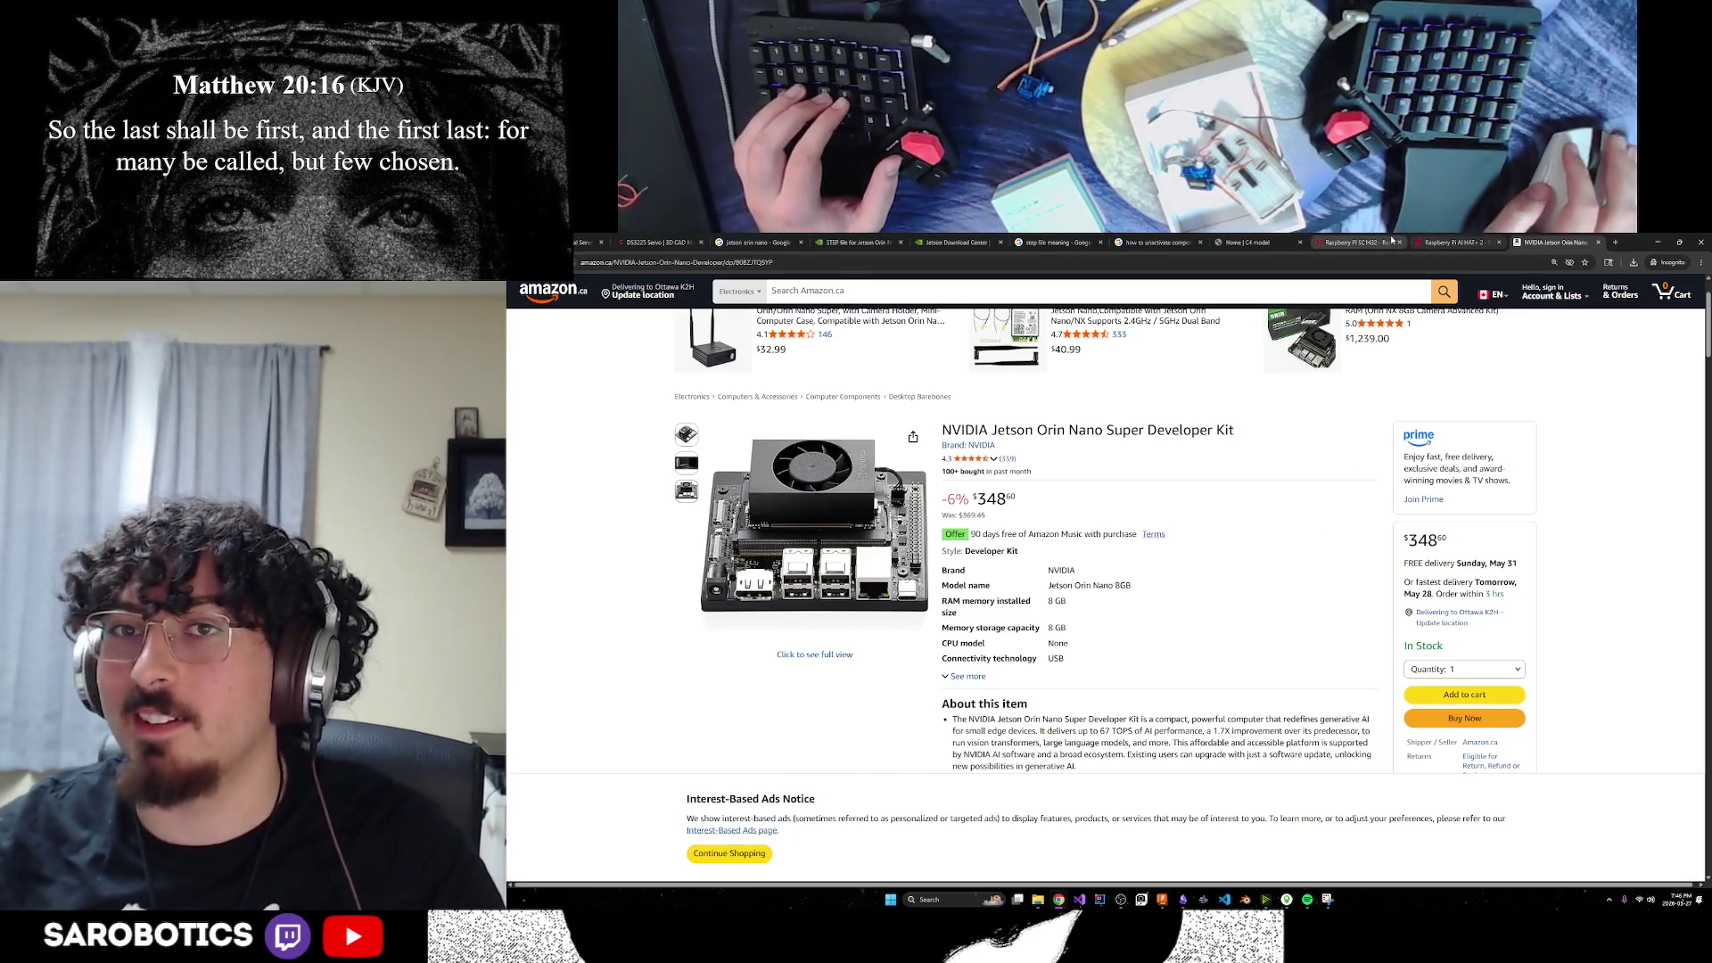
Flip through the Raspberry Pi, Amazon, Download Center, forum, image and servo tabs, then return to Fusion
left_click(1354, 242)
left_click(1552, 241)
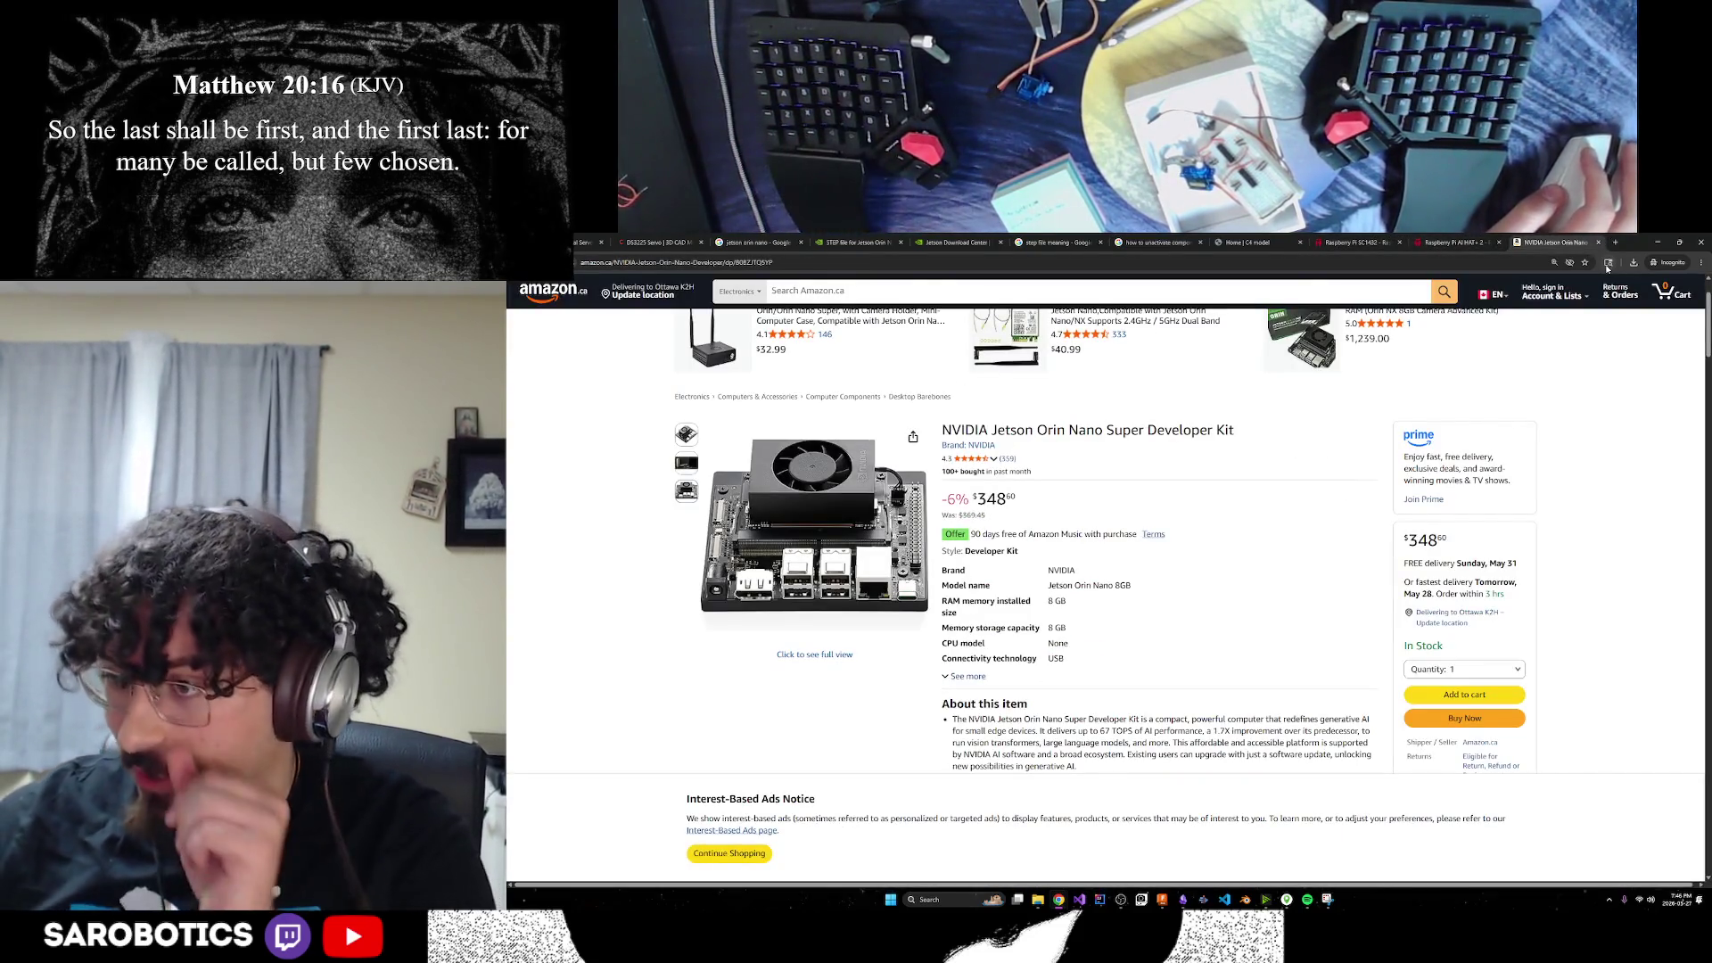
left_click(1156, 242)
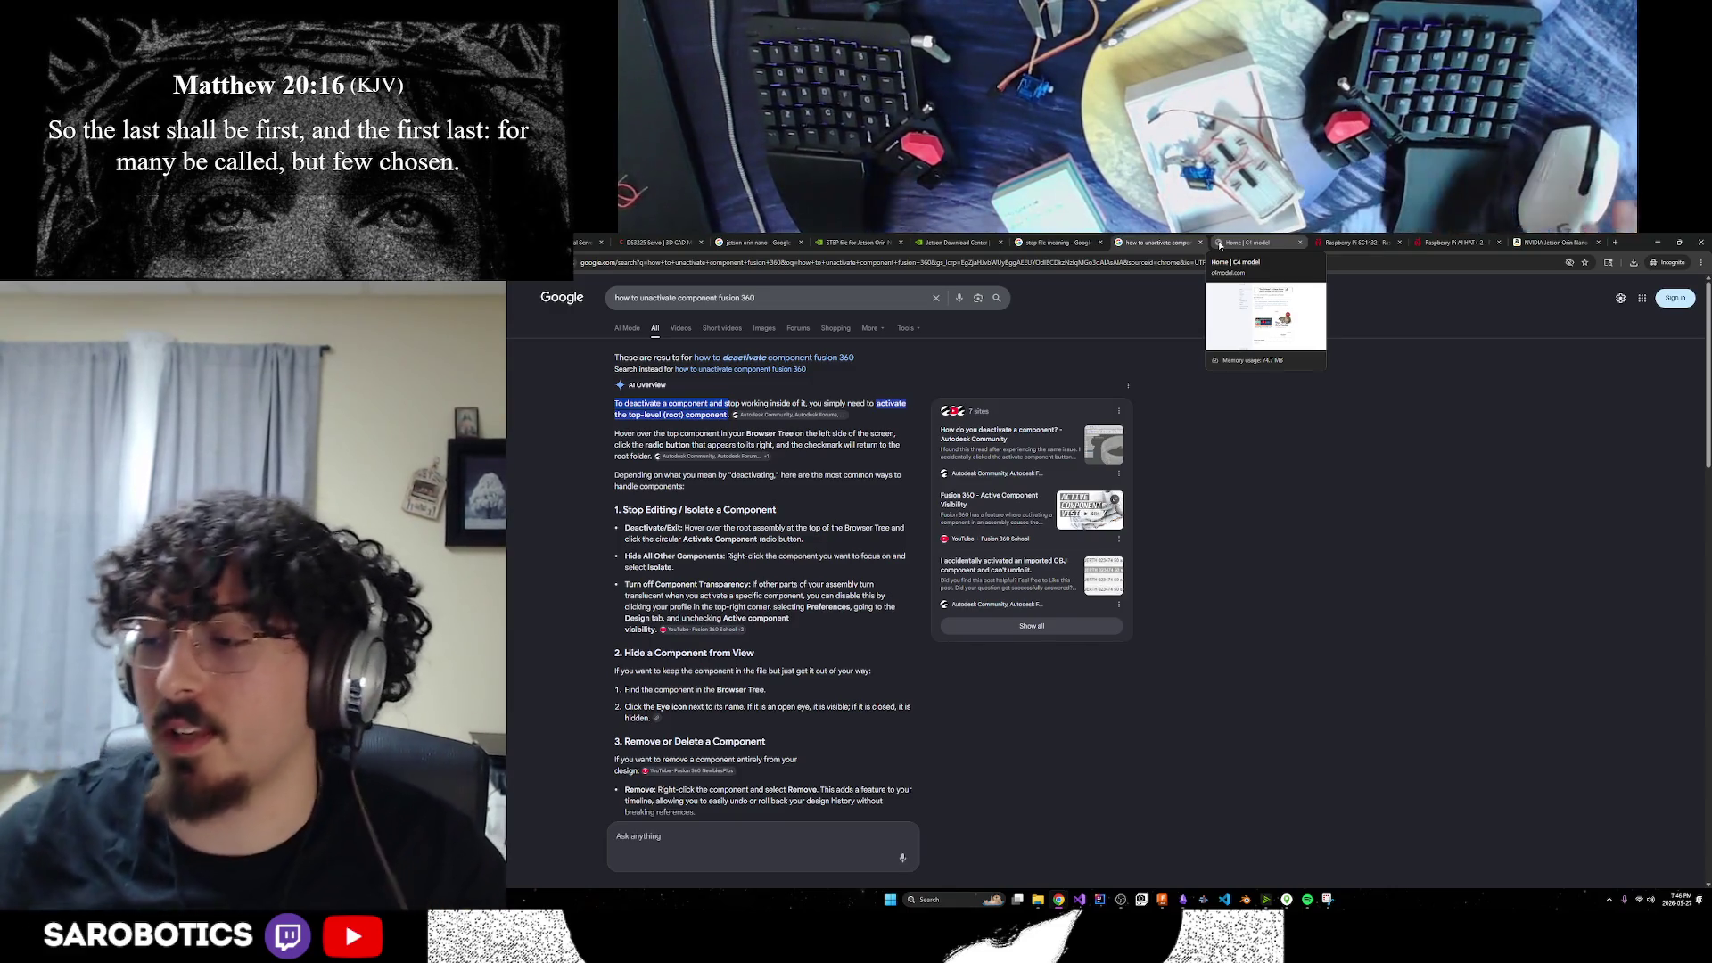
left_click(954, 242)
left_click(870, 241)
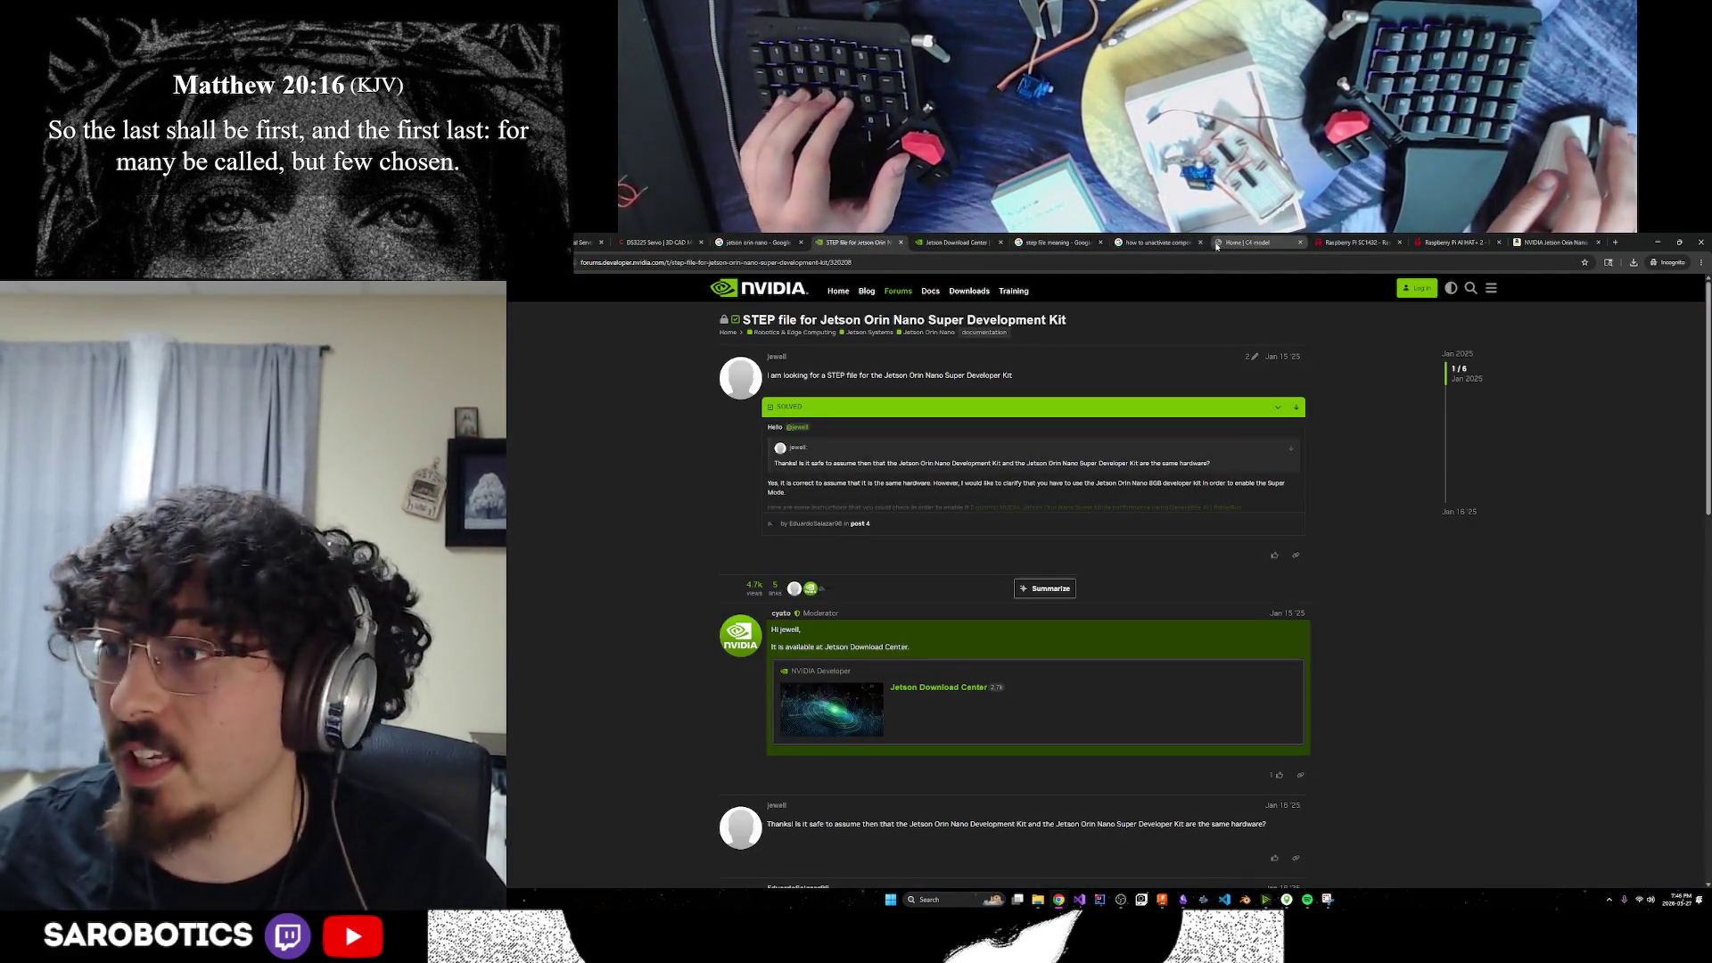
left_click(758, 242)
left_click(673, 240)
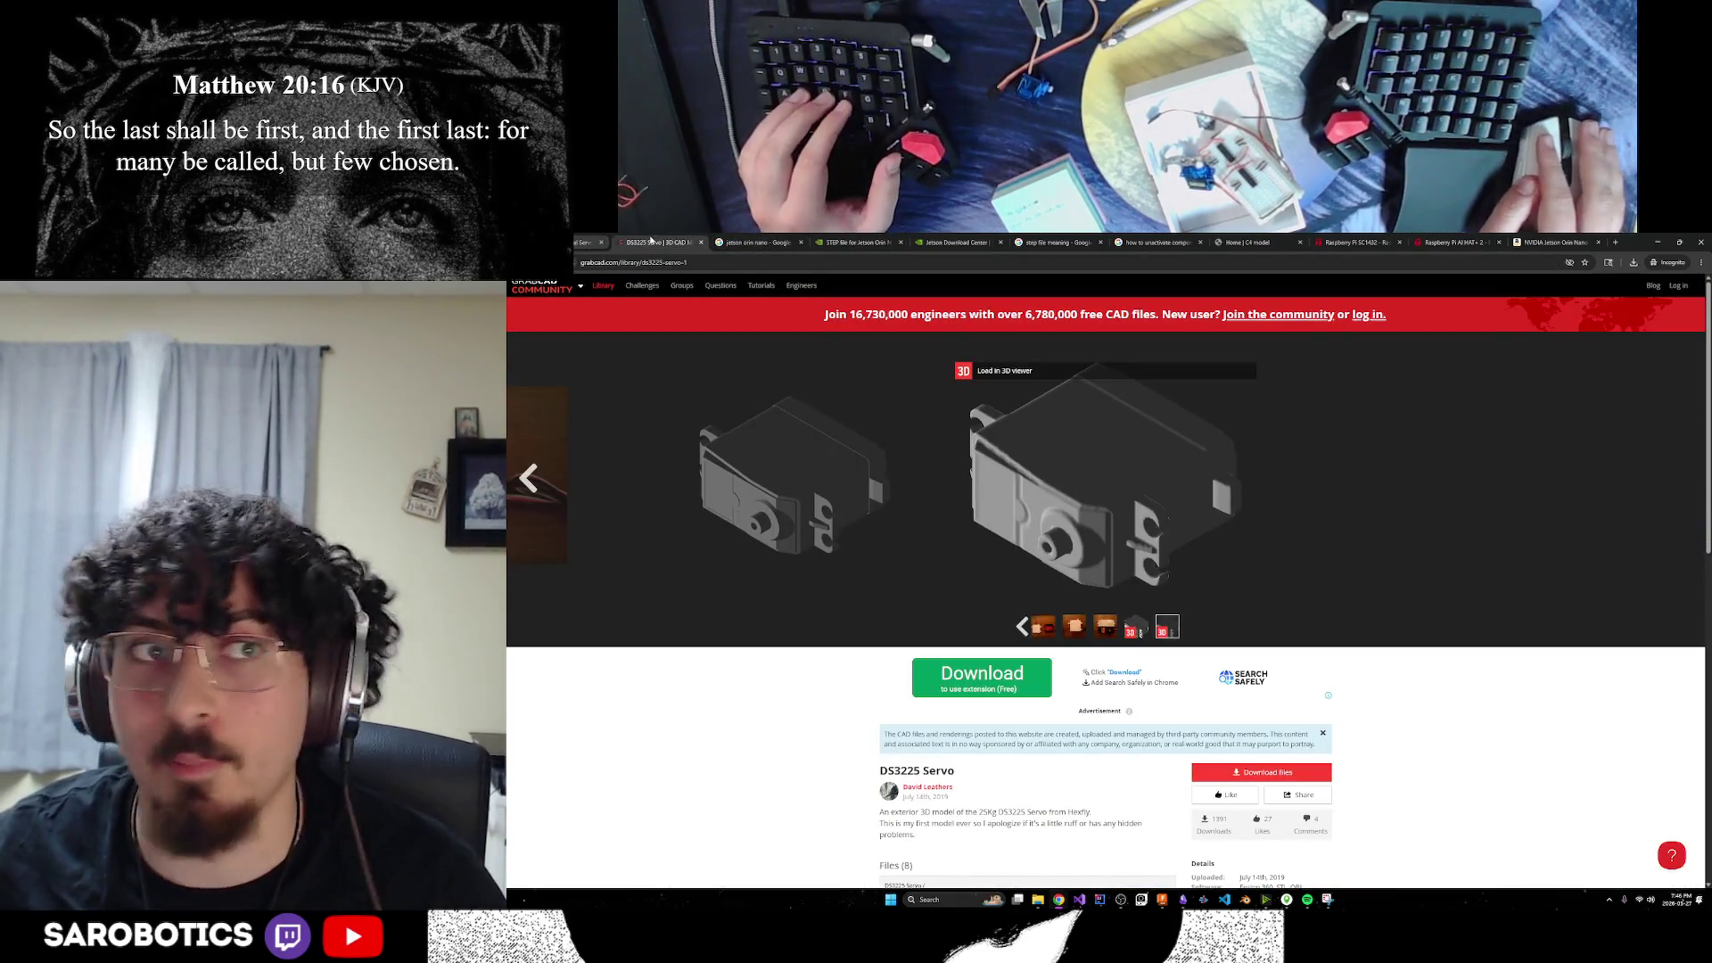
key("ctrl+shift+Tab")
left_click(1161, 901)
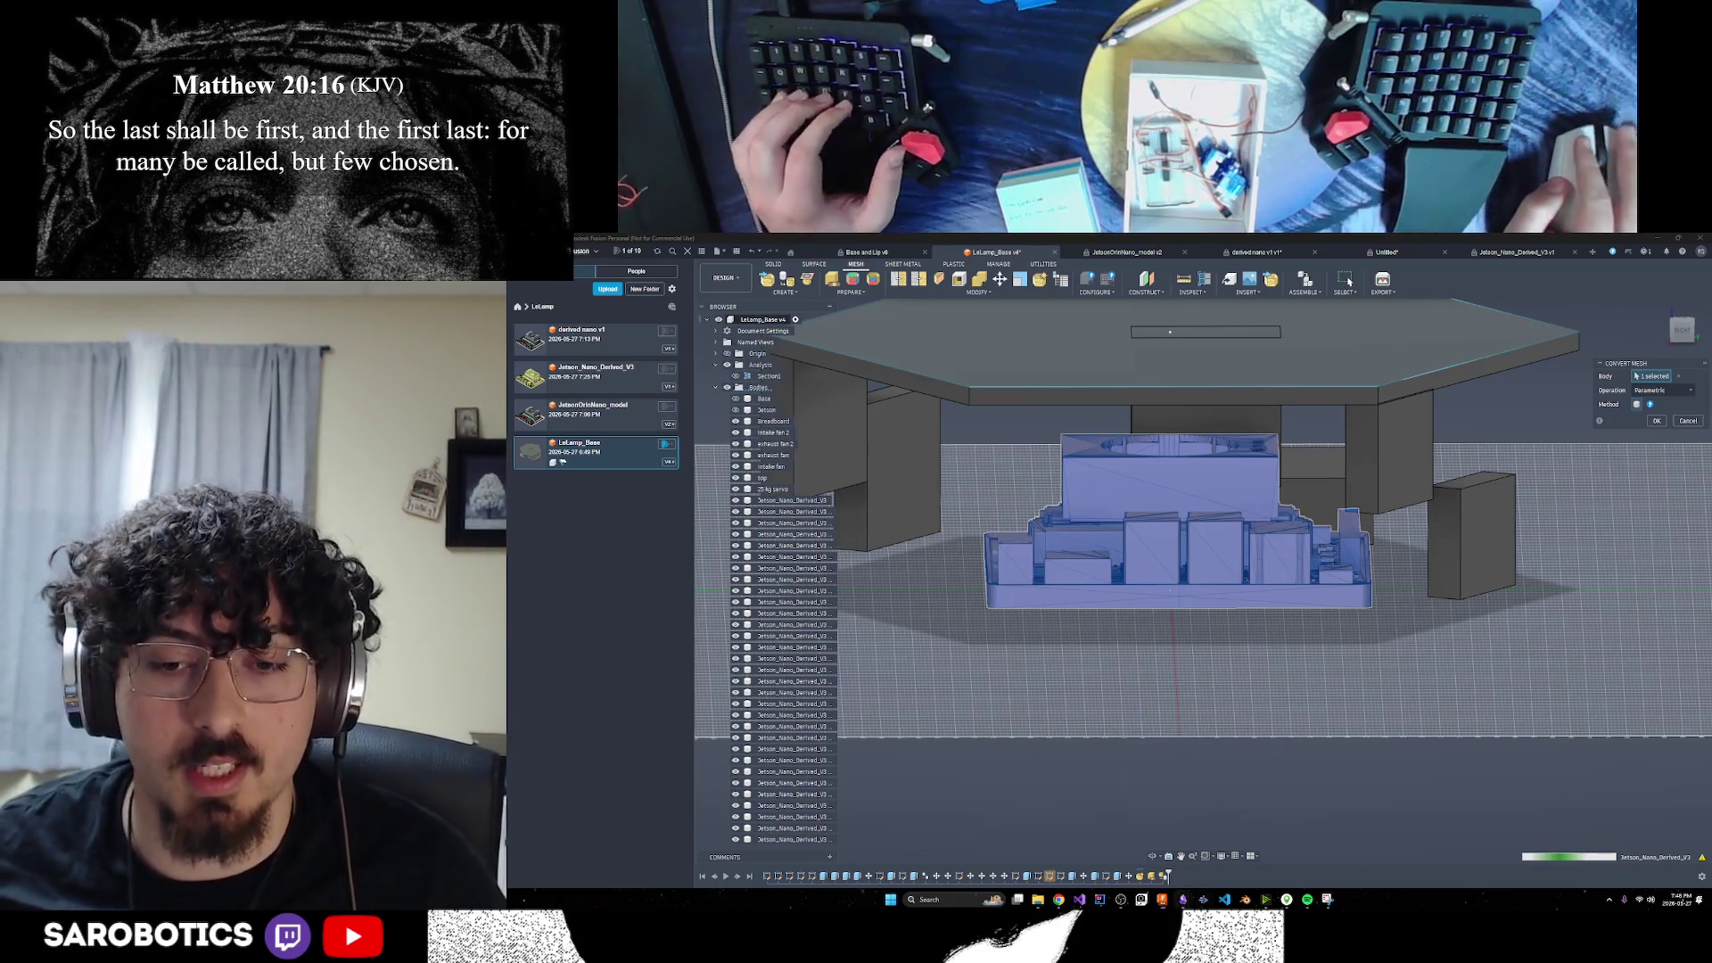
Bring the Lelamp Blog Notes window in Obsidian to the front
mouse_move(1183, 898)
left_click(1228, 870)
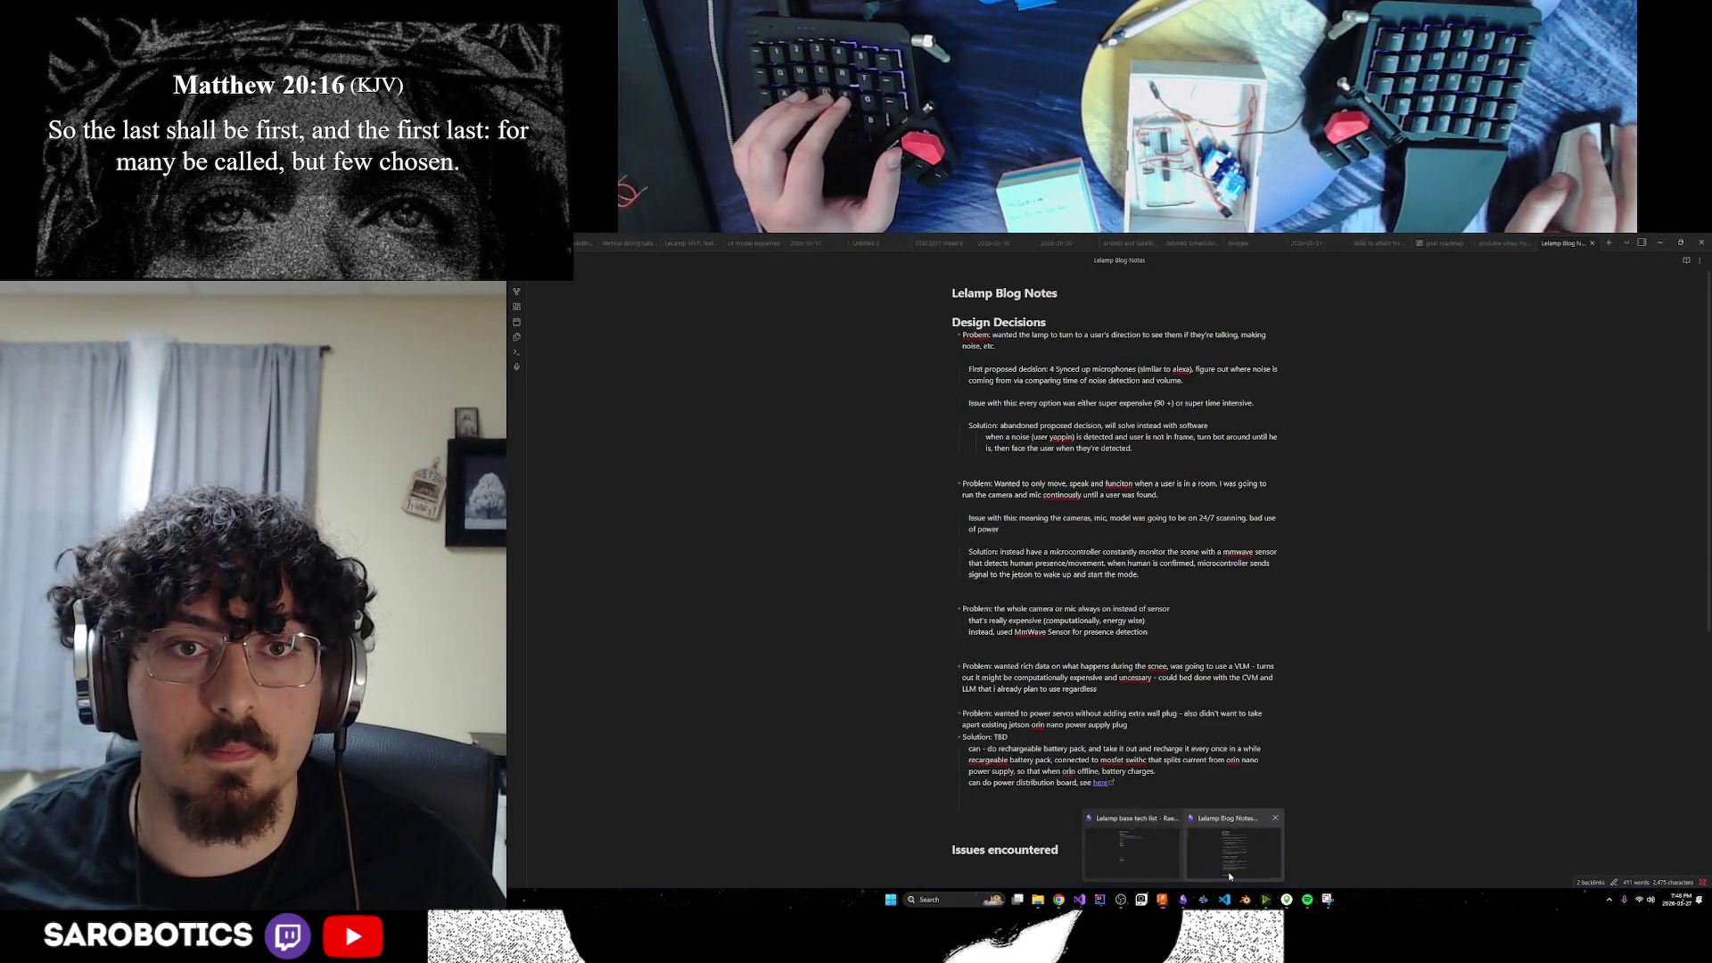
Open the Lelamp Tech Stack note and scroll down to the mmWaveSensor entry
left_click(1131, 847)
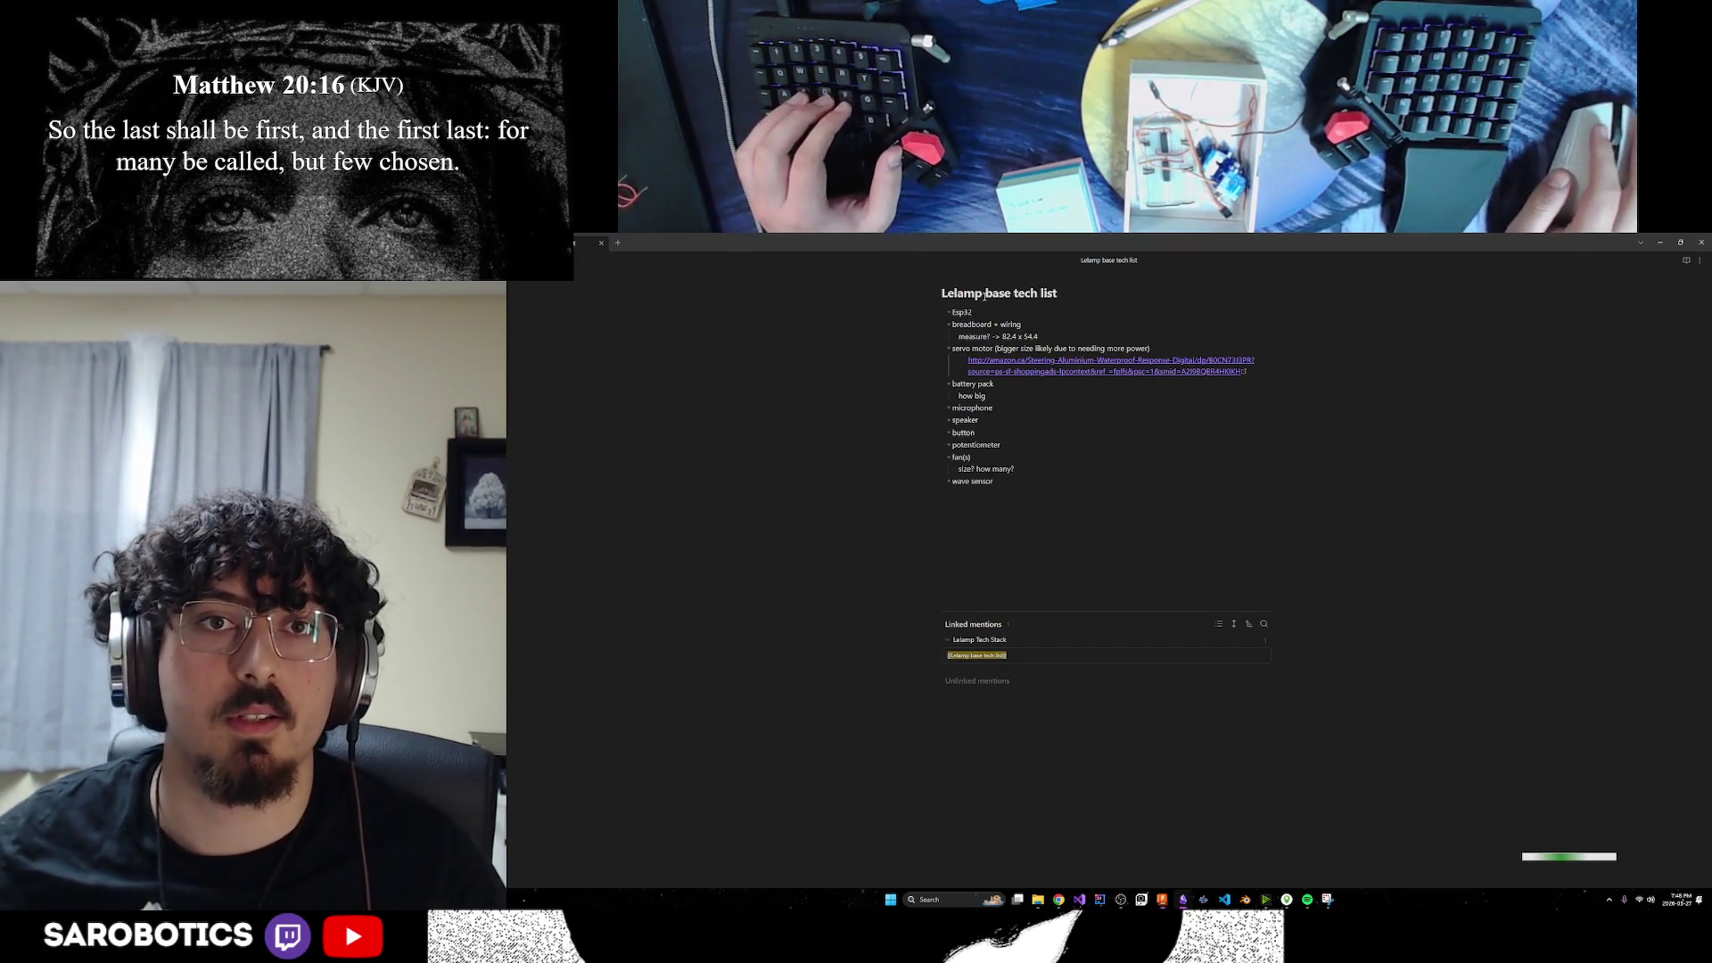
key("ctrl+alt+Left")
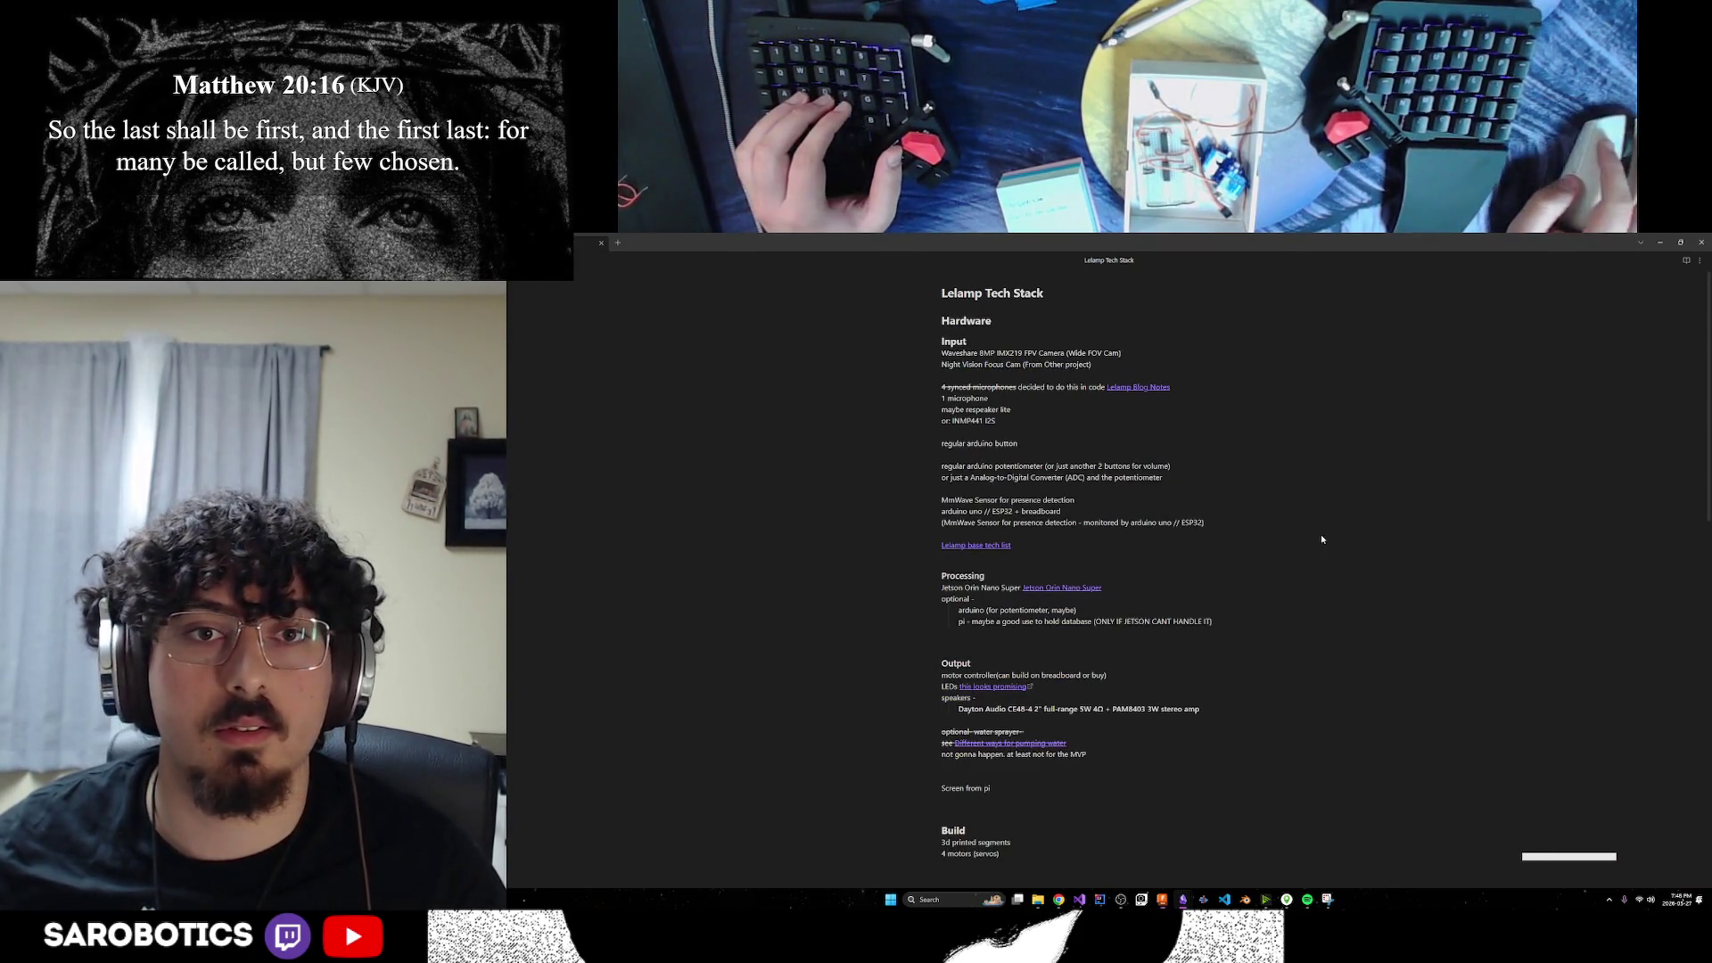
scroll(1321, 539, "down", 3)
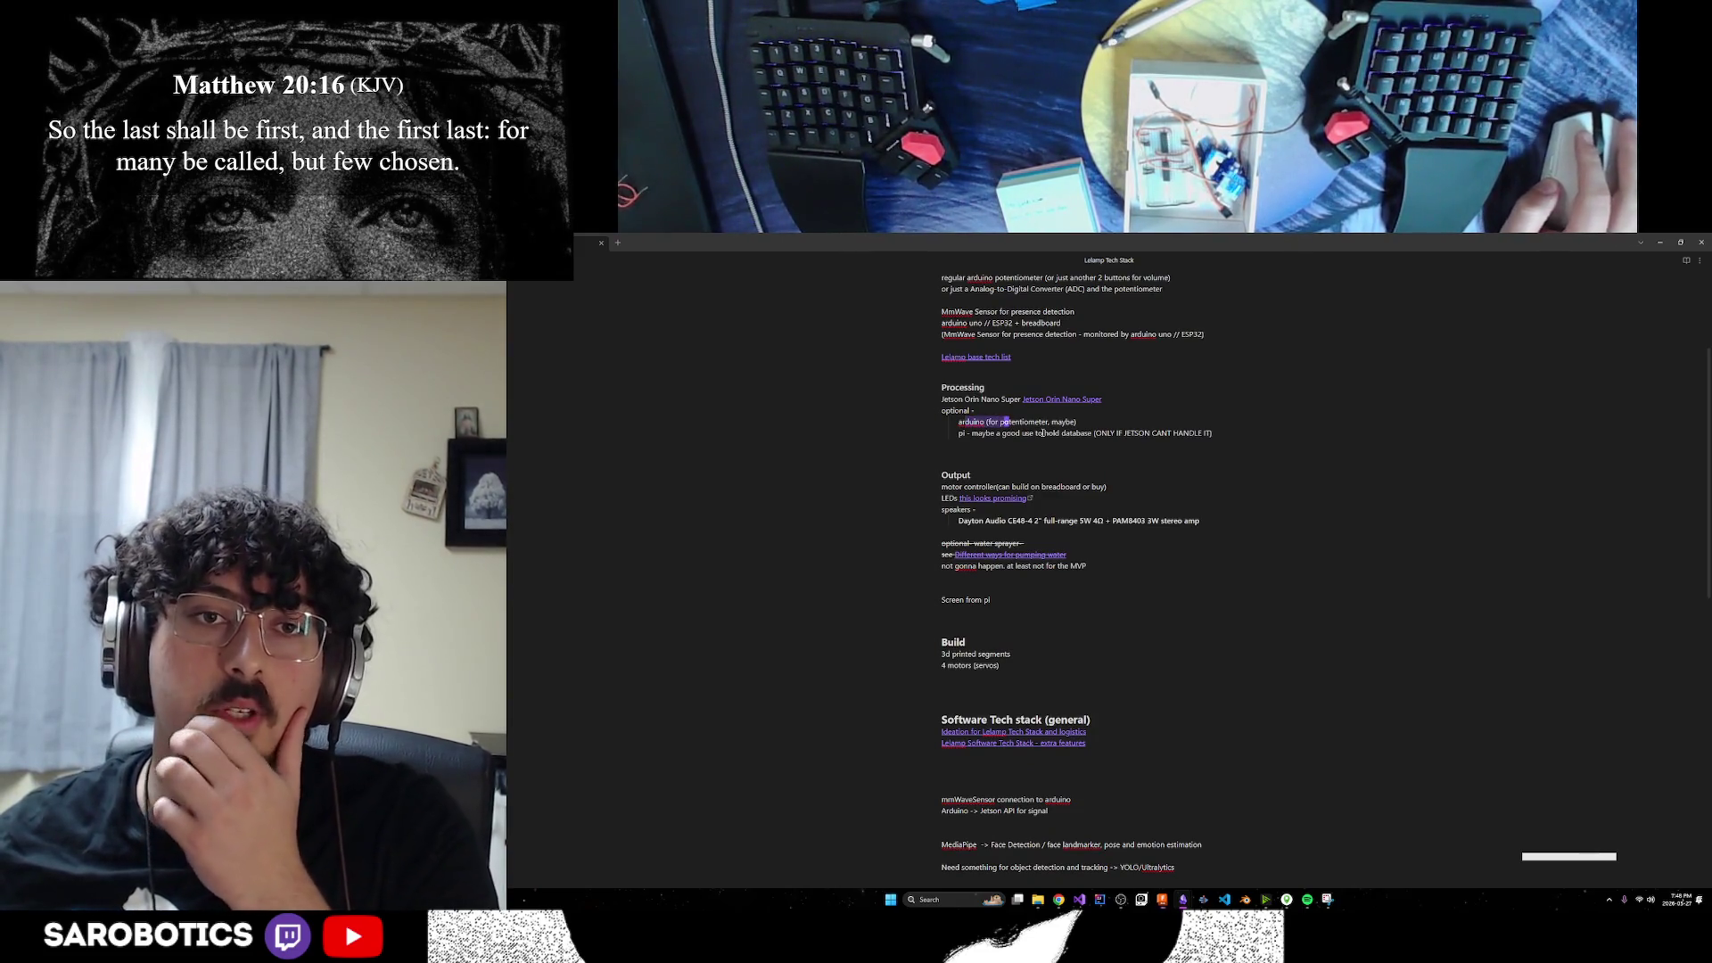
scroll(1063, 472, "down", 1)
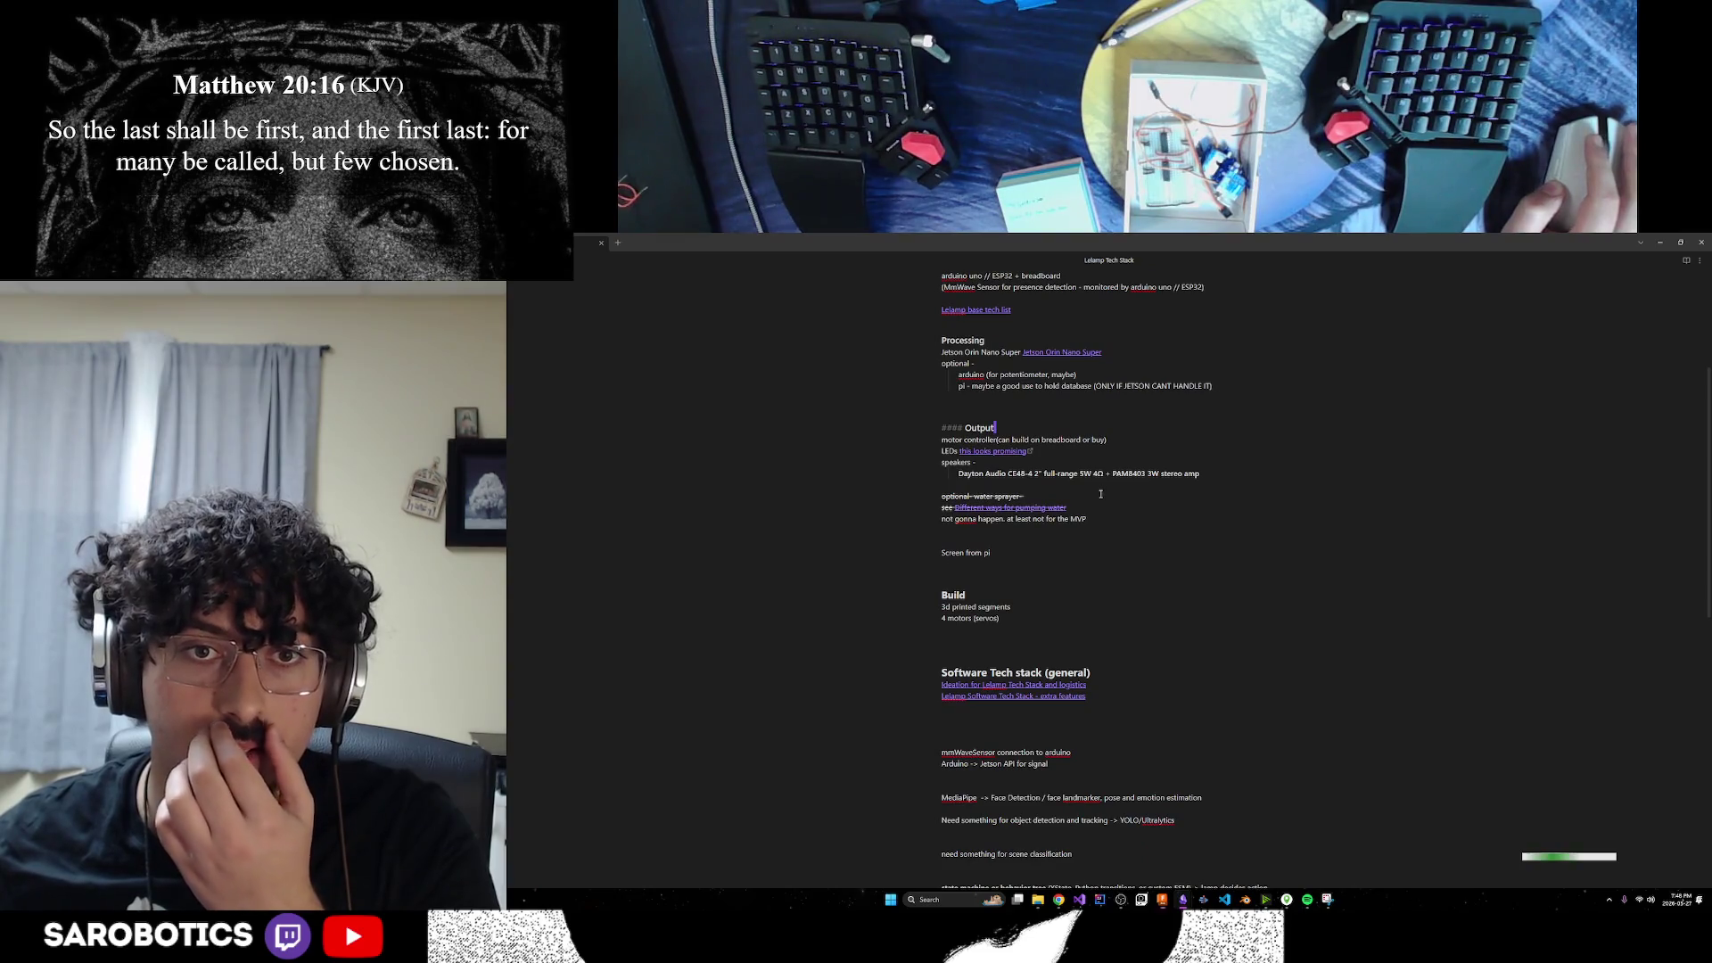
scroll(1101, 494, "down", 2)
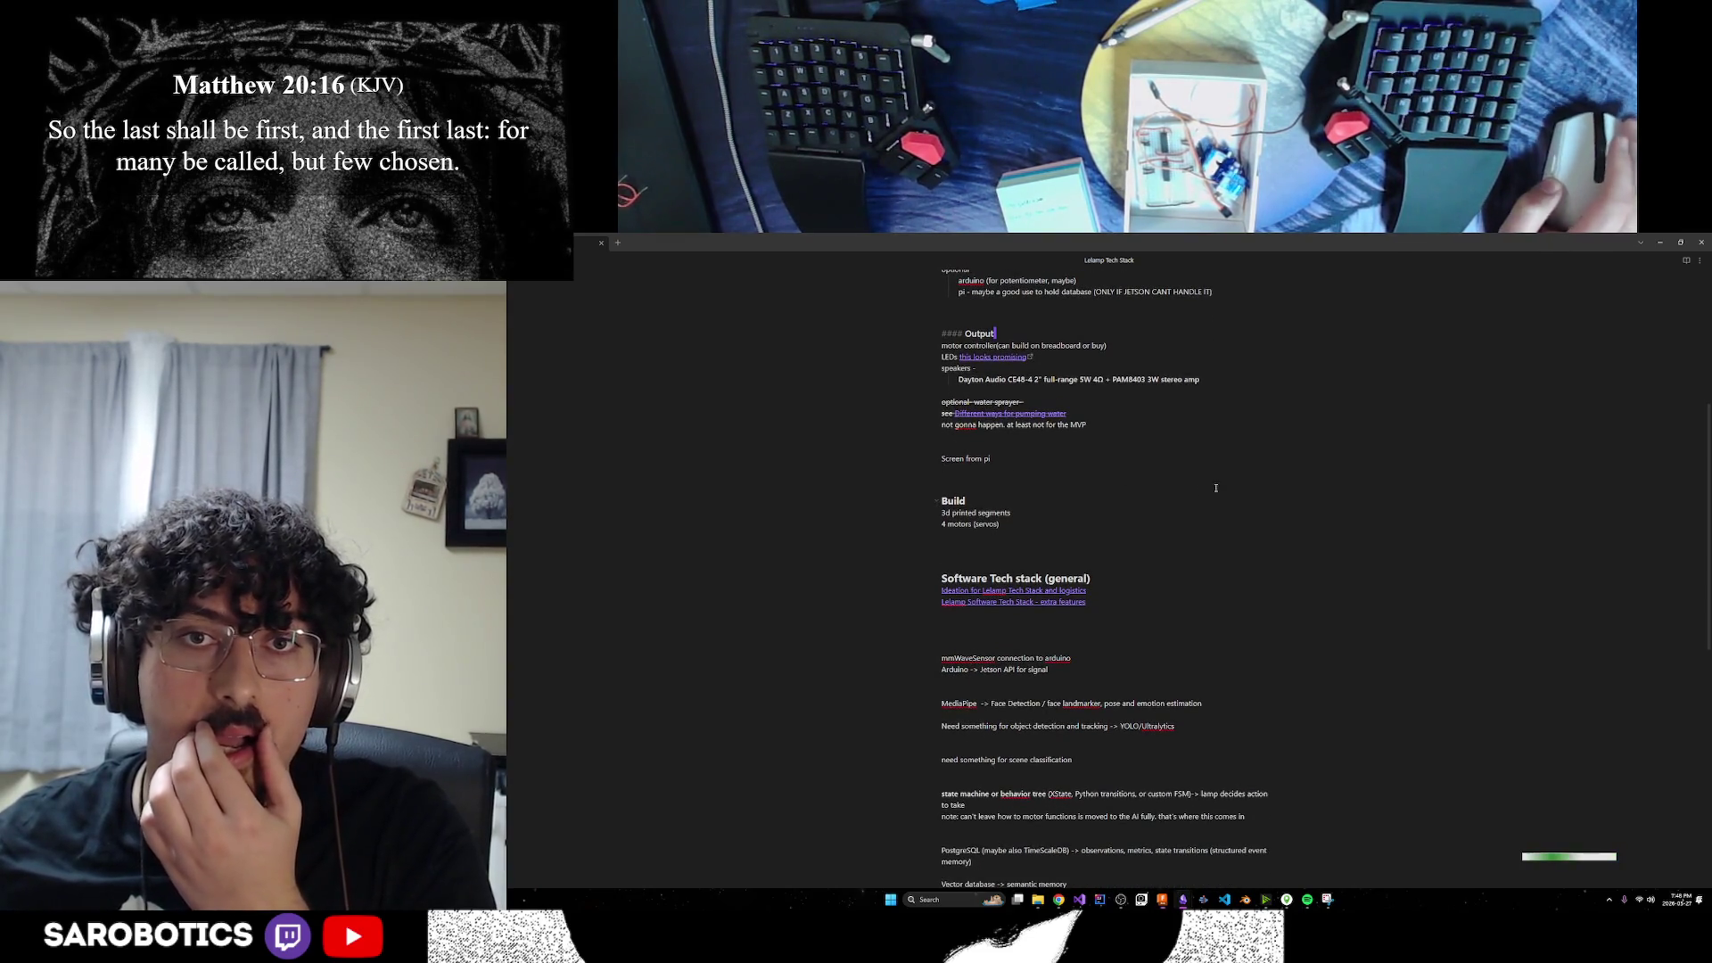
scroll(1216, 488, "down", 2)
scroll(1160, 534, "up", 2)
scroll(1160, 535, "down", 3)
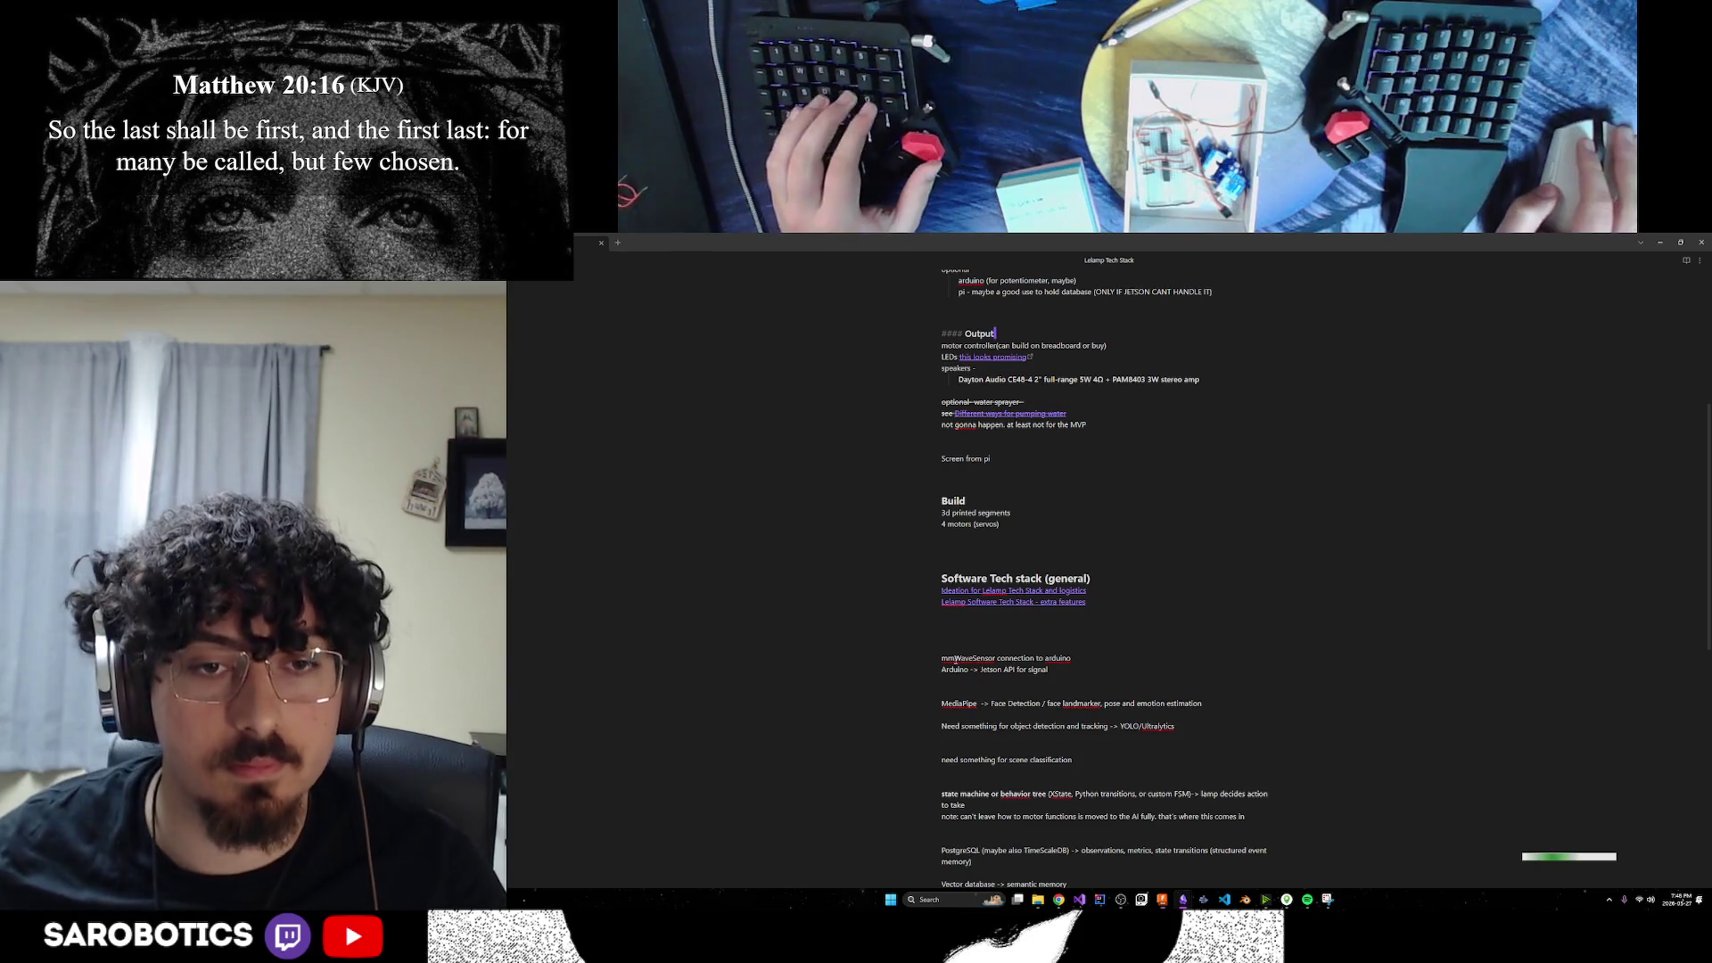
Copy 'mmWaveSensor' and return to the Amazon DS3225 servo listing in Chrome
right_click(993, 658)
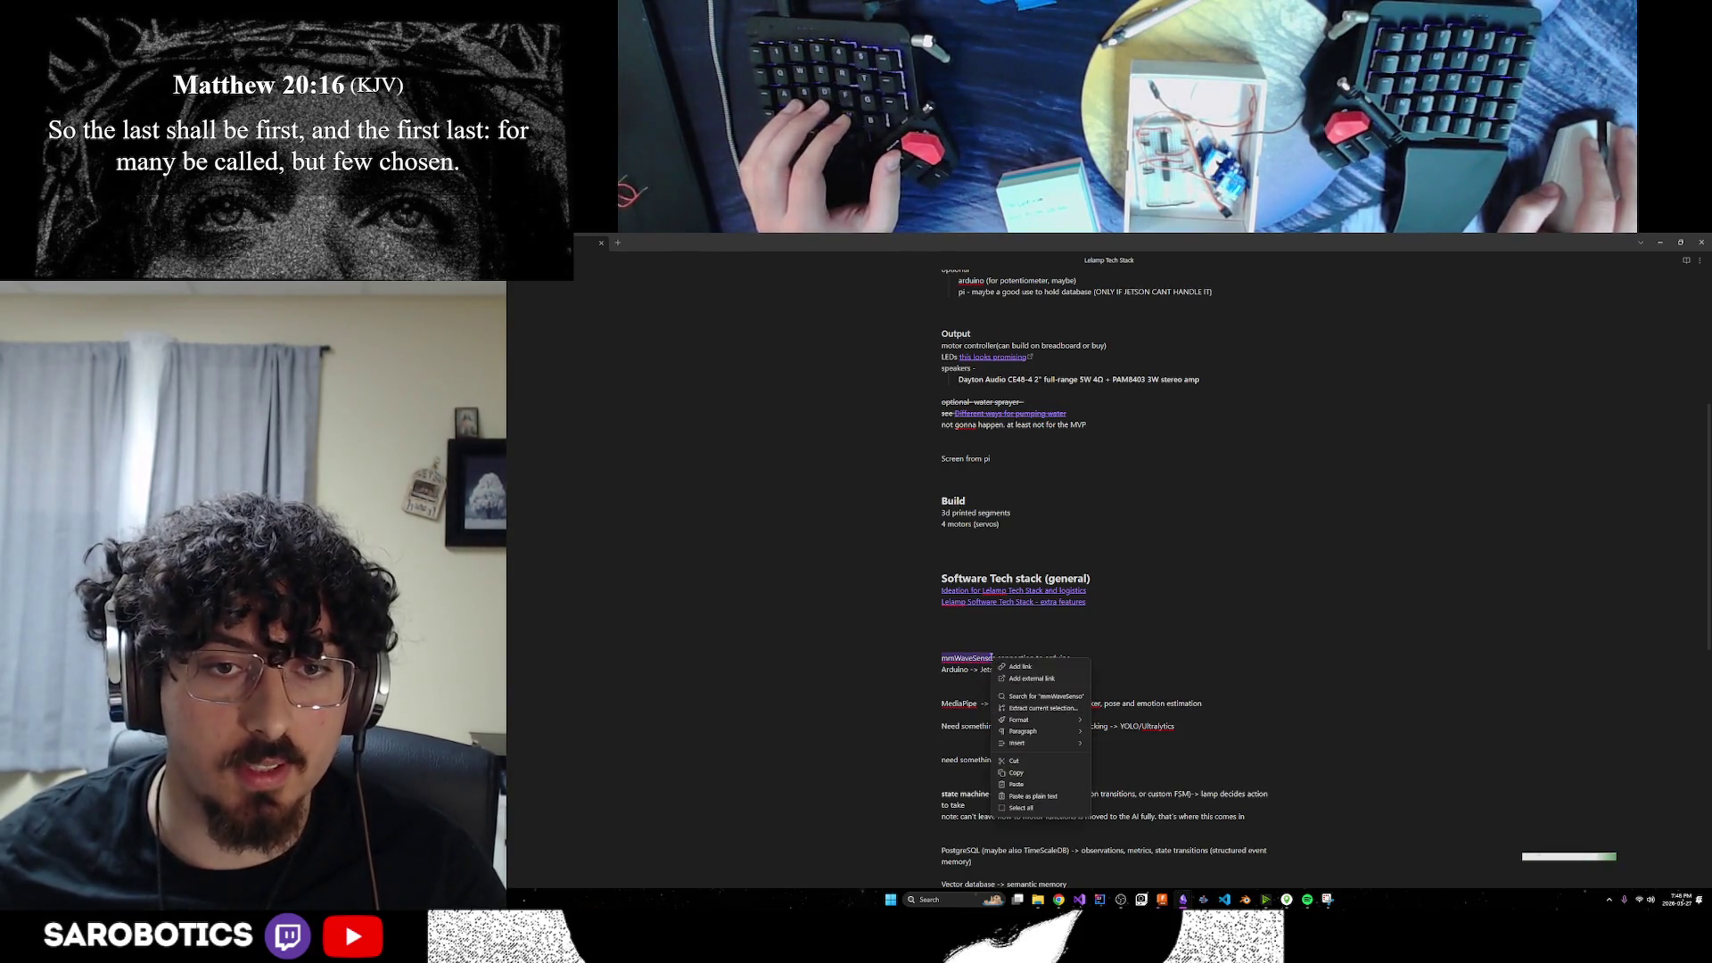
left_click(1017, 772)
mouse_move(1059, 898)
left_click(1167, 851)
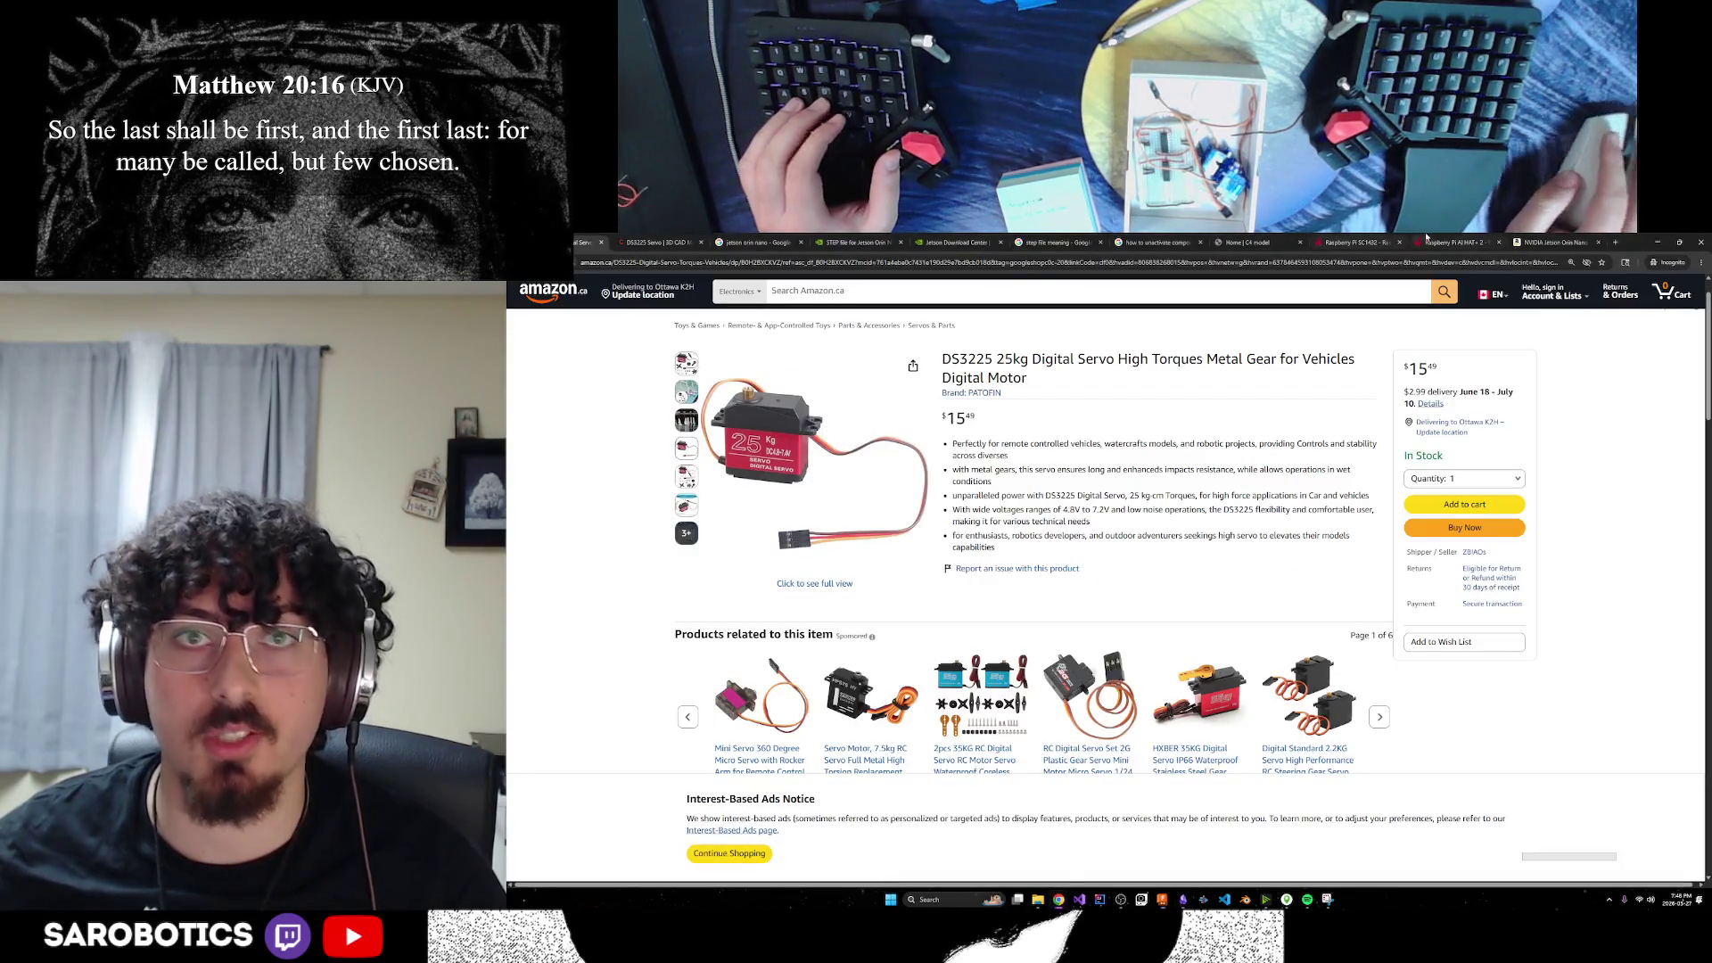
Run a Google search for the mmWave sensor term in a new private tab
left_click(1419, 507)
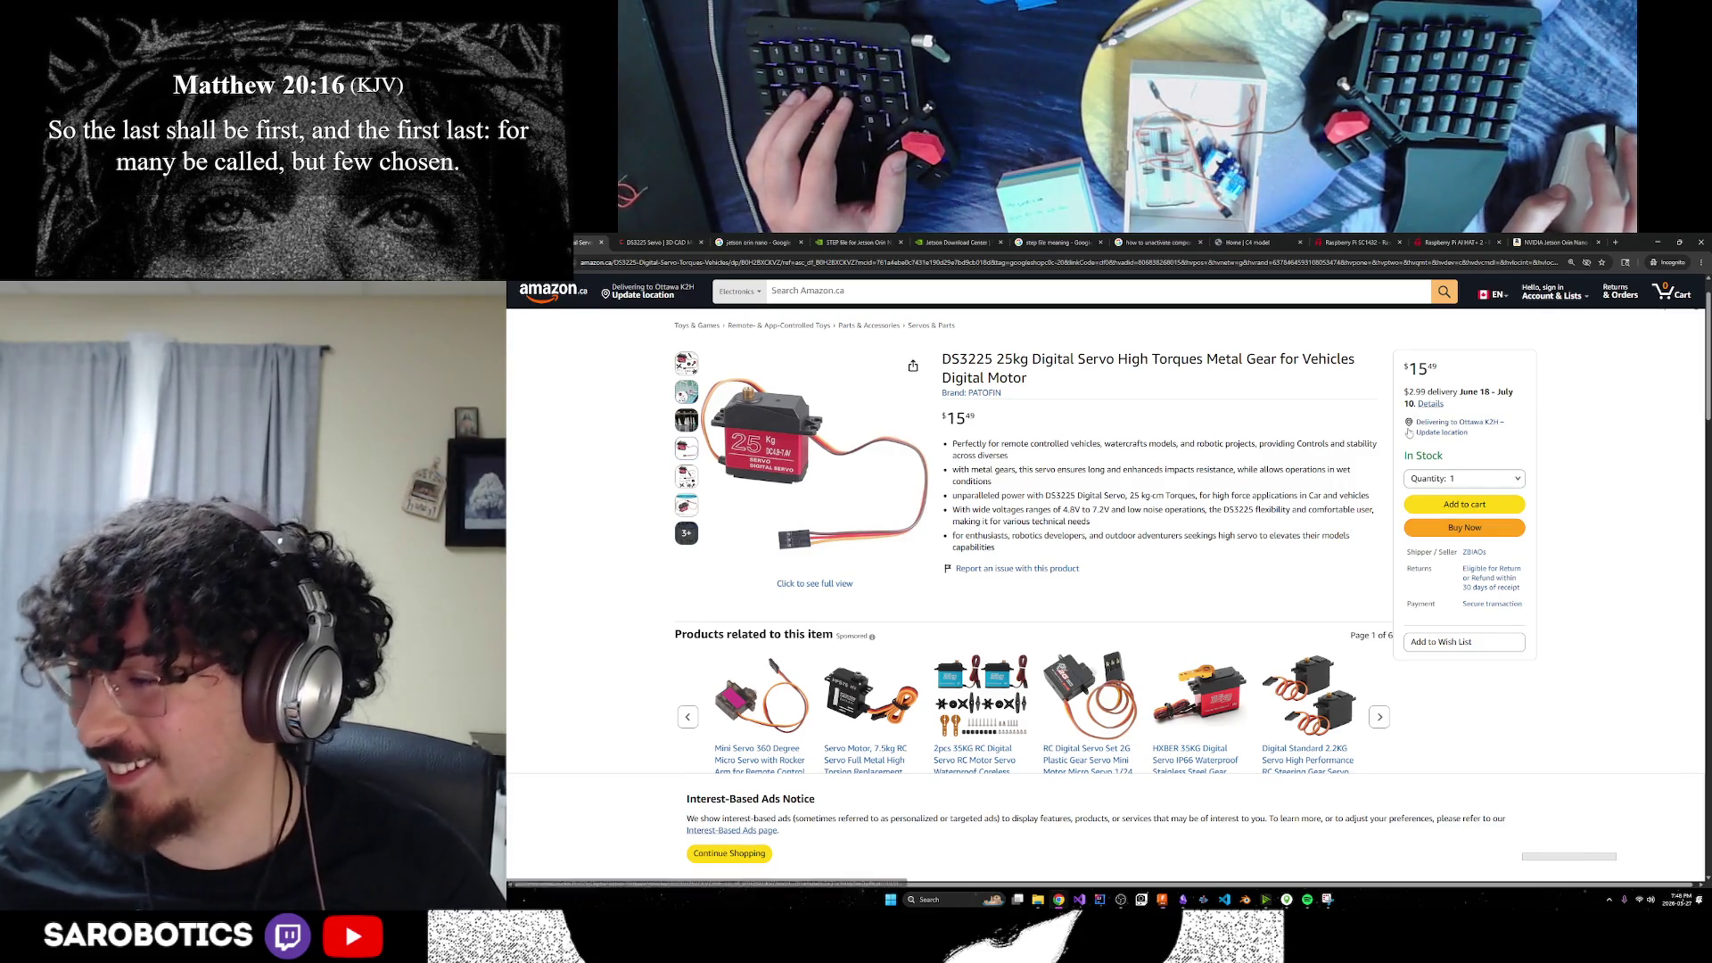
left_click(1613, 243)
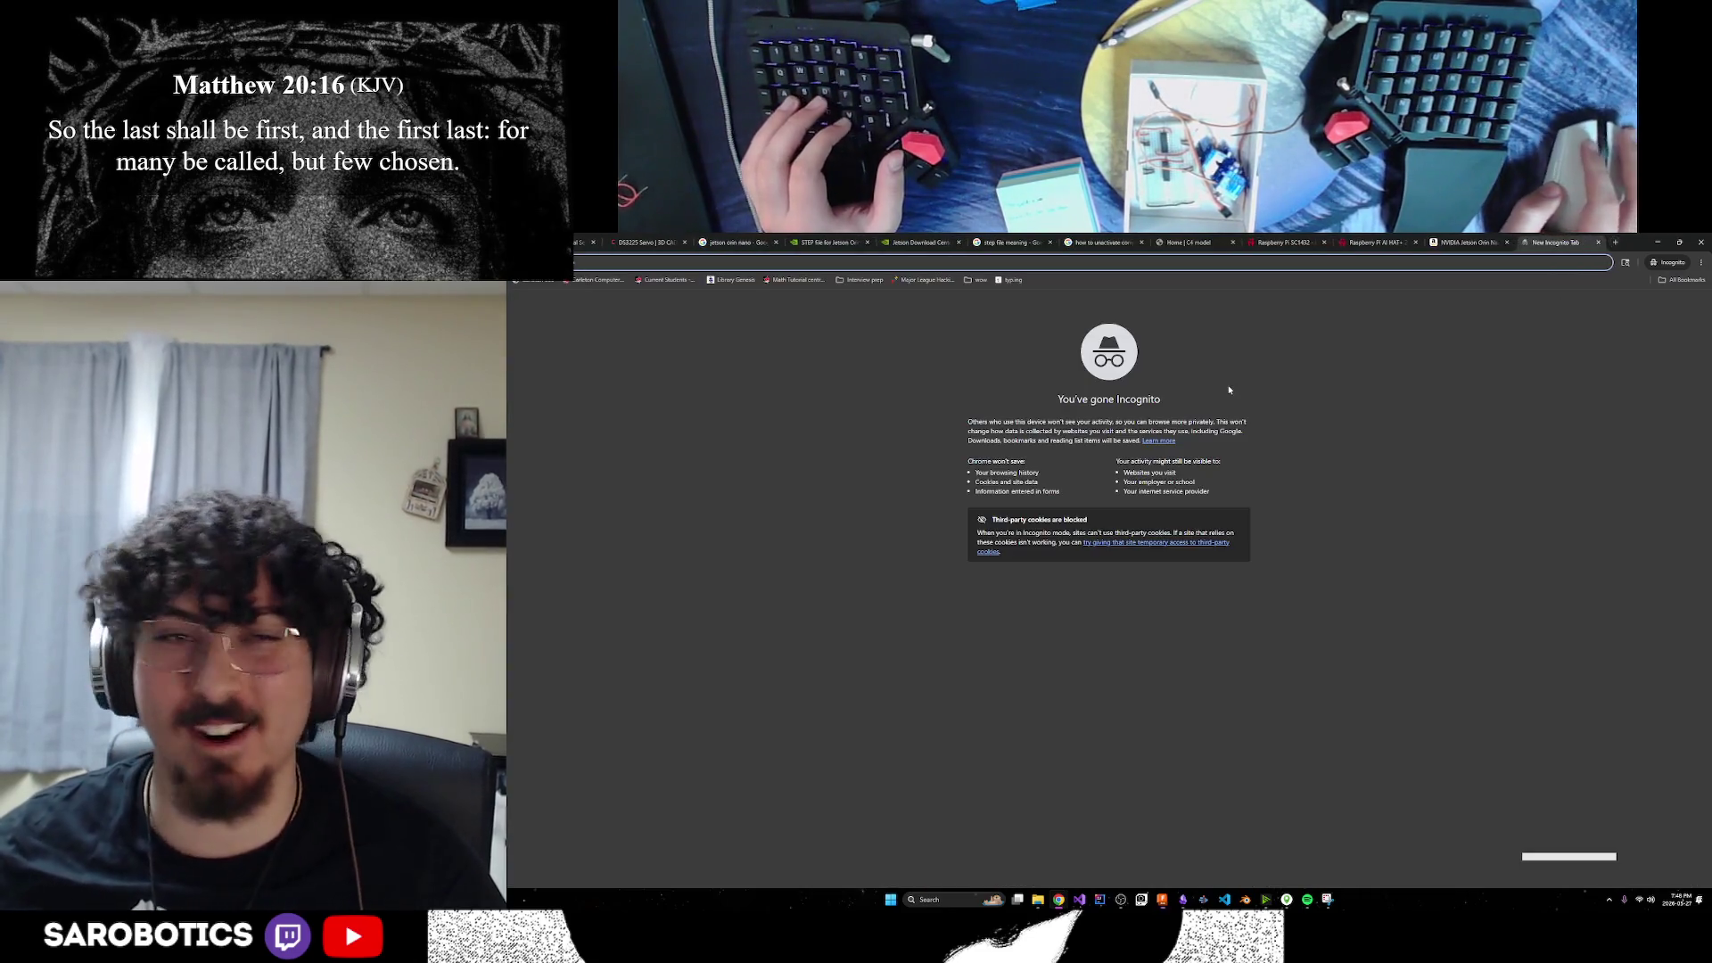
type("mmWaveSenso")
key("Return")
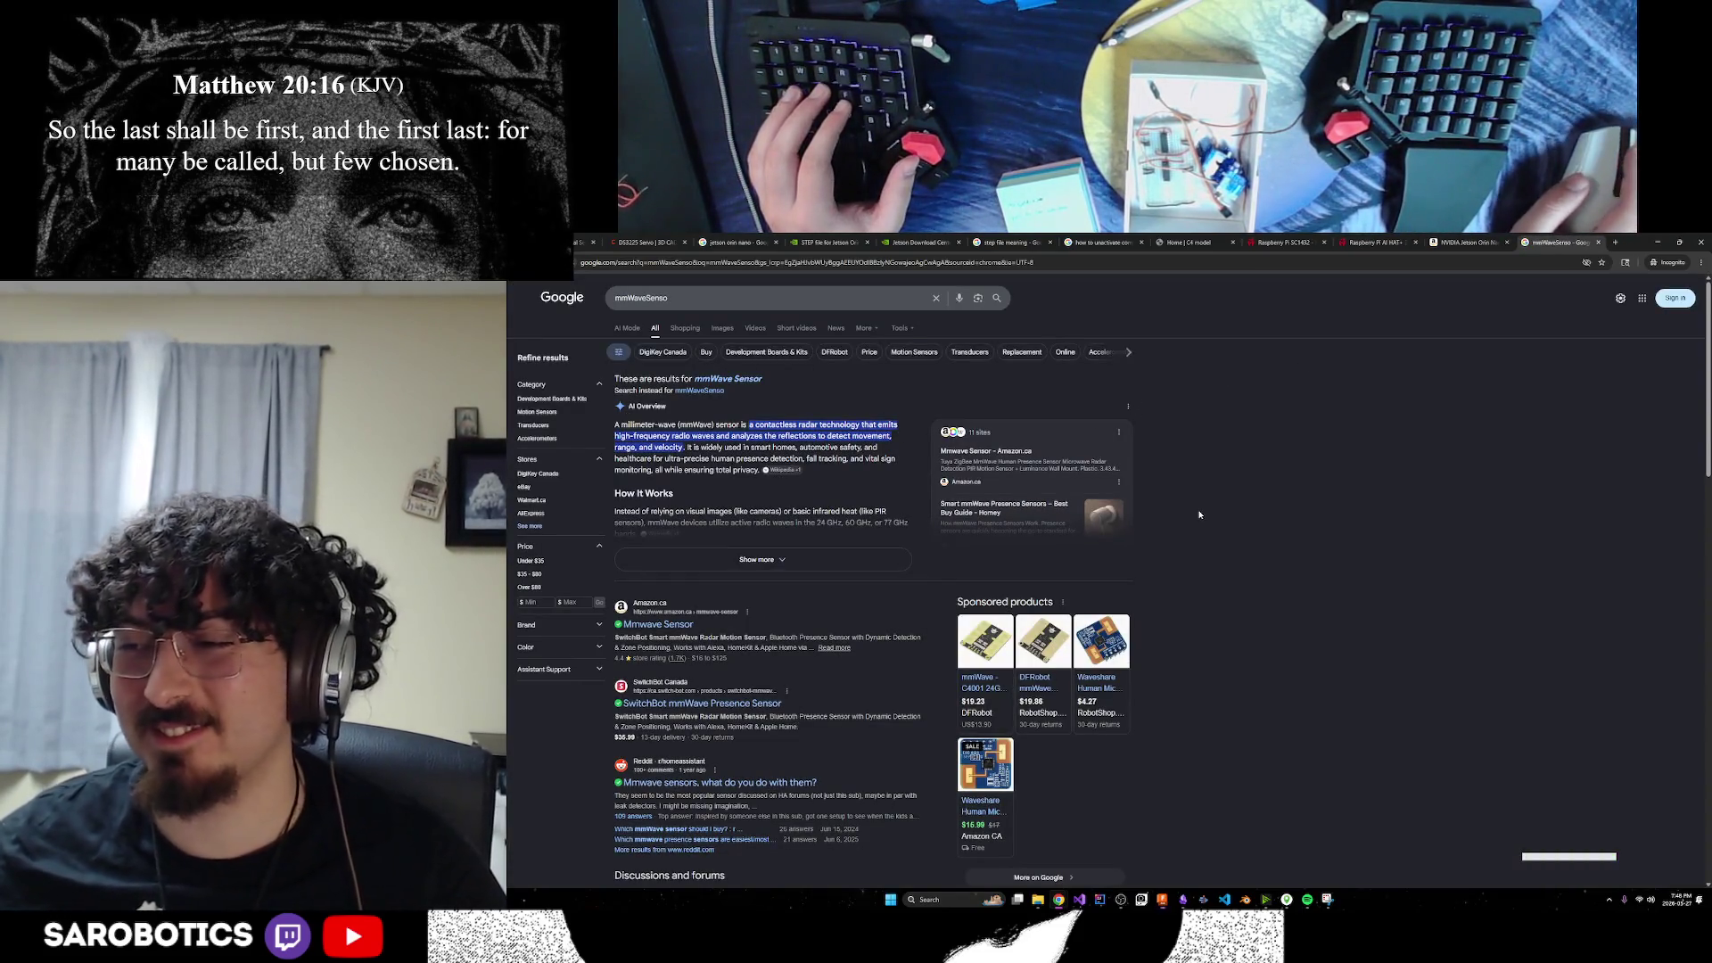
Open Amazon.ca's mmwave sensor results and pick the Waveshare mmWave sensor listing
scroll(774, 565, "down", 1)
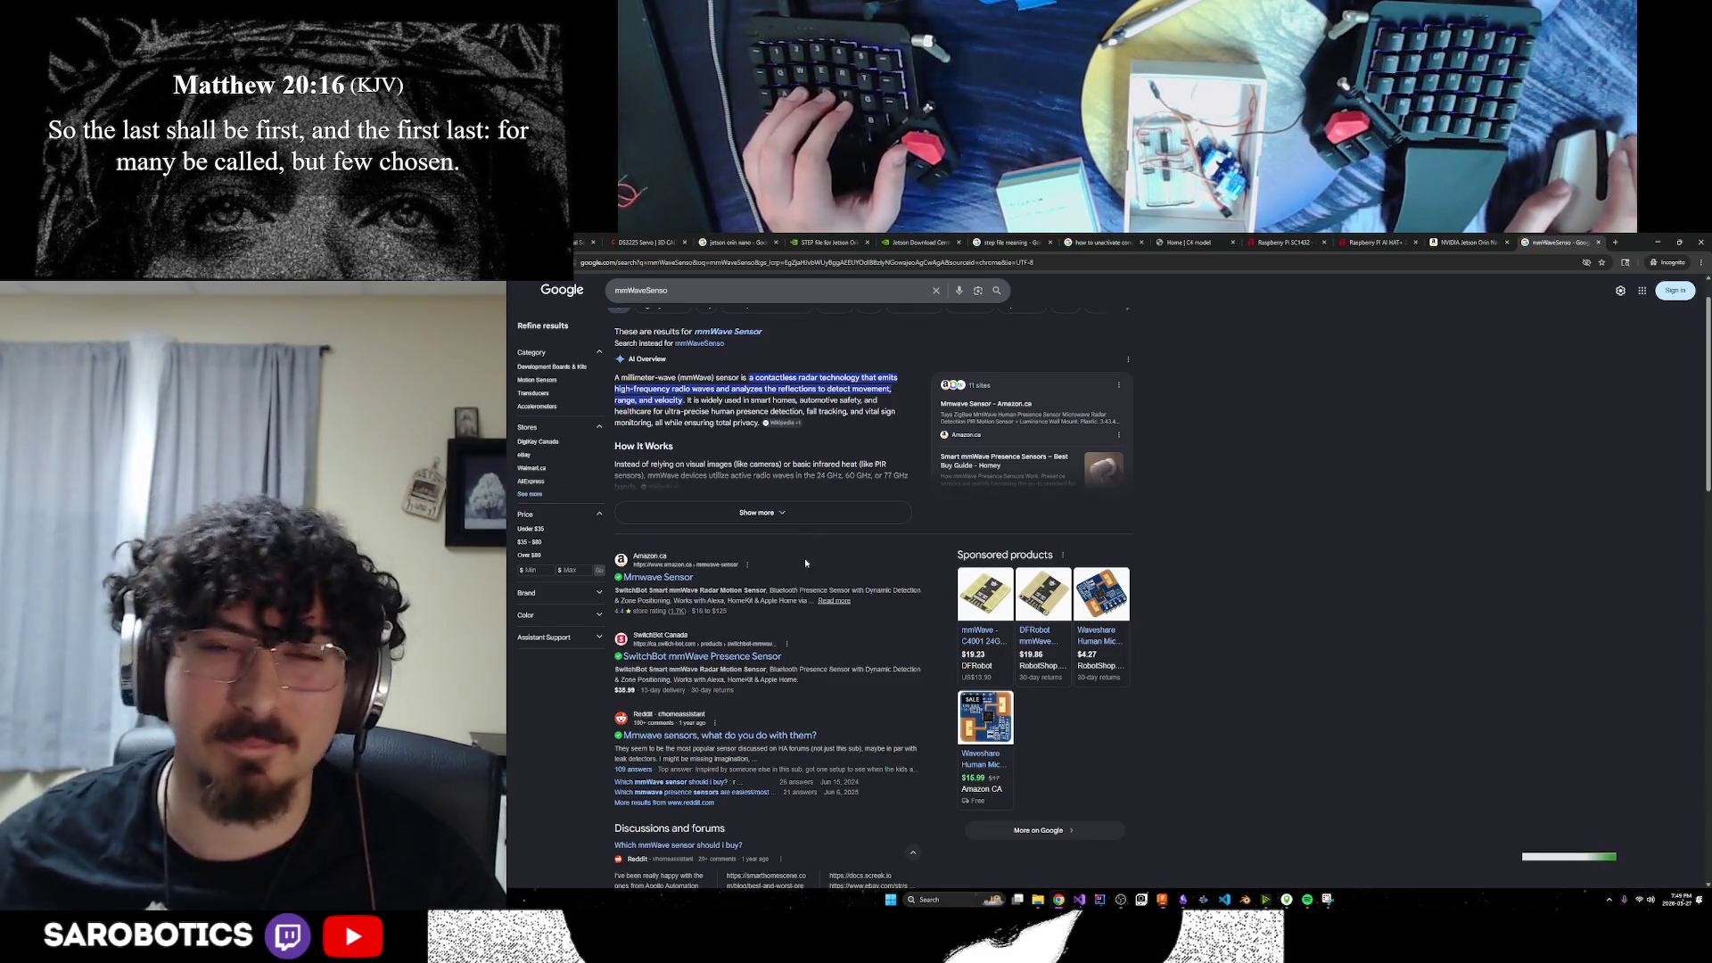
scroll(968, 528, "up", 1)
scroll(952, 532, "down", 2)
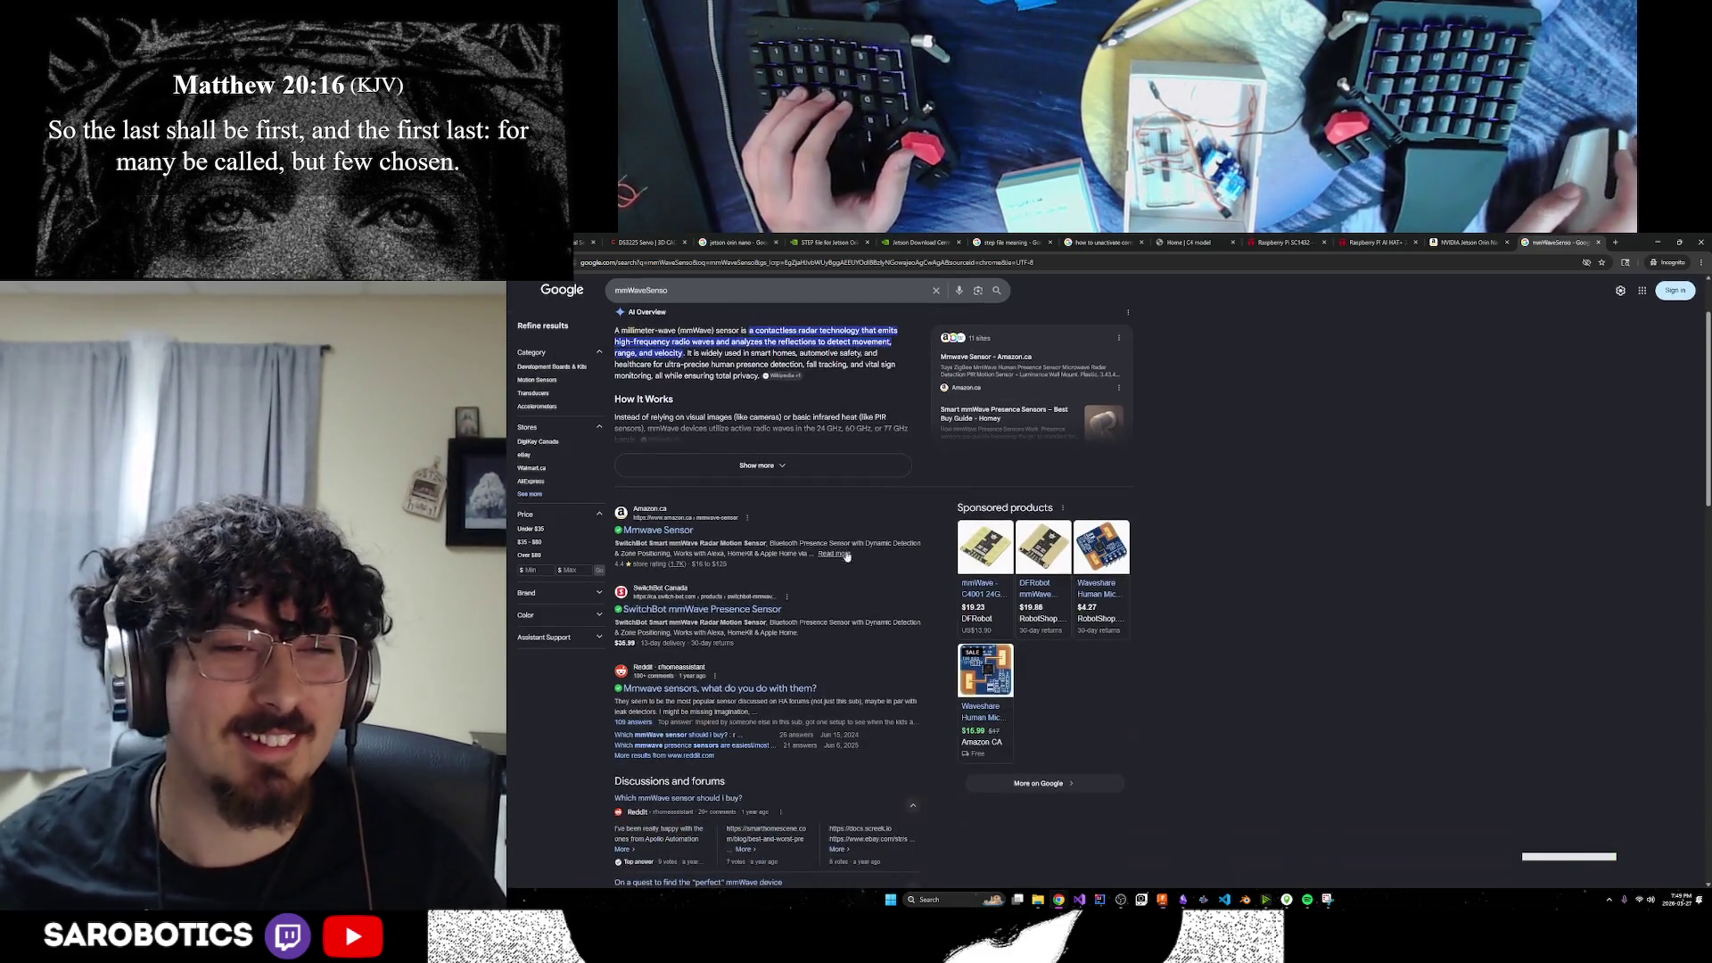
scroll(953, 533, "up", 2)
left_click(658, 624)
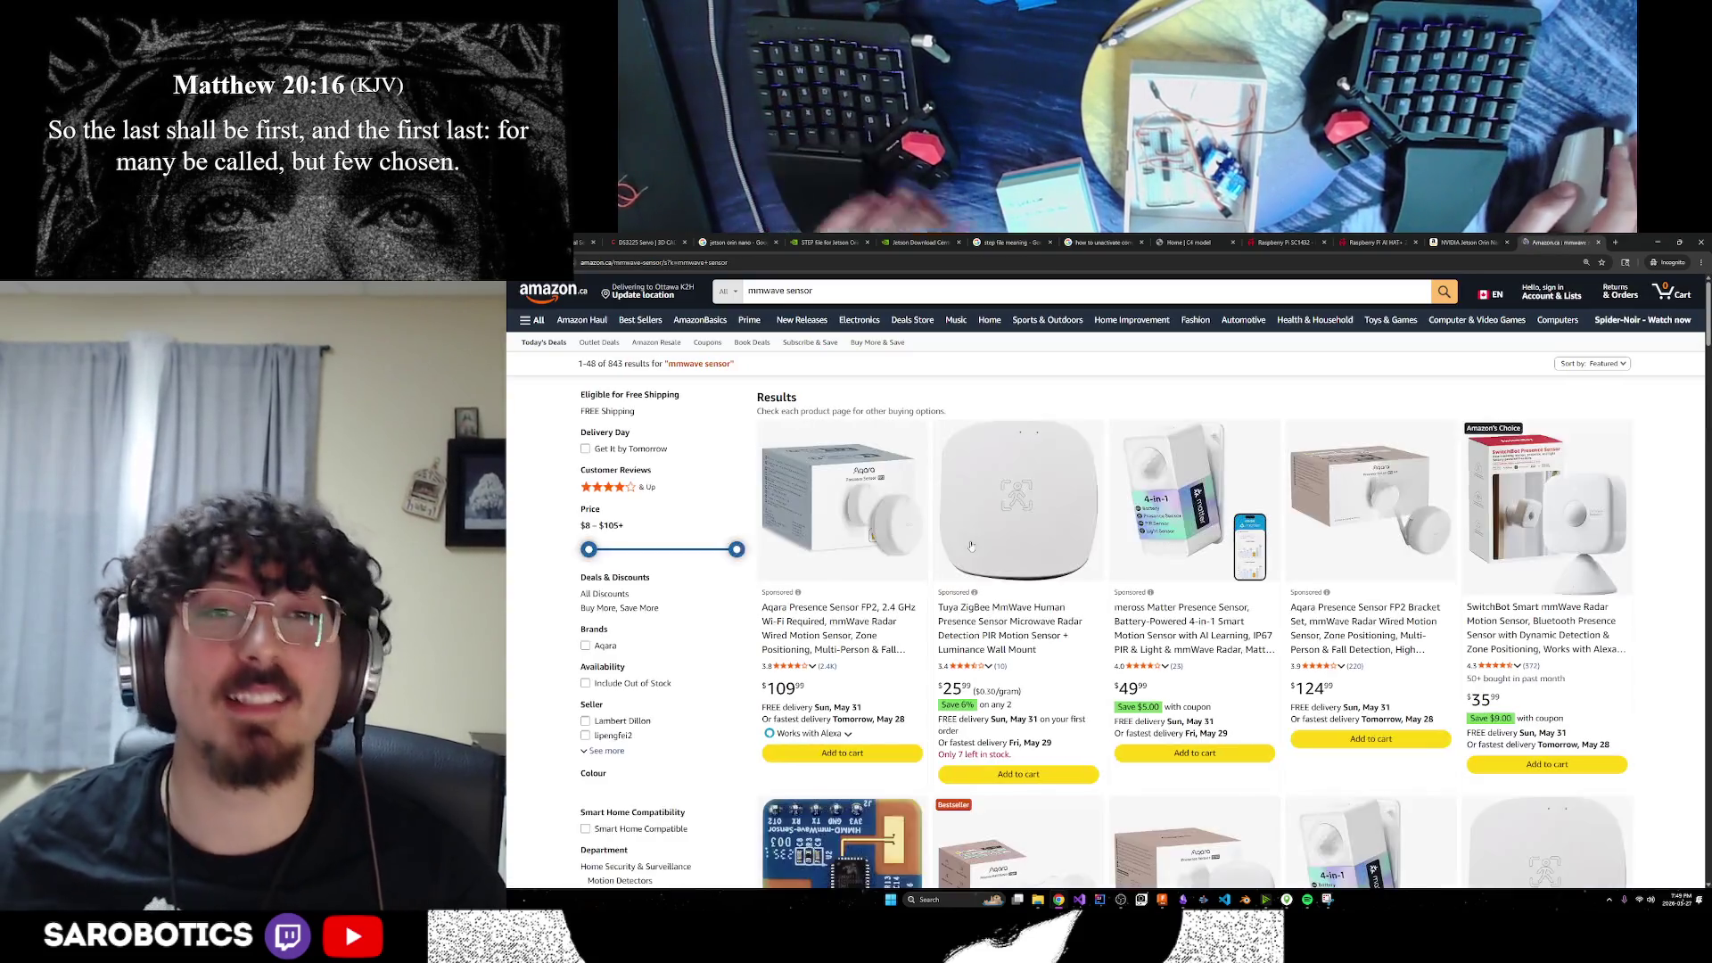
scroll(913, 542, "down", 5)
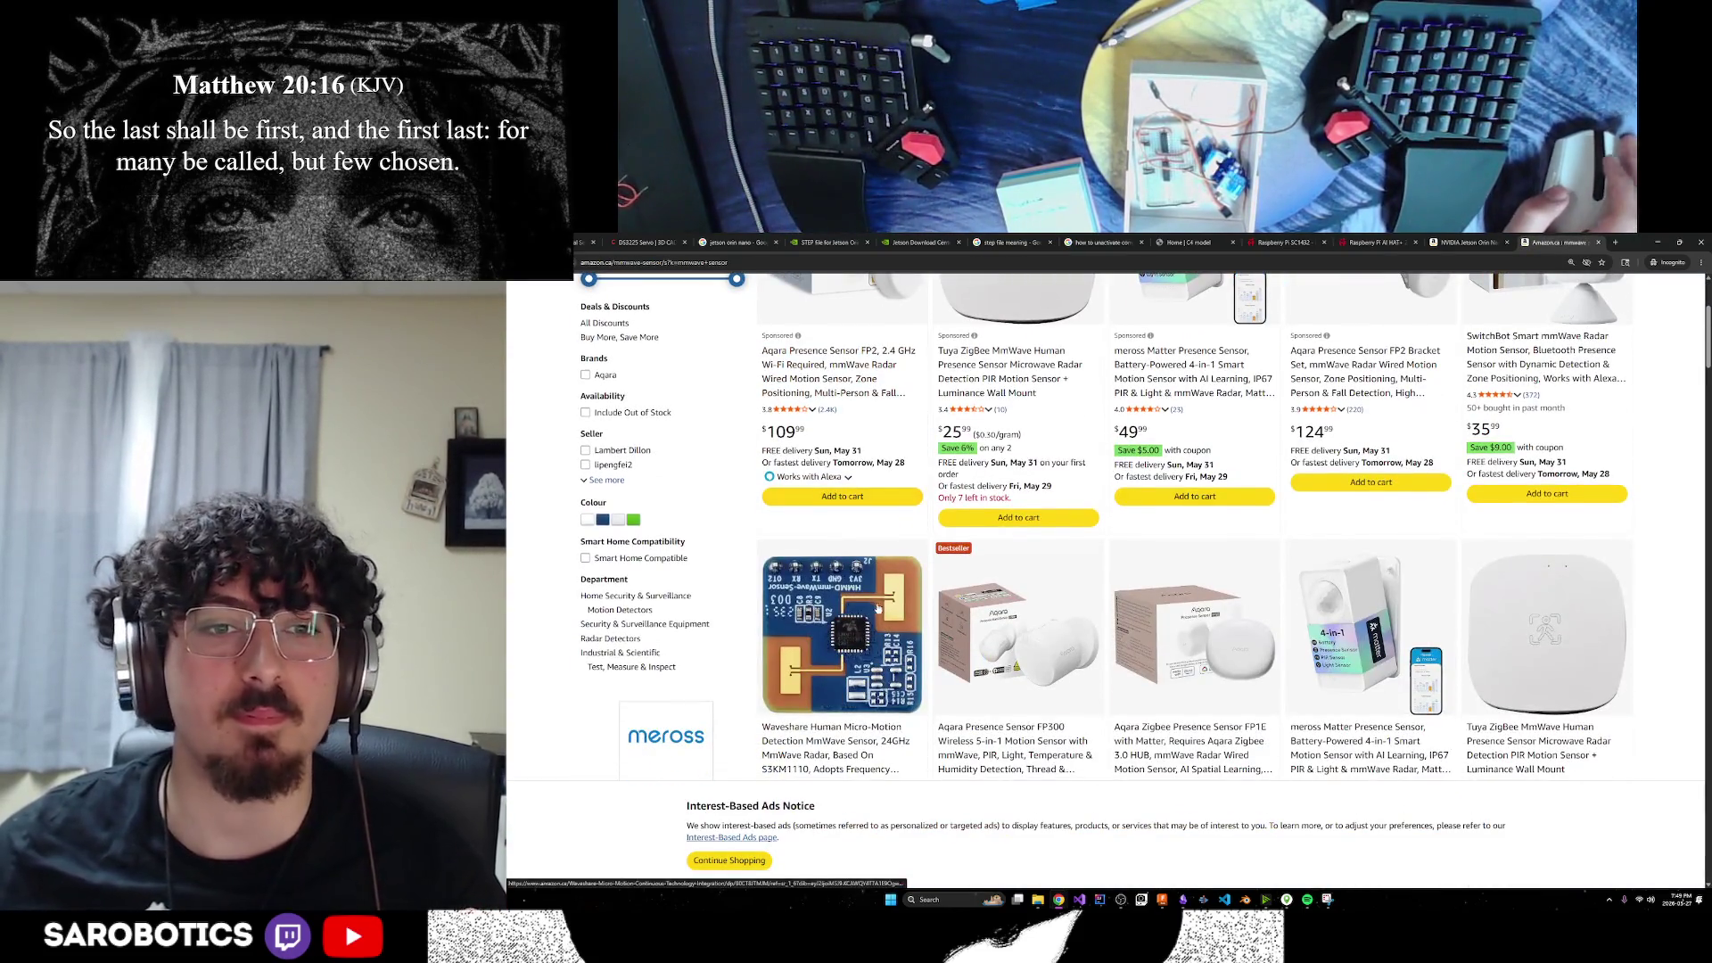
scroll(913, 541, "up", 5)
scroll(877, 560, "down", 5)
scroll(878, 560, "down", 2)
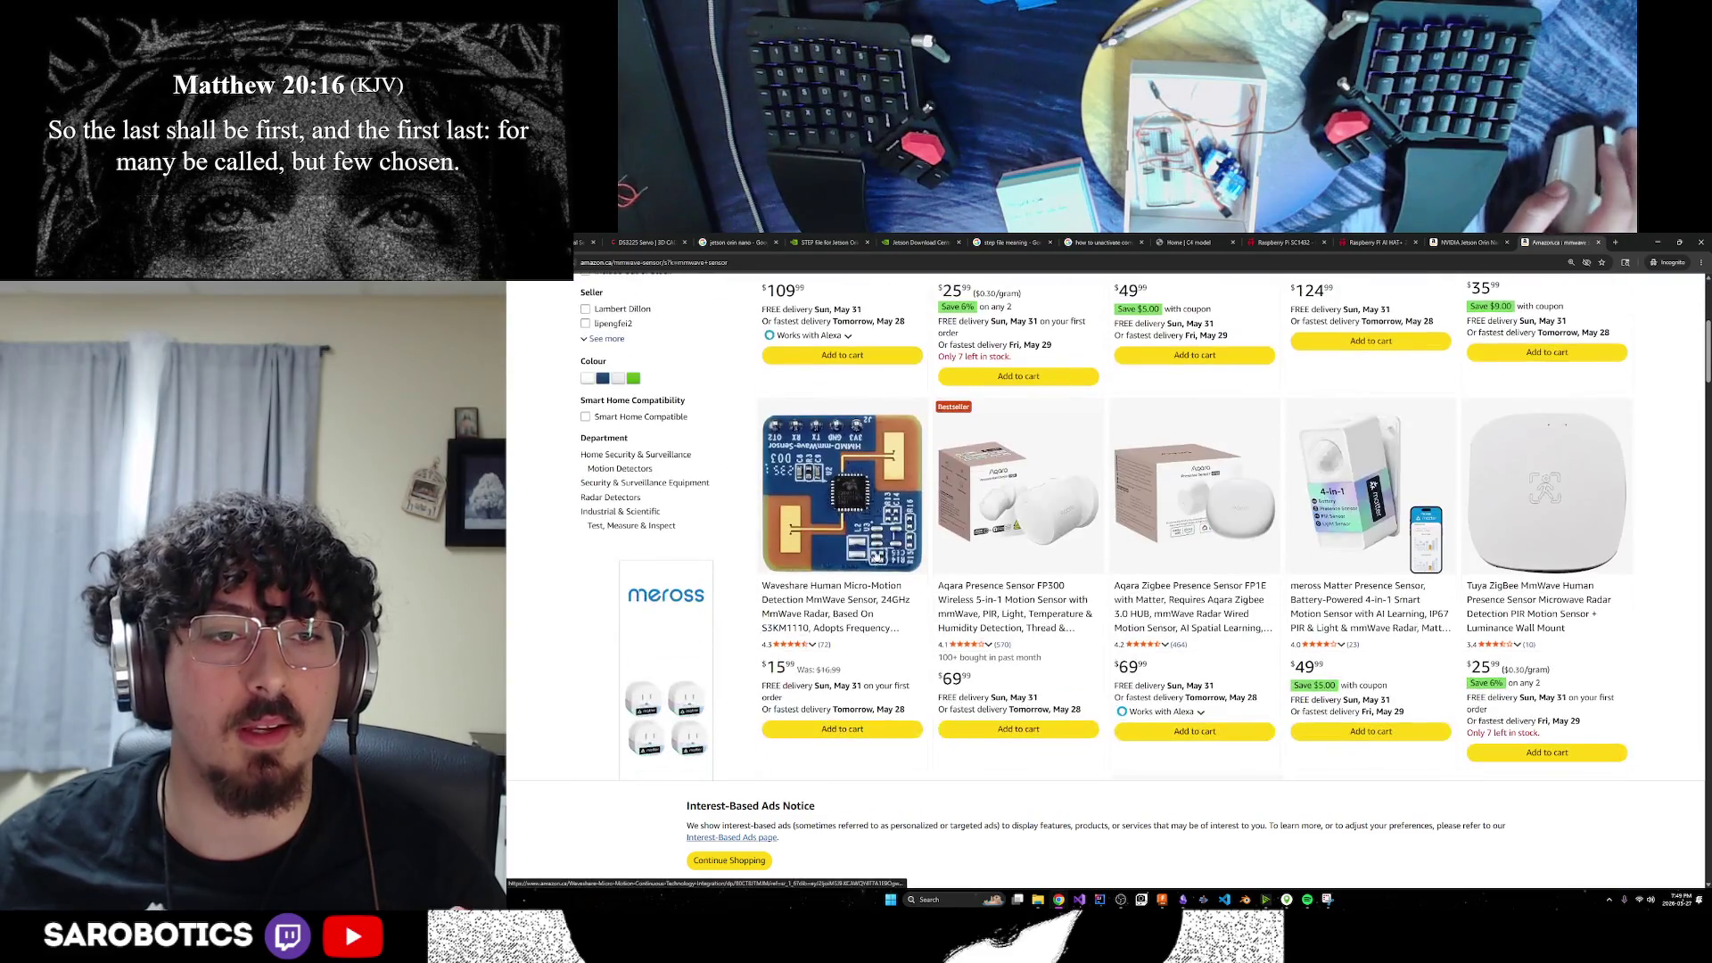
left_click(878, 557)
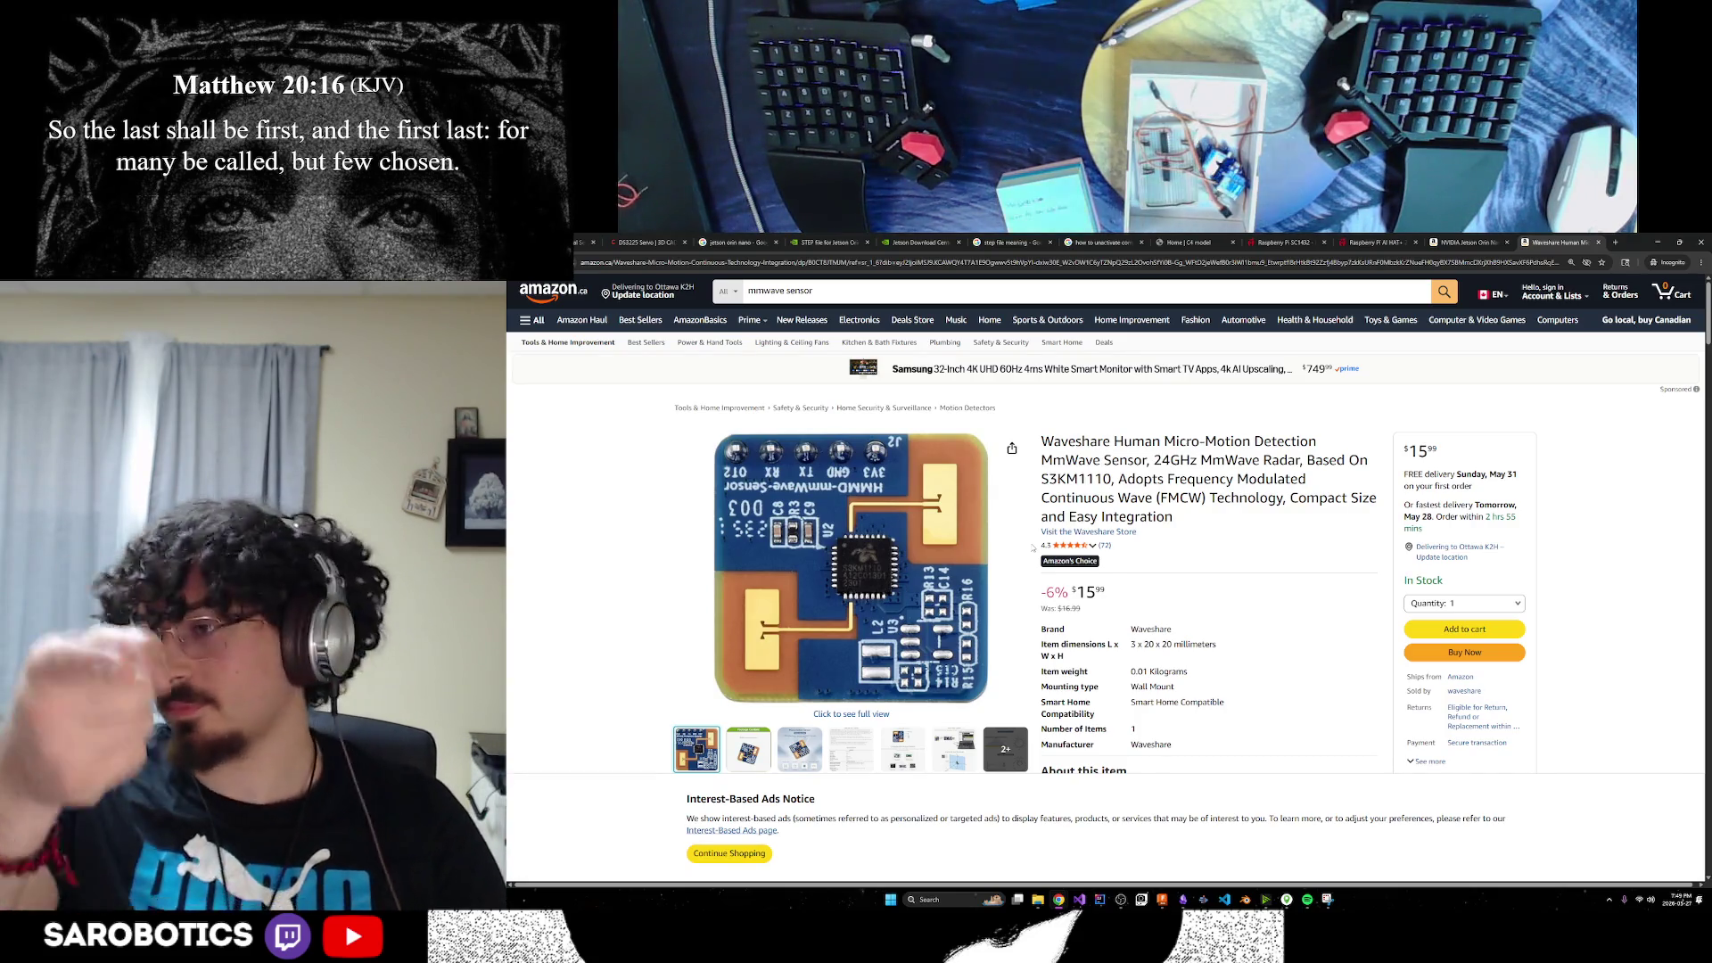
Scroll through the $15.99 Waveshare 24GHz mmWave sensor's title, price and About this item section
scroll(1256, 622, "down", 5)
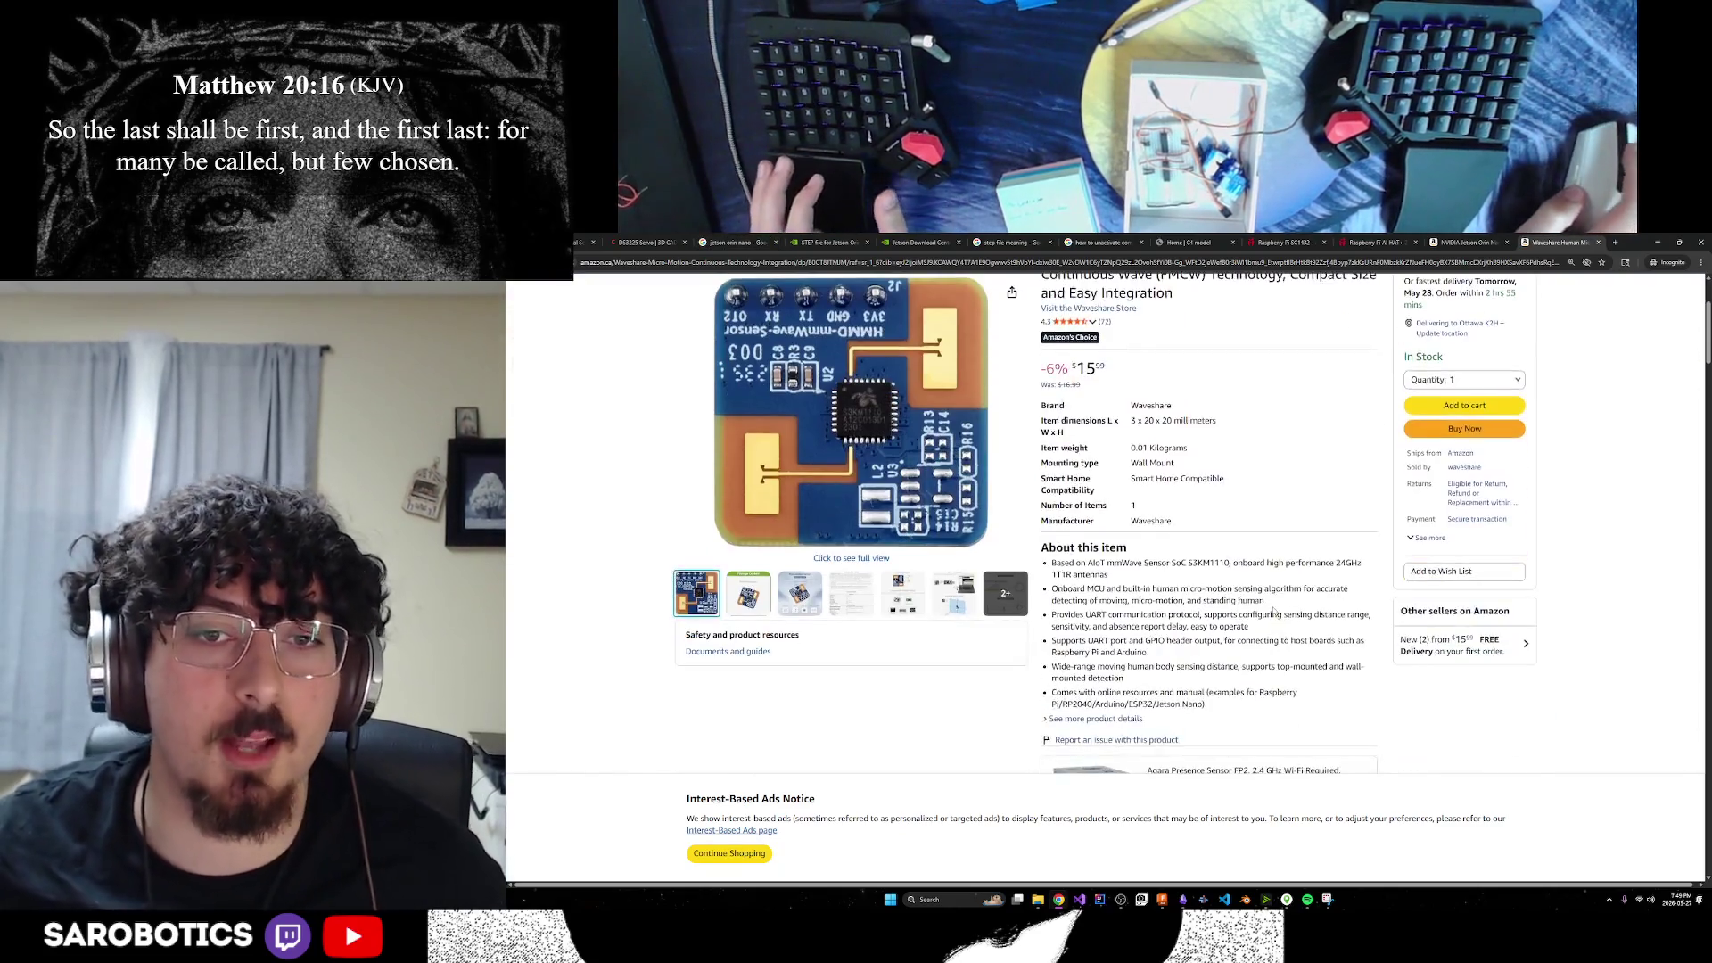
scroll(1255, 623, "down", 6)
scroll(1244, 627, "up", 10)
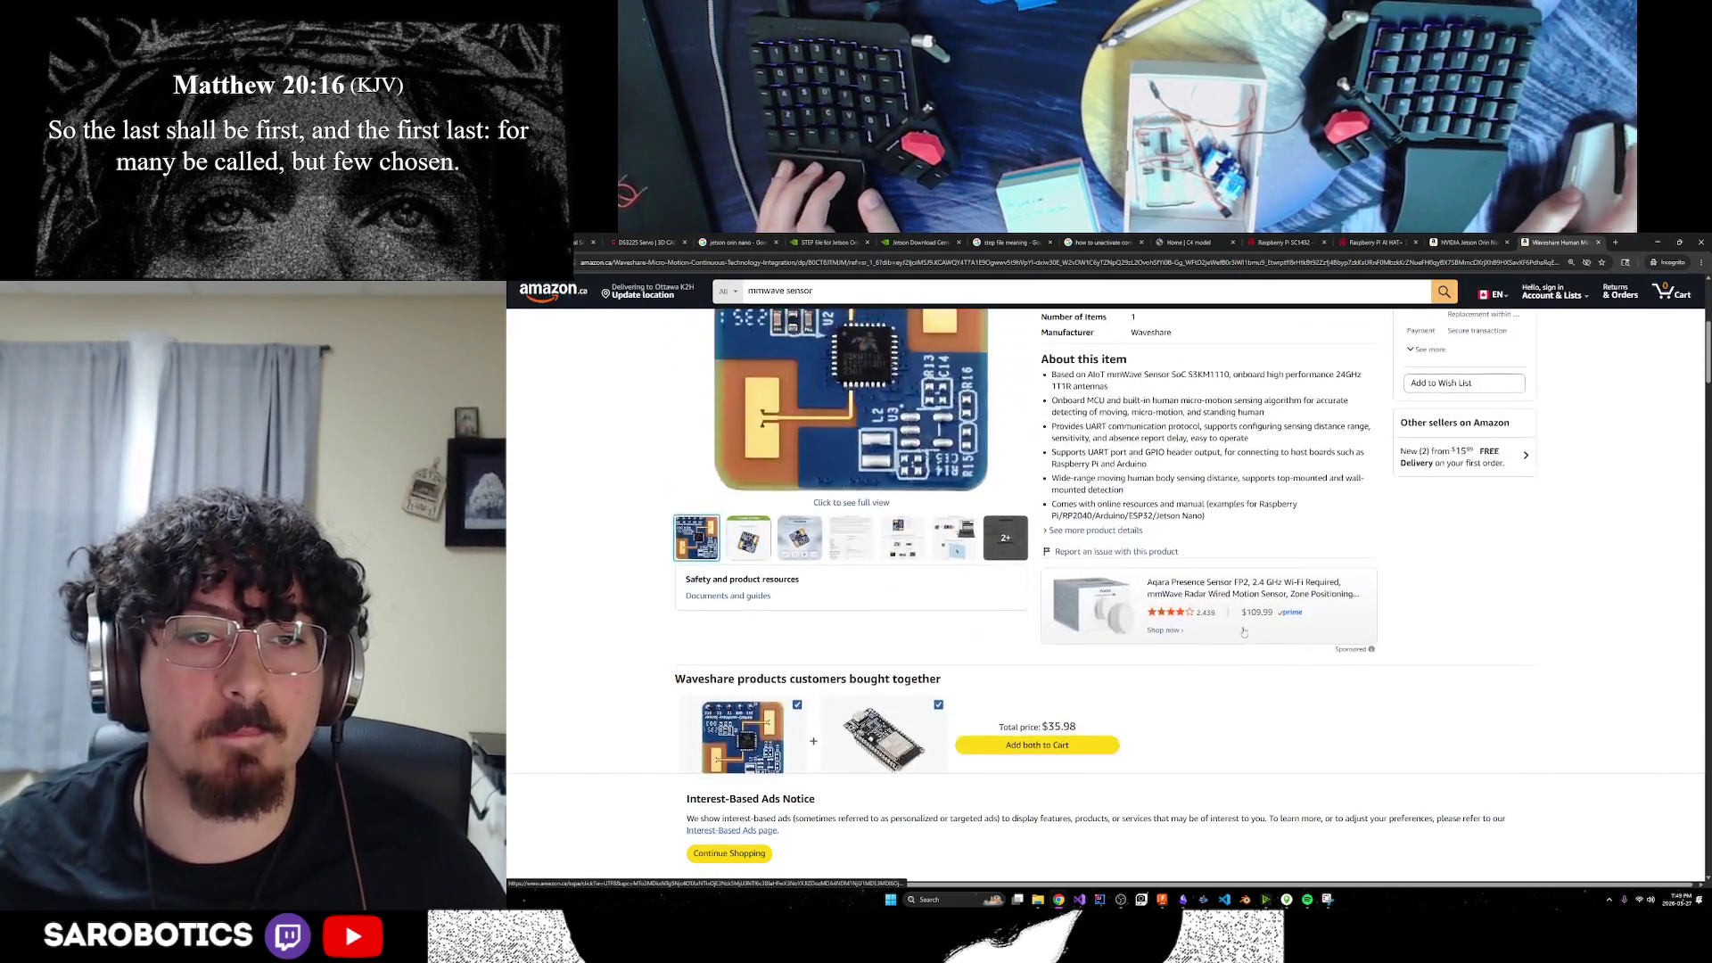
scroll(1240, 629, "up", 1)
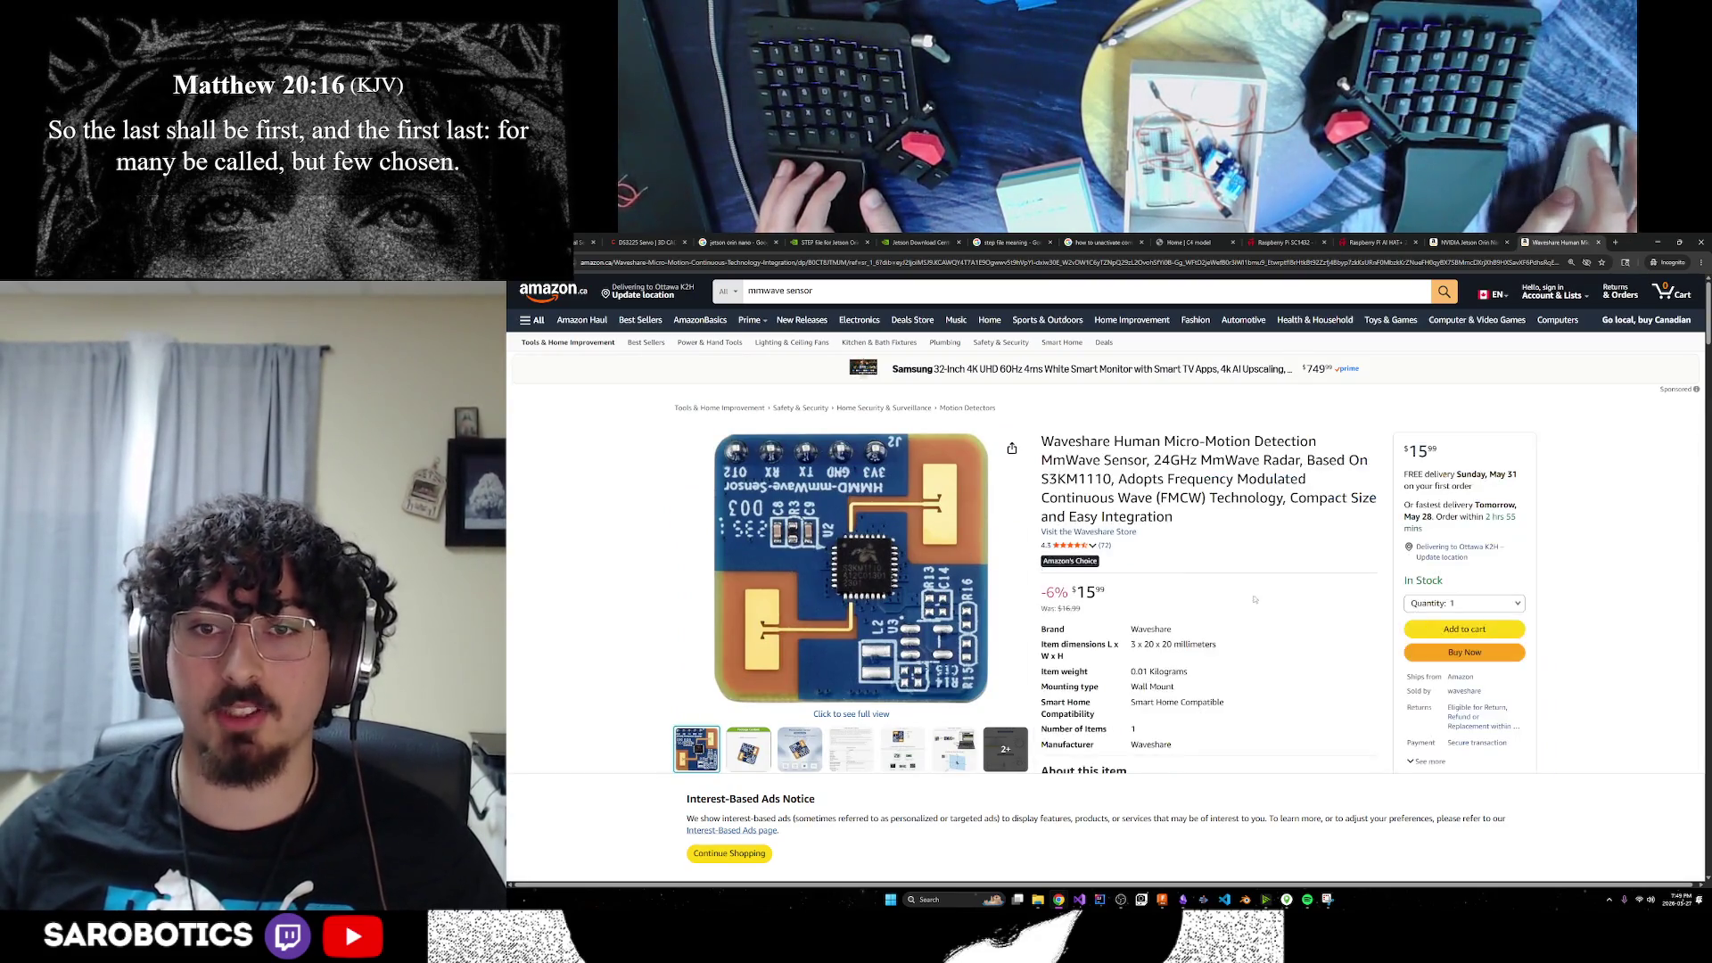
scroll(892, 606, "down", 3)
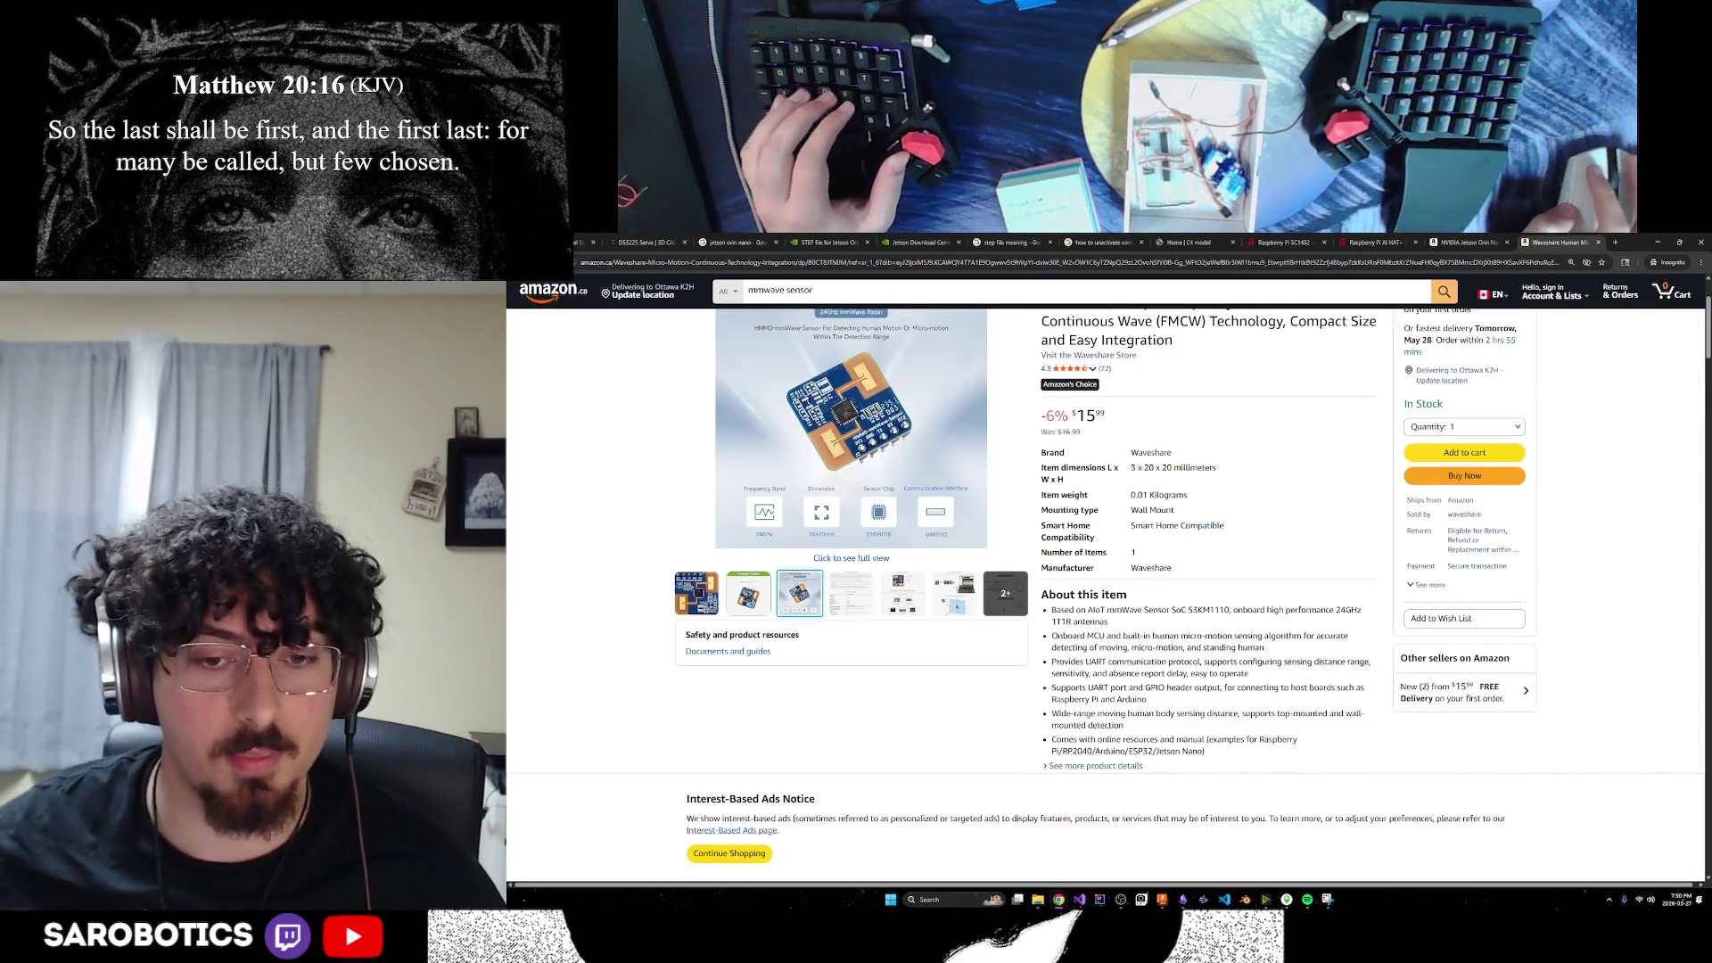
Read the SW/CV Challenge PDF's demo table at 125% zoom, then return to Fusion
mouse_move(1060, 900)
left_click(785, 834)
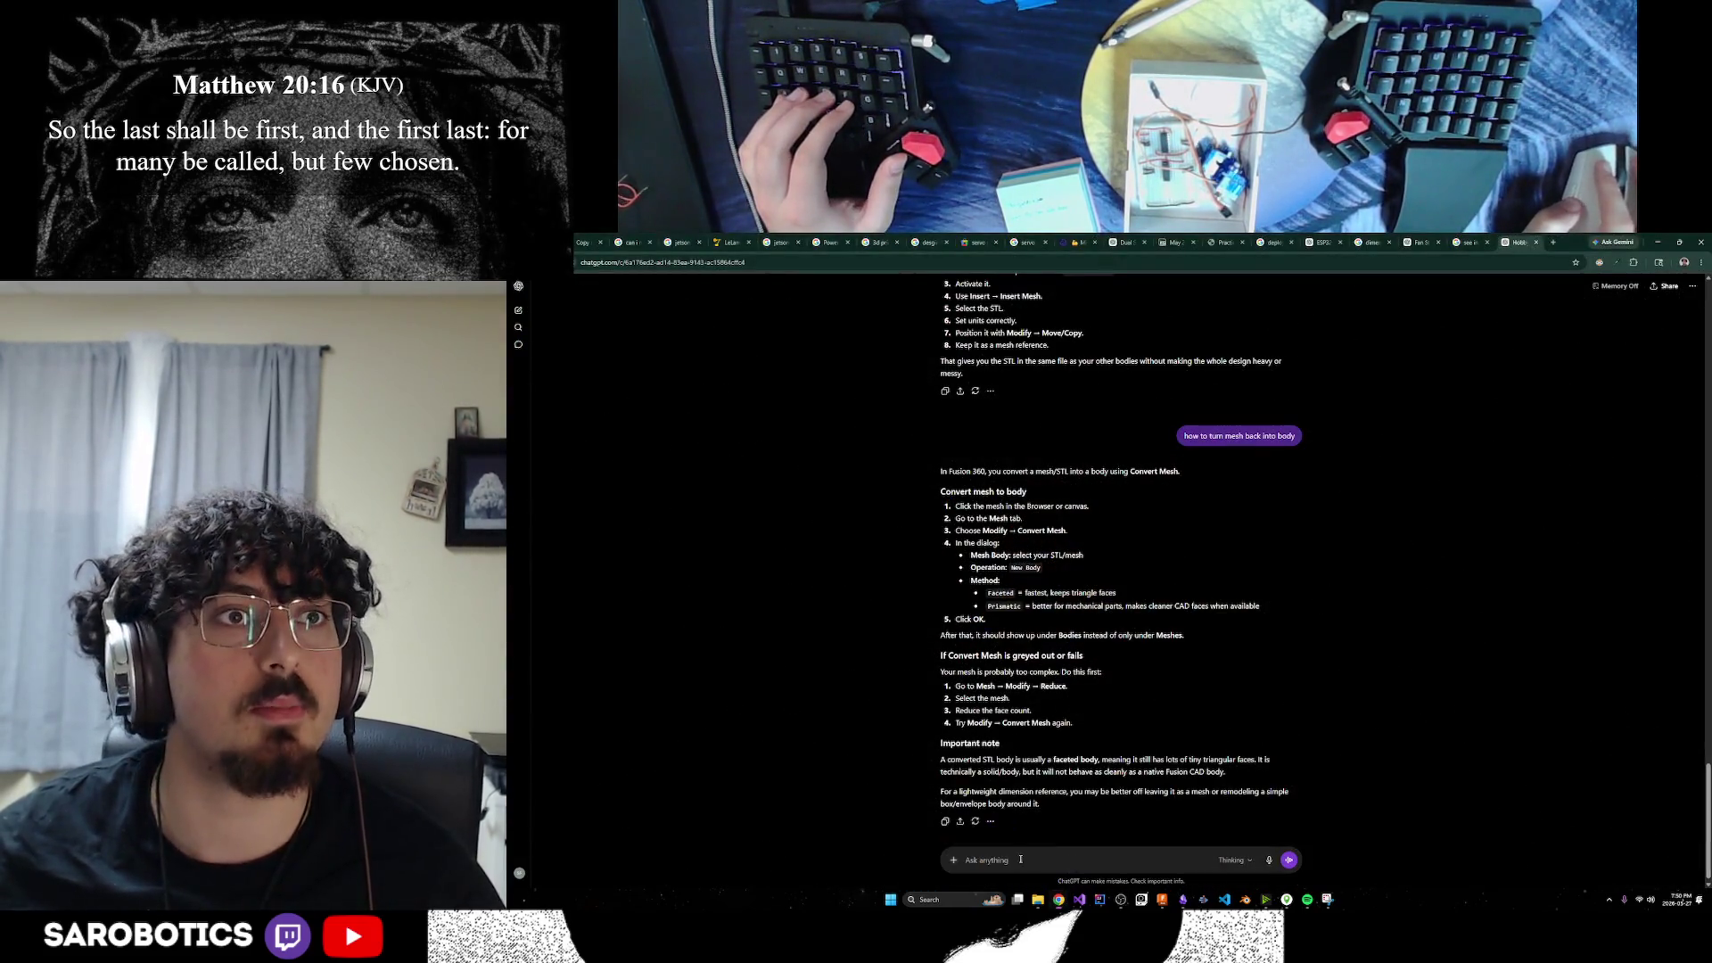
key("ctrl+1")
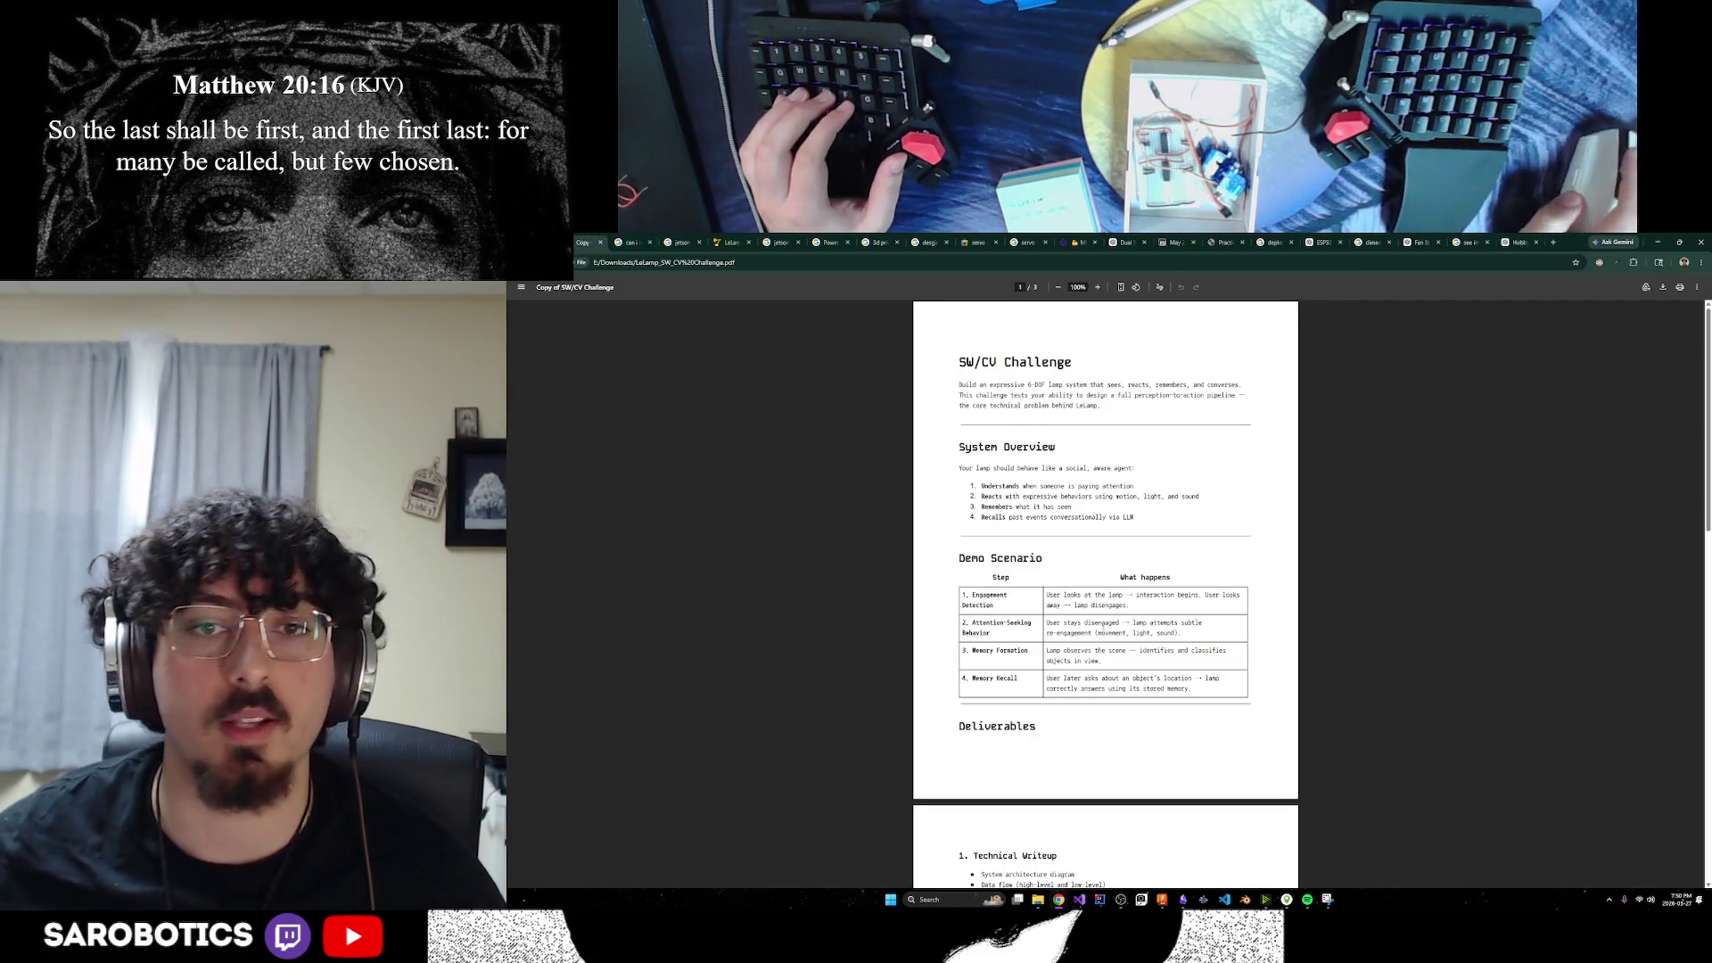
key("ctrl+plus")
key("ctrl+plus")
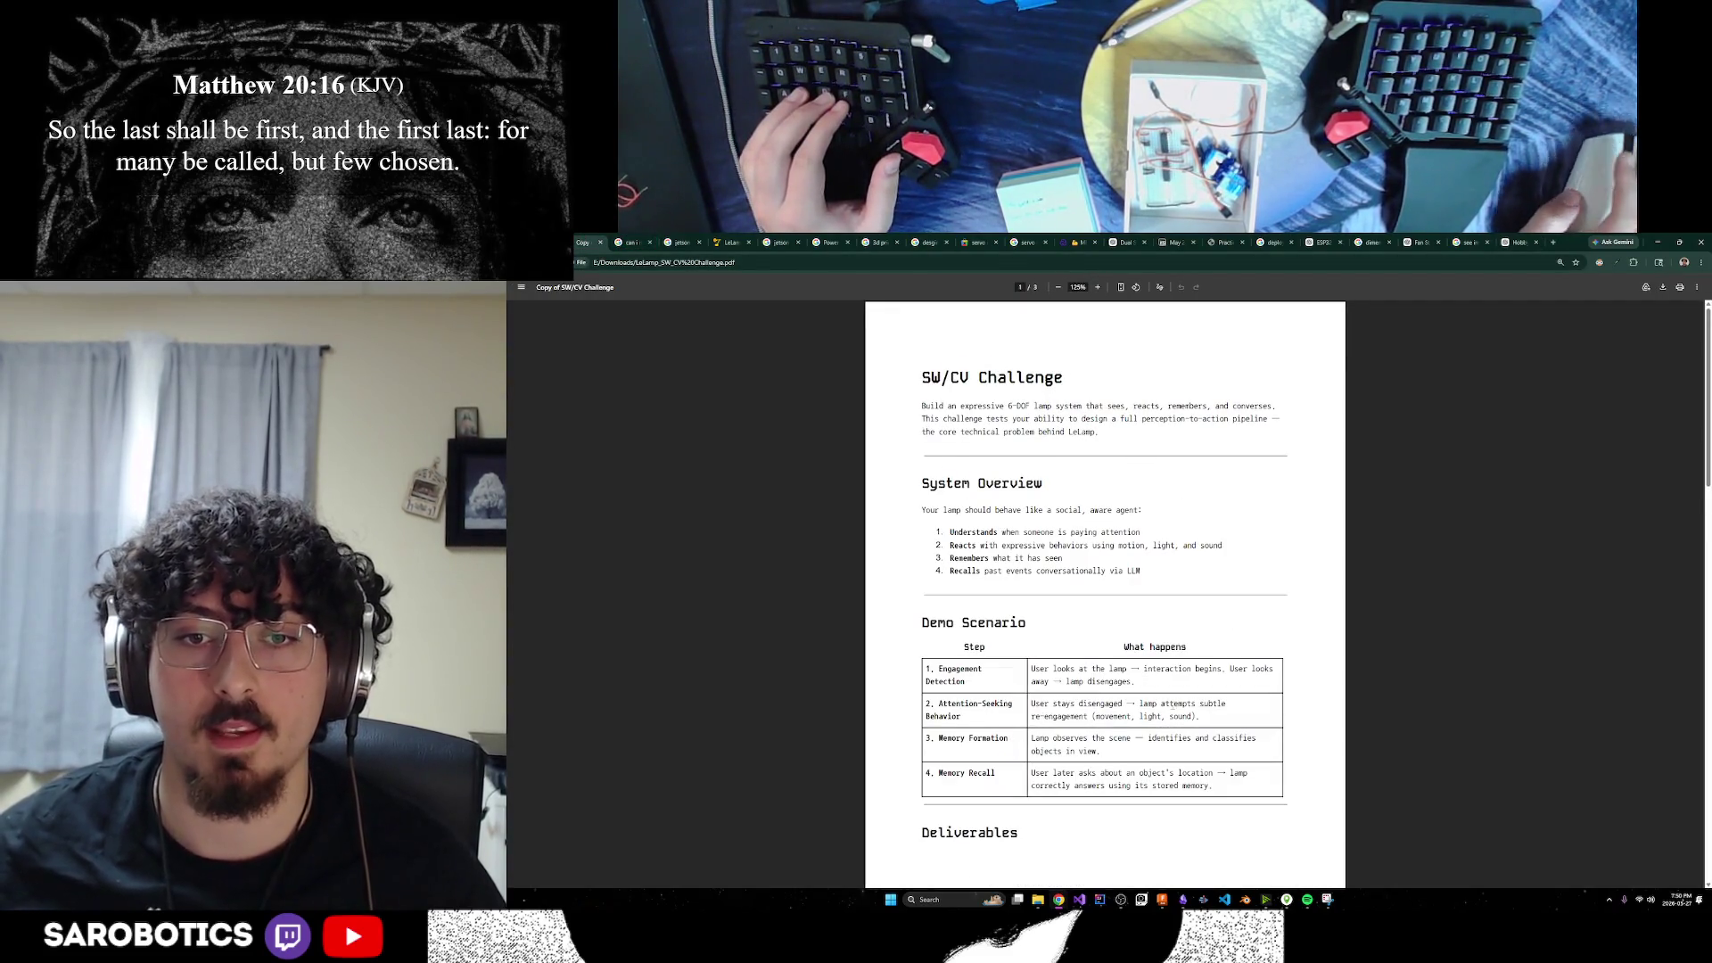
left_click_drag(1052, 658, 1200, 670)
left_click(1231, 690)
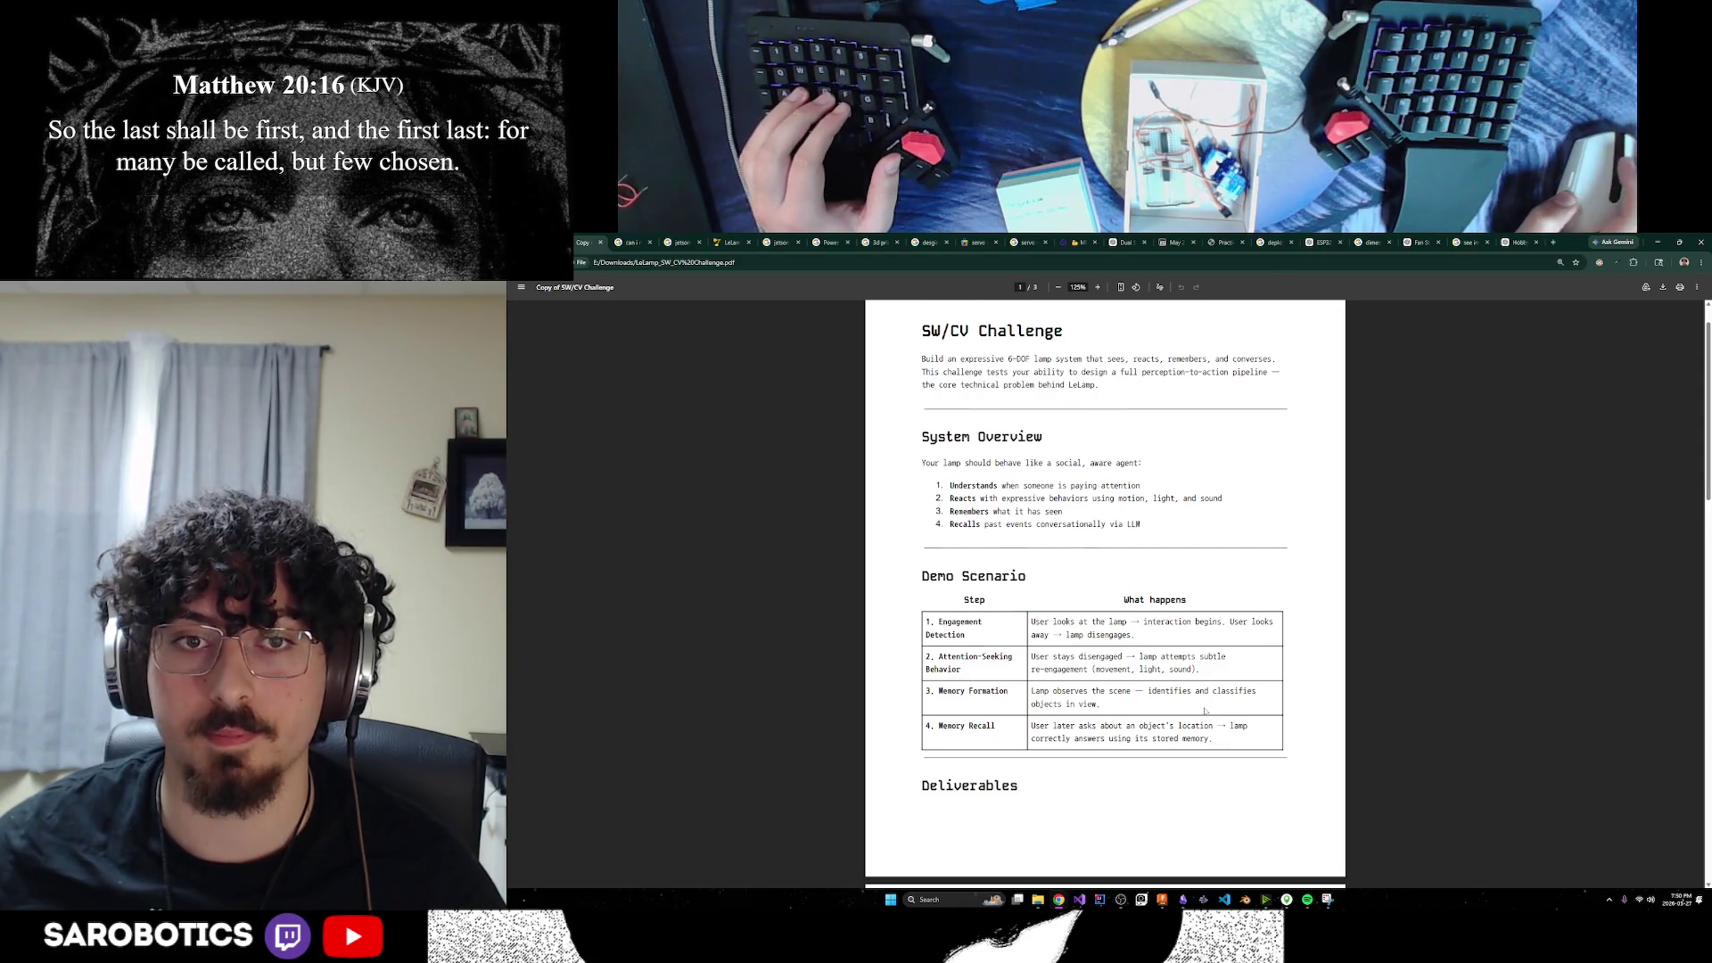
scroll(1205, 710, "up", 1)
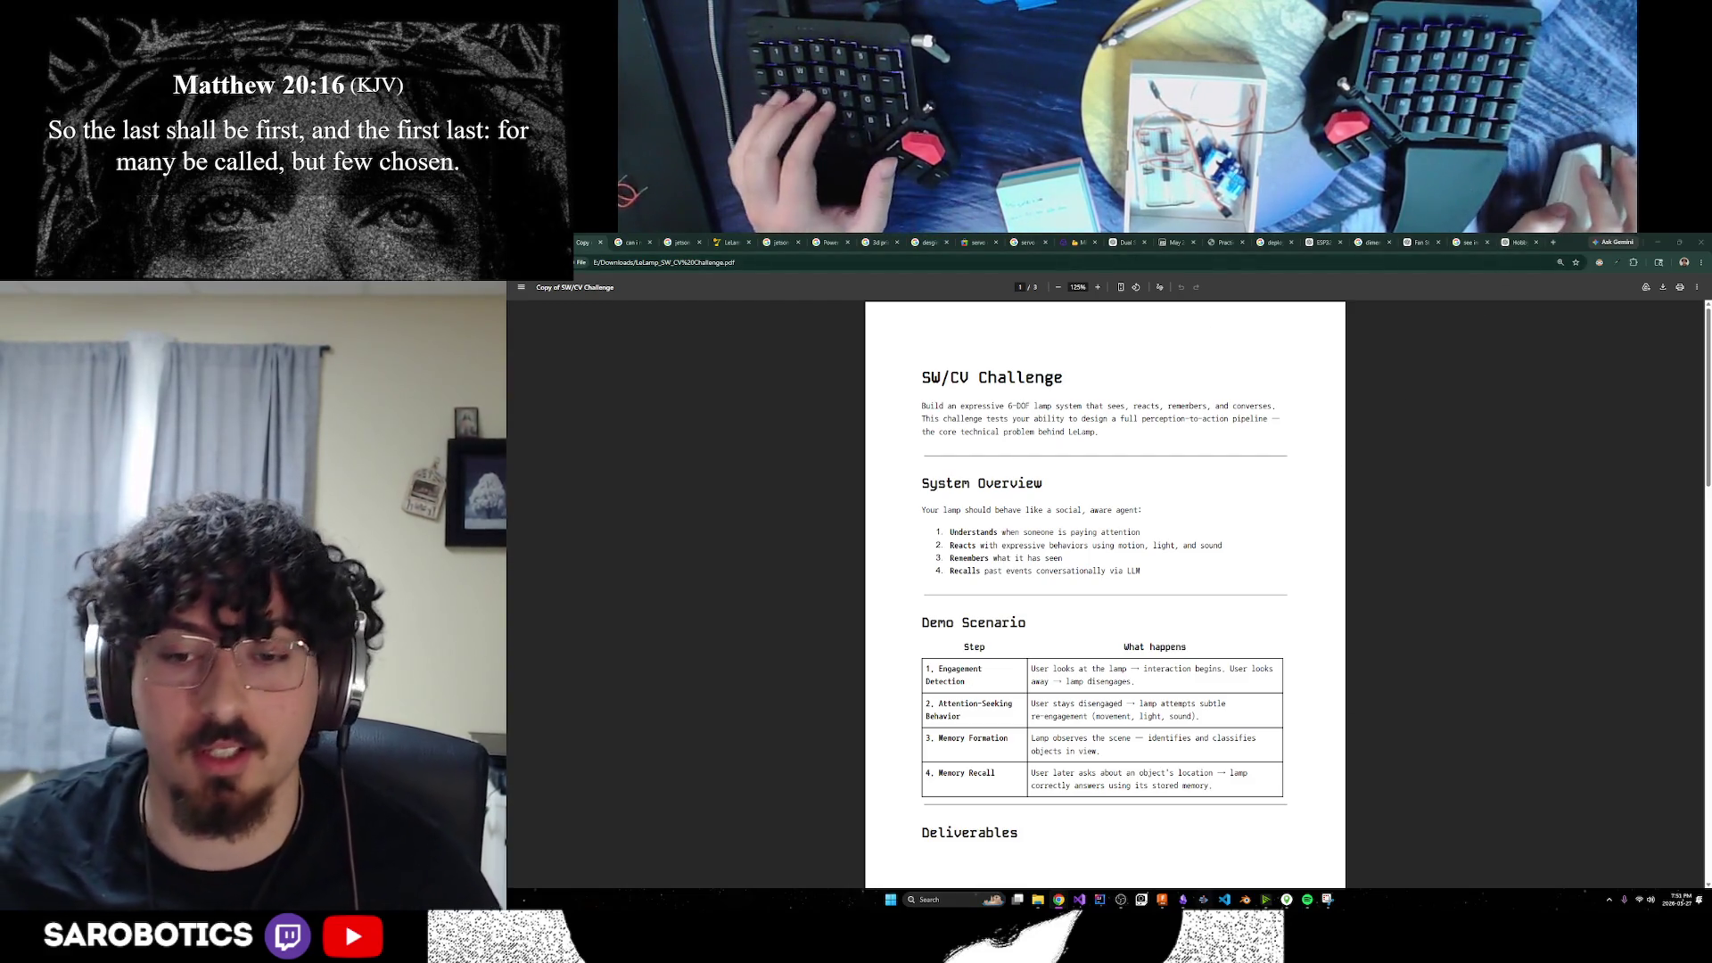
left_click(1163, 901)
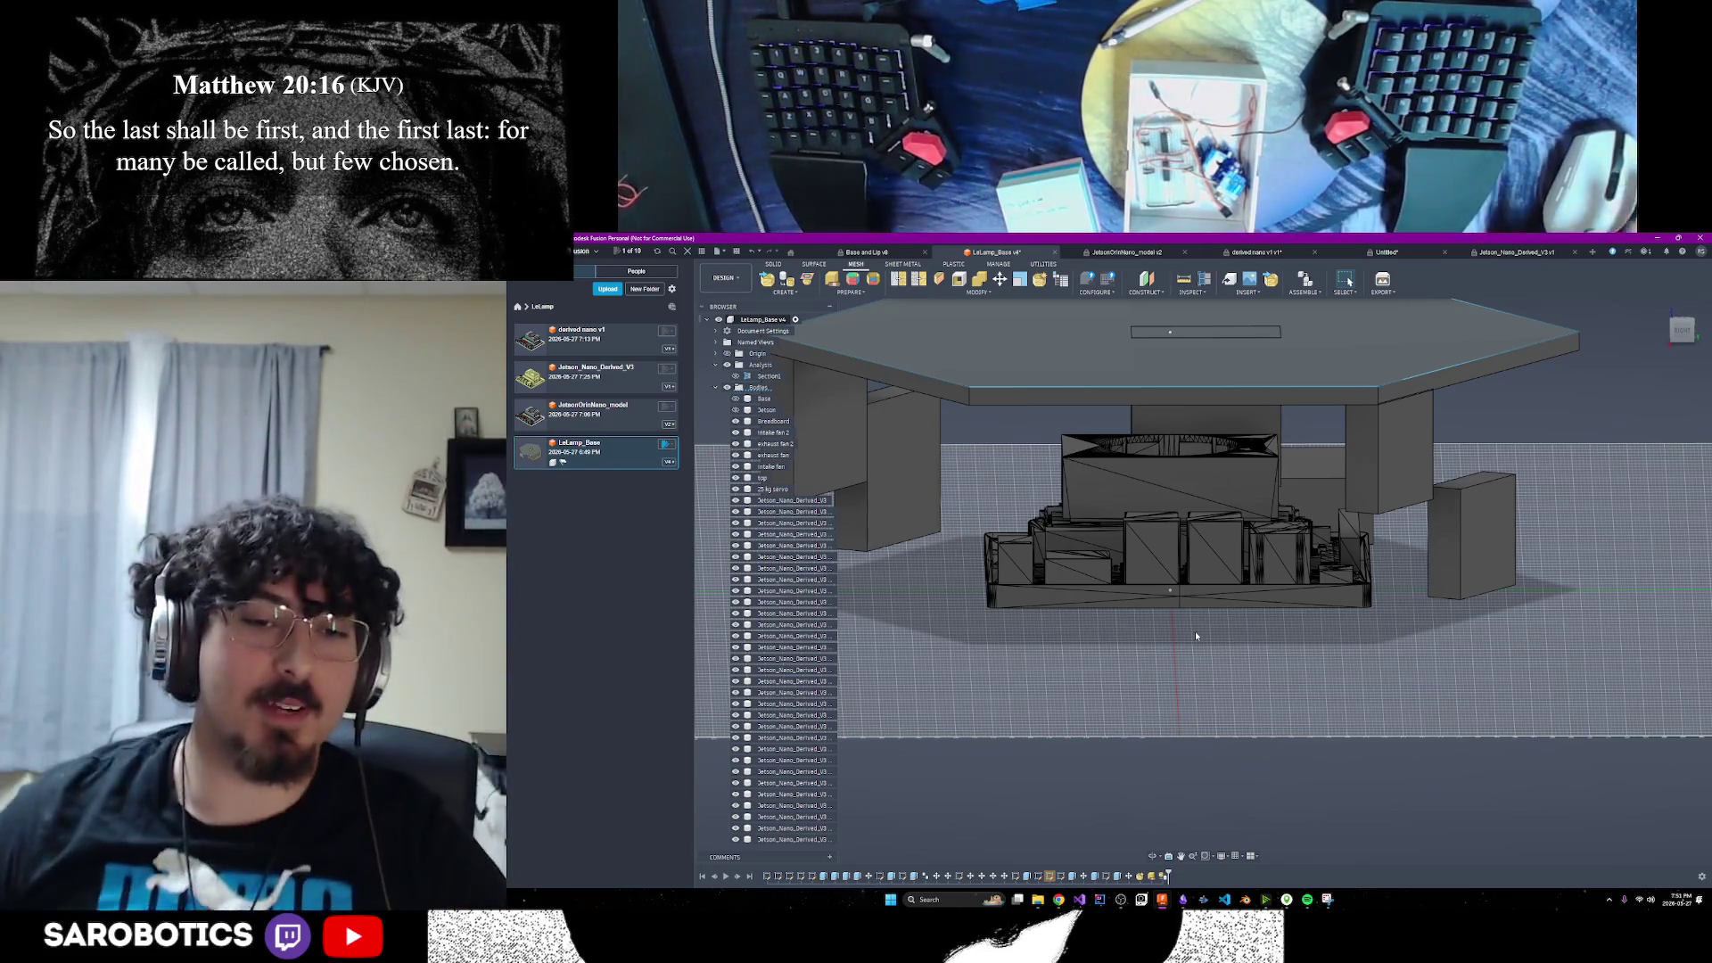
Copy the Waveshare mmWave sensor's full product title on Amazon, then go back to the PDF window
mouse_move(1059, 901)
left_click(1153, 855)
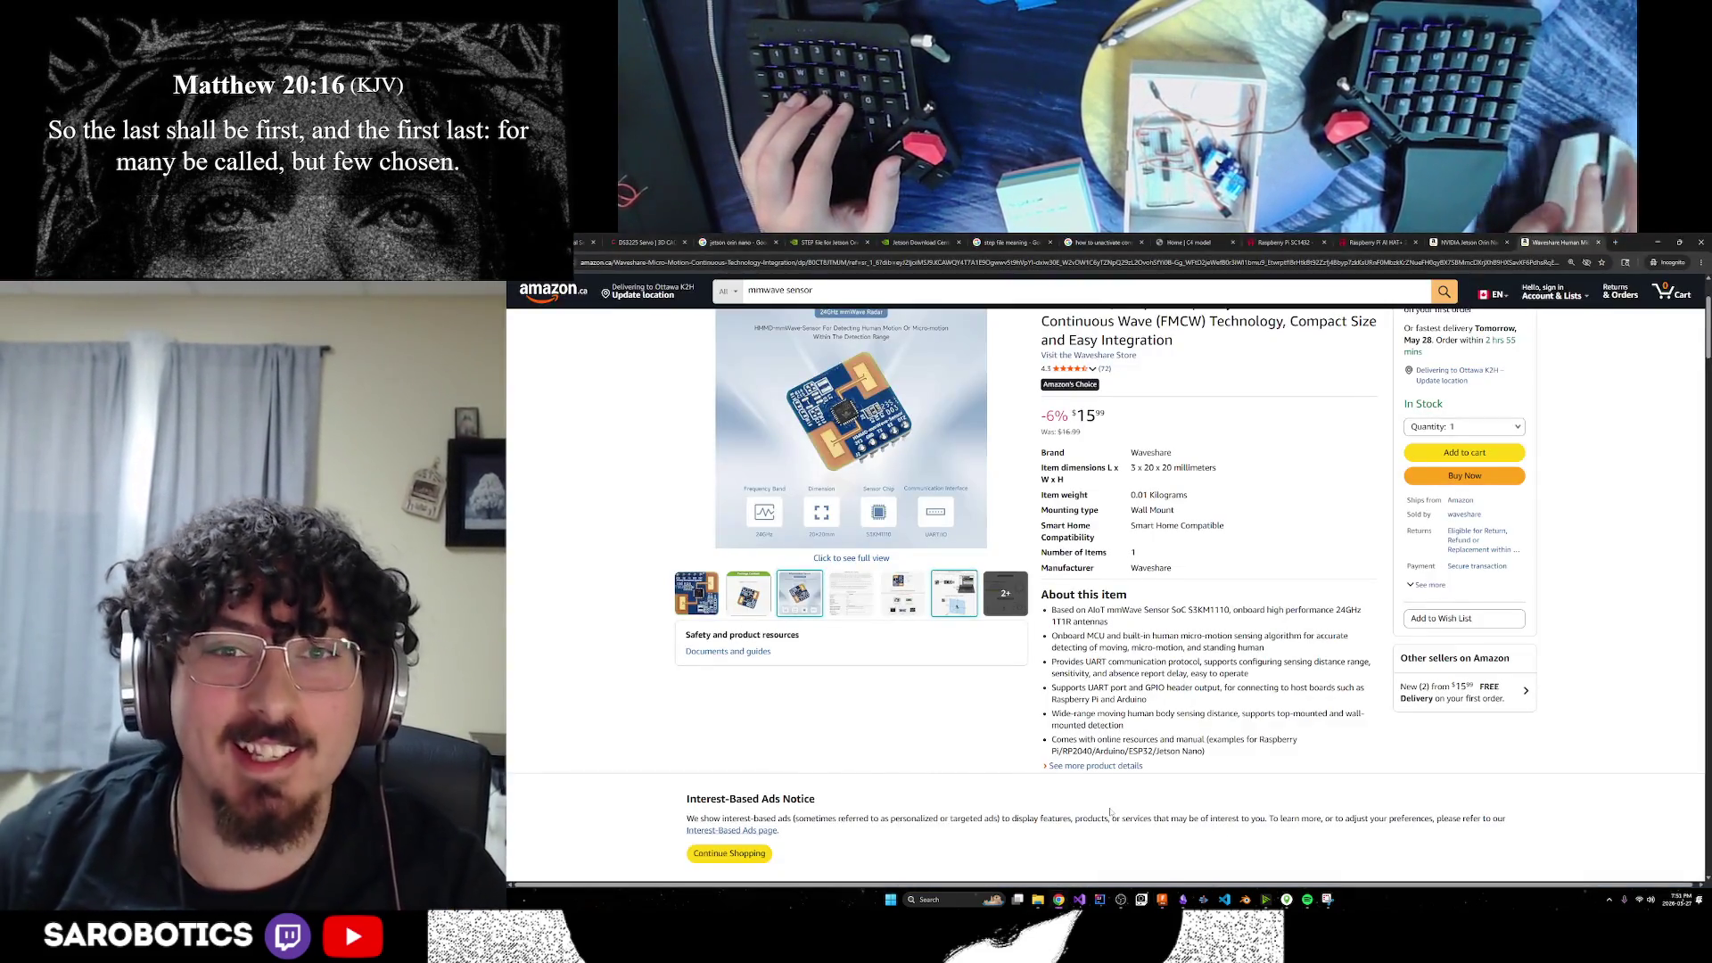
scroll(830, 500, "up", 2)
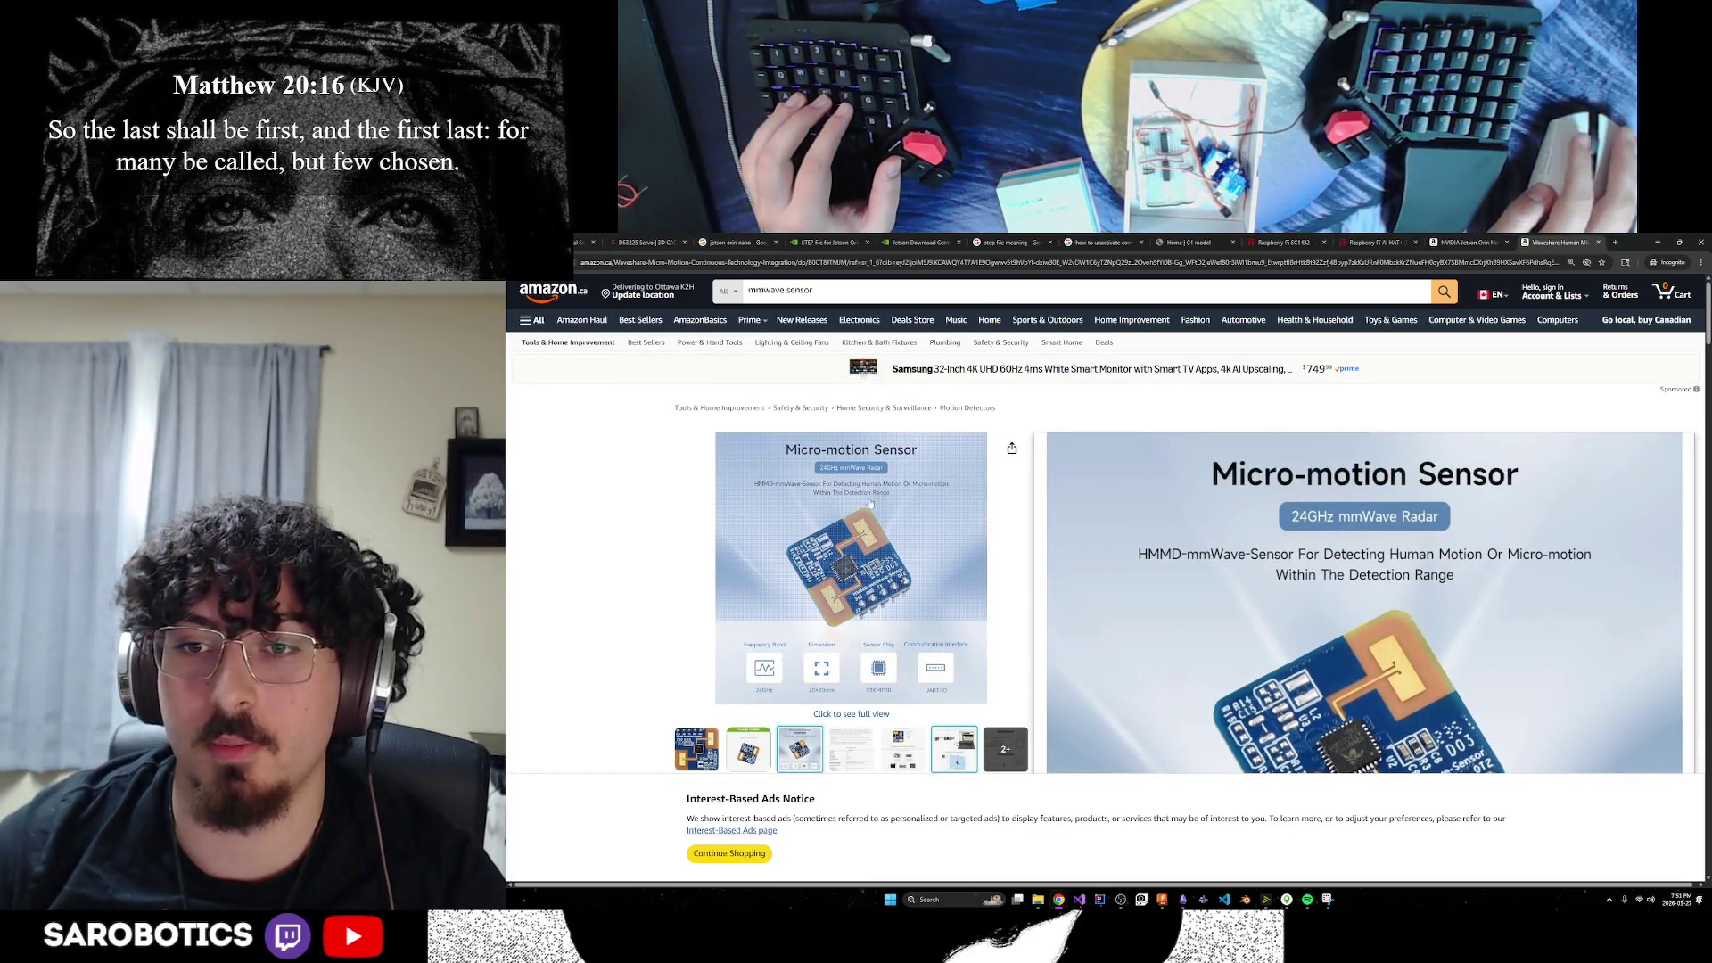
scroll(871, 505, "down", 2)
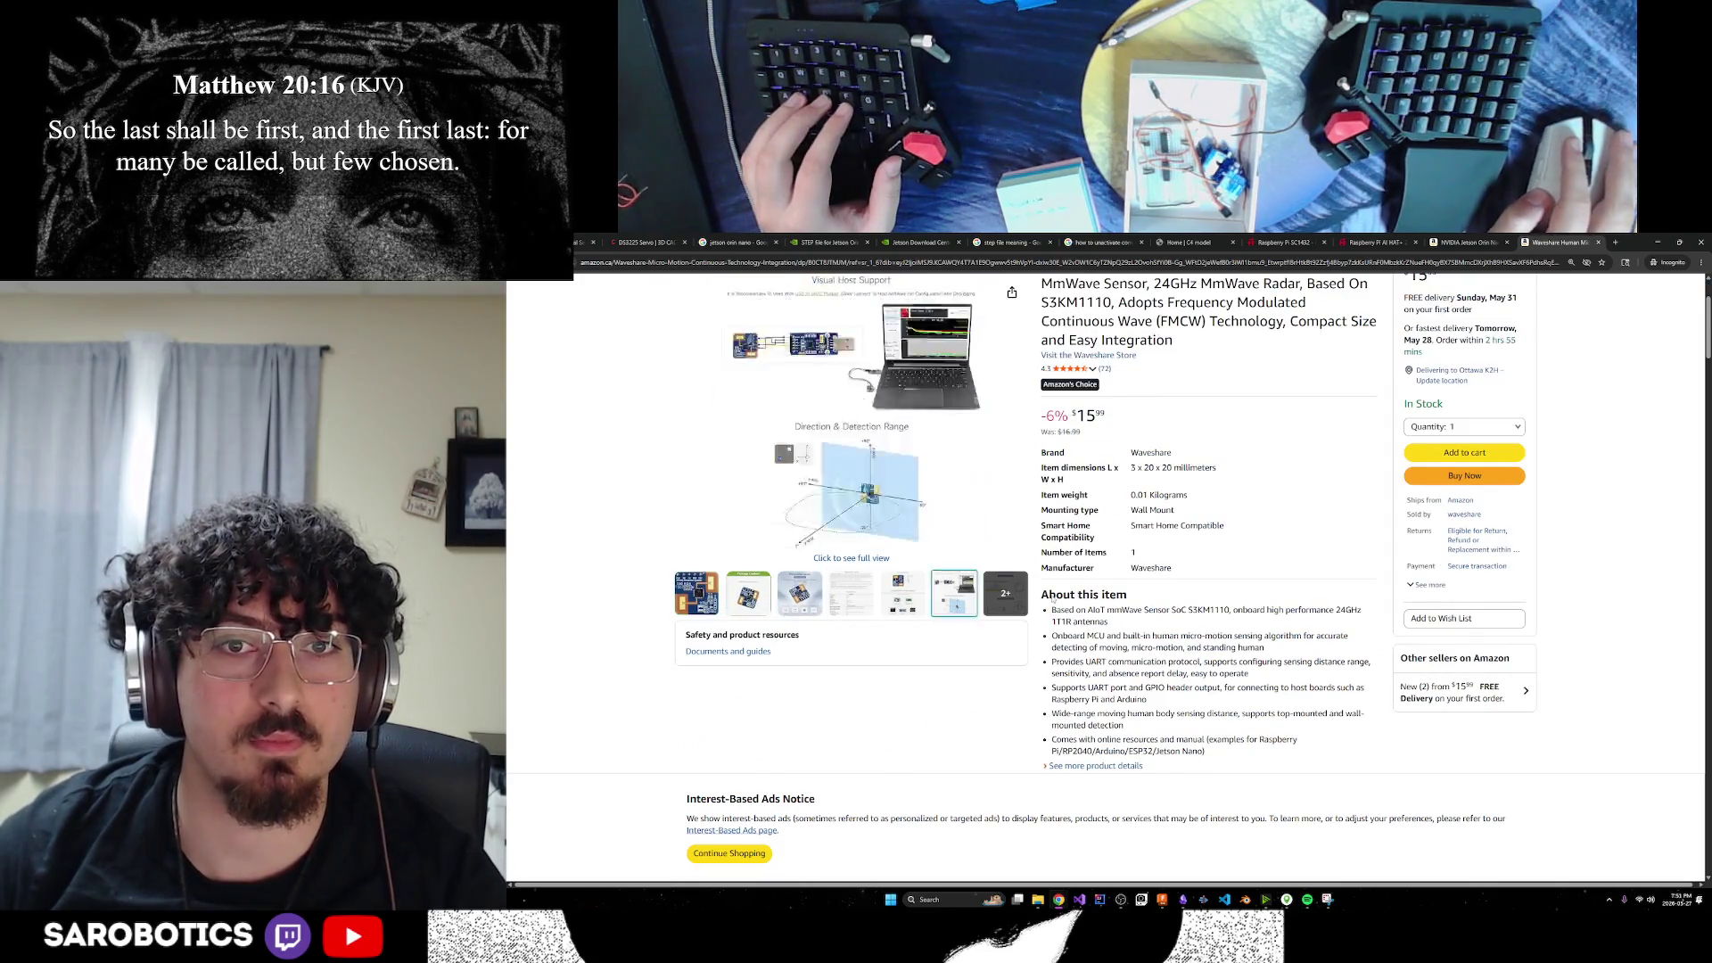
scroll(1053, 599, "up", 2)
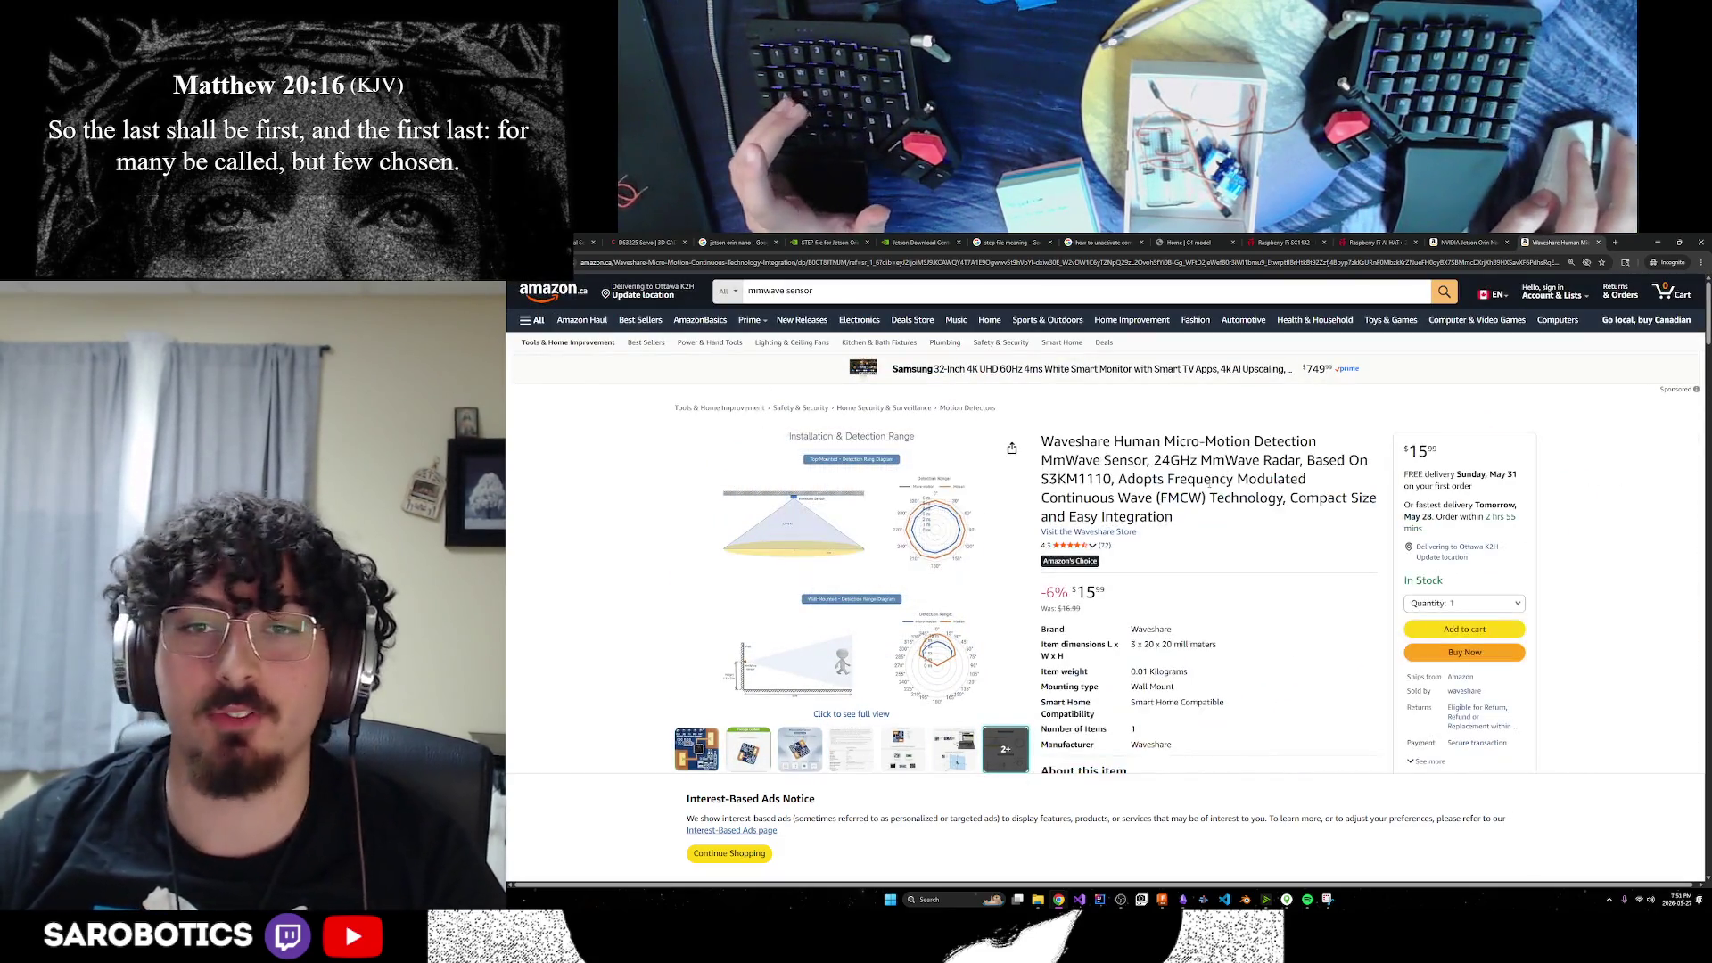
mouse_move(1176, 526)
left_mouse_down()
mouse_move(1150, 466)
mouse_move(1041, 437)
left_mouse_up()
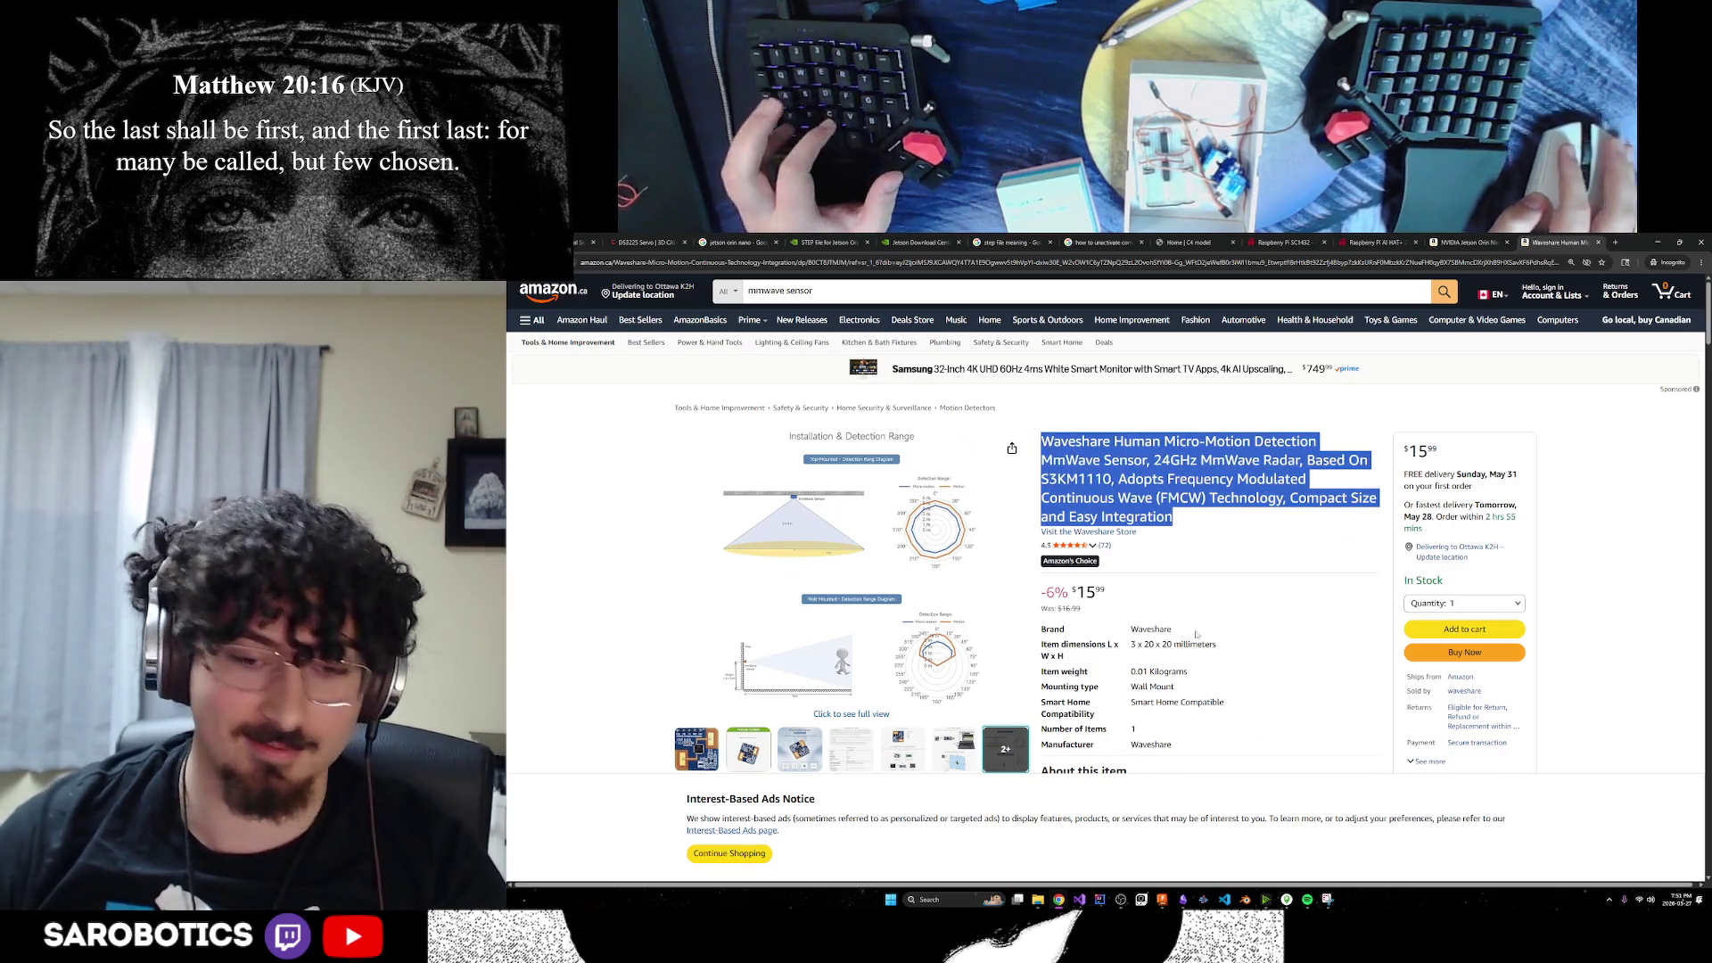
left_click(1058, 899)
left_click(1110, 851)
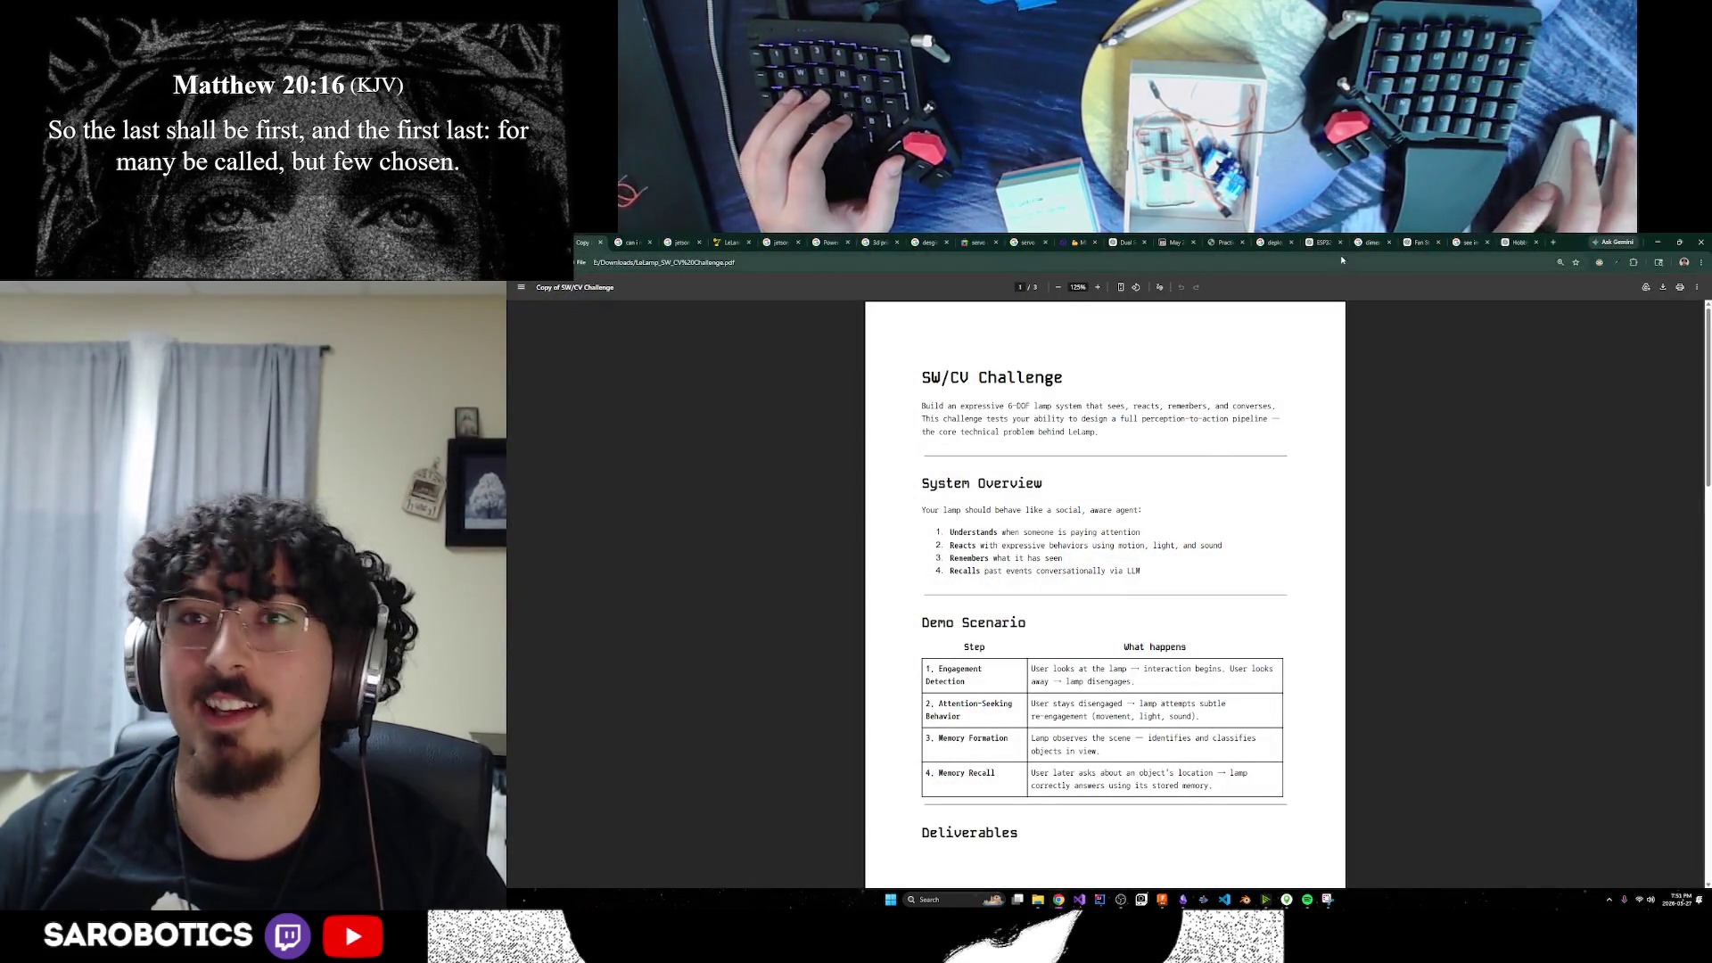
In a new ChatGPT chat, ask 'yo how does this work briefly, explain like im five' with the pasted sensor title
left_click(1407, 245)
left_click(519, 309)
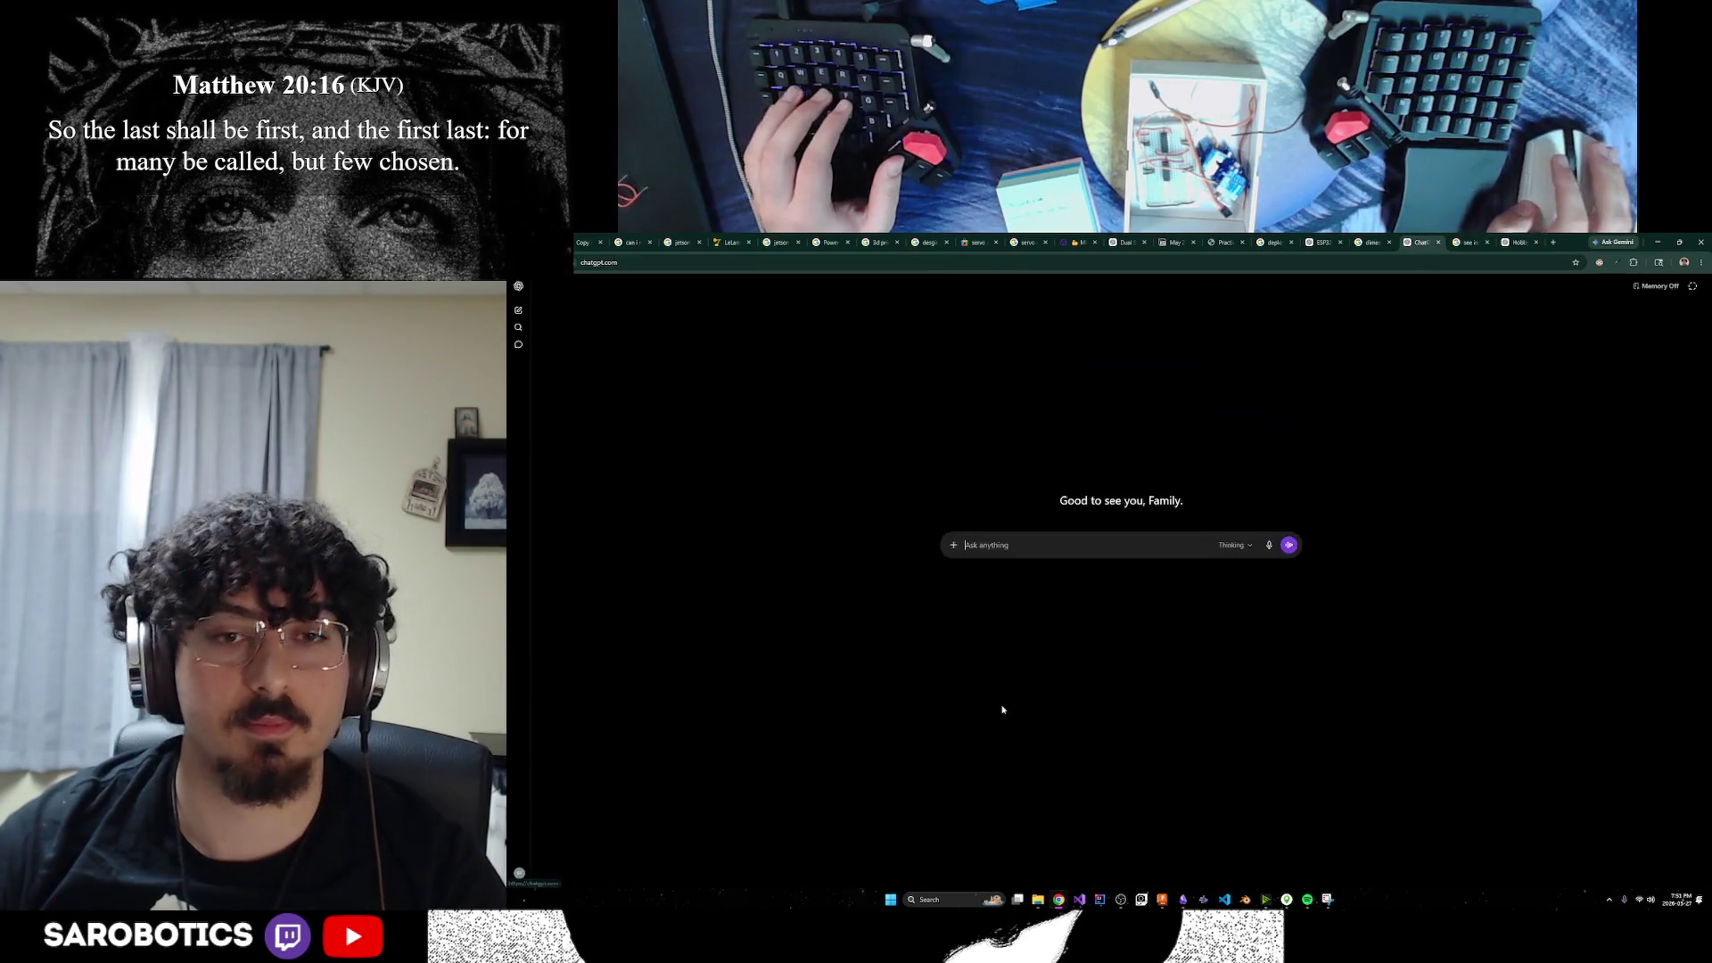
type("yo how does t")
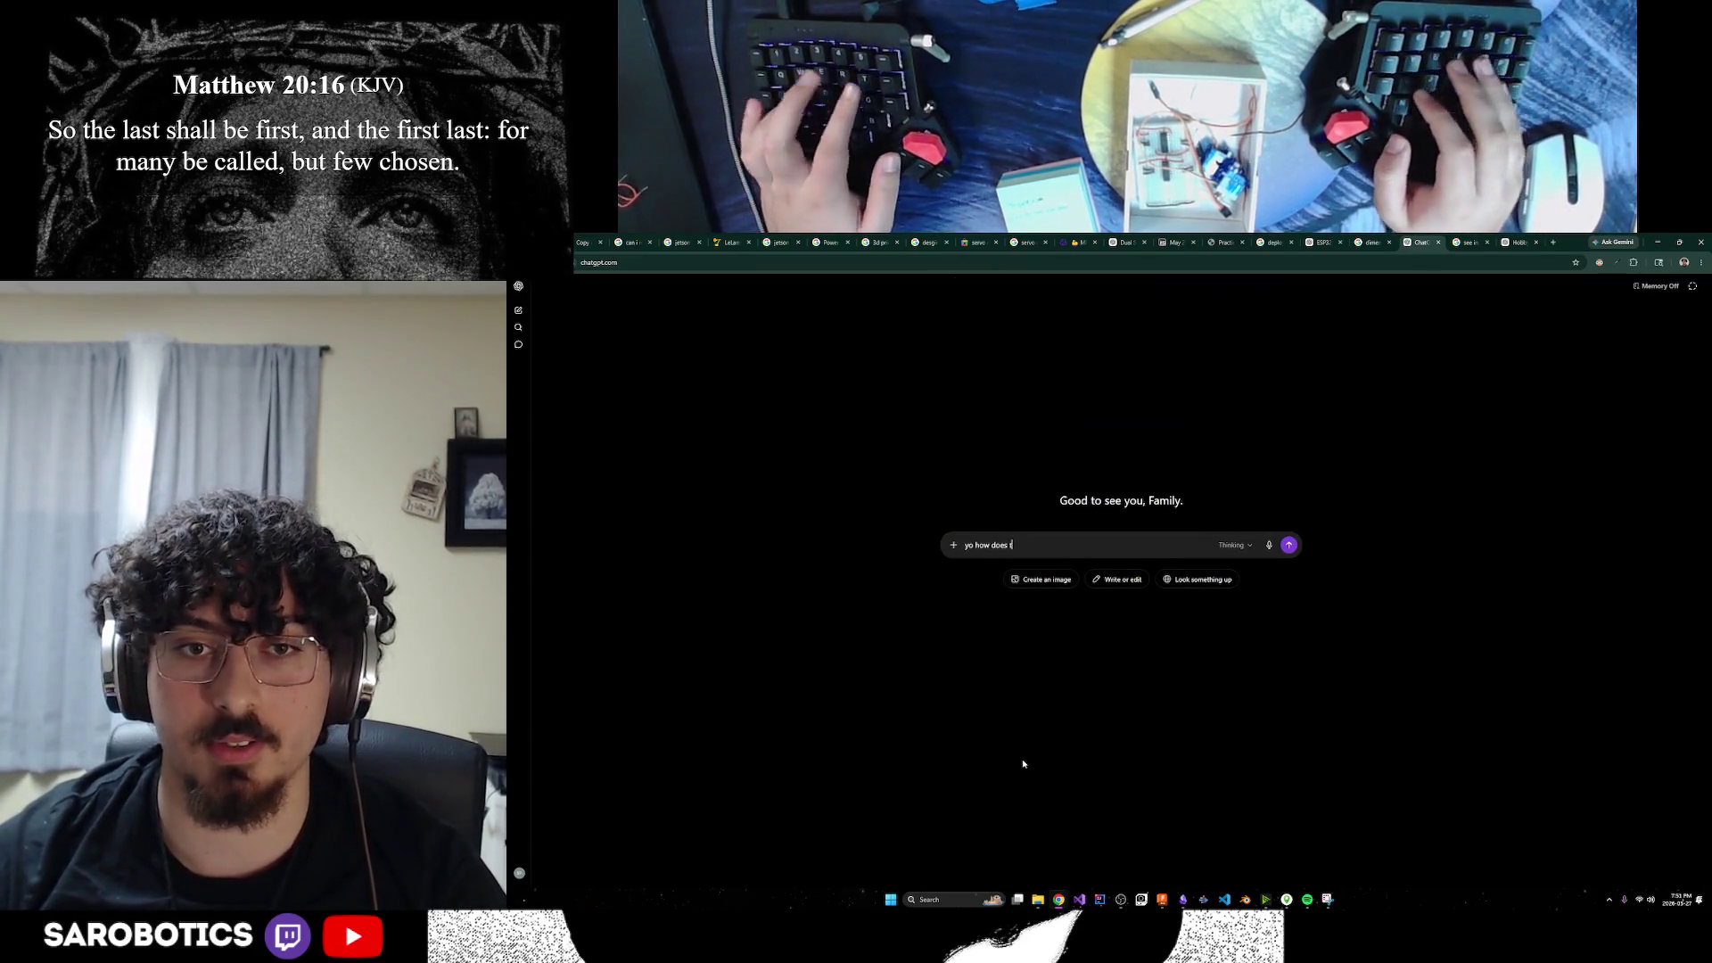
type("his work bri")
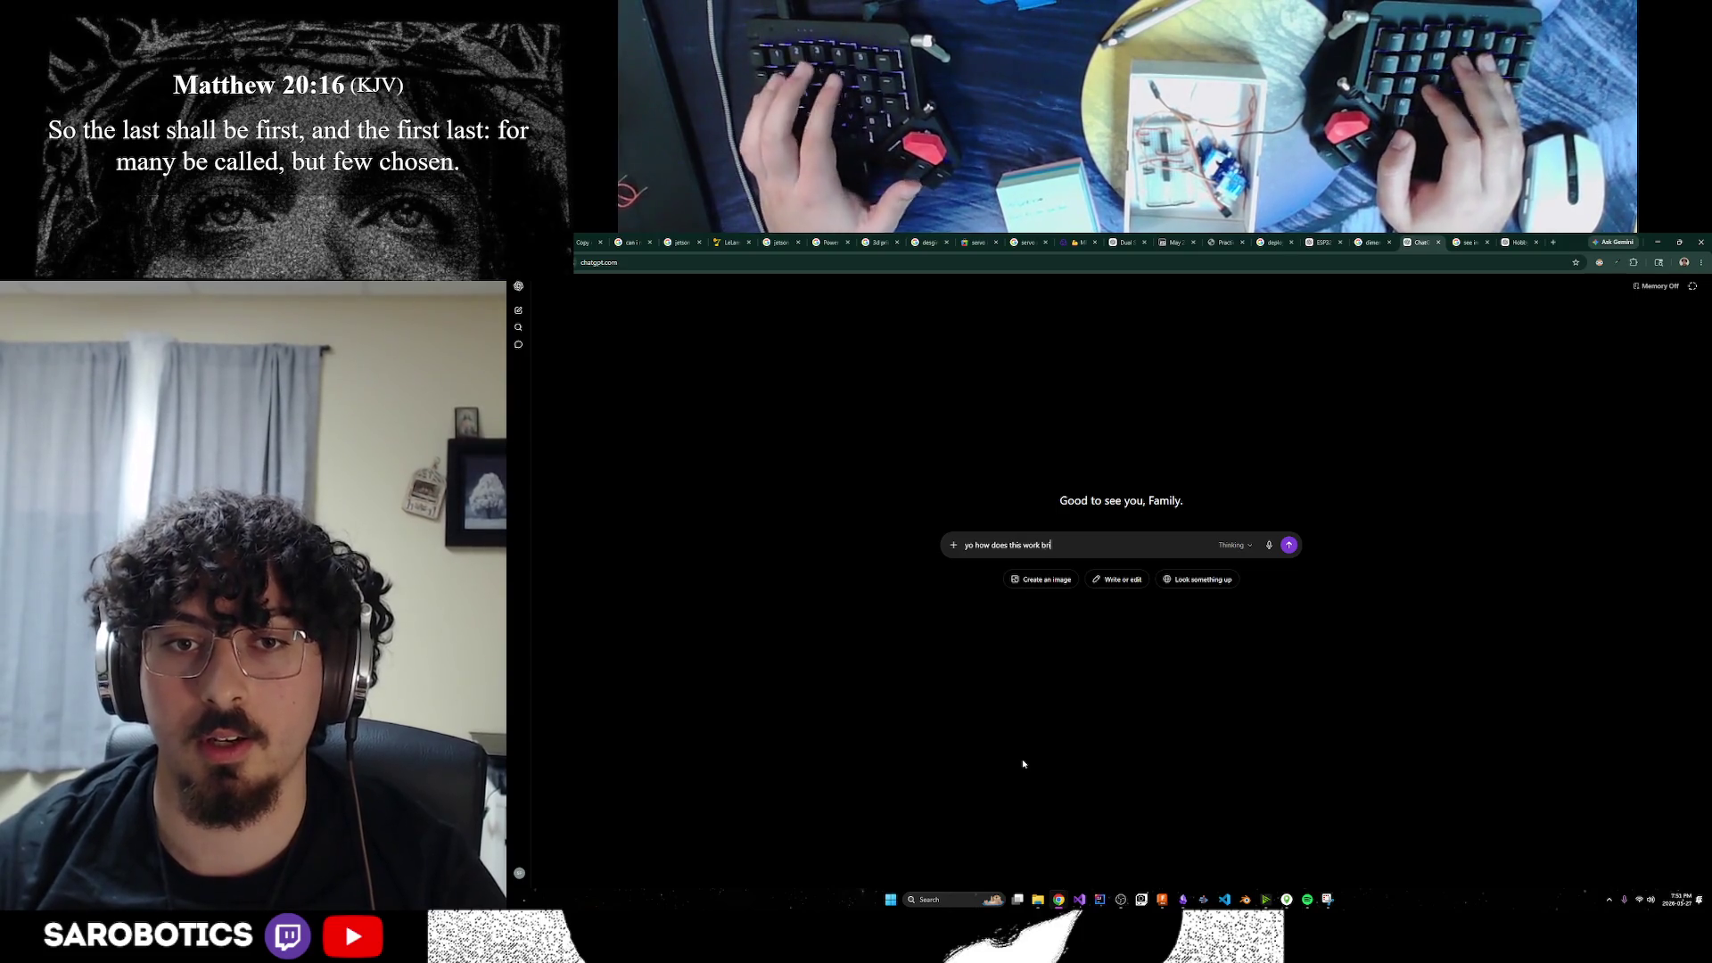
type("efly, explain ")
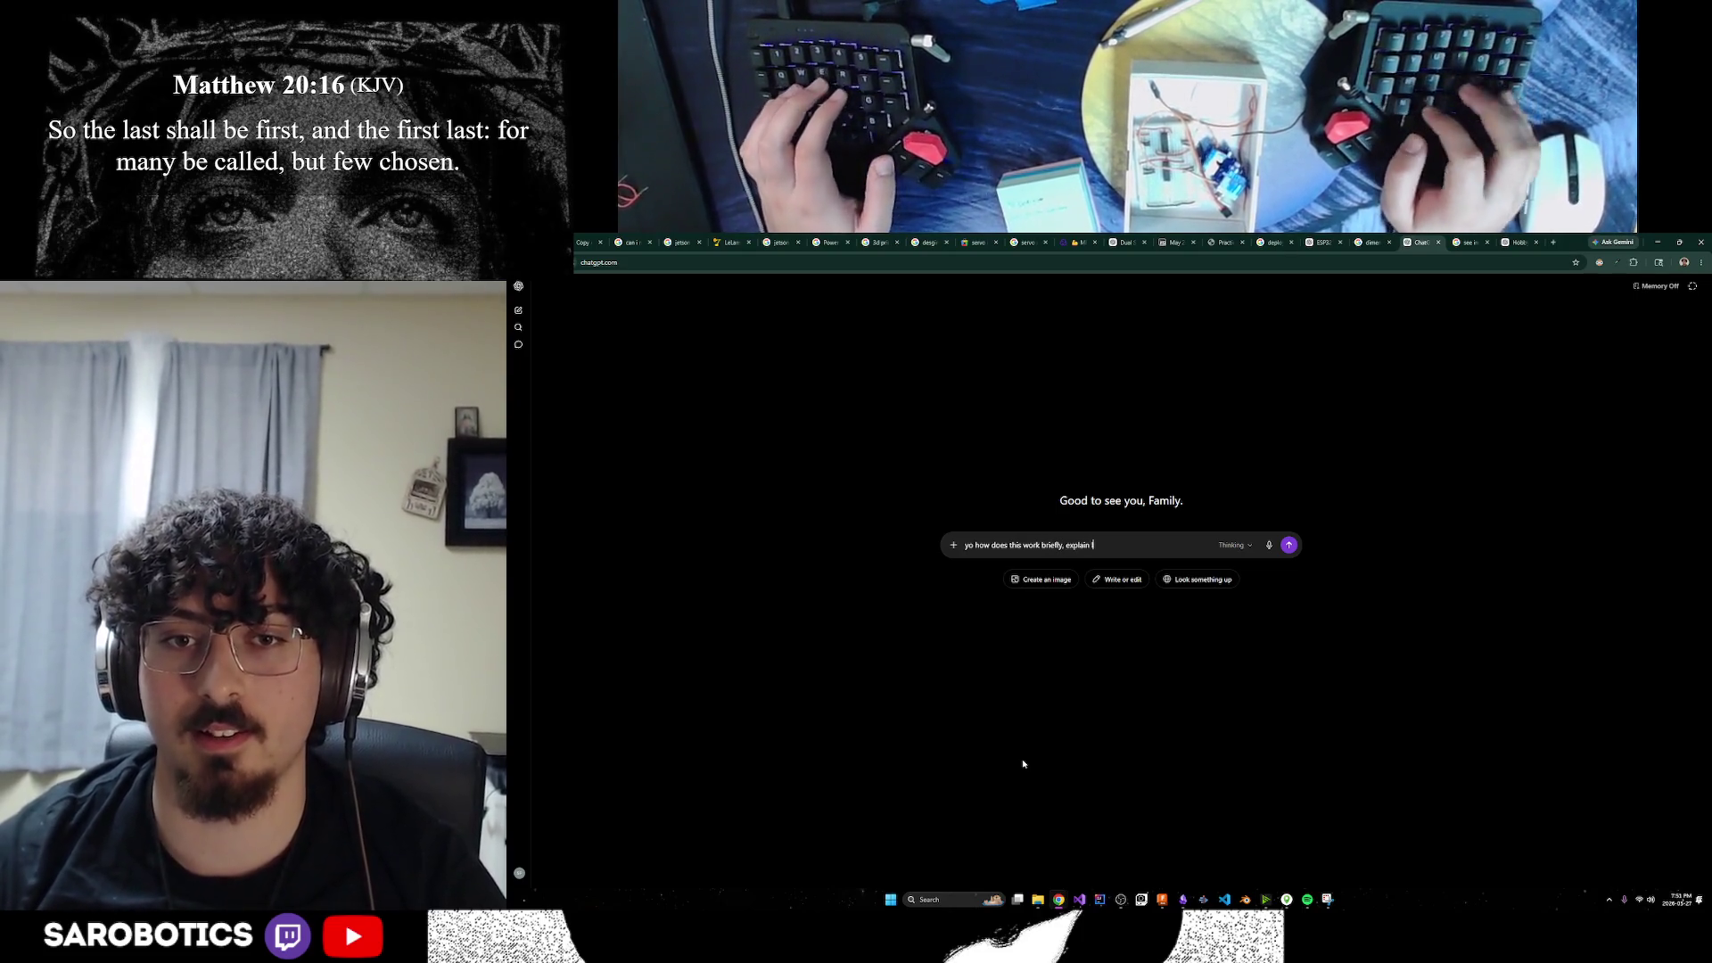
type("like im five")
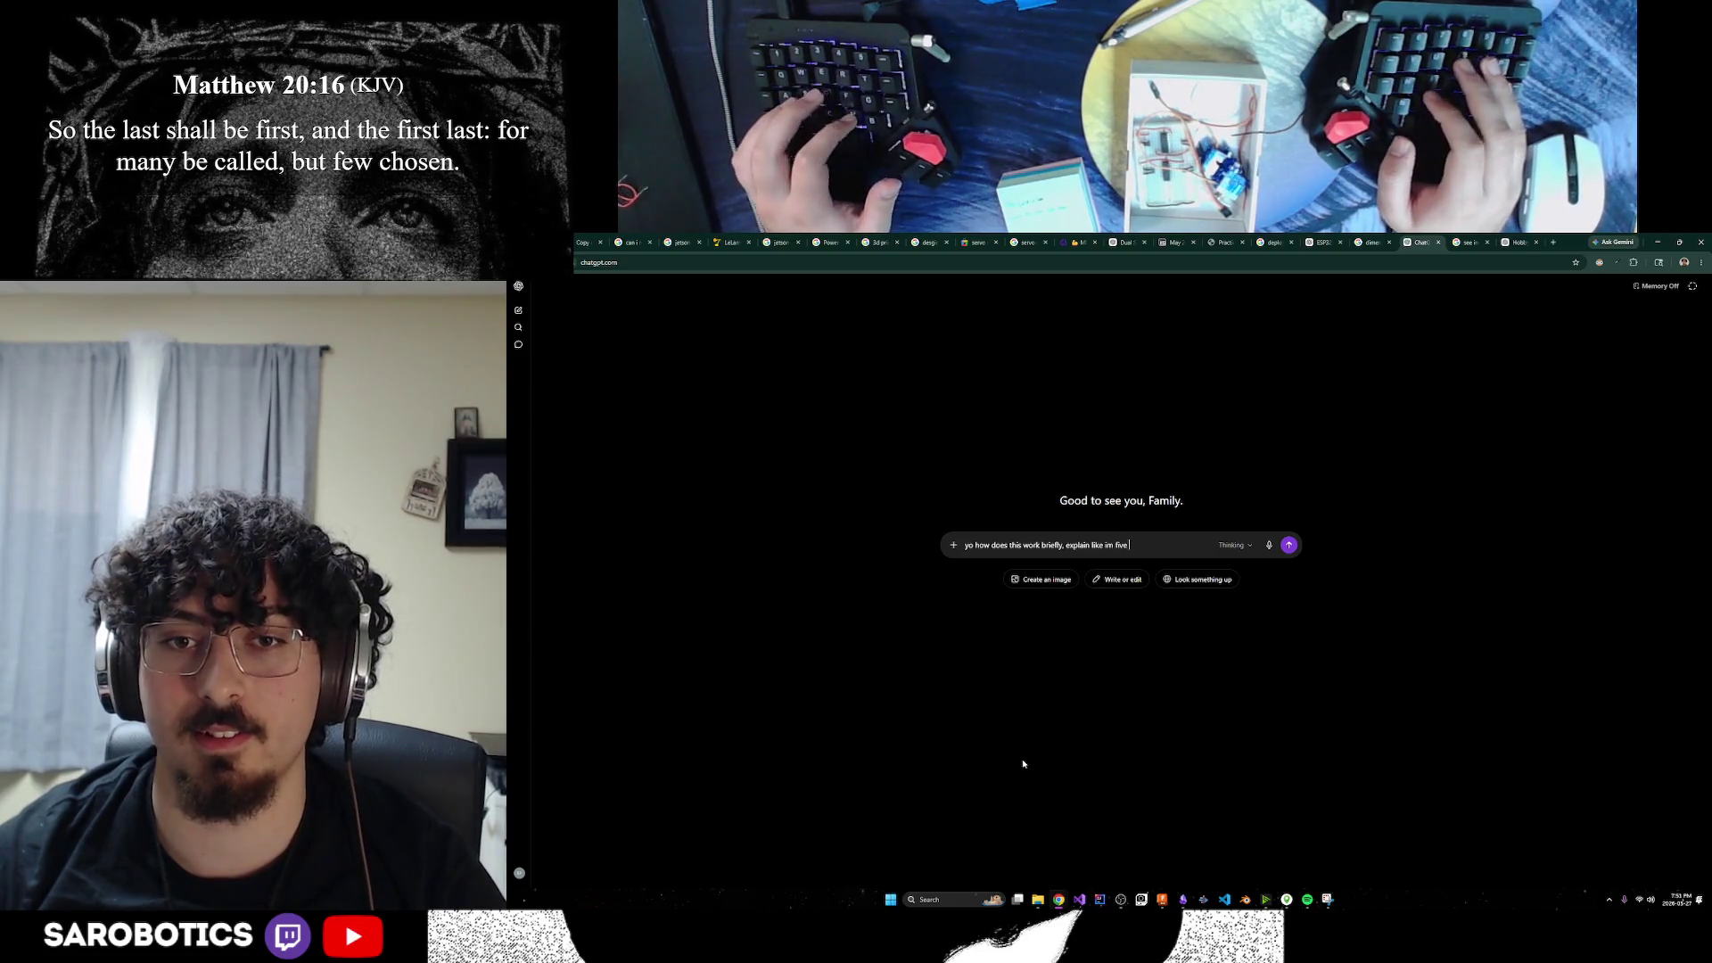
type("Waveshare Human Micro-Motion Detection MmWave Sensor, 24GHz MmWave Radar, Based On S3KM1110, Adopts Frequency Modulated Continuous Wave (FMCW) Technology, Compact Size and Easy Integration")
key("Return")
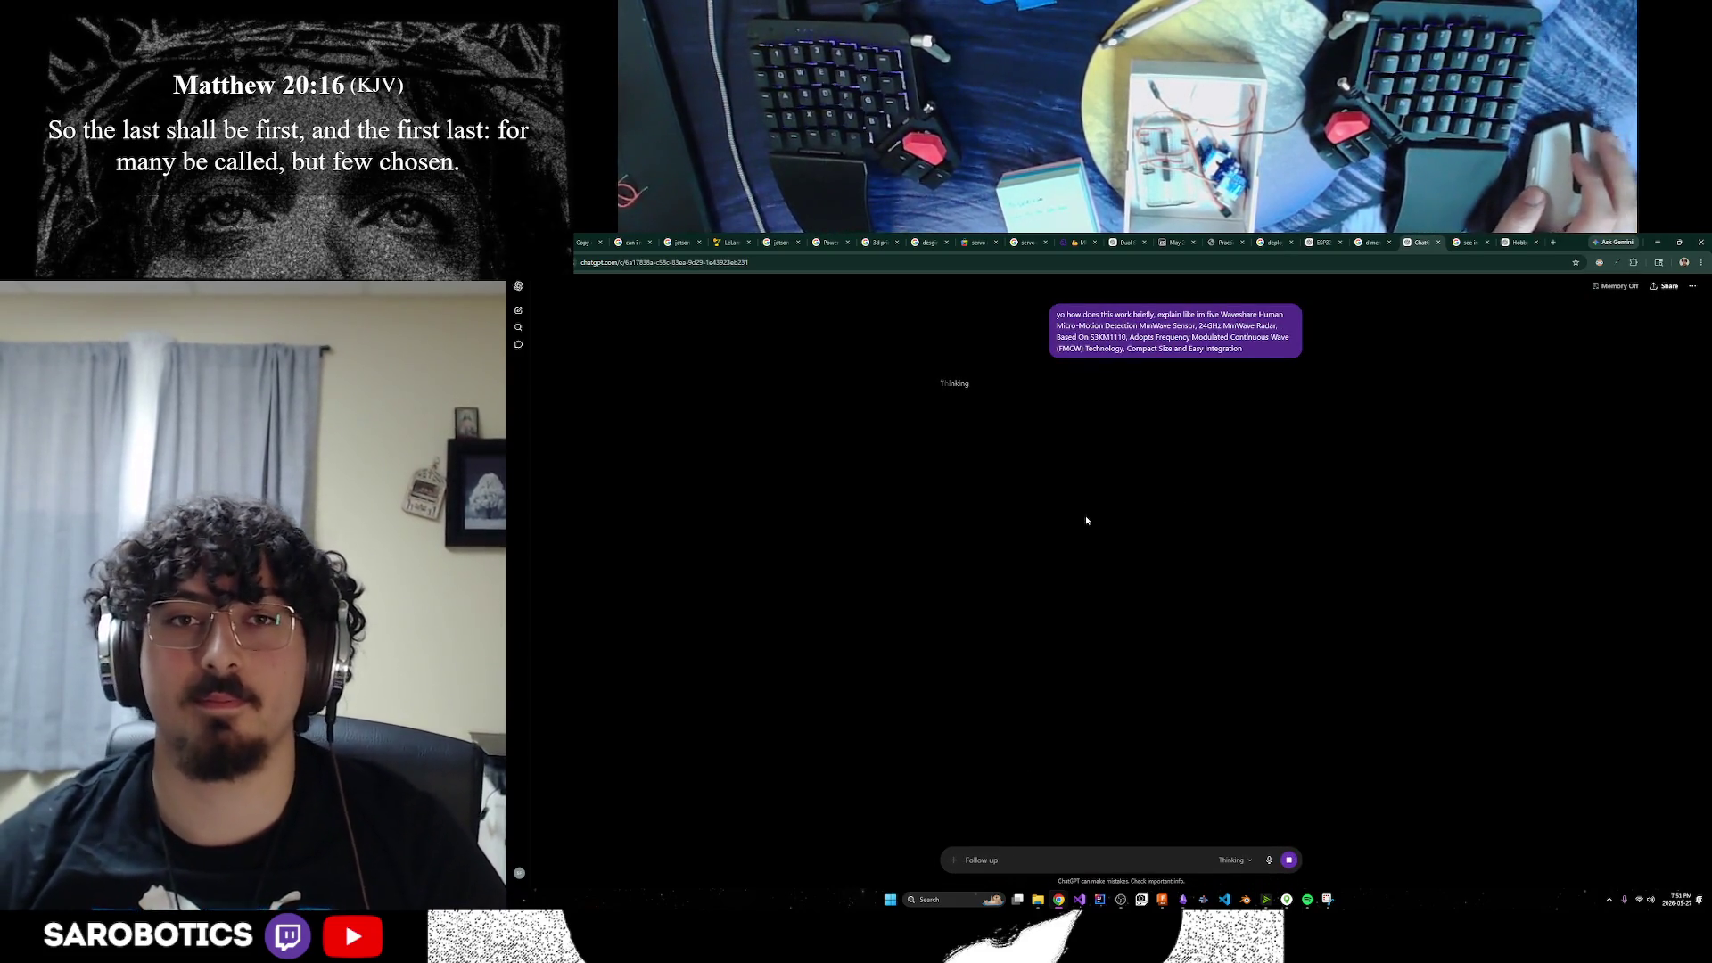
Read the answer's flashlight analogy, 24 GHz radar wave explanation and FMCW detection points
left_click_drag(988, 383, 1142, 384)
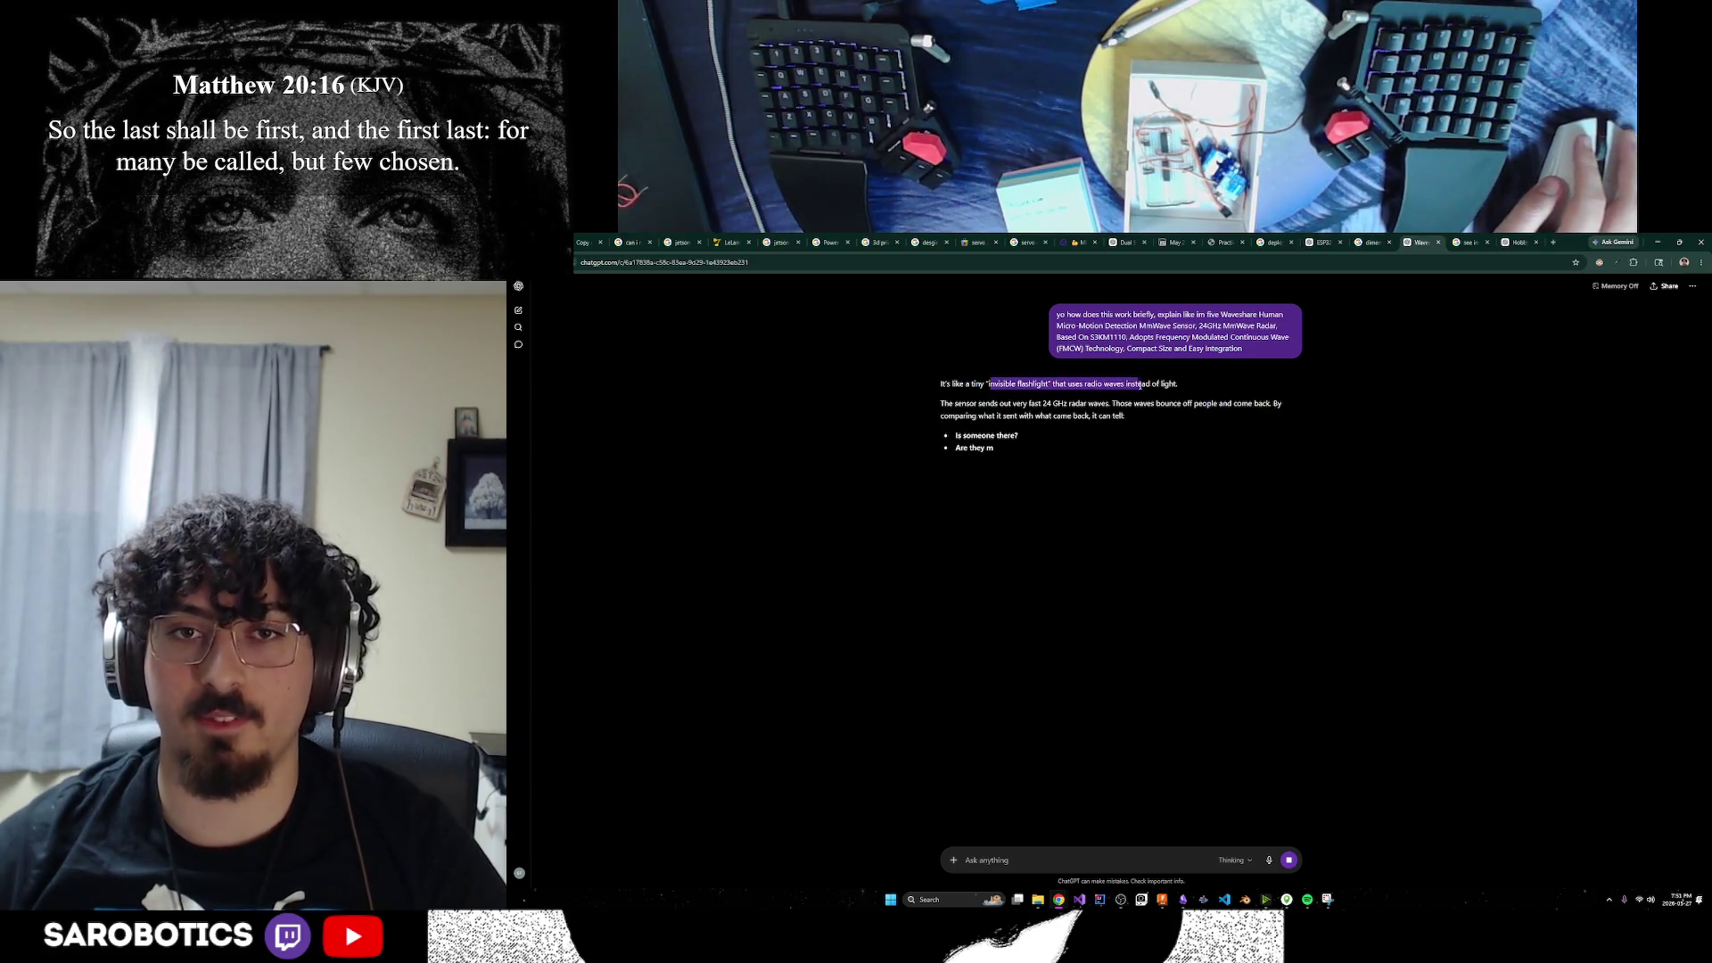
left_click(978, 403)
left_click_drag(977, 403, 1085, 402)
mouse_move(1133, 403)
left_mouse_down()
mouse_move(1257, 414)
mouse_move(1206, 417)
left_mouse_up()
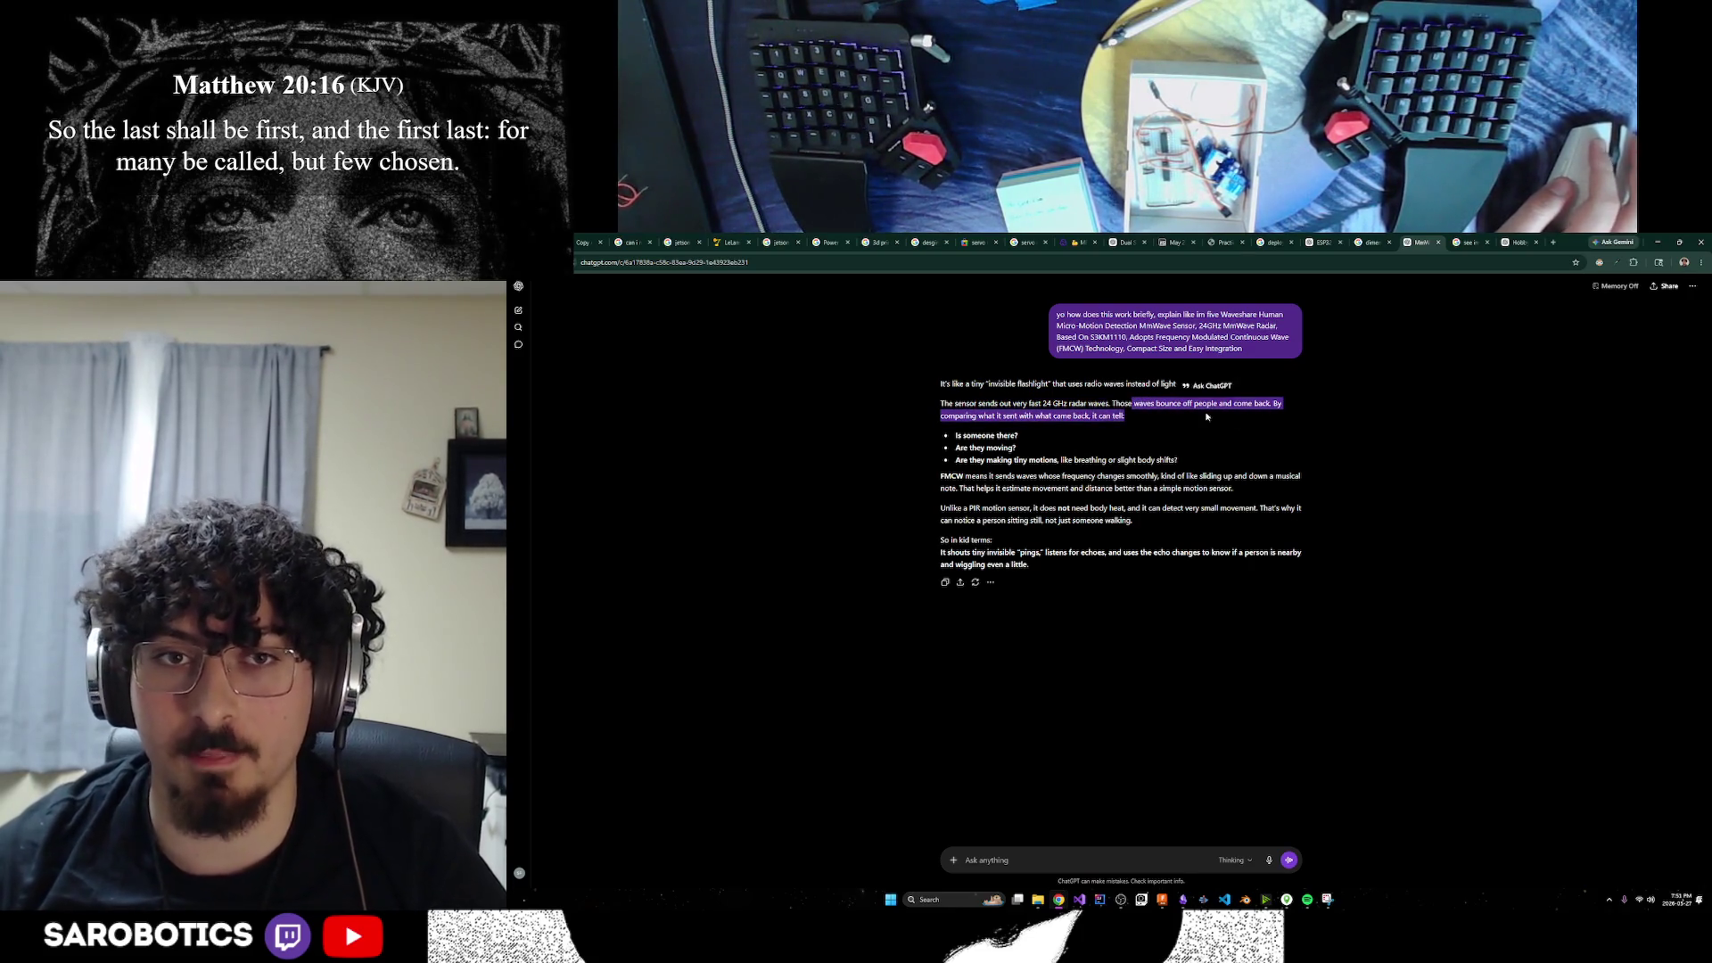
left_click_drag(1020, 415, 1090, 417)
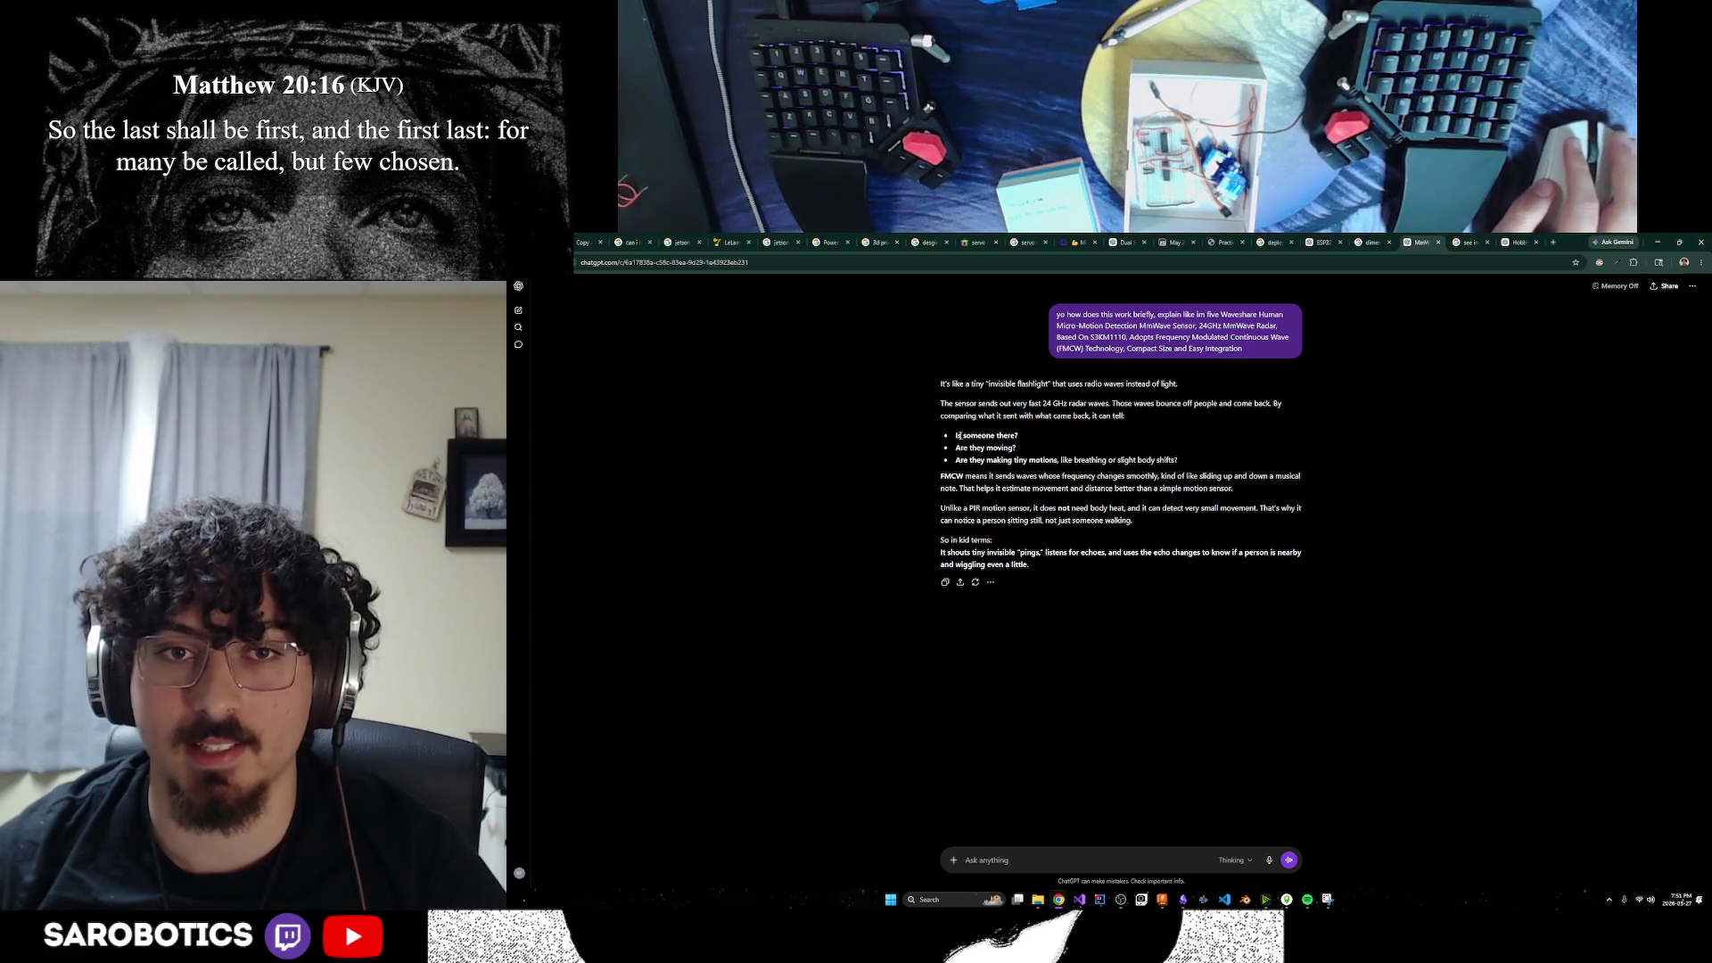
left_click_drag(967, 436, 1195, 477)
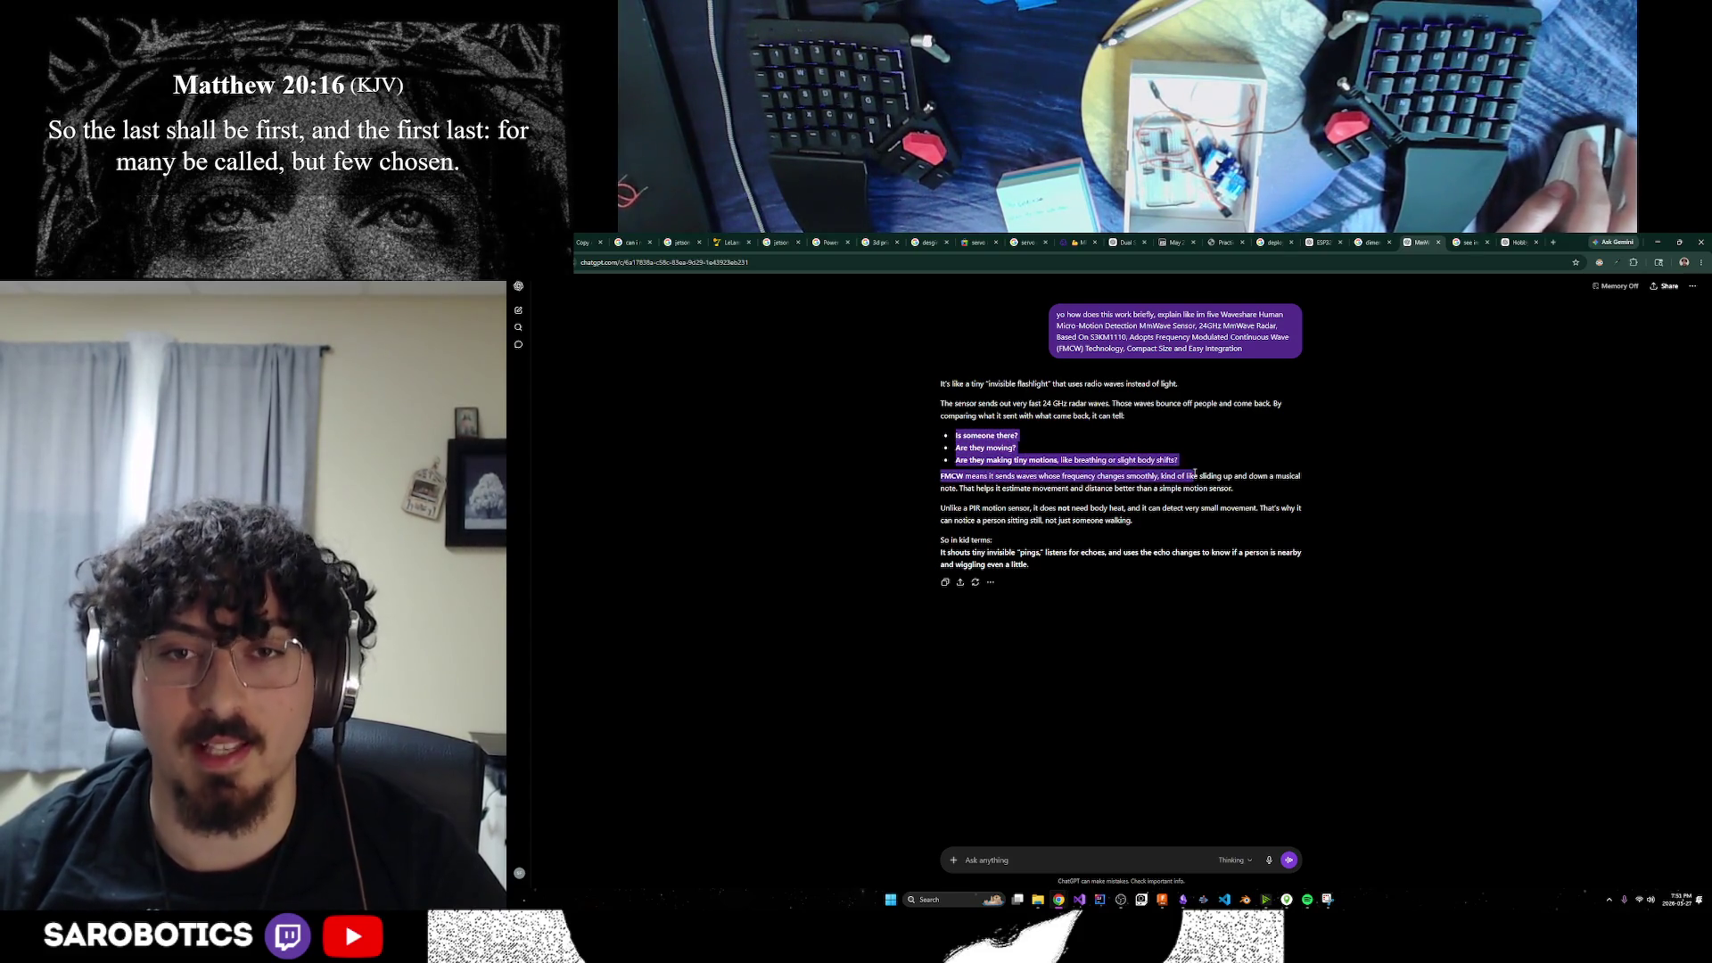
left_click(1205, 507)
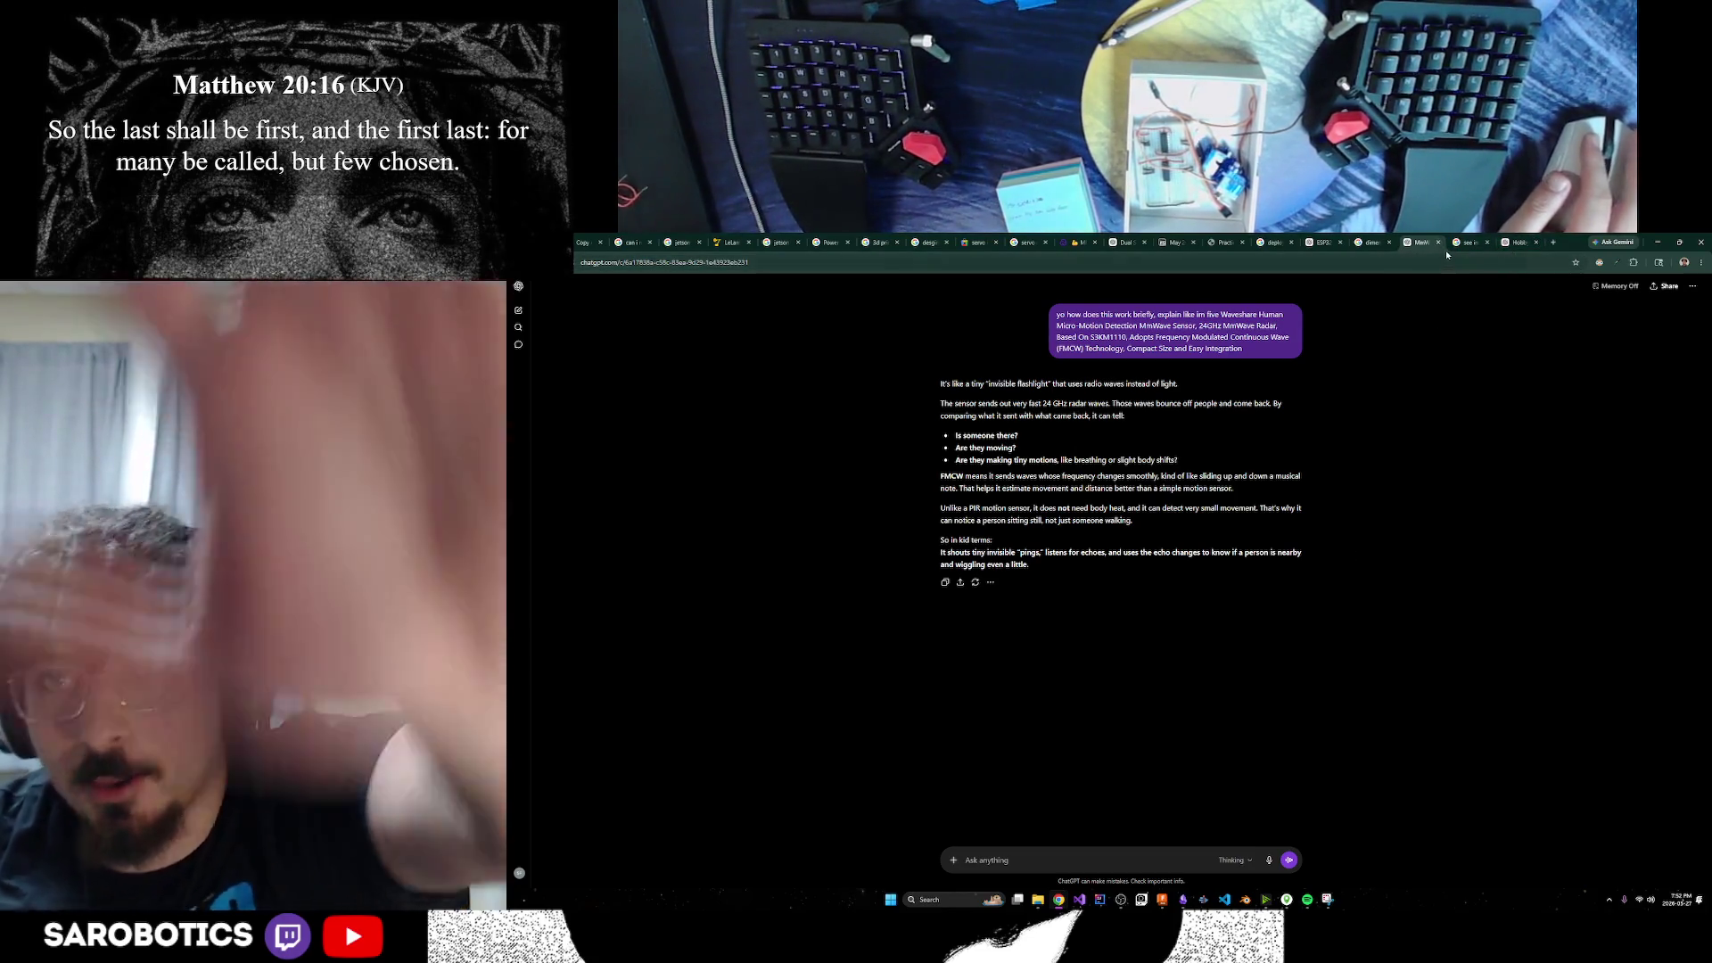
Cycle through the Chrome research tabs and the Waveshare listing, then switch back to Fusion
left_click(1465, 241)
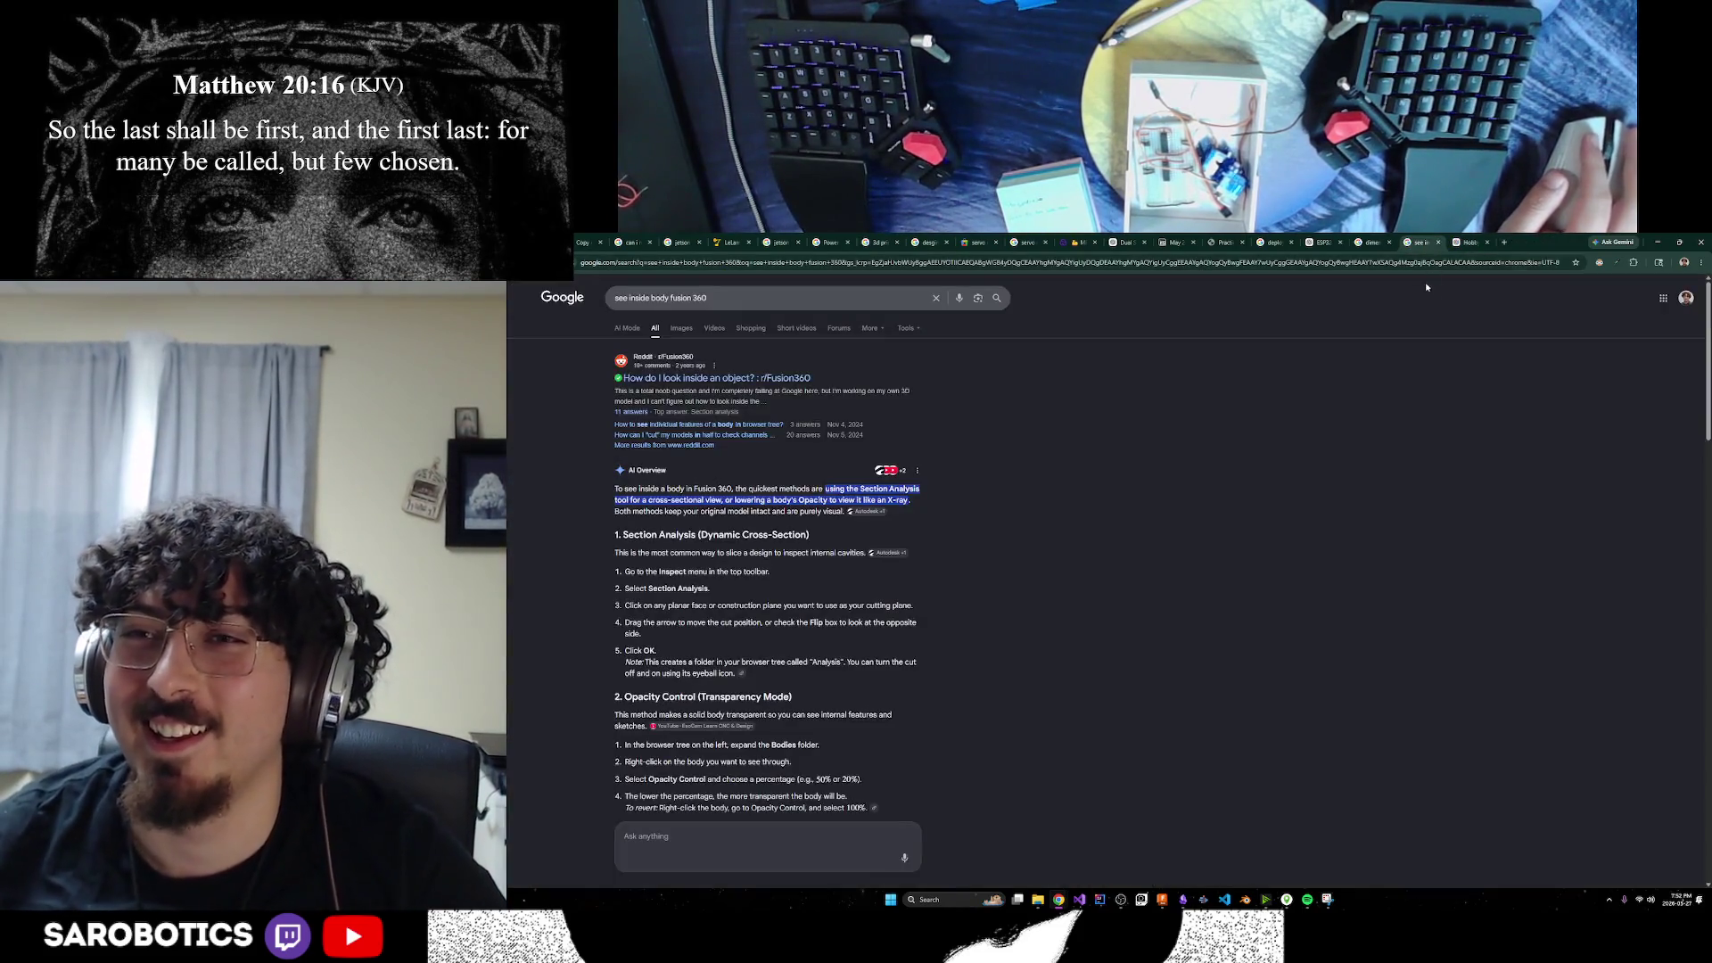
left_click(1360, 241)
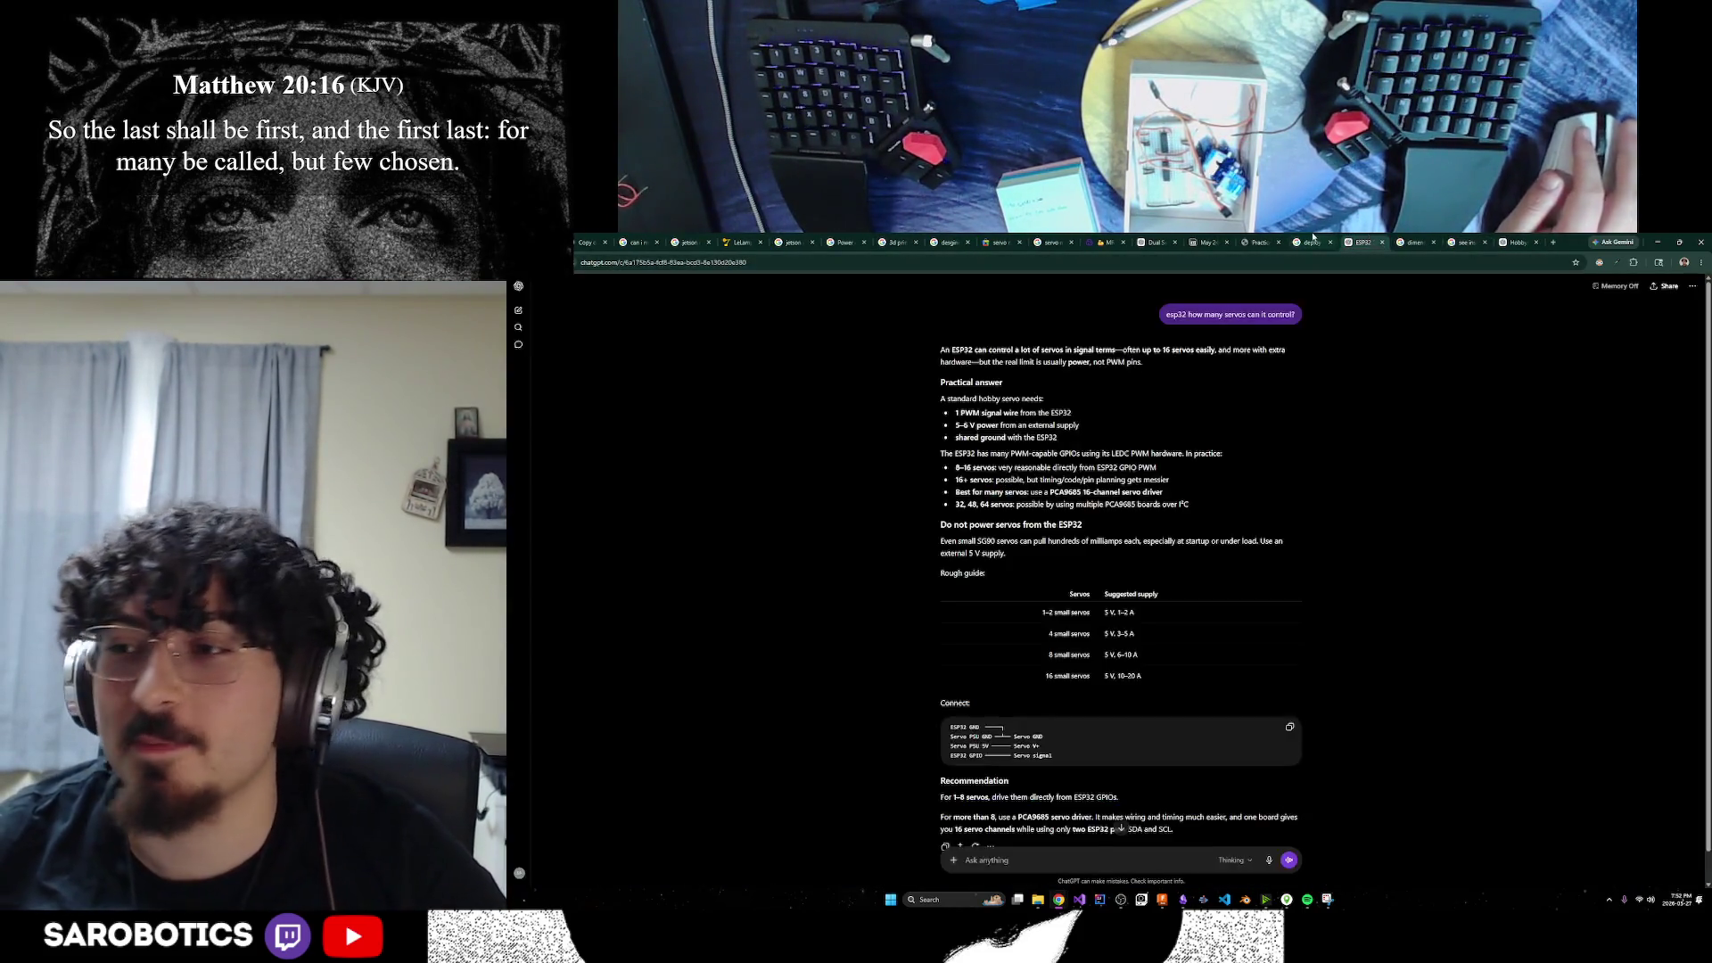
left_click(1308, 242)
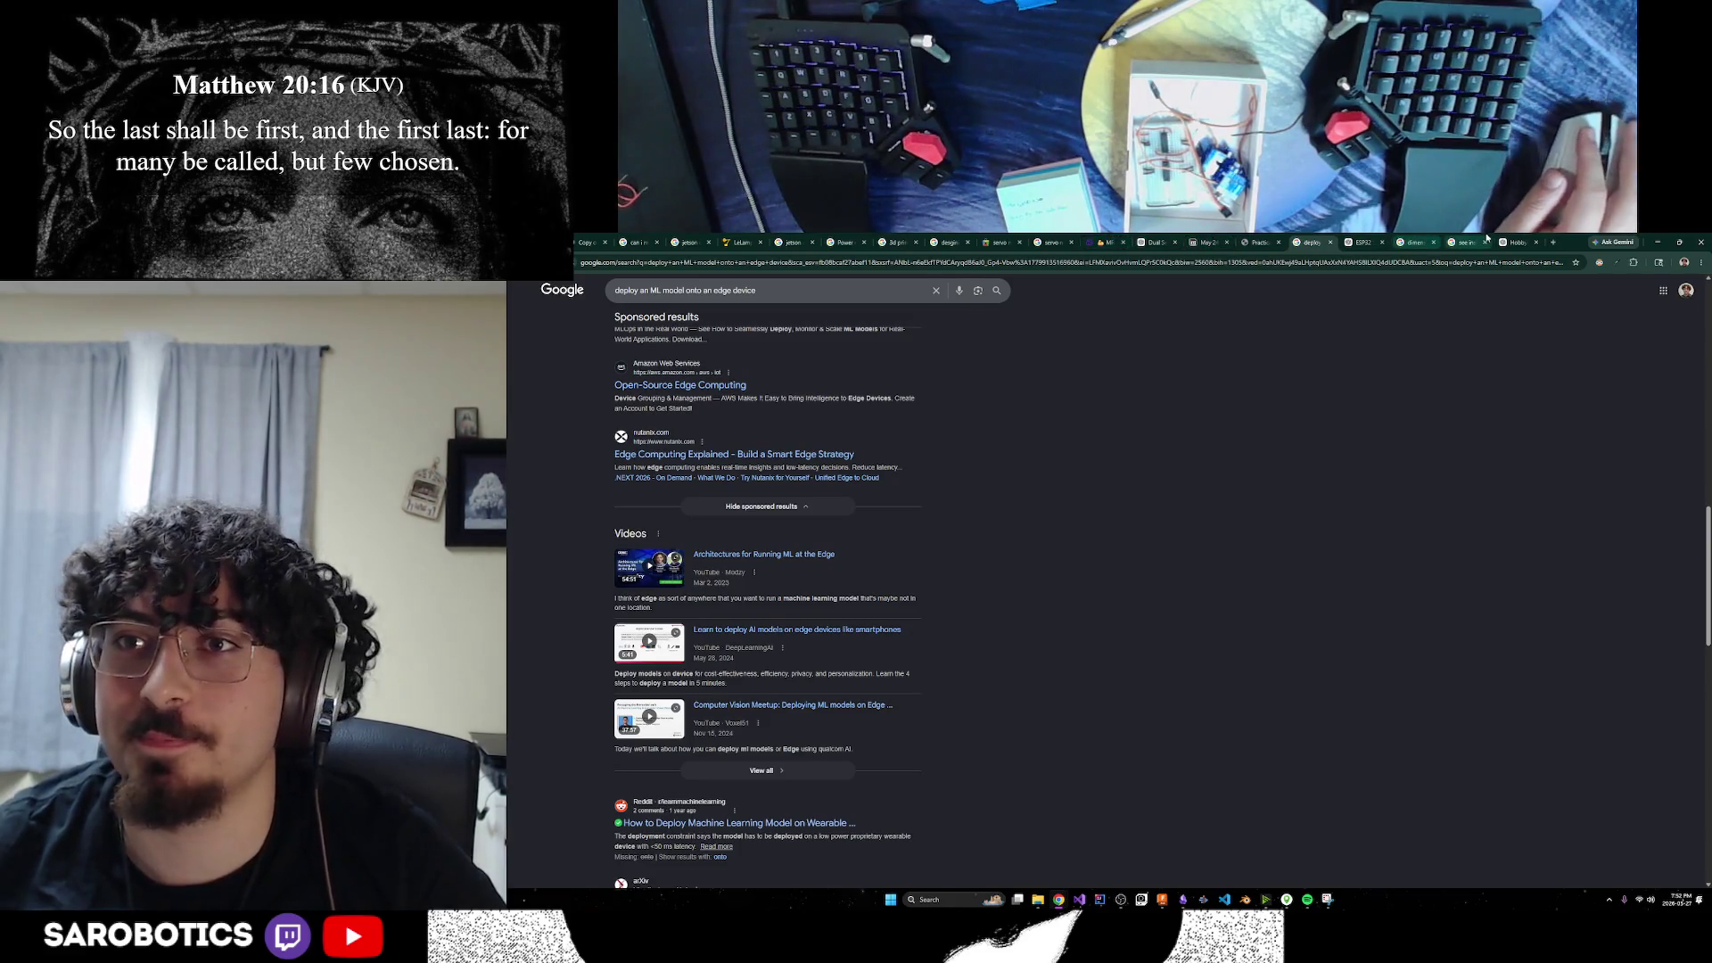
left_click(1516, 241)
mouse_move(1059, 899)
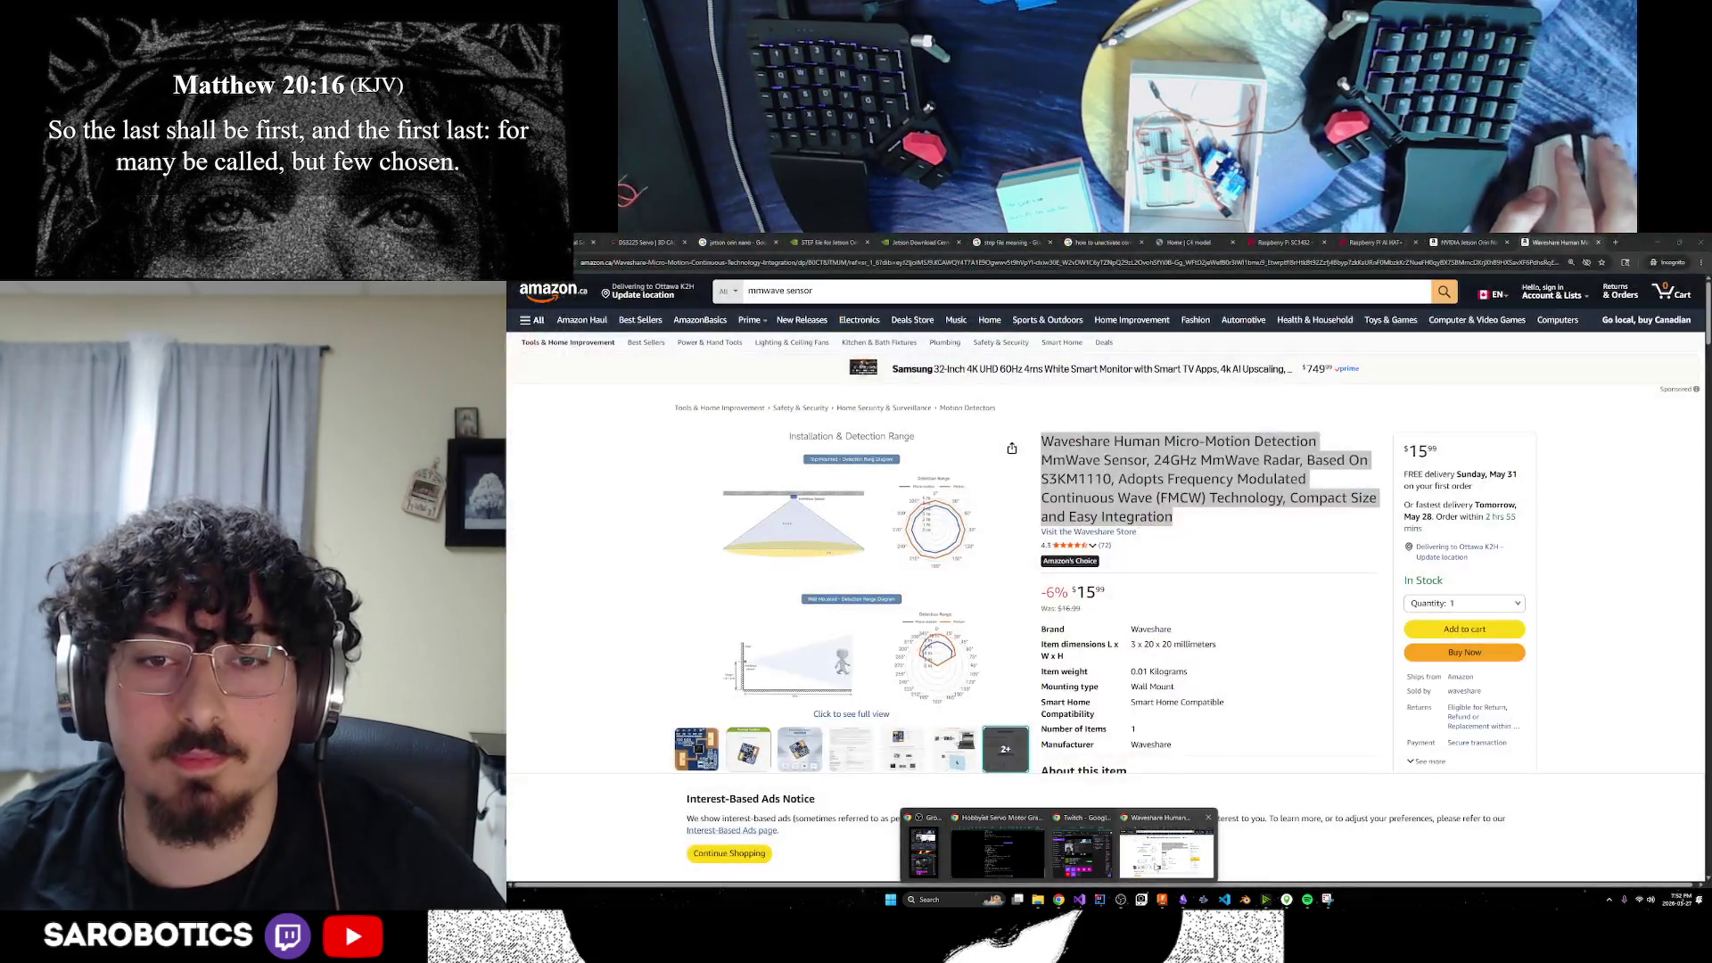
left_click(1156, 860)
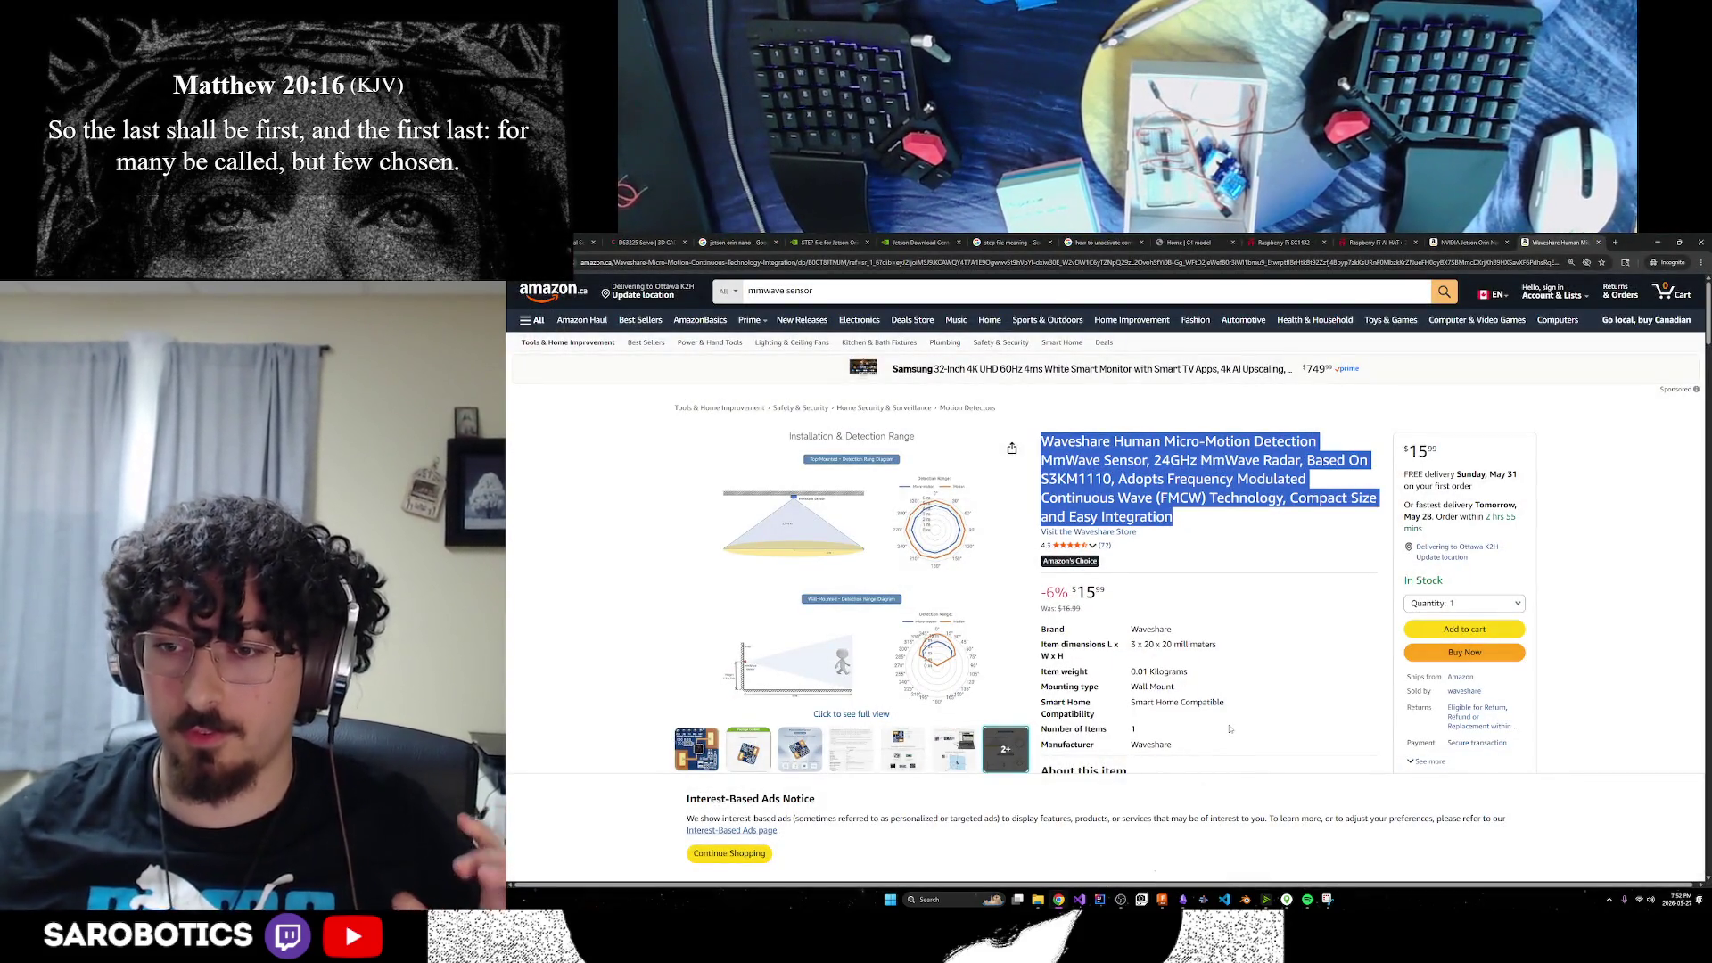
key("alt+Tab")
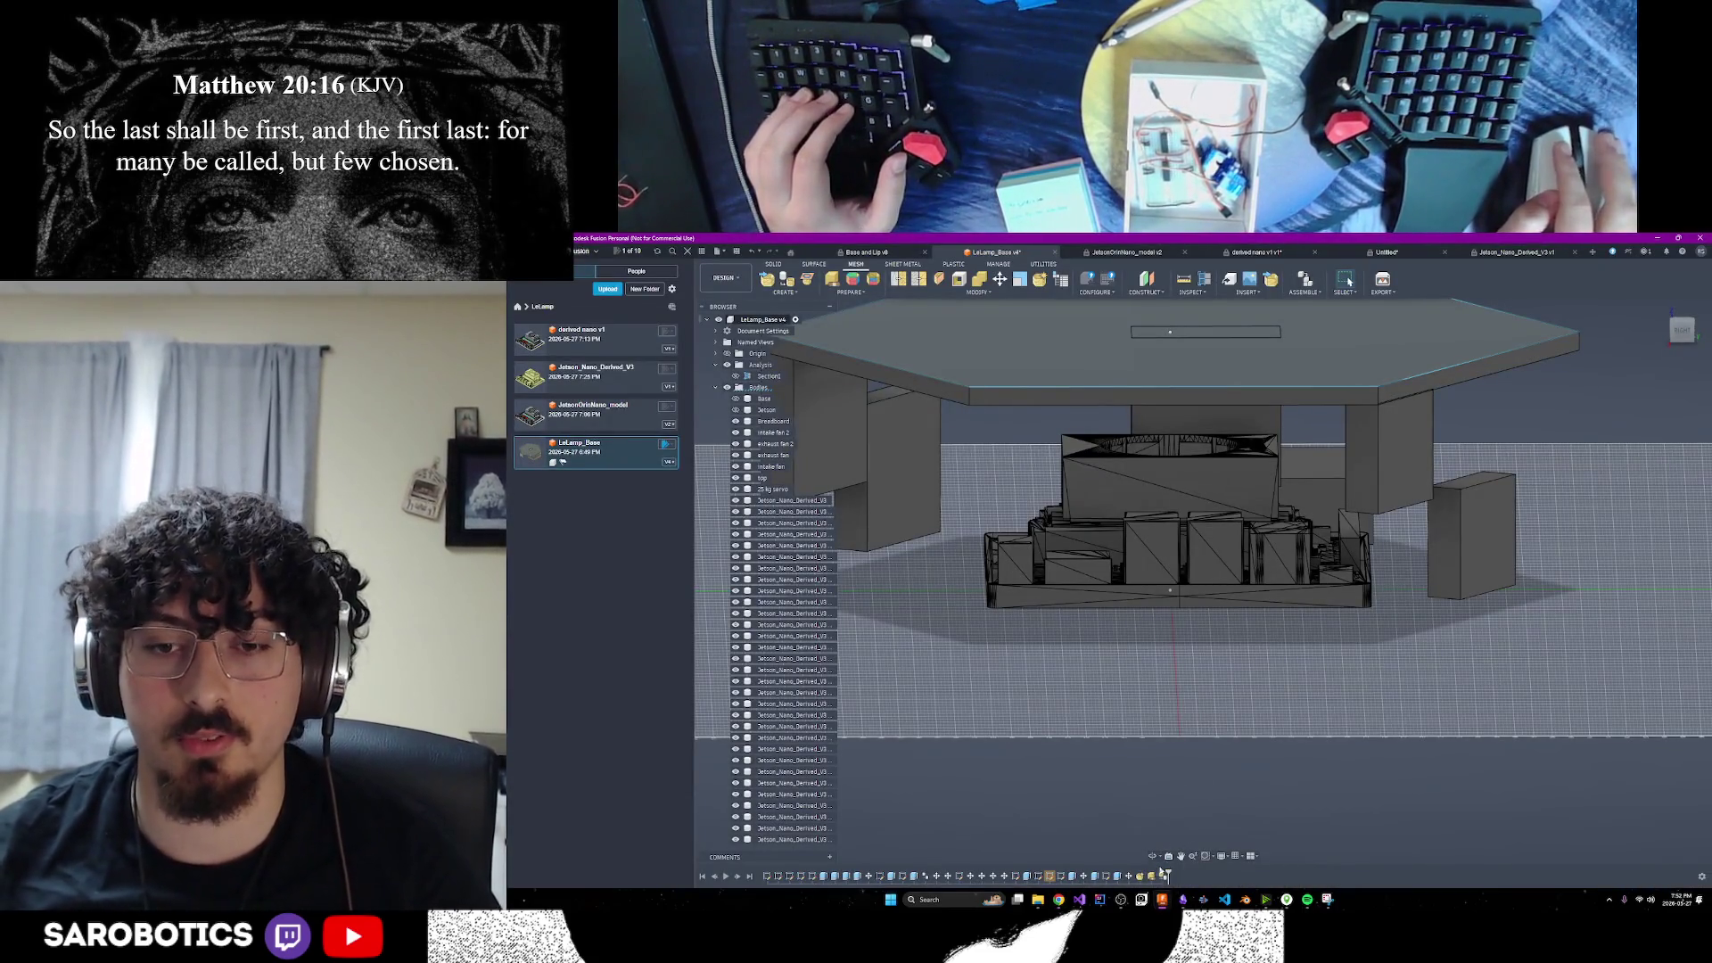
Make the Jetson box body visible over the mesh board and orbit and zoom around the base
middle_click_drag(1152, 857, 1147, 681, "shift")
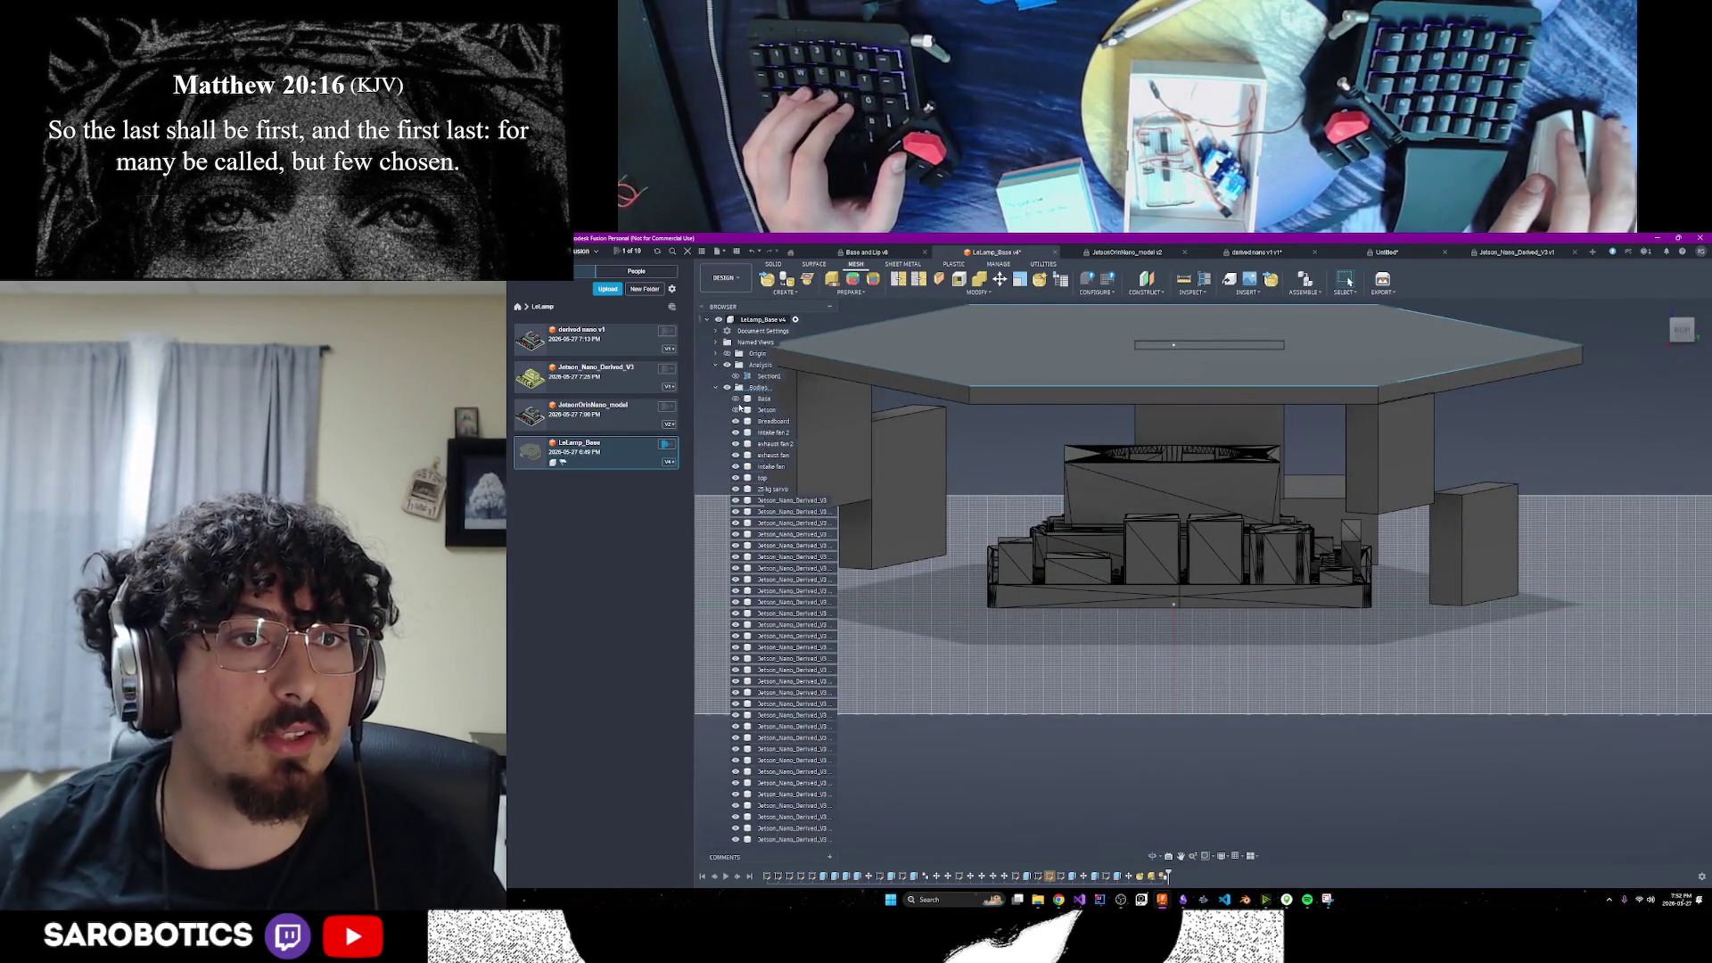
left_click(737, 410)
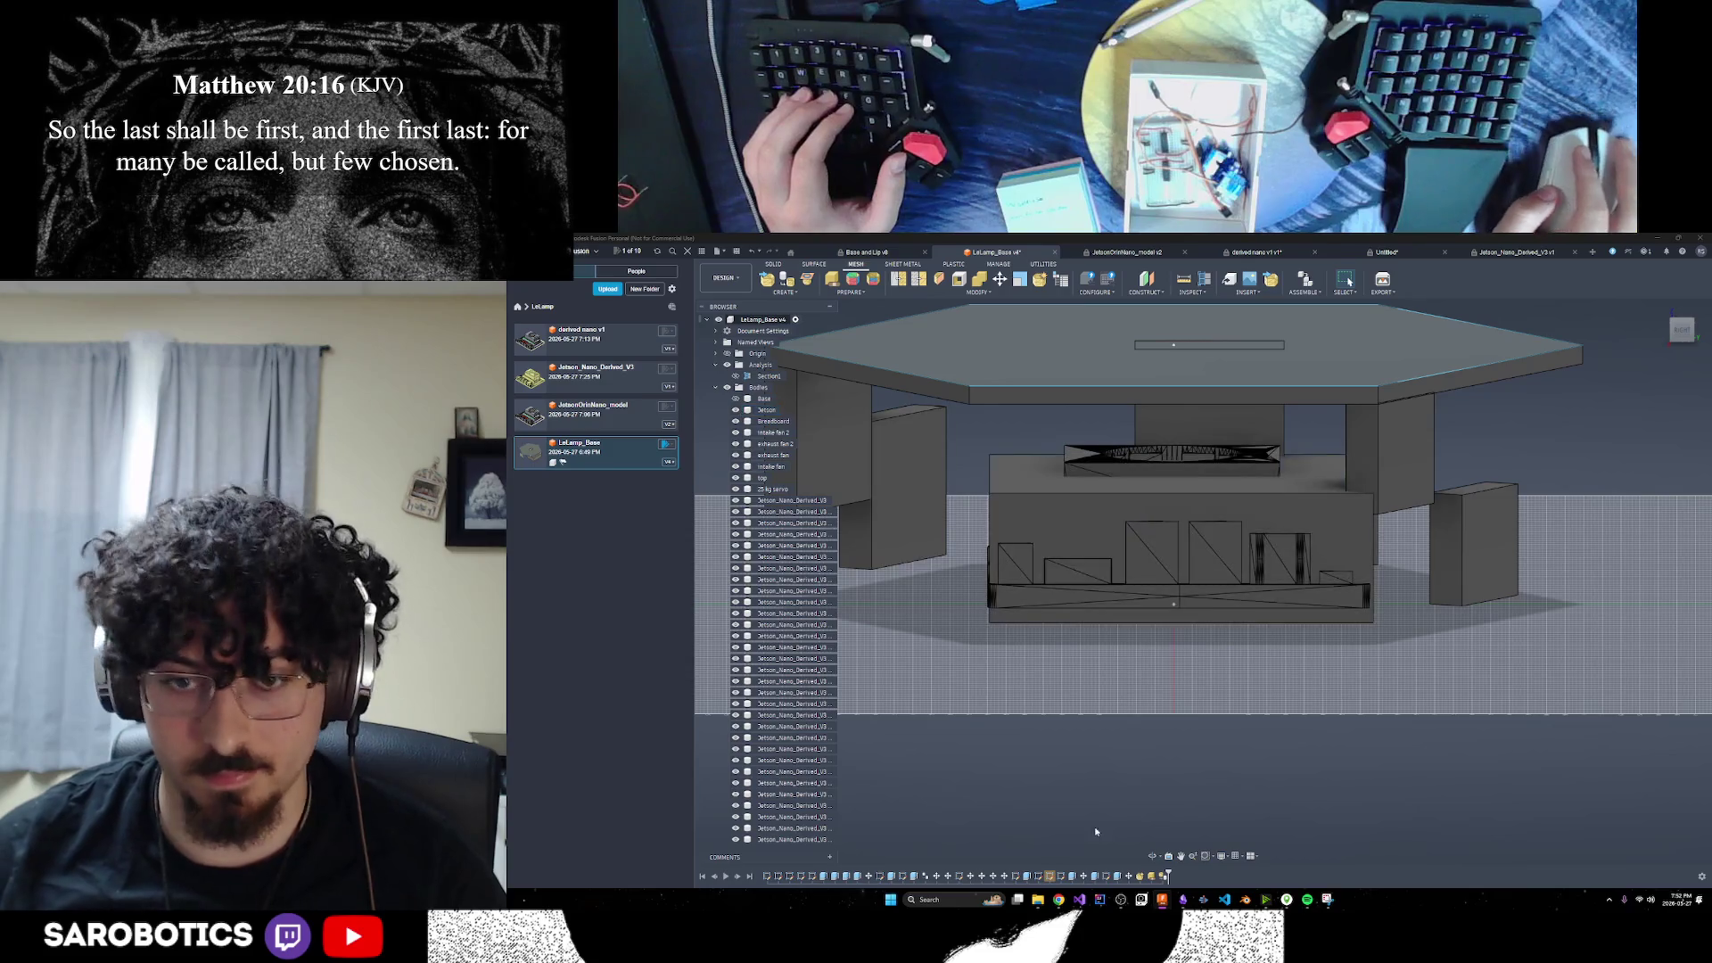
left_click(1152, 857)
mouse_move(1159, 579)
left_mouse_down()
mouse_move(1088, 544)
mouse_move(1035, 571)
mouse_move(981, 553)
mouse_move(1093, 671)
left_mouse_up()
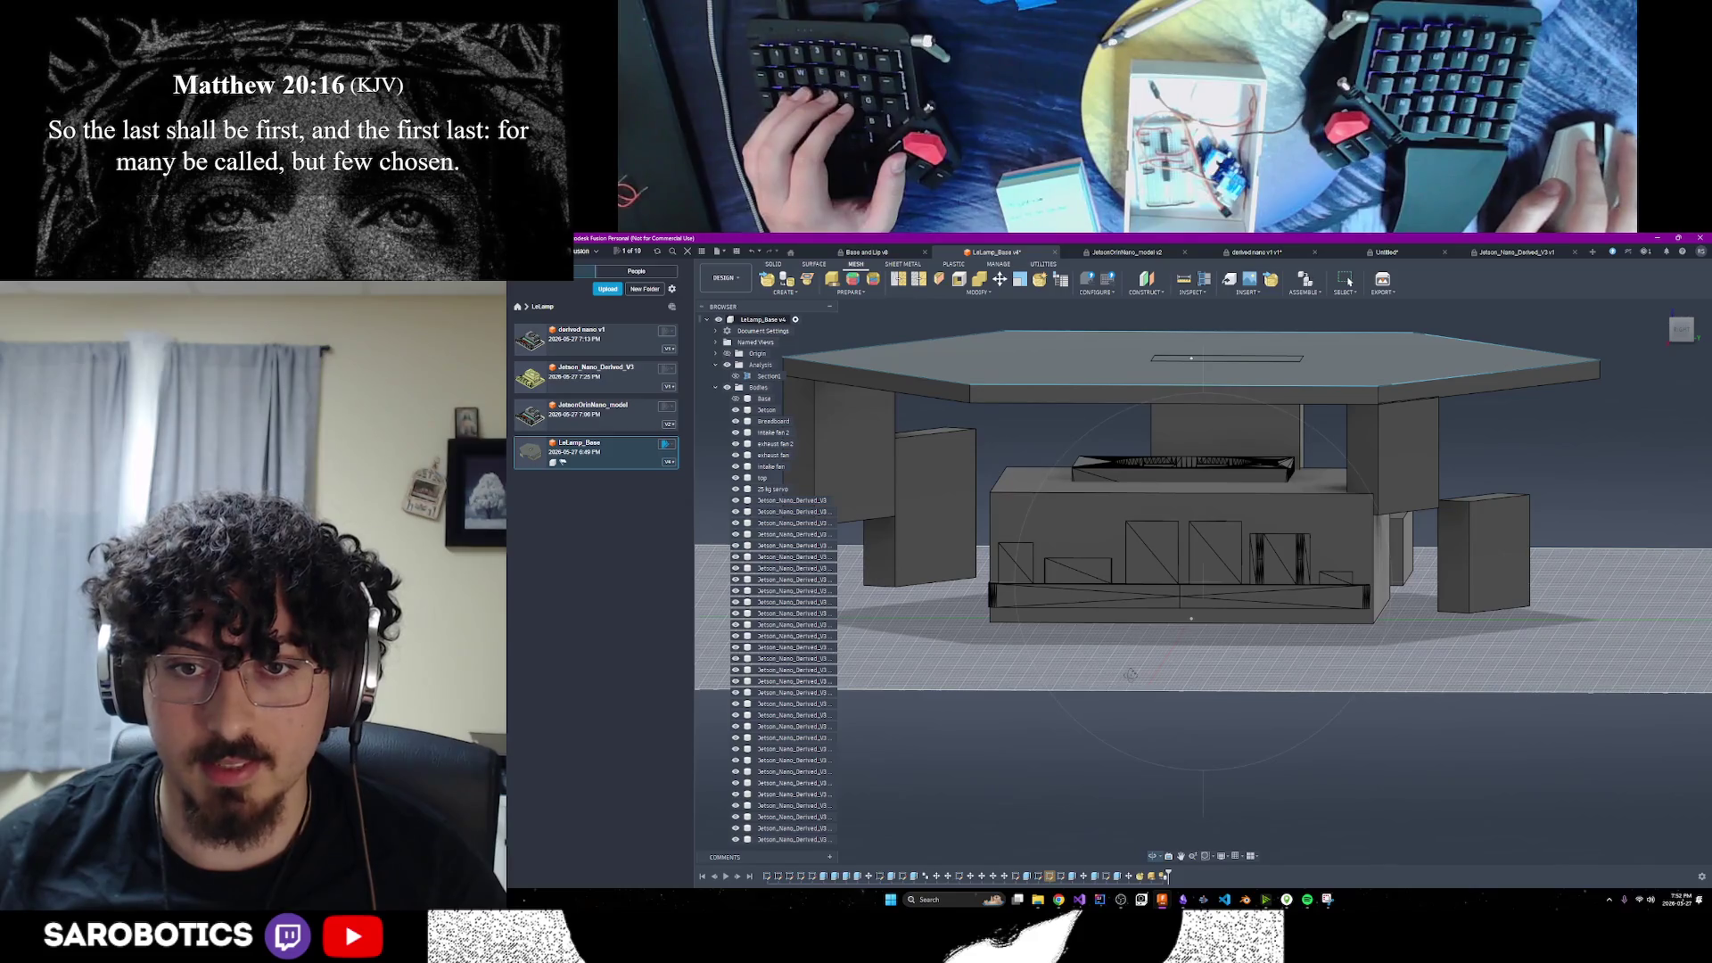
key("Escape")
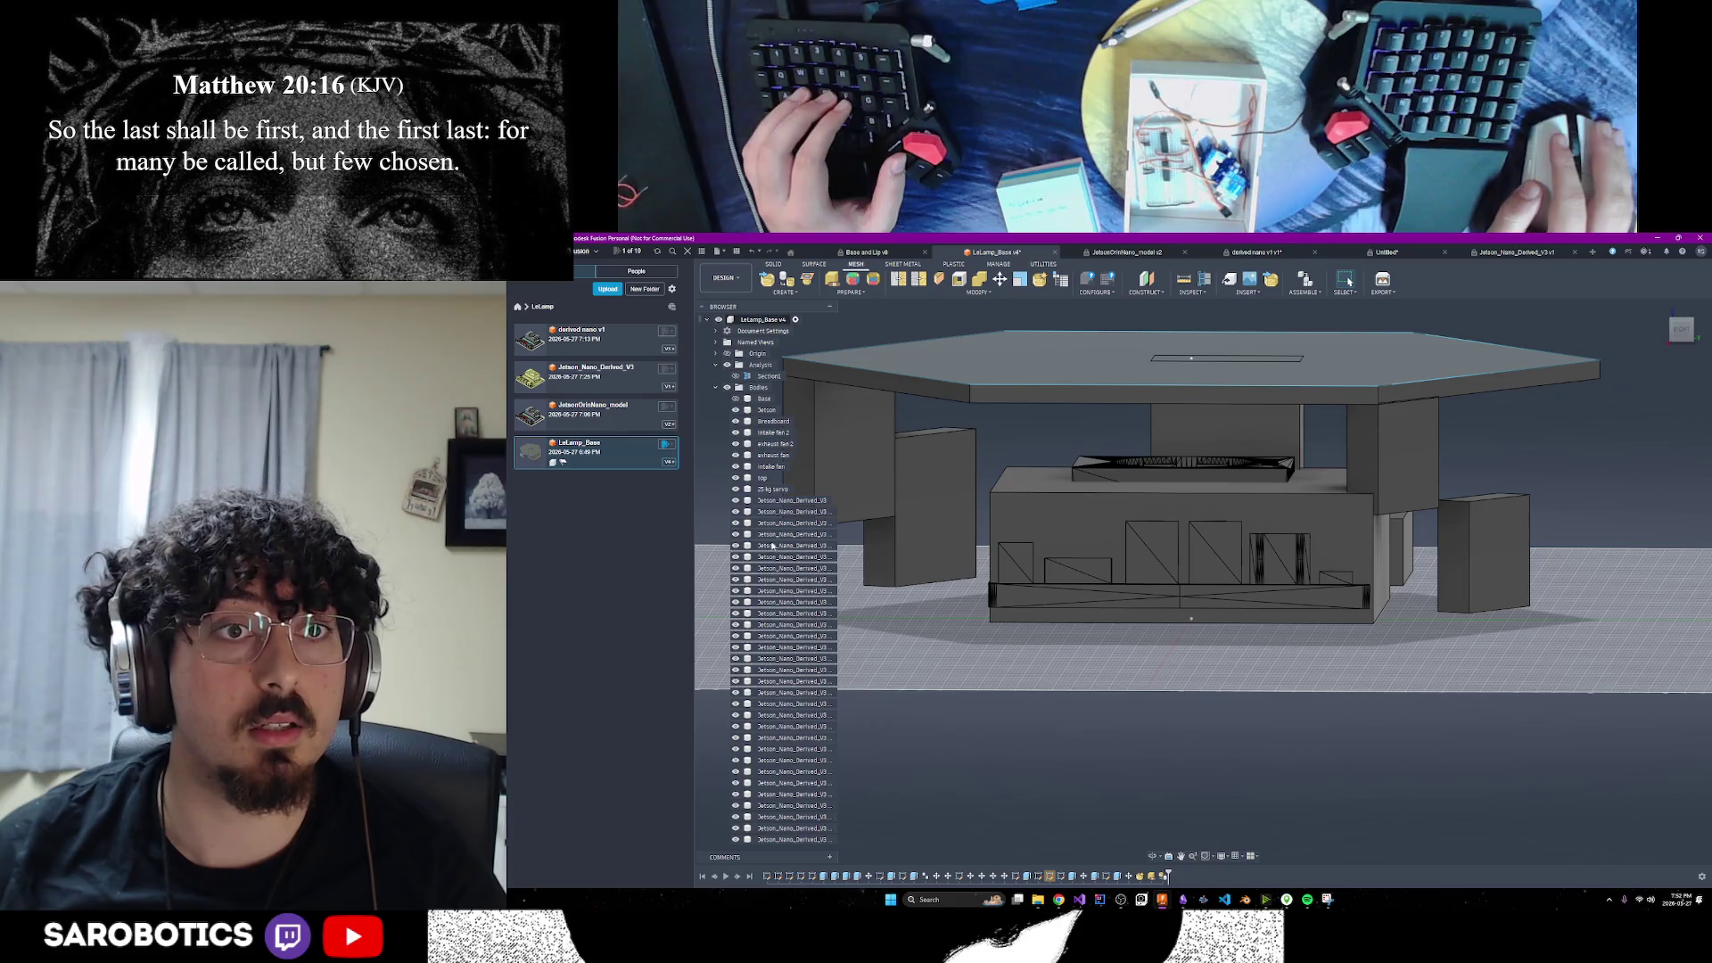
scroll(767, 544, "down", 3)
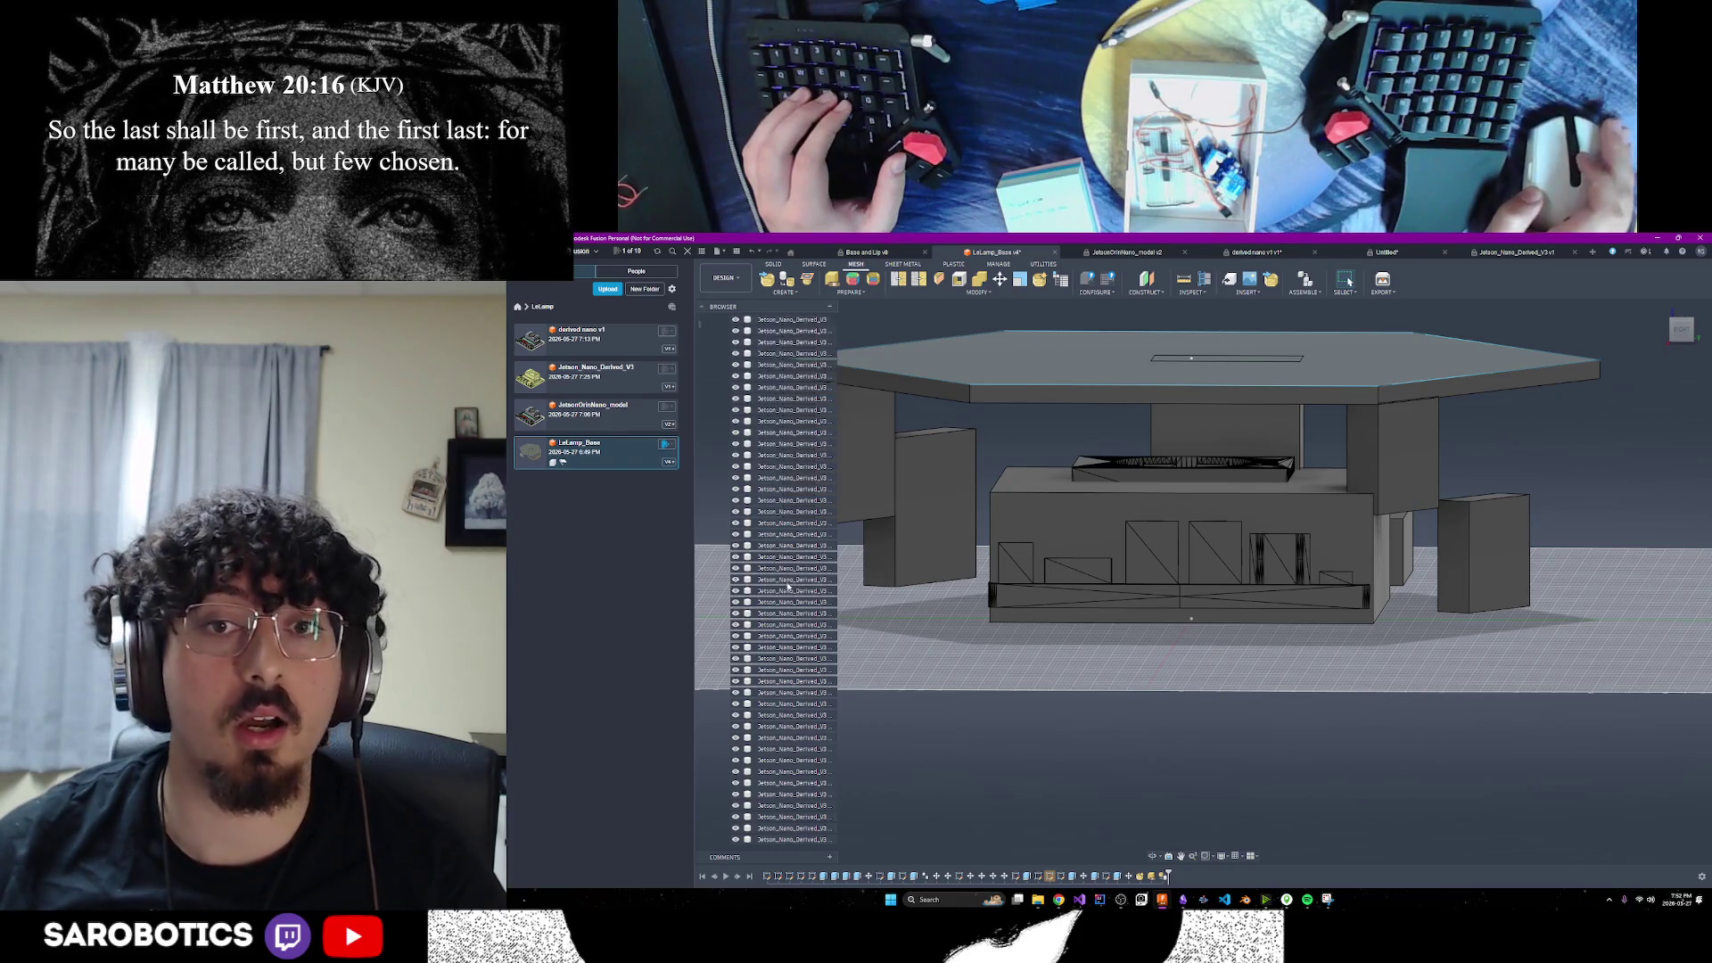
scroll(786, 588, "up", 2)
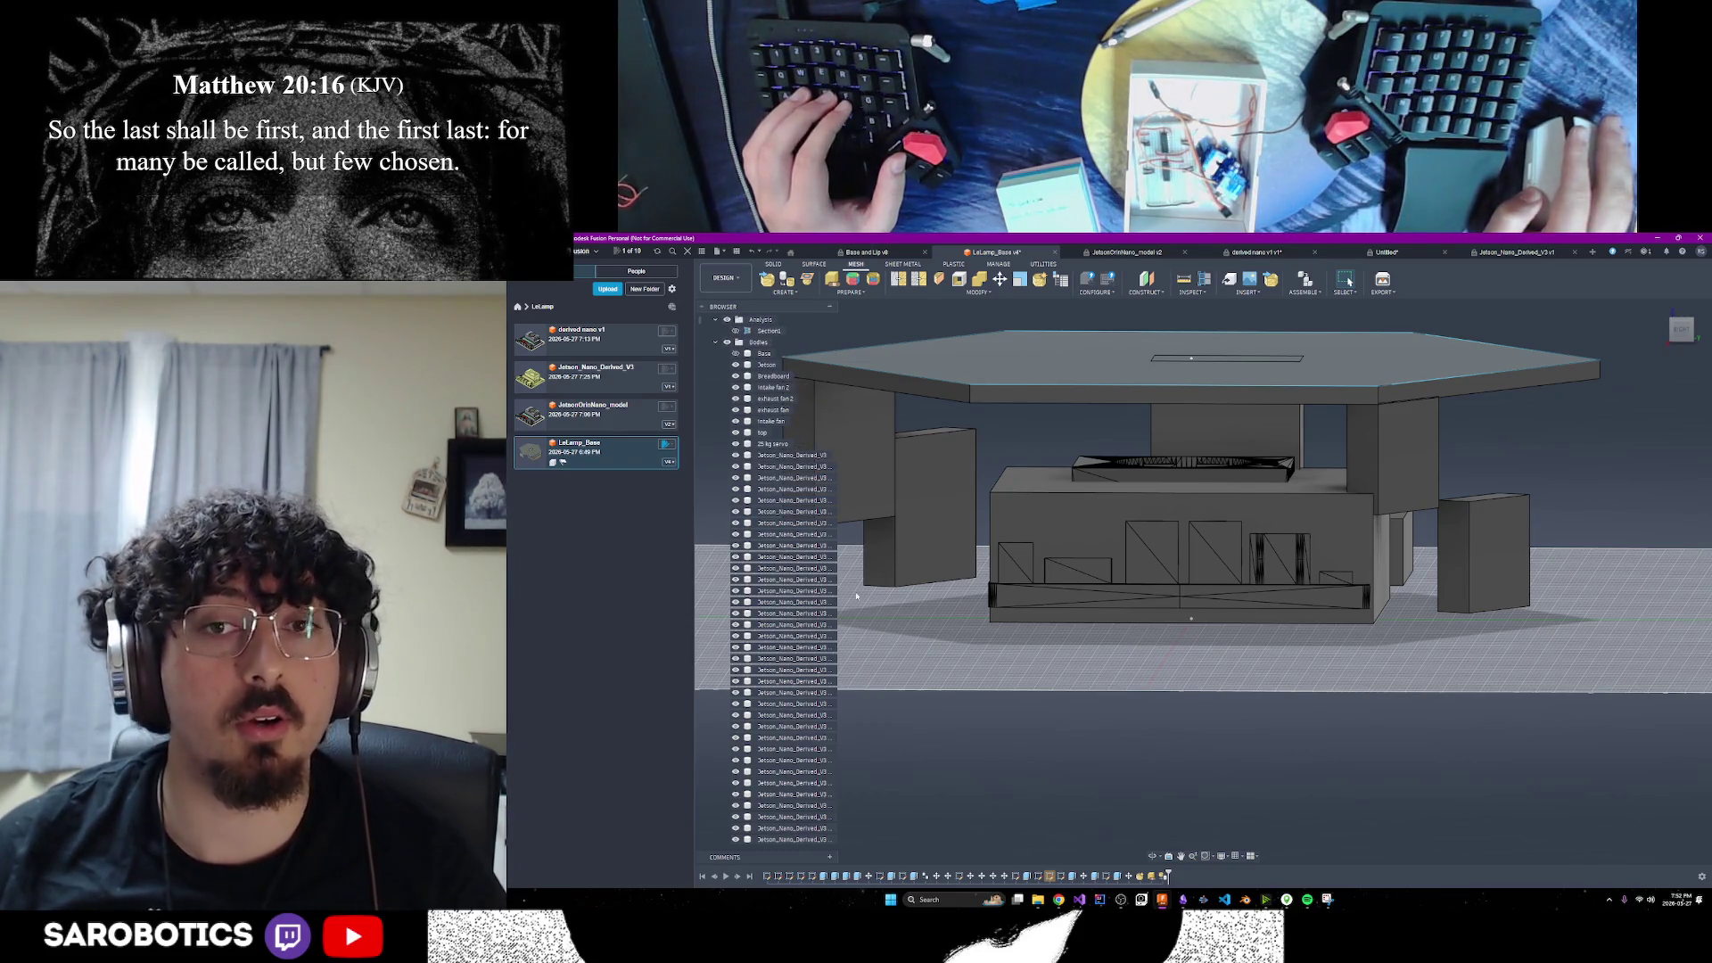
scroll(785, 589, "down", 5)
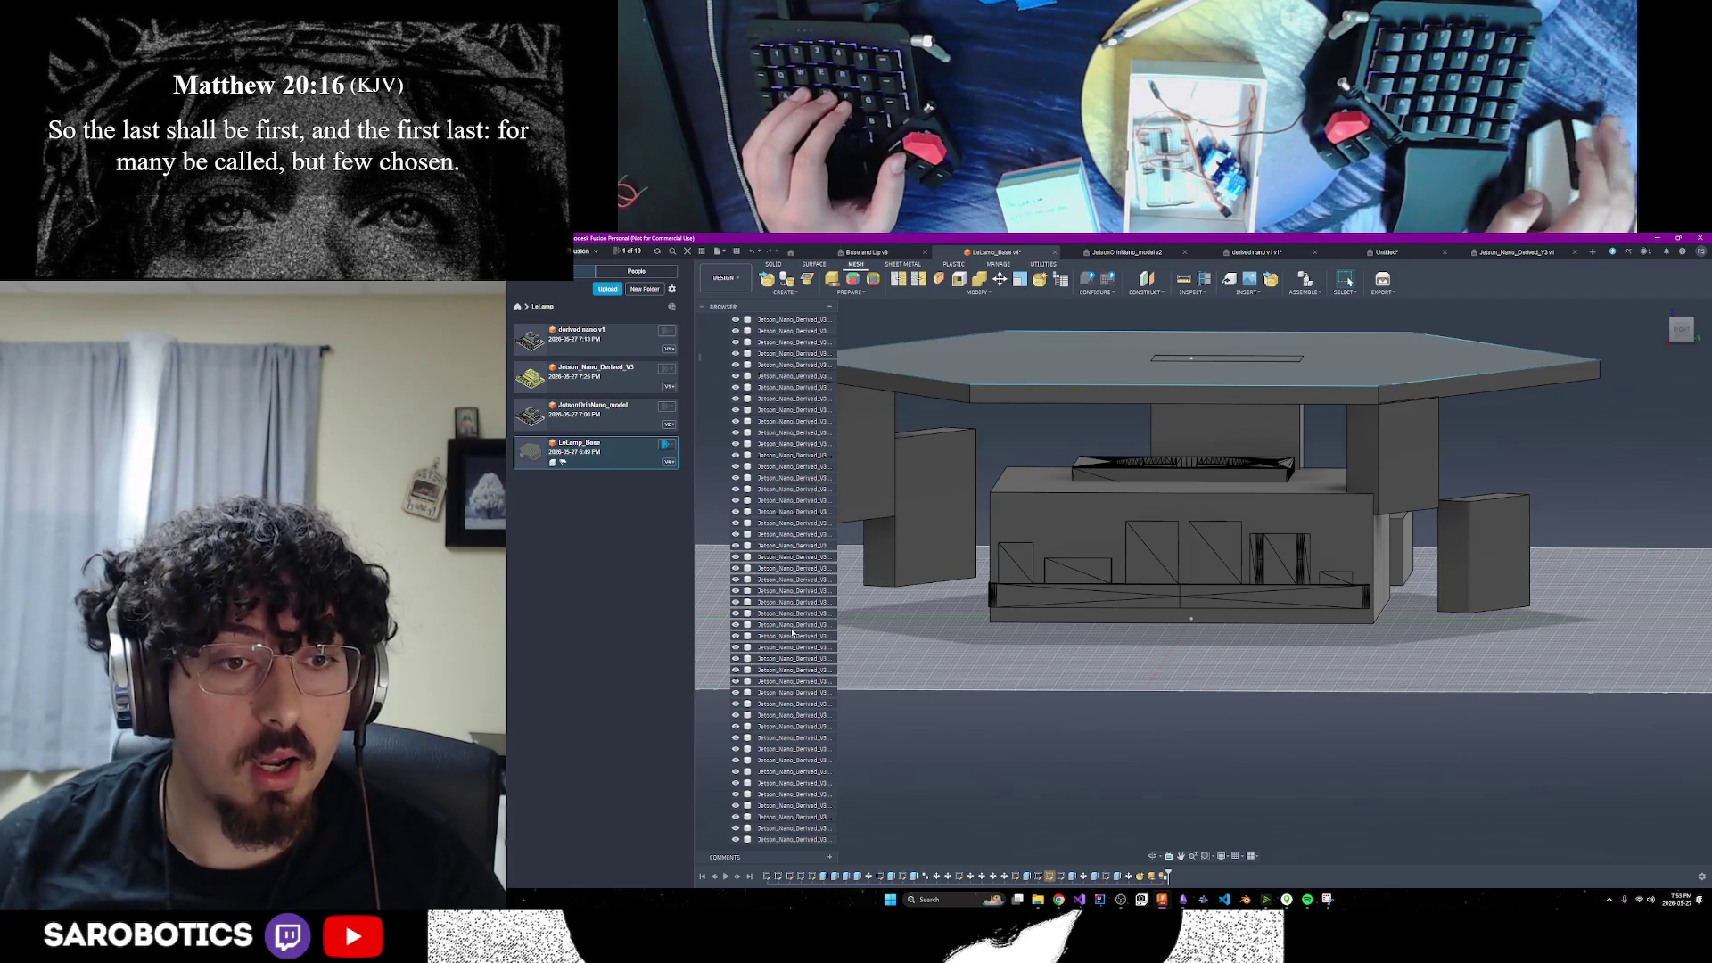
scroll(1150, 814, "down", 3)
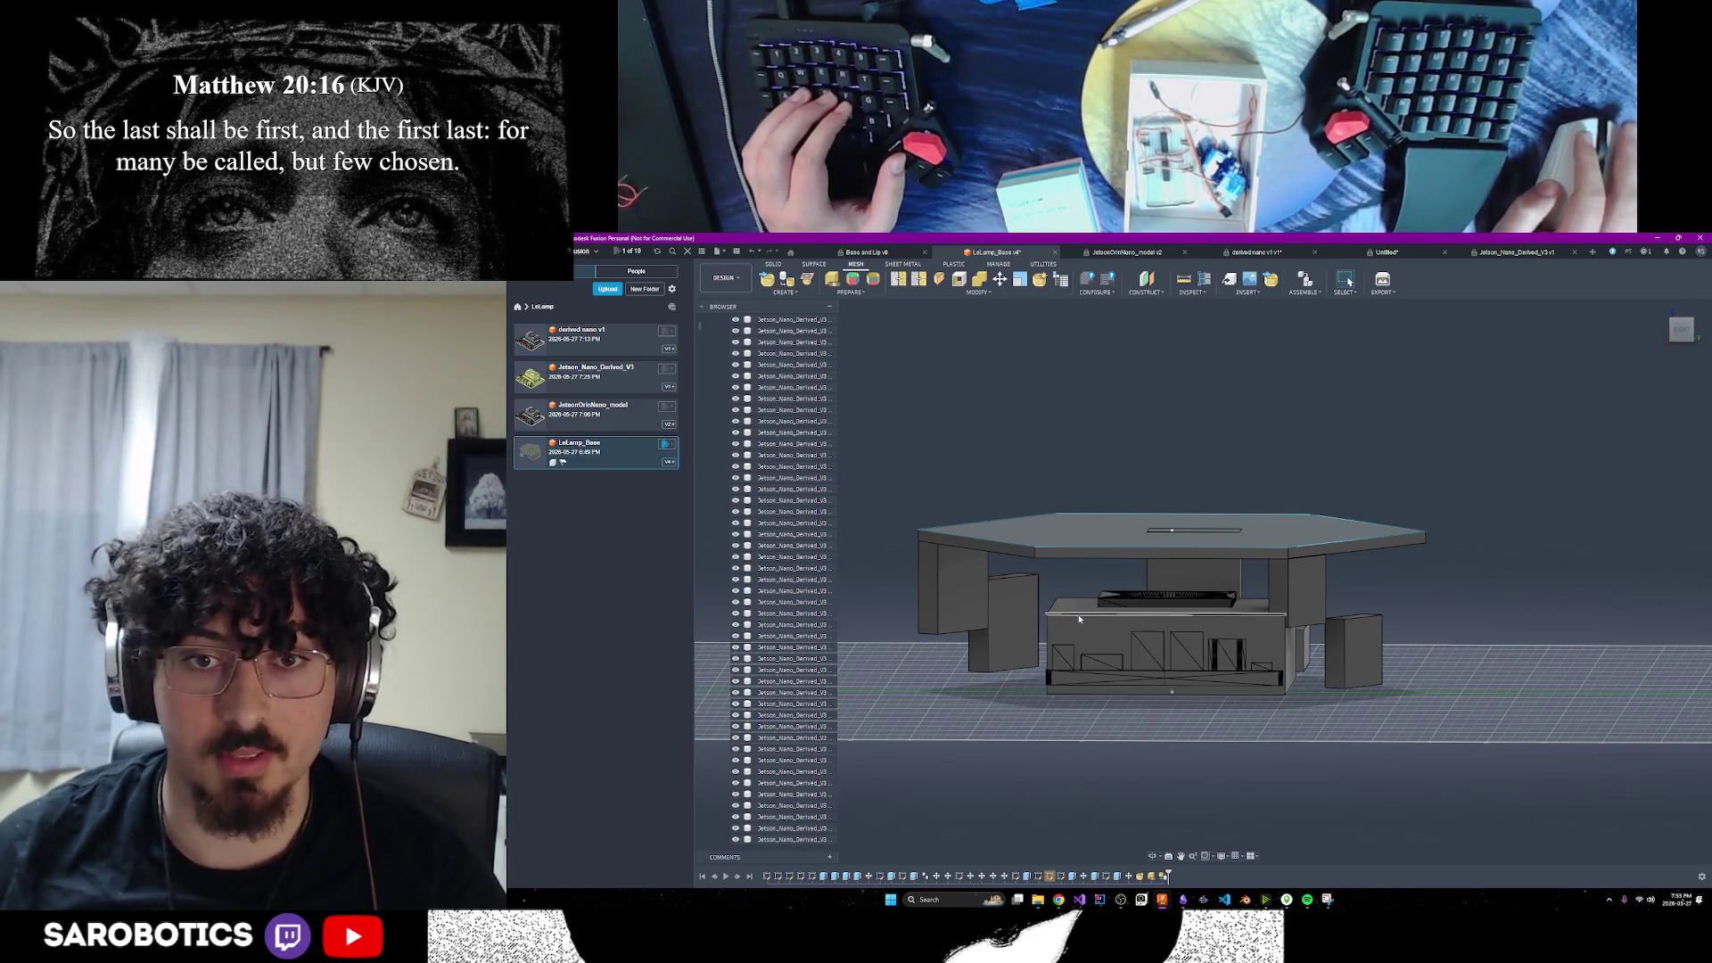
scroll(752, 471, "up", 5)
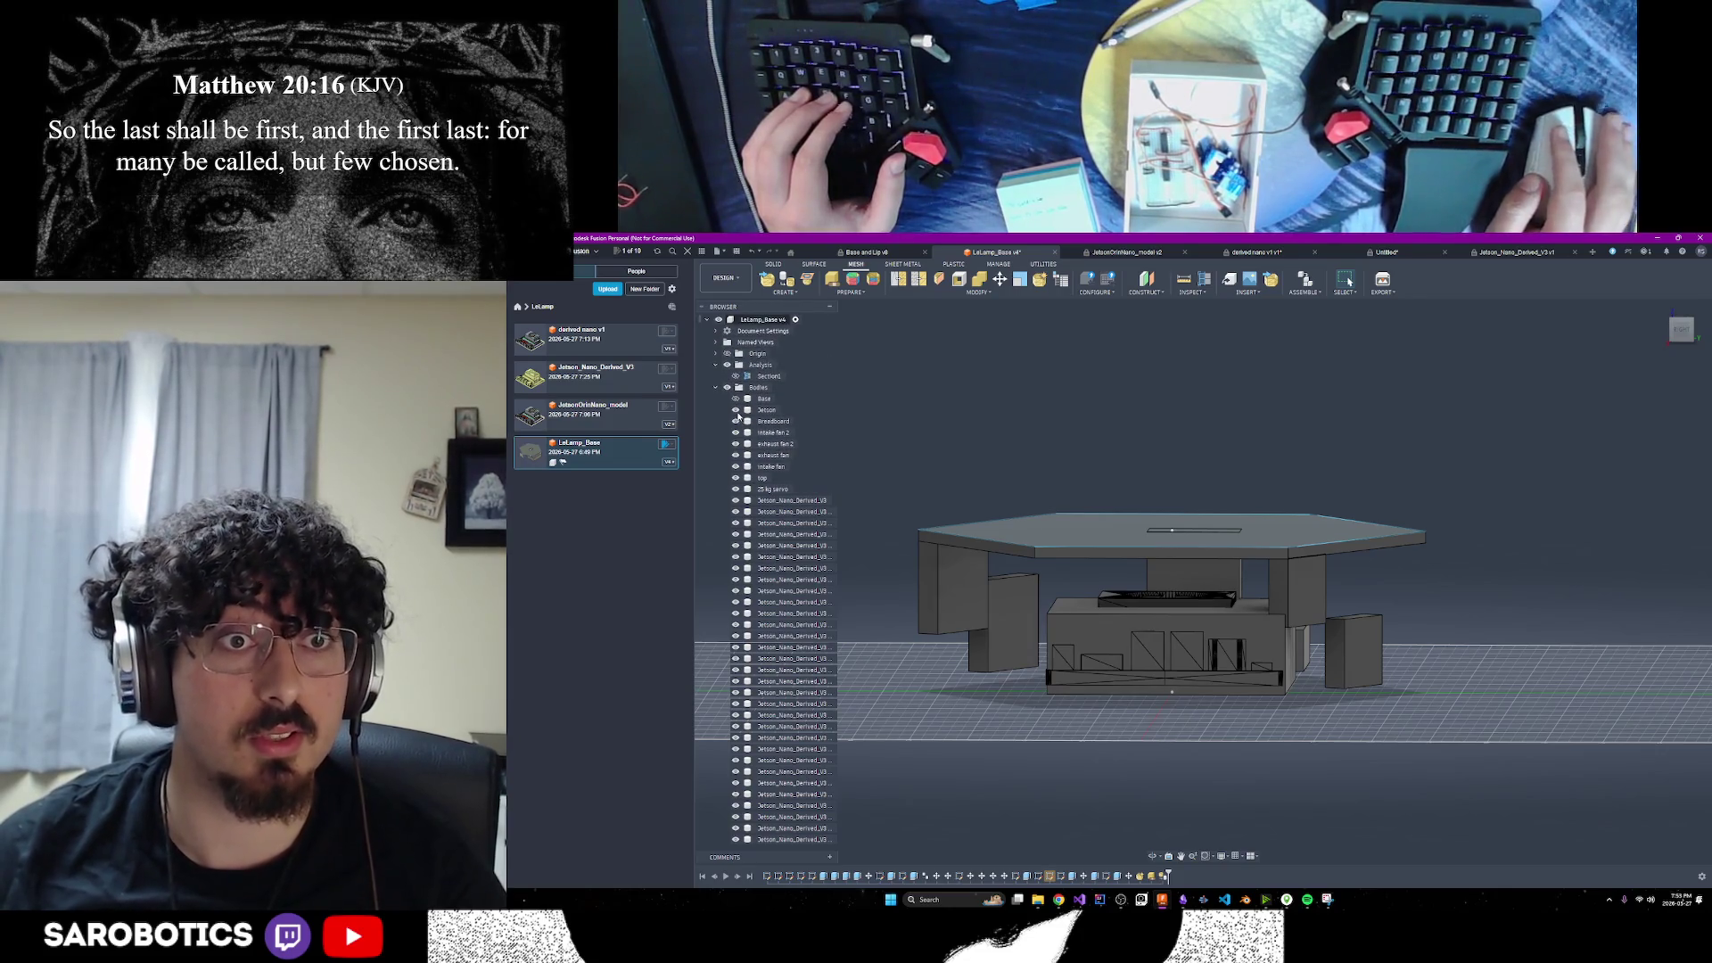
mouse_move(1168, 666)
middle_mouse_down("shift")
mouse_move(1160, 785)
mouse_move(1123, 838)
mouse_move(1070, 704)
middle_mouse_up("shift")
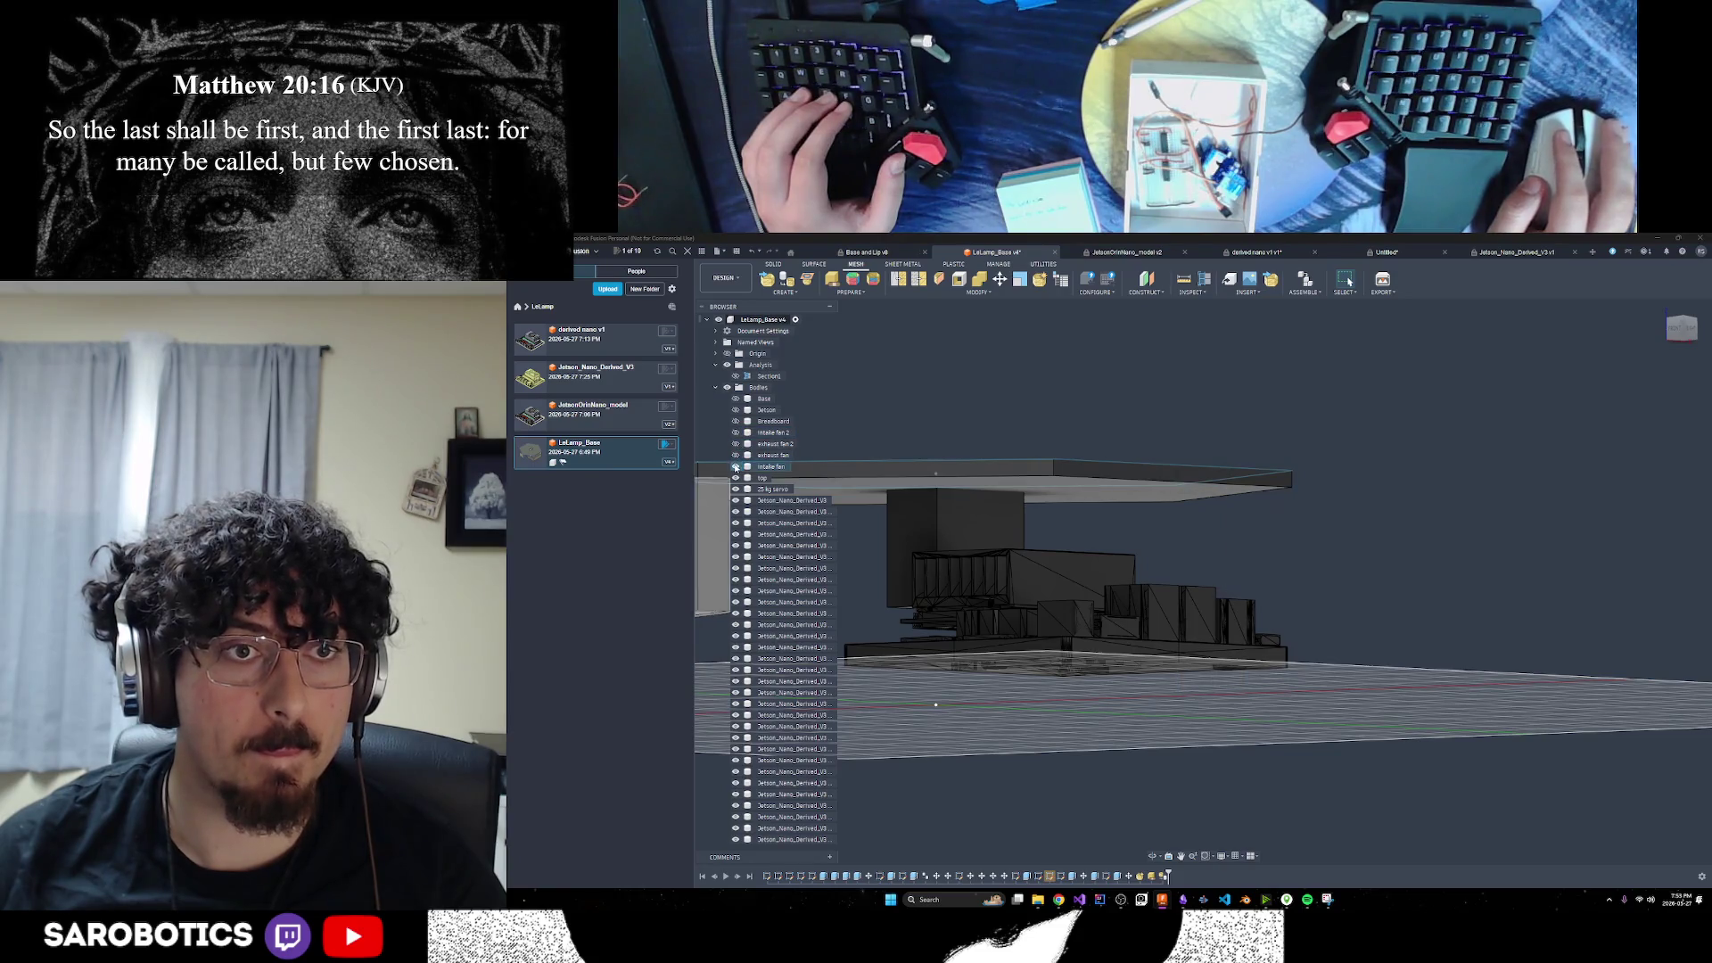
Hide the top plate and 25 kg servo bodies and orbit to a top-front view
left_click(736, 479)
left_click(736, 489)
mouse_move(935, 472)
middle_mouse_down("shift")
mouse_move(935, 400)
mouse_move(1070, 674)
middle_mouse_up("shift")
right_click(1070, 673)
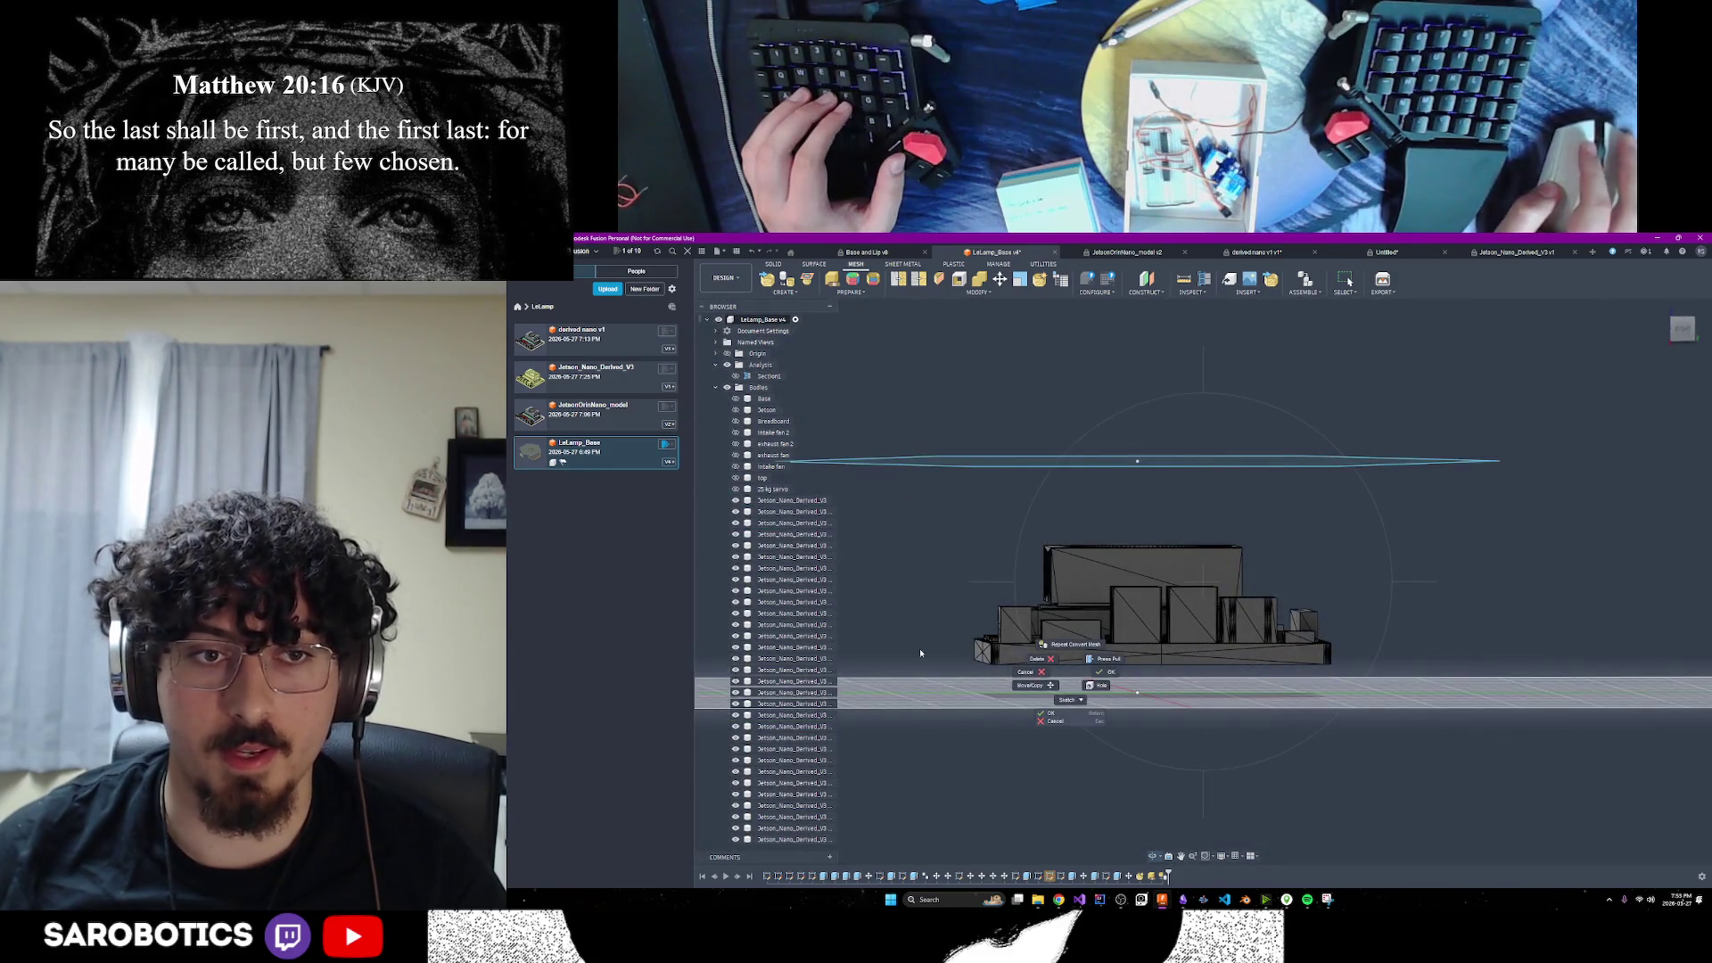
left_click(1174, 696)
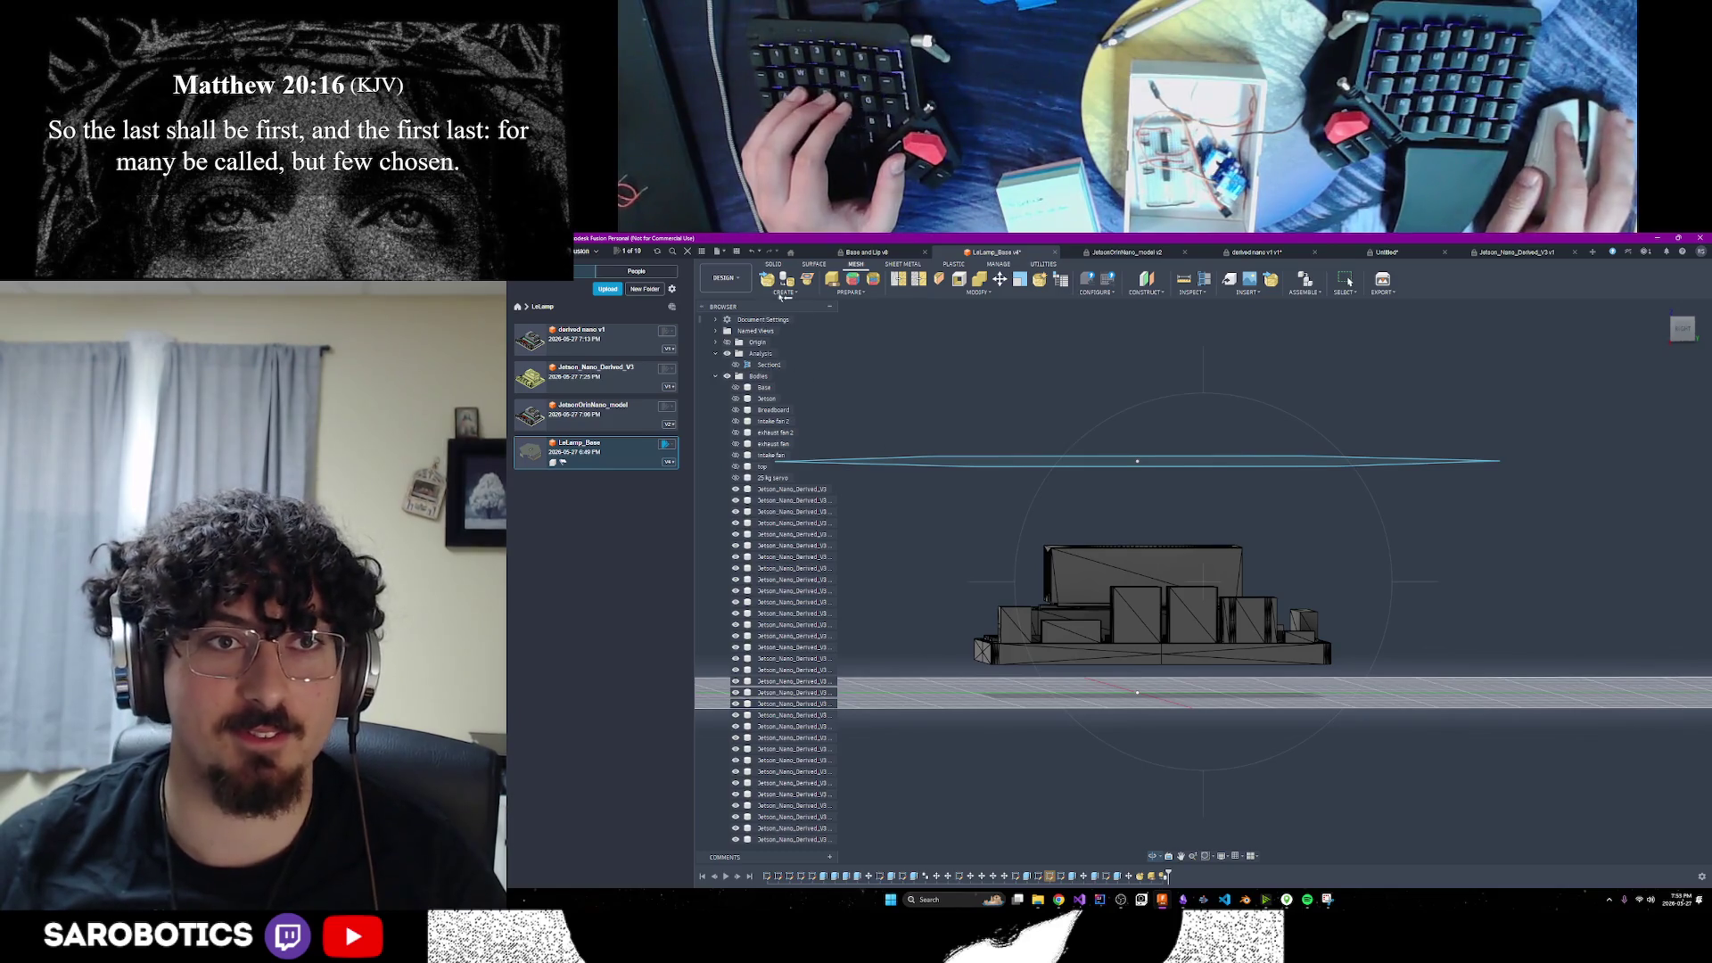
Switch to the SOLID tools and drag a window selection over the Jetson mesh board
left_click(774, 265)
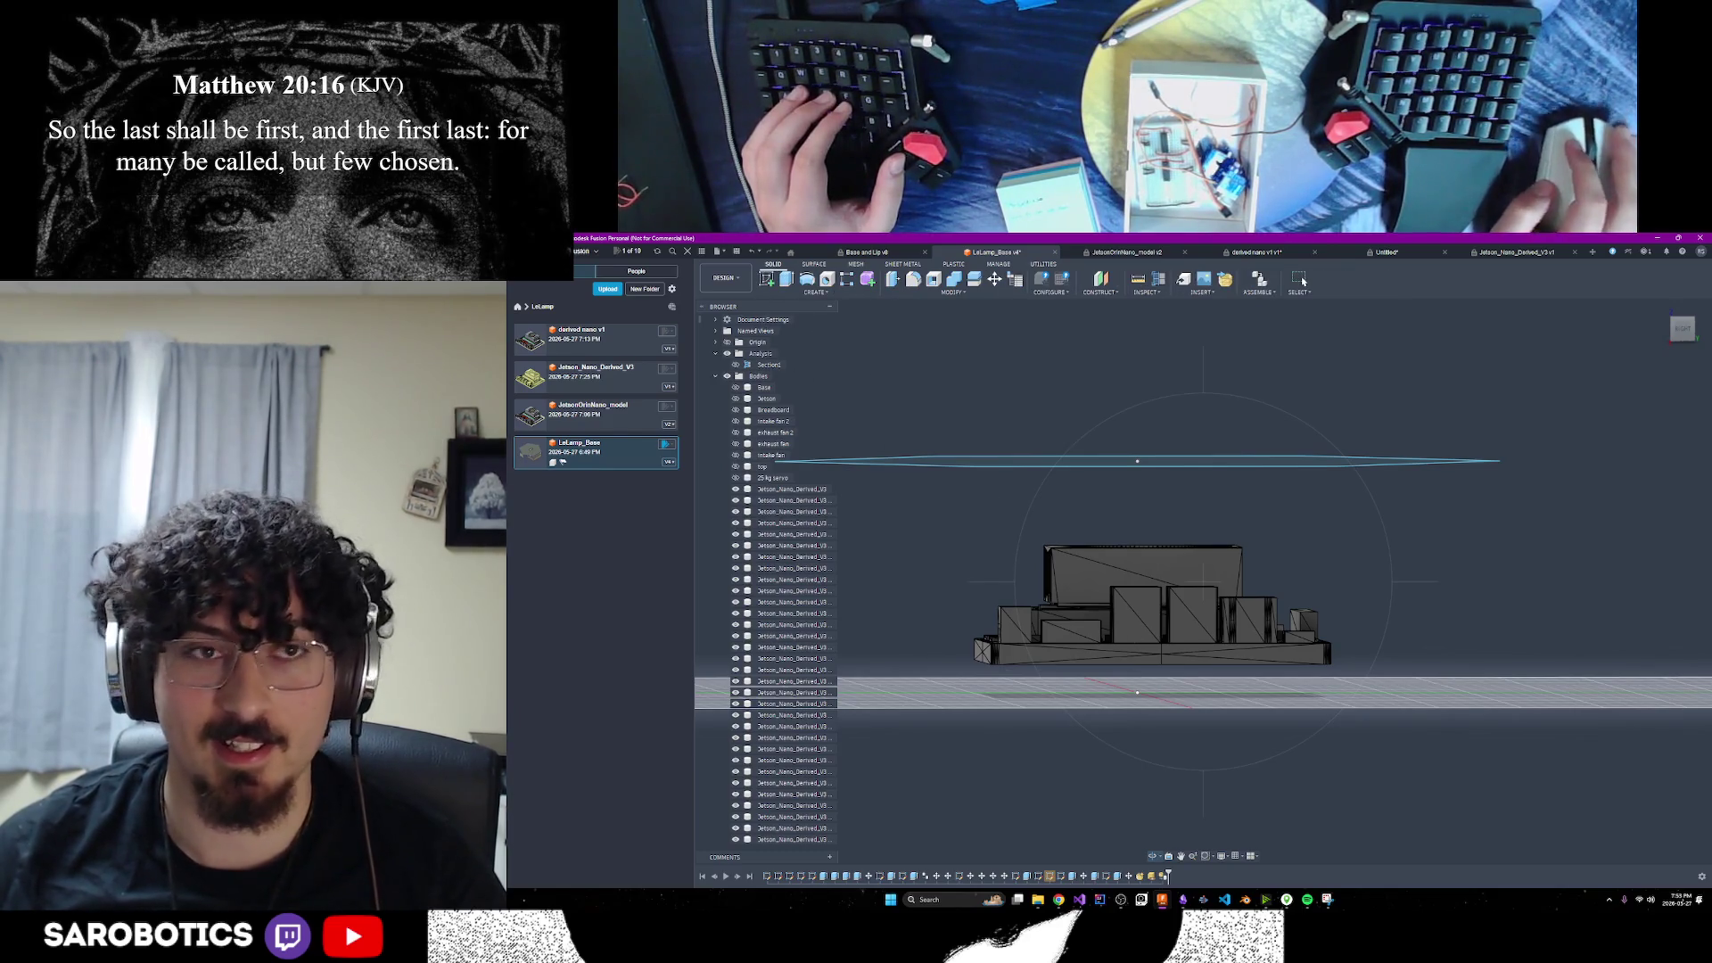
middle_click_drag(1003, 544, 1205, 584)
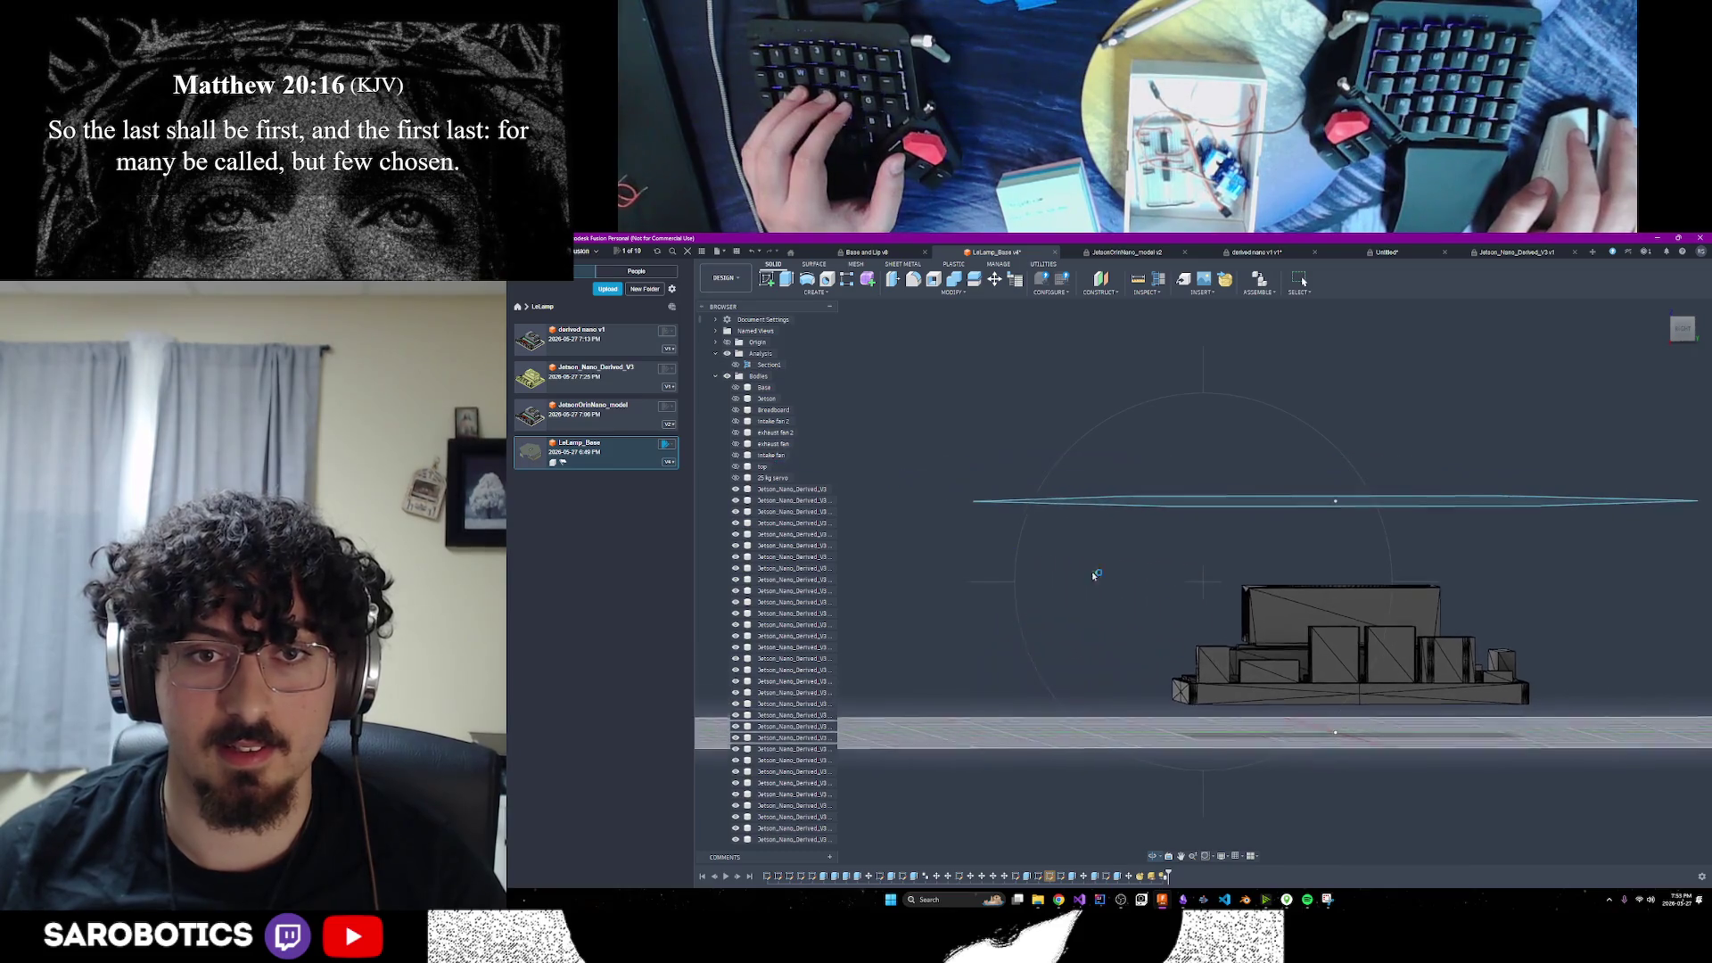
mouse_move(1175, 548)
left_mouse_down()
mouse_move(1450, 742)
mouse_move(1561, 752)
left_mouse_up()
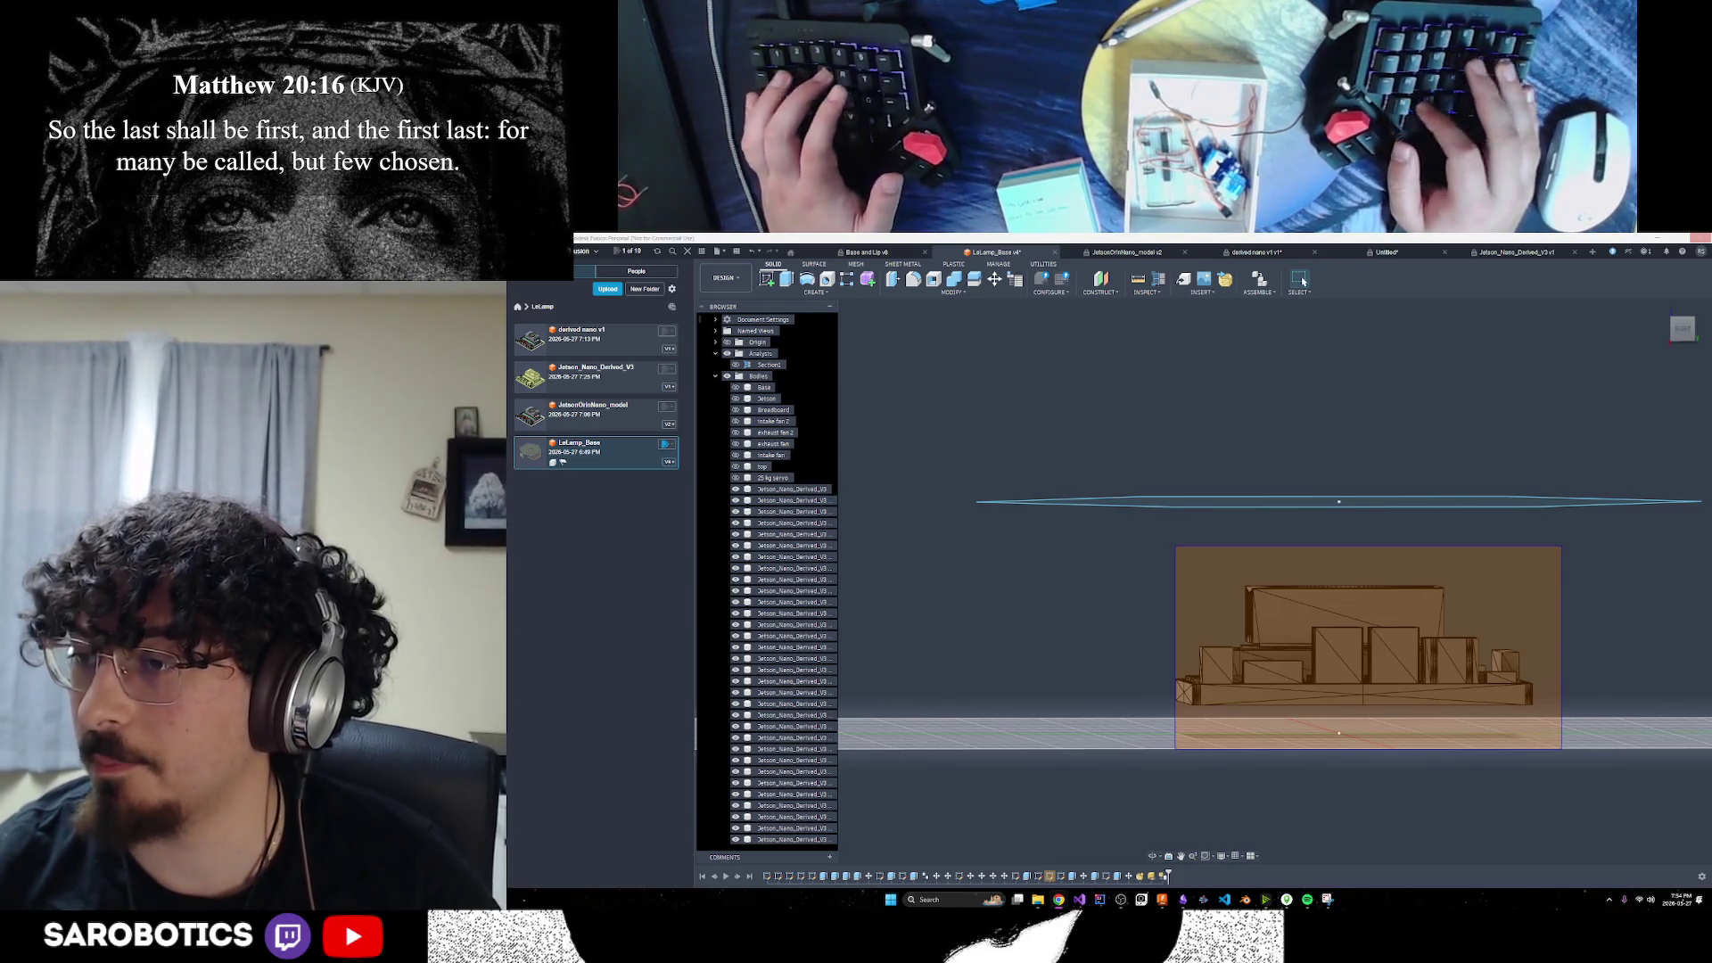
Window-select every Jetson_Nano_Derived board body, then orbit to a tilted top view of the board
left_click_drag(1175, 546, 1561, 749)
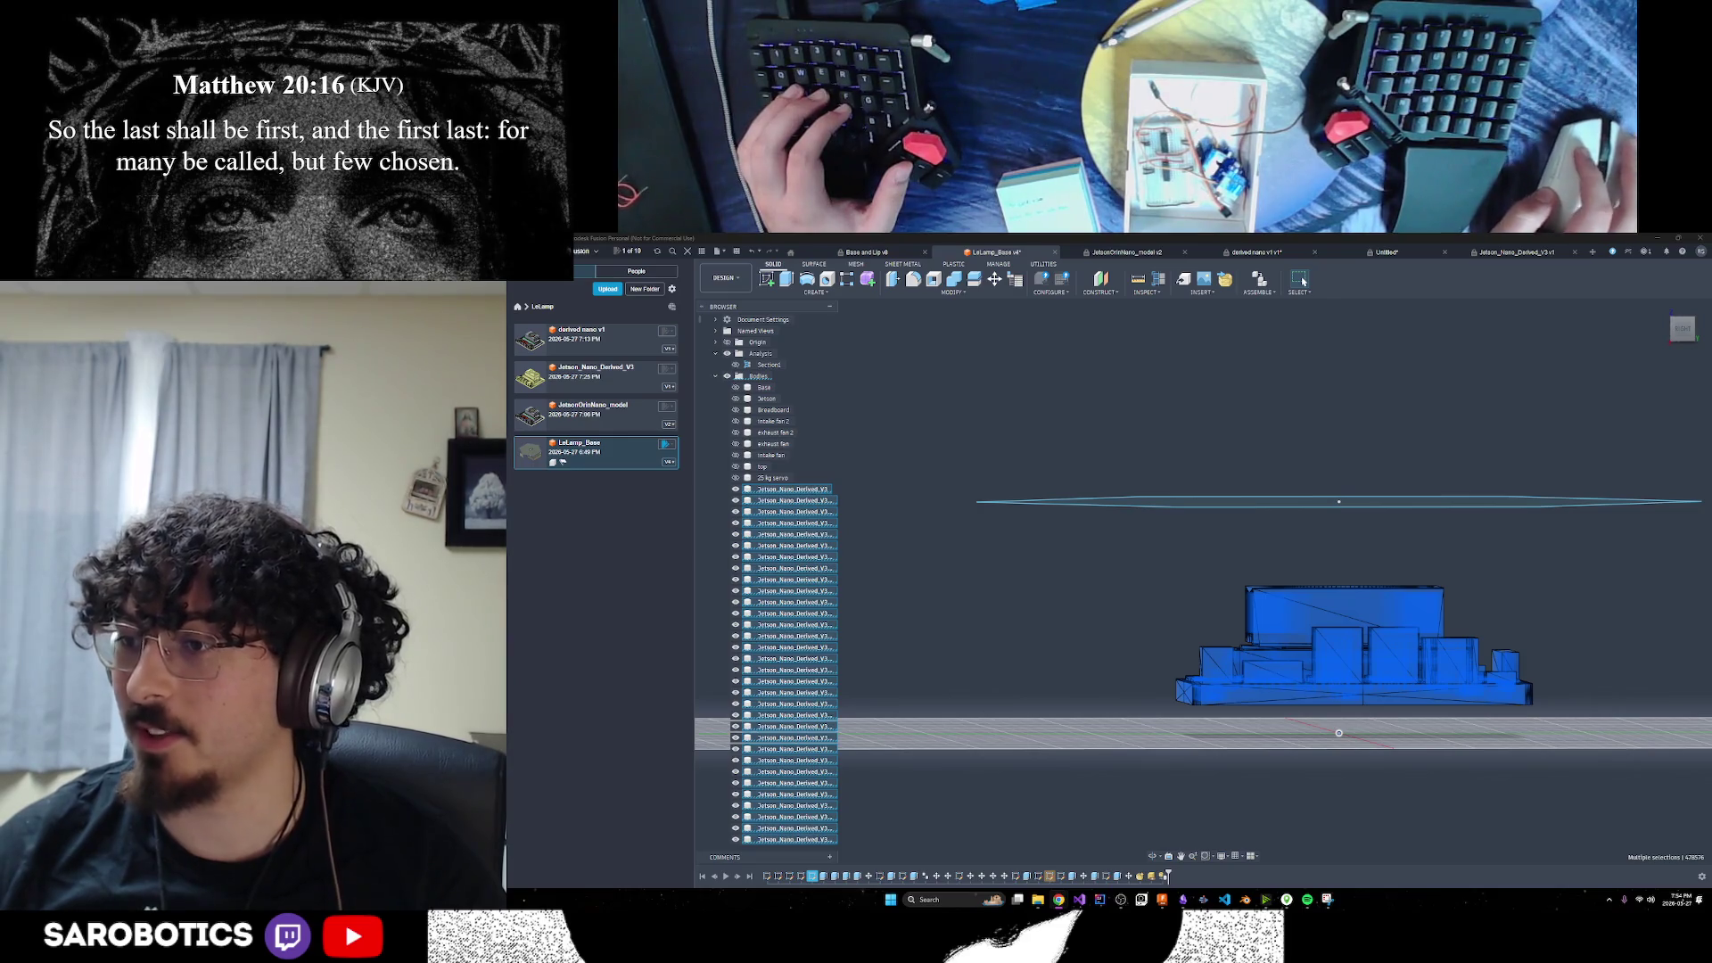
scroll(1388, 658, "down", 3)
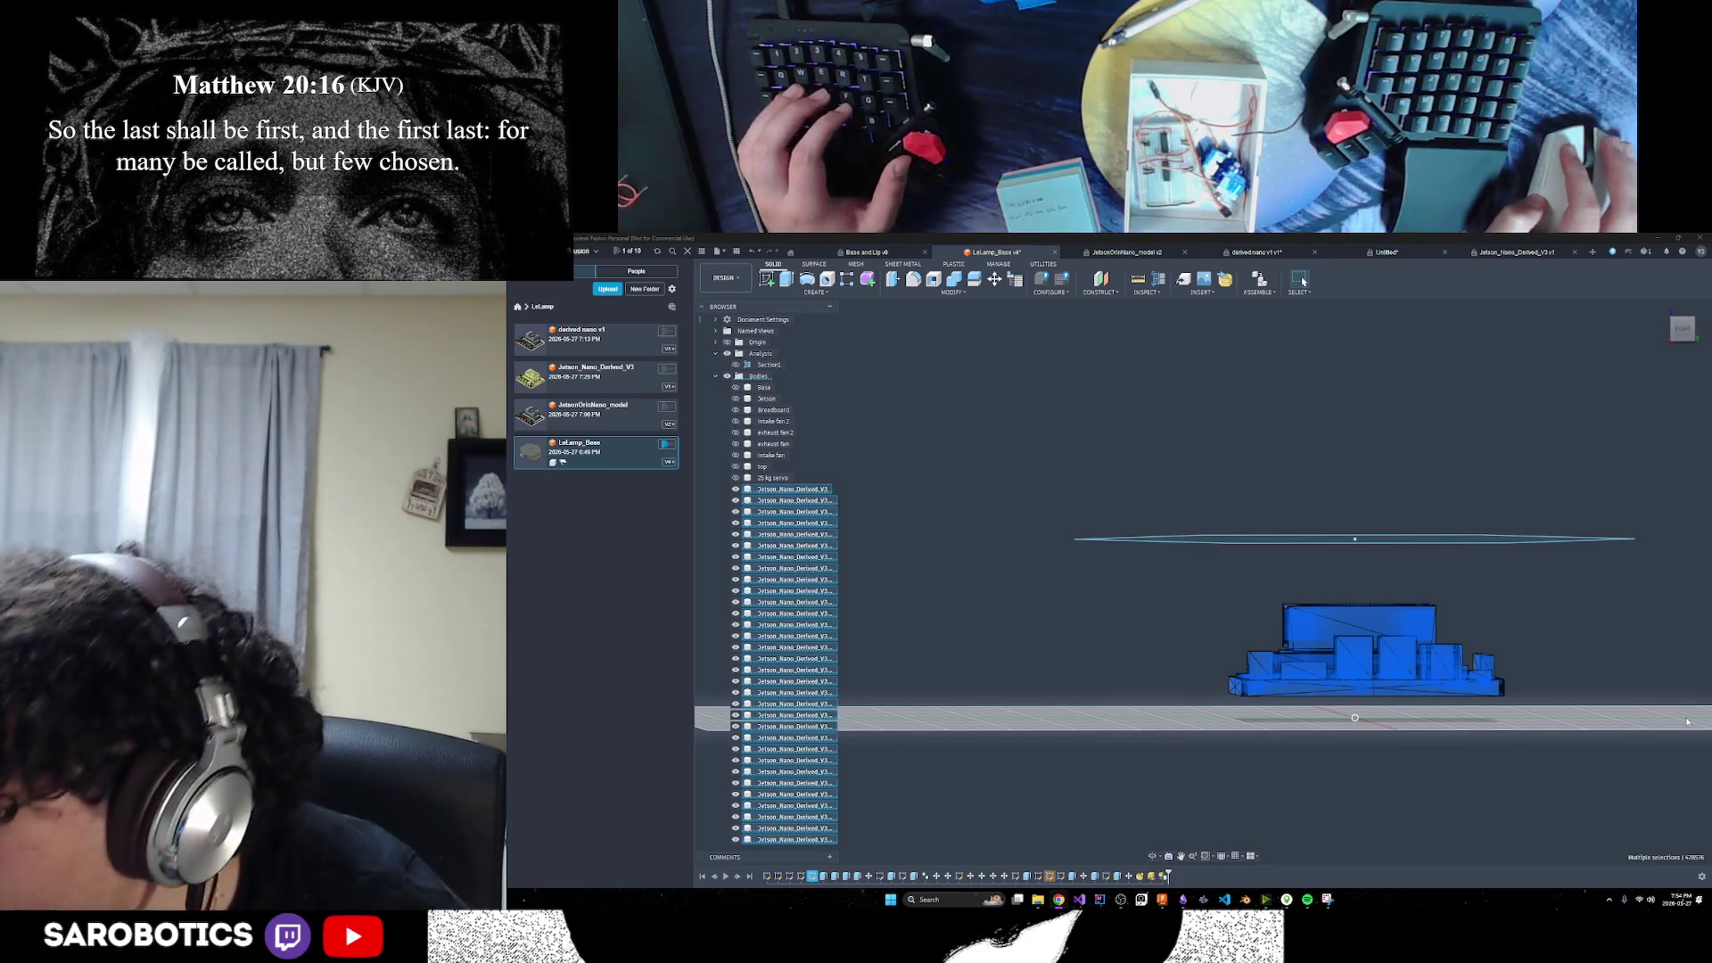
left_click(1153, 856)
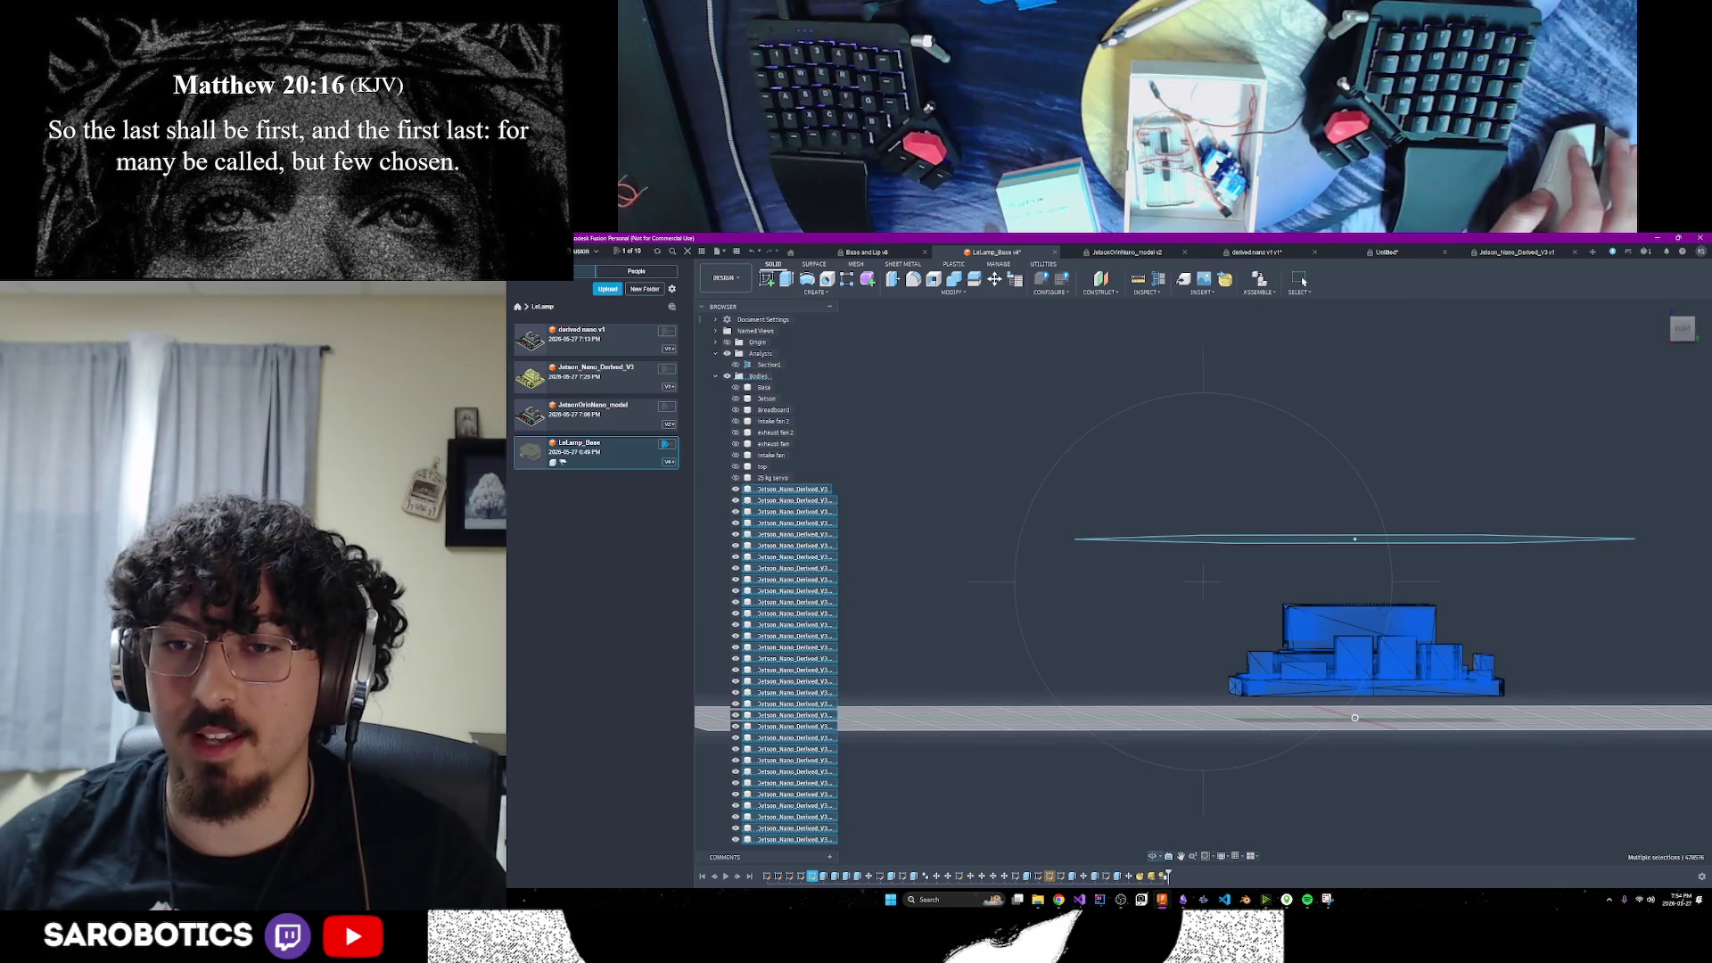
middle_click_drag(1691, 712, 1388, 619)
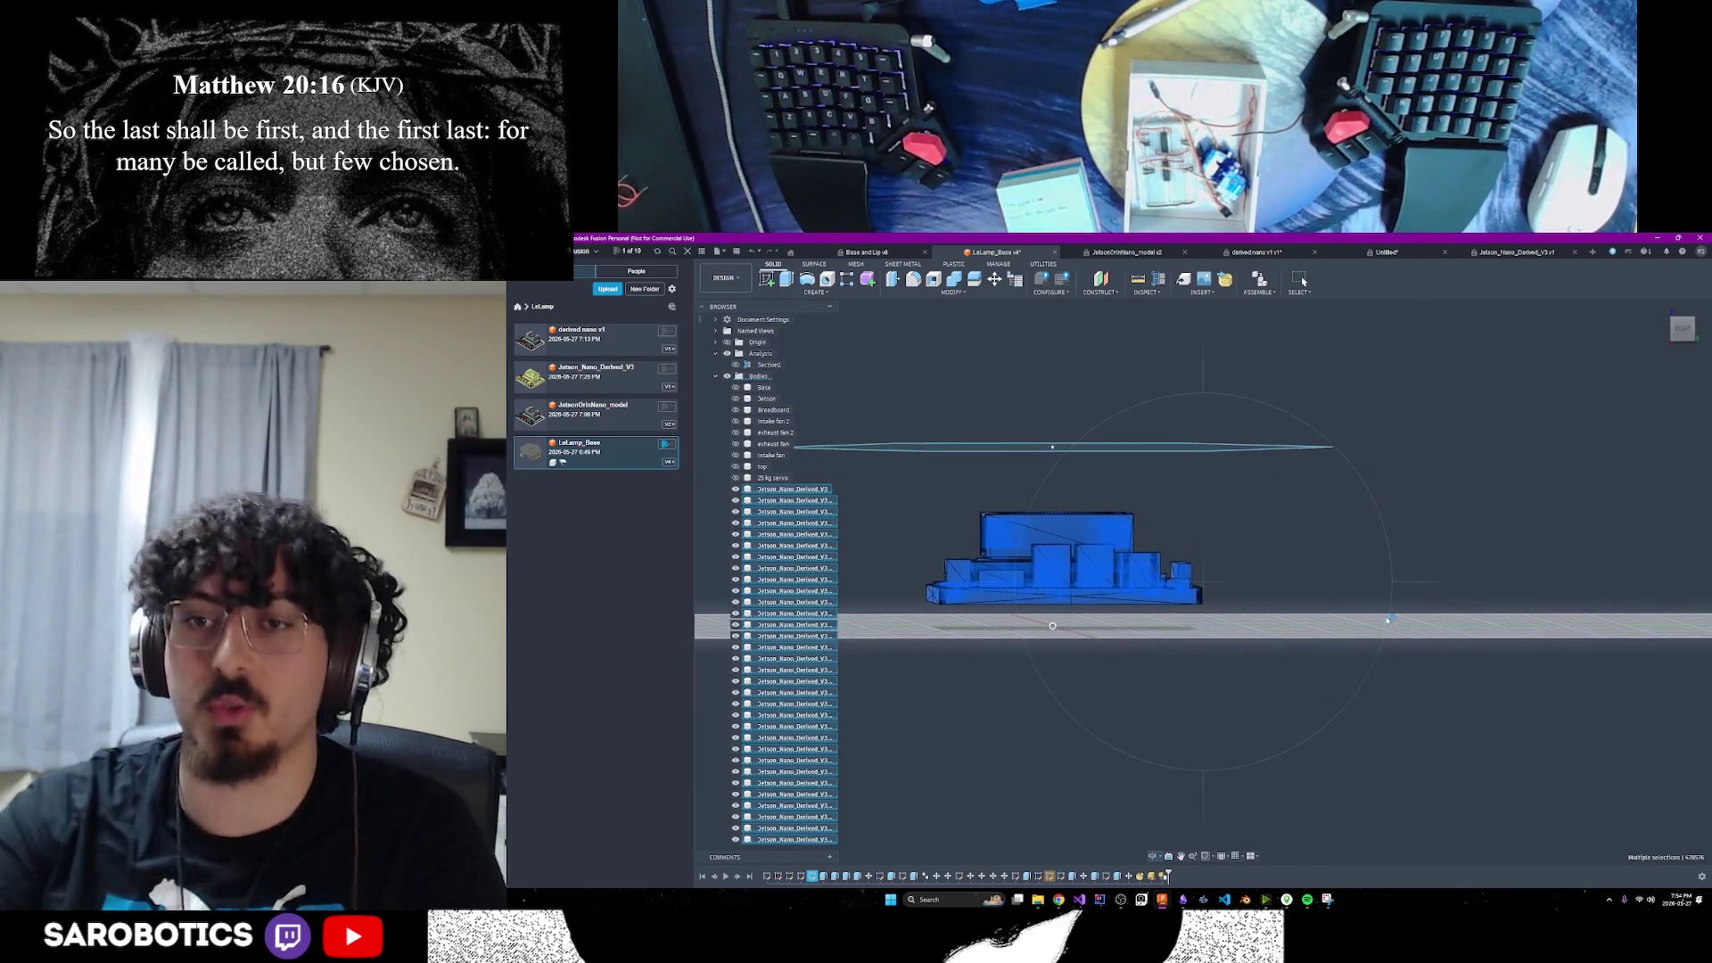
left_click_drag(1387, 619, 1385, 617)
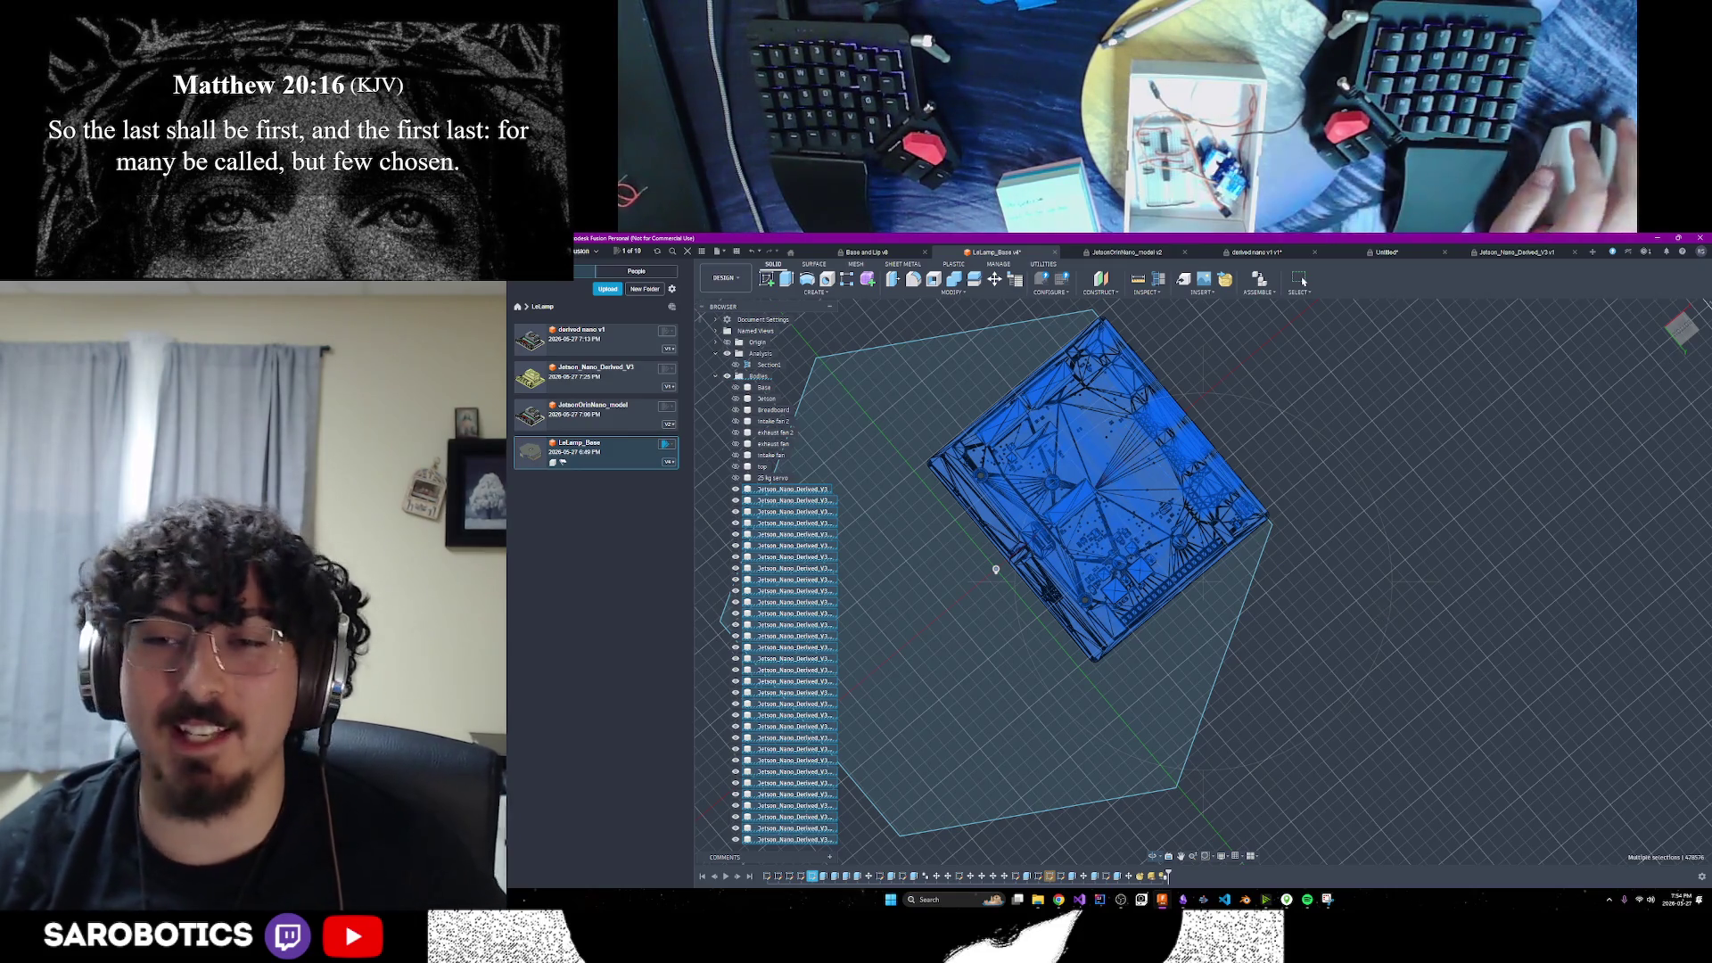
mouse_move(997, 569)
middle_mouse_down("shift")
mouse_move(996, 609)
mouse_move(1052, 650)
mouse_move(1019, 675)
mouse_move(1035, 665)
middle_mouse_up("shift")
mouse_move(1165, 591)
middle_mouse_down("shift")
mouse_move(1161, 687)
mouse_move(1102, 536)
mouse_move(1222, 608)
mouse_move(1231, 571)
mouse_move(1292, 658)
mouse_move(1277, 682)
middle_mouse_up("shift")
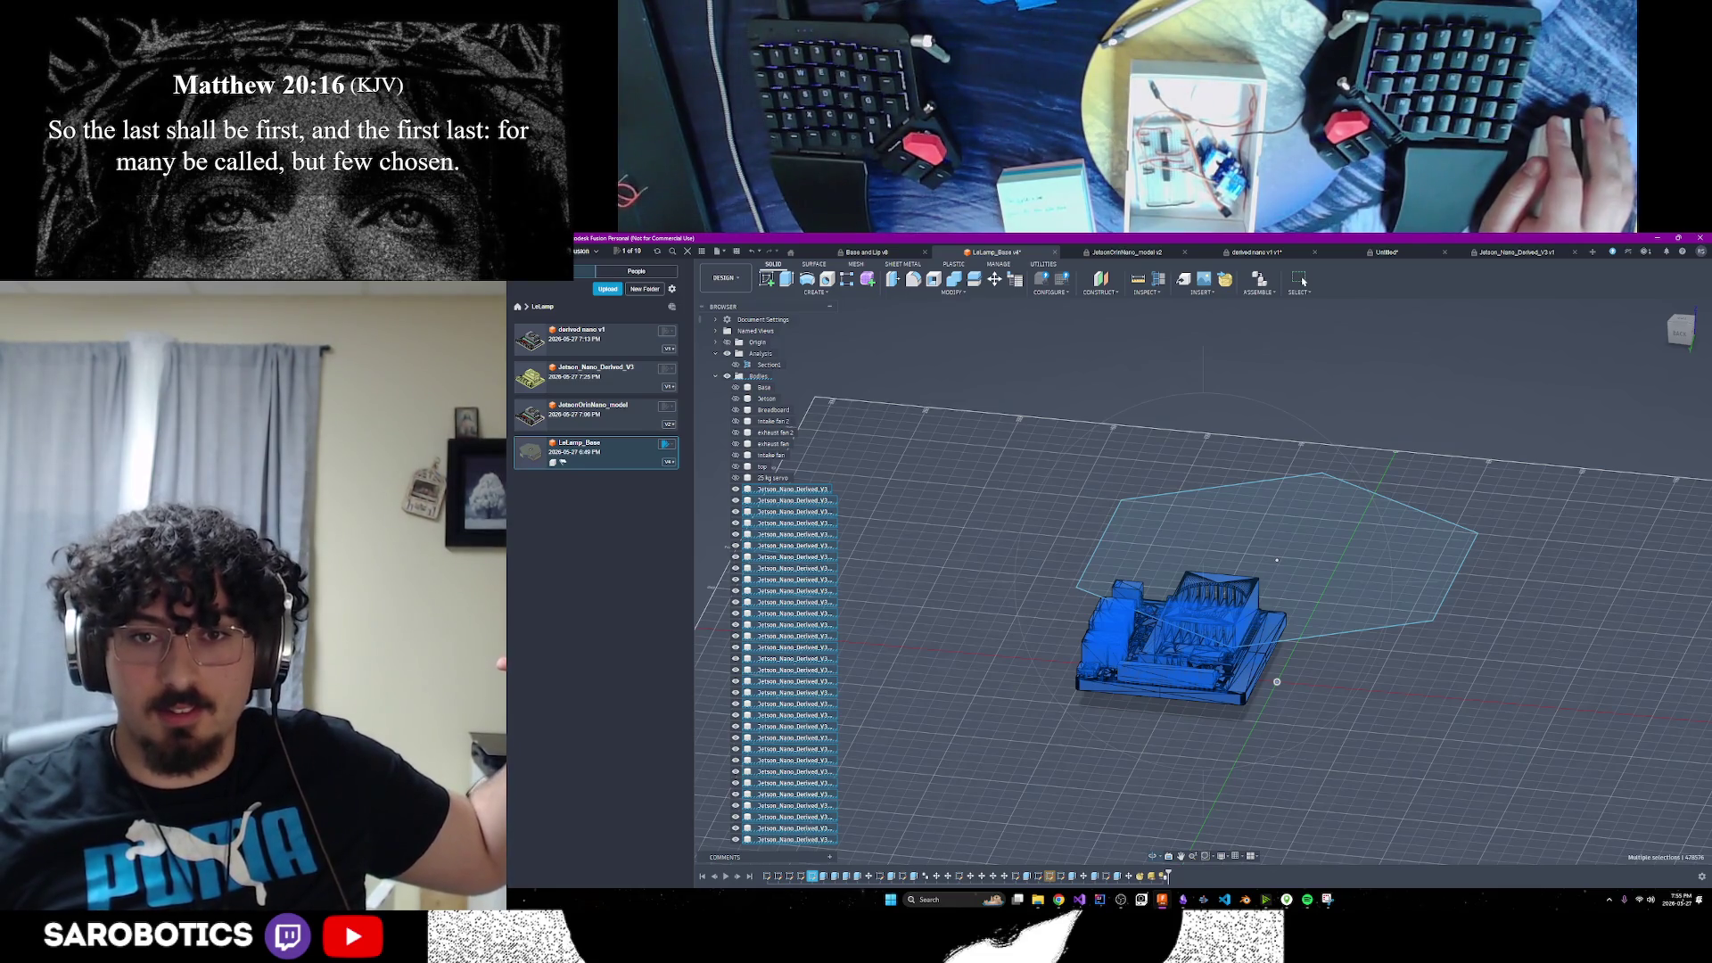
key("F6")
middle_click_drag(1115, 678, 1096, 571, "shift")
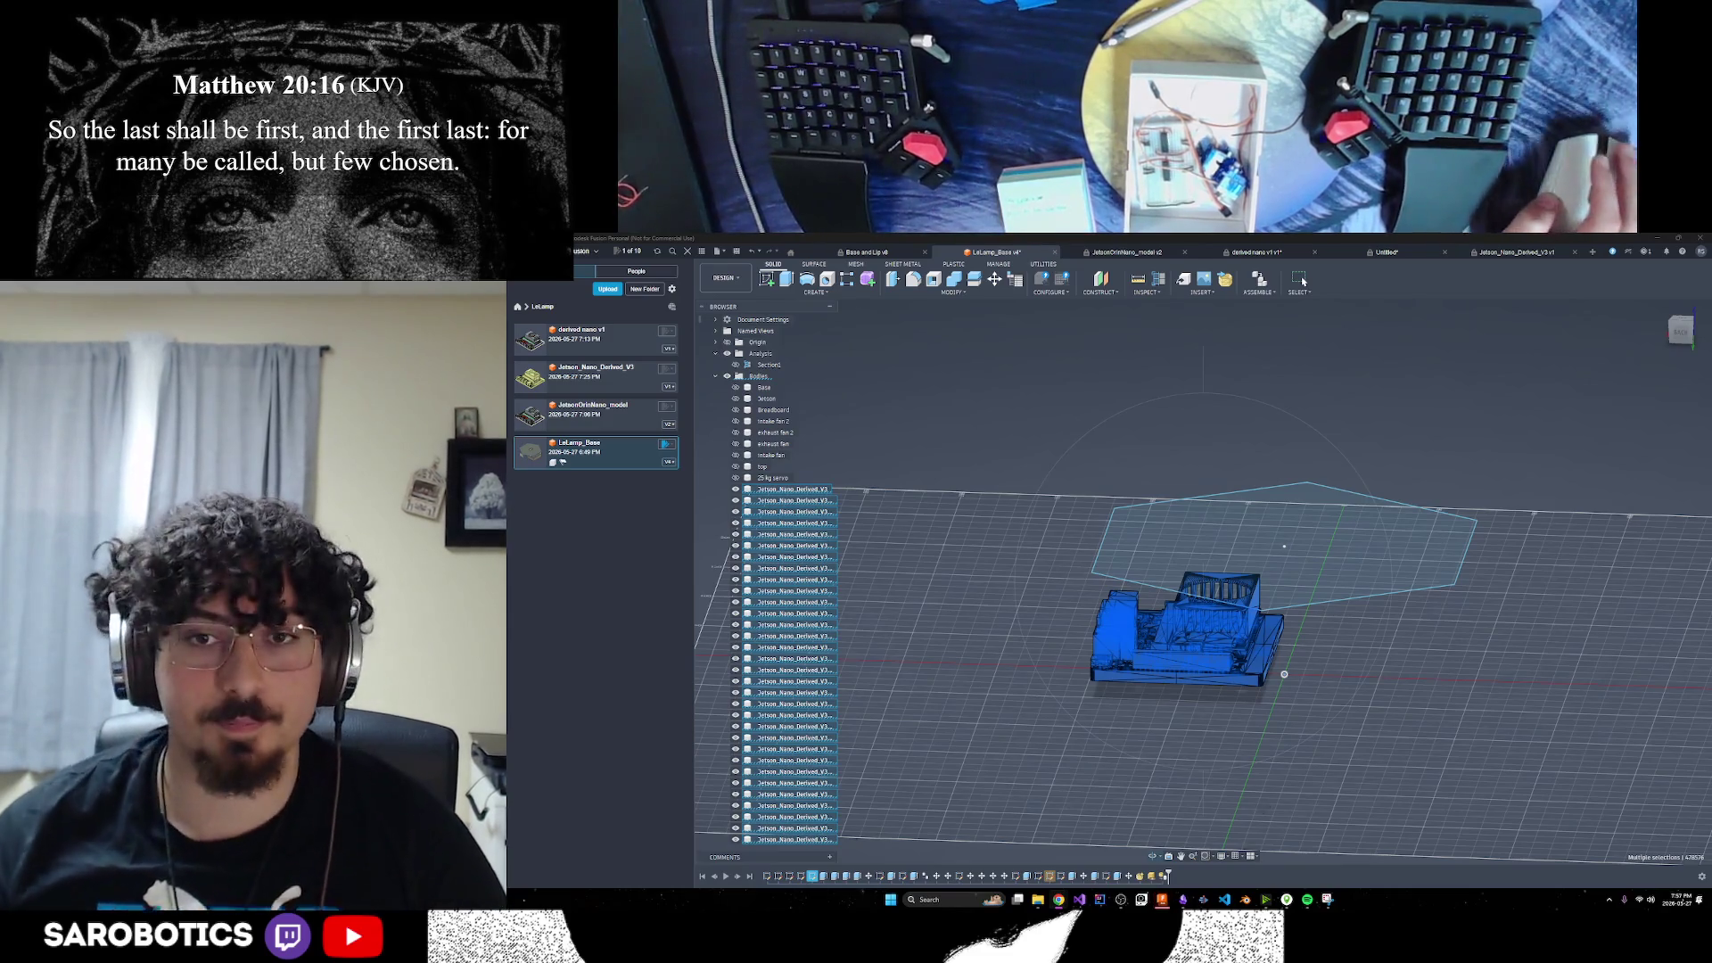
middle_click_drag(1303, 281, 1303, 281, "shift")
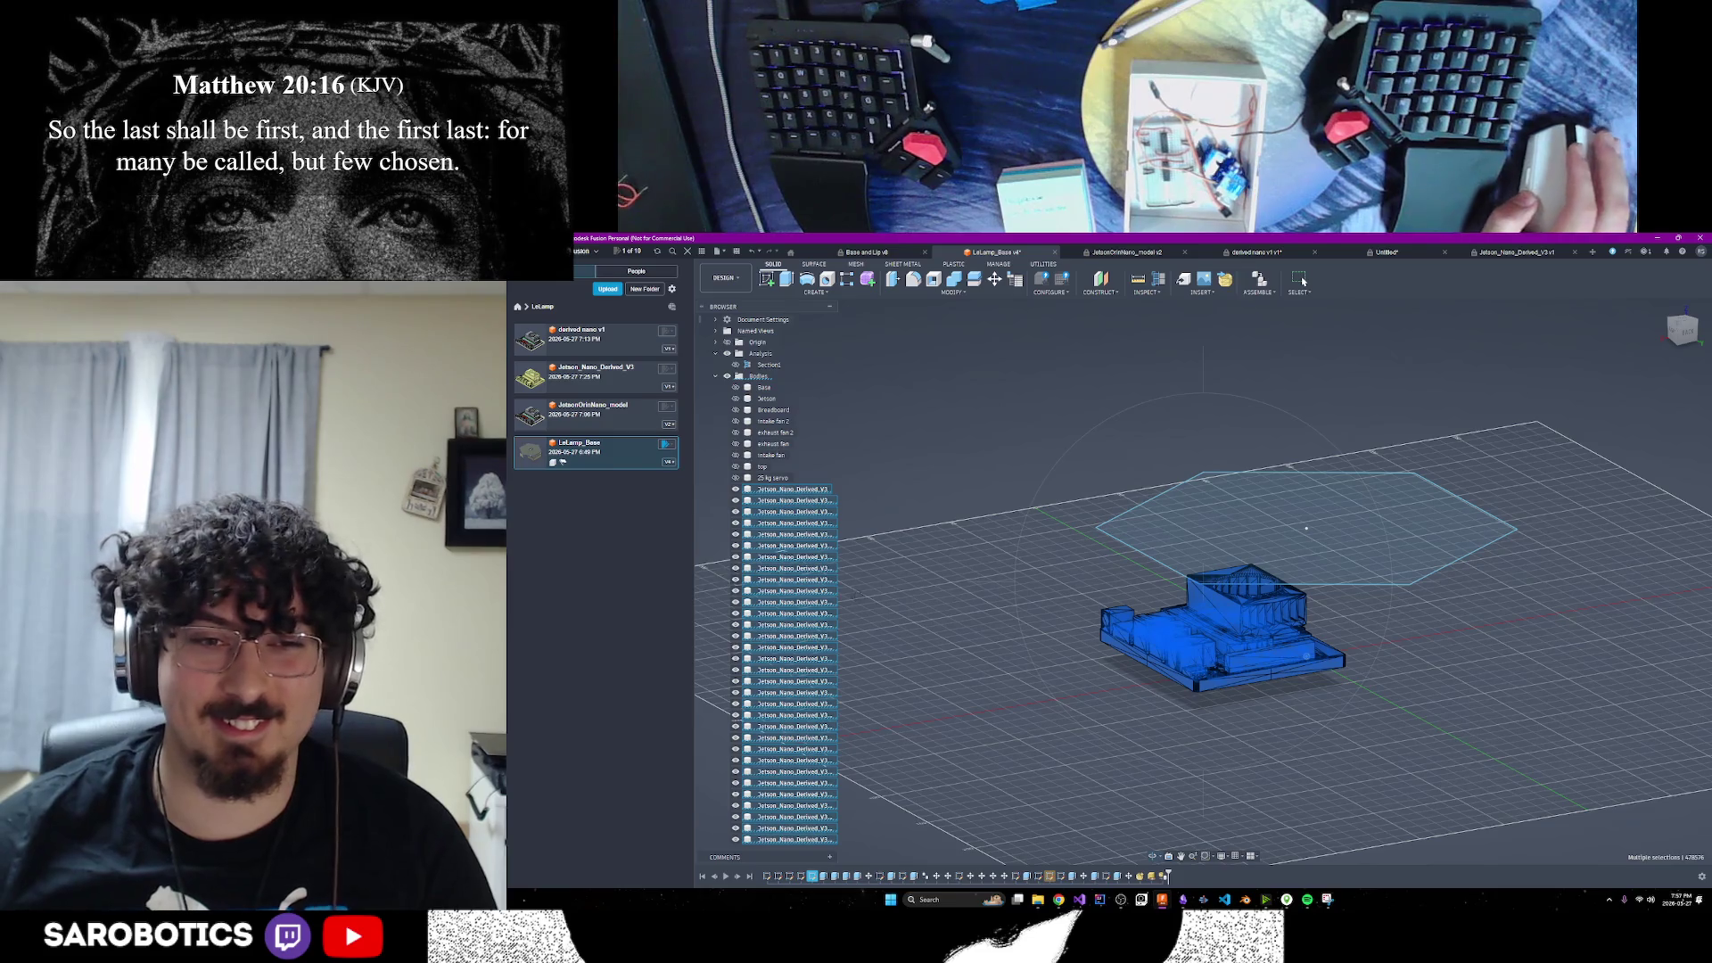
scroll(820, 615, "down", 2)
scroll(820, 627, "down", 3)
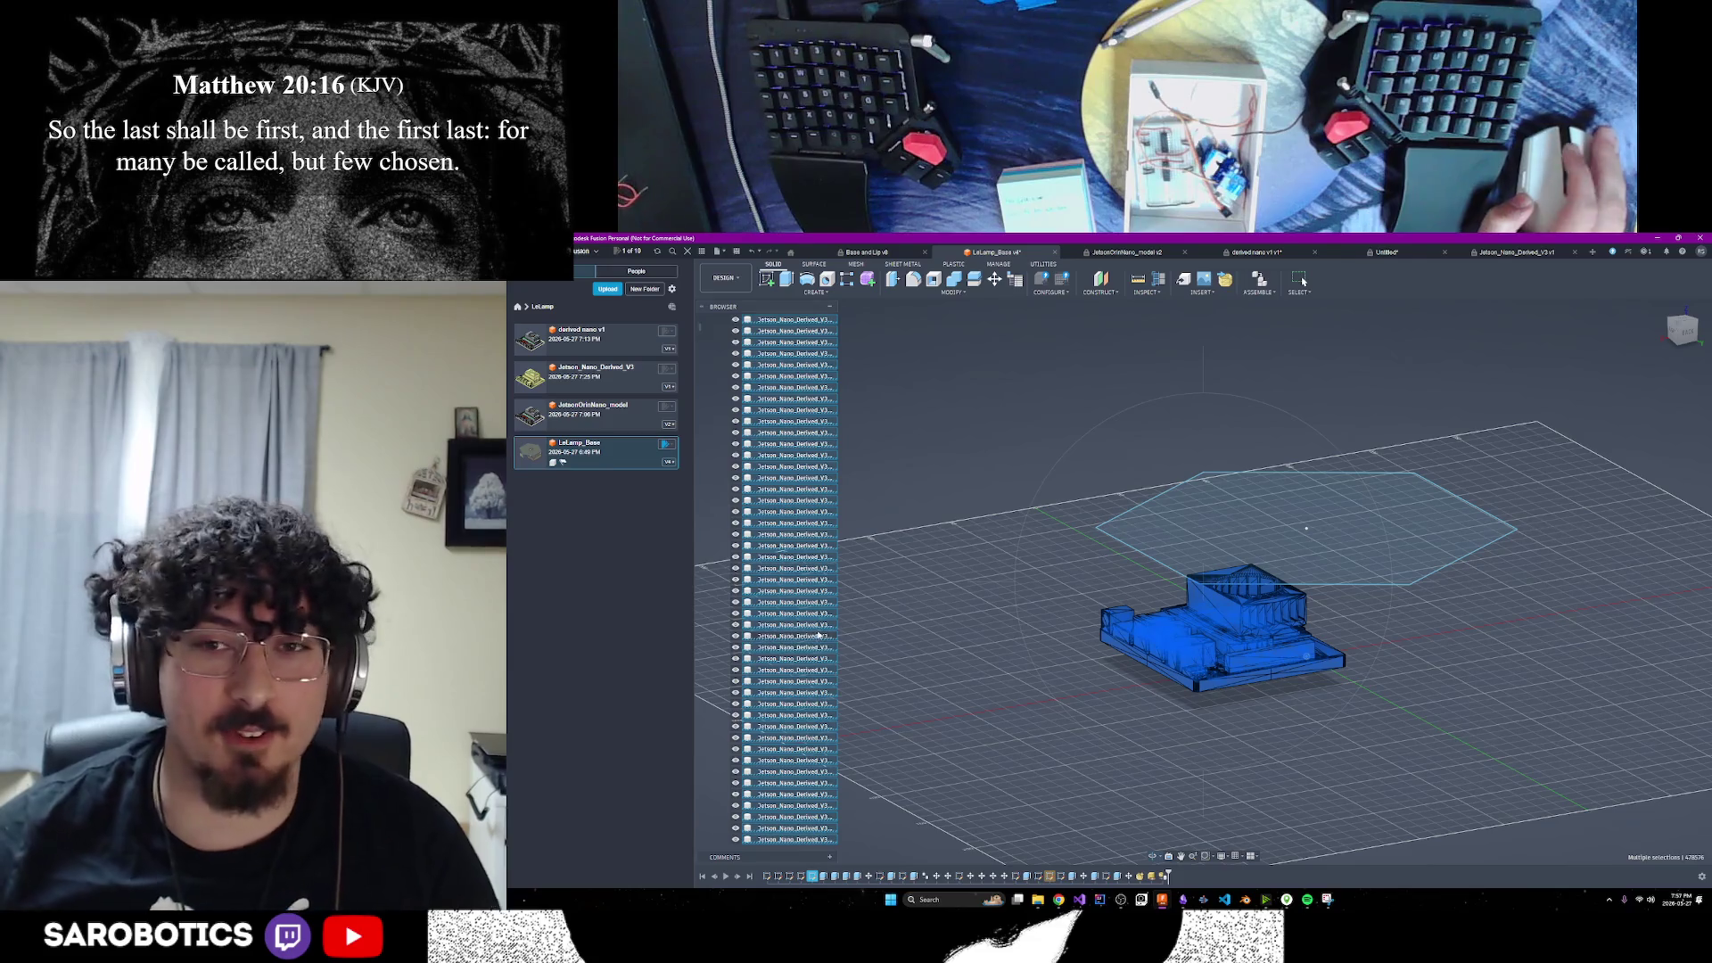
scroll(819, 633, "up", 4)
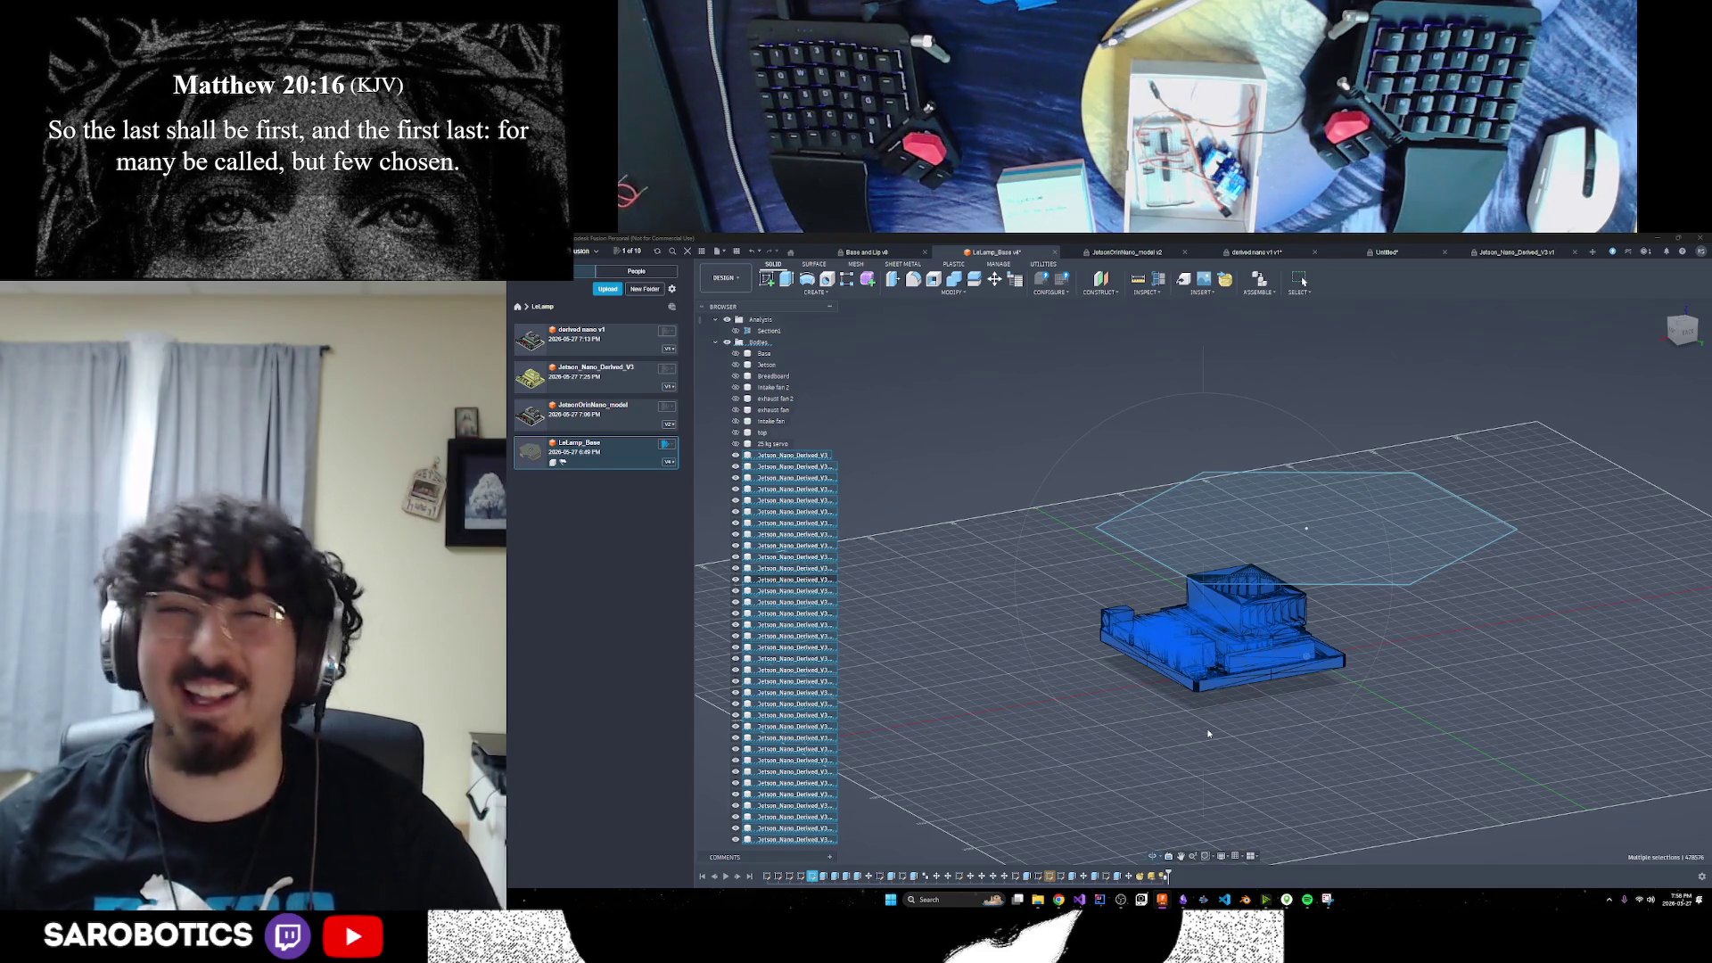
left_click(1206, 728)
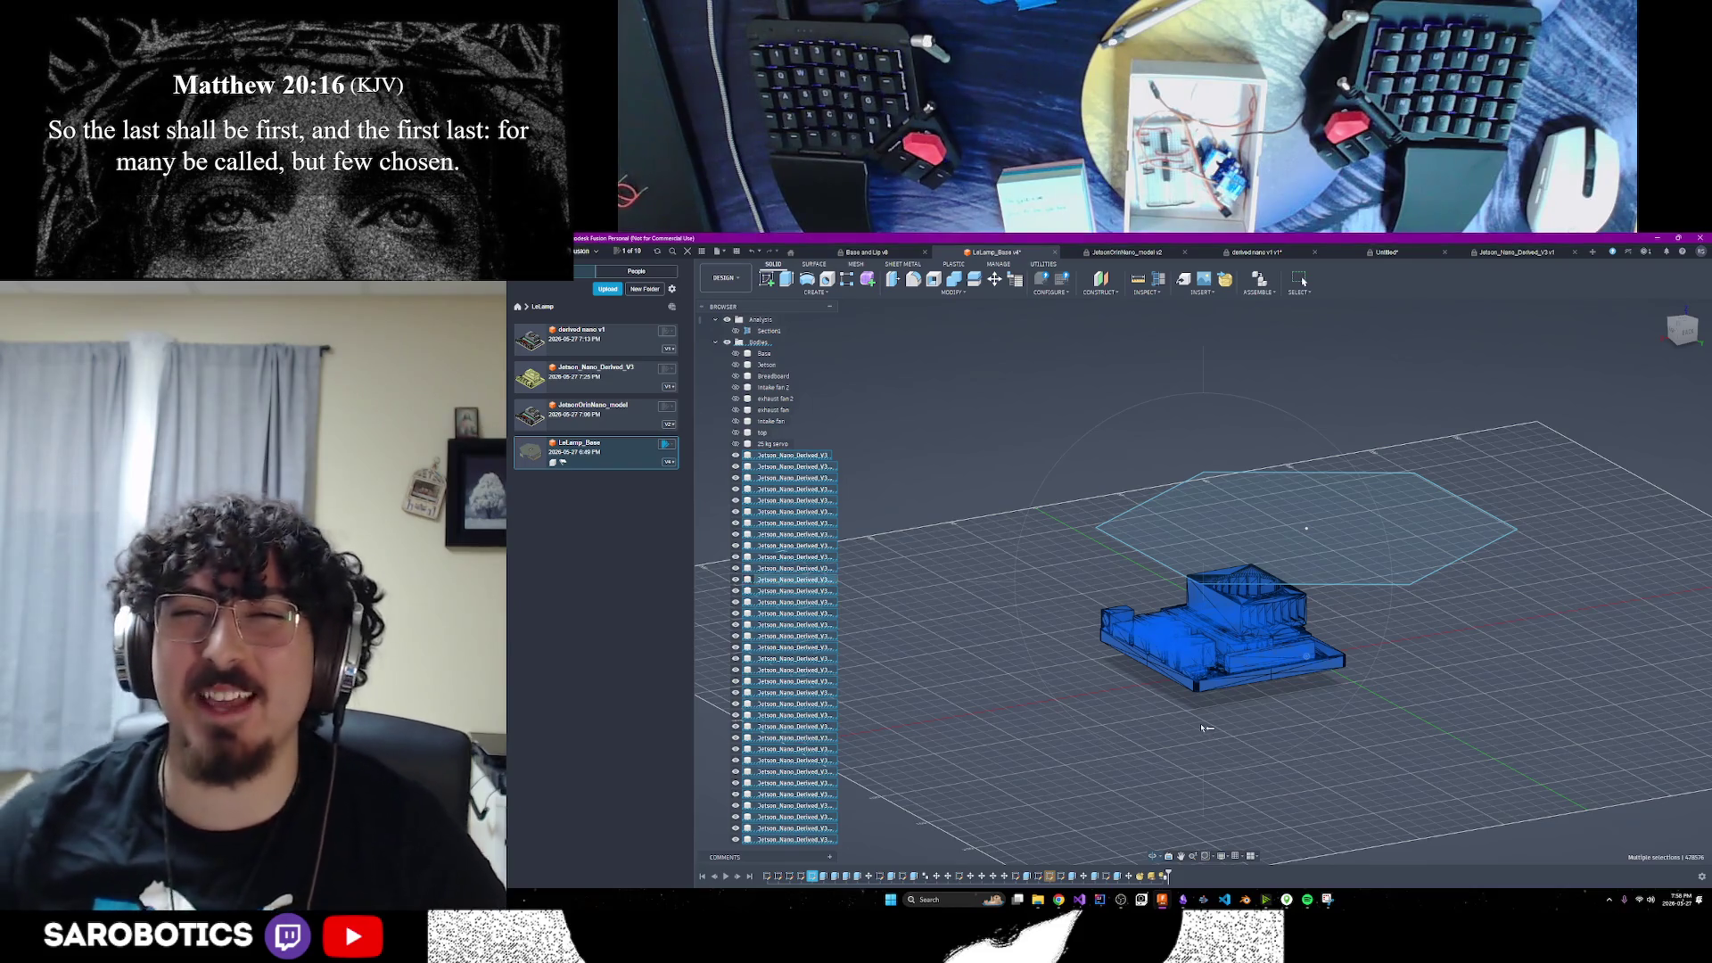